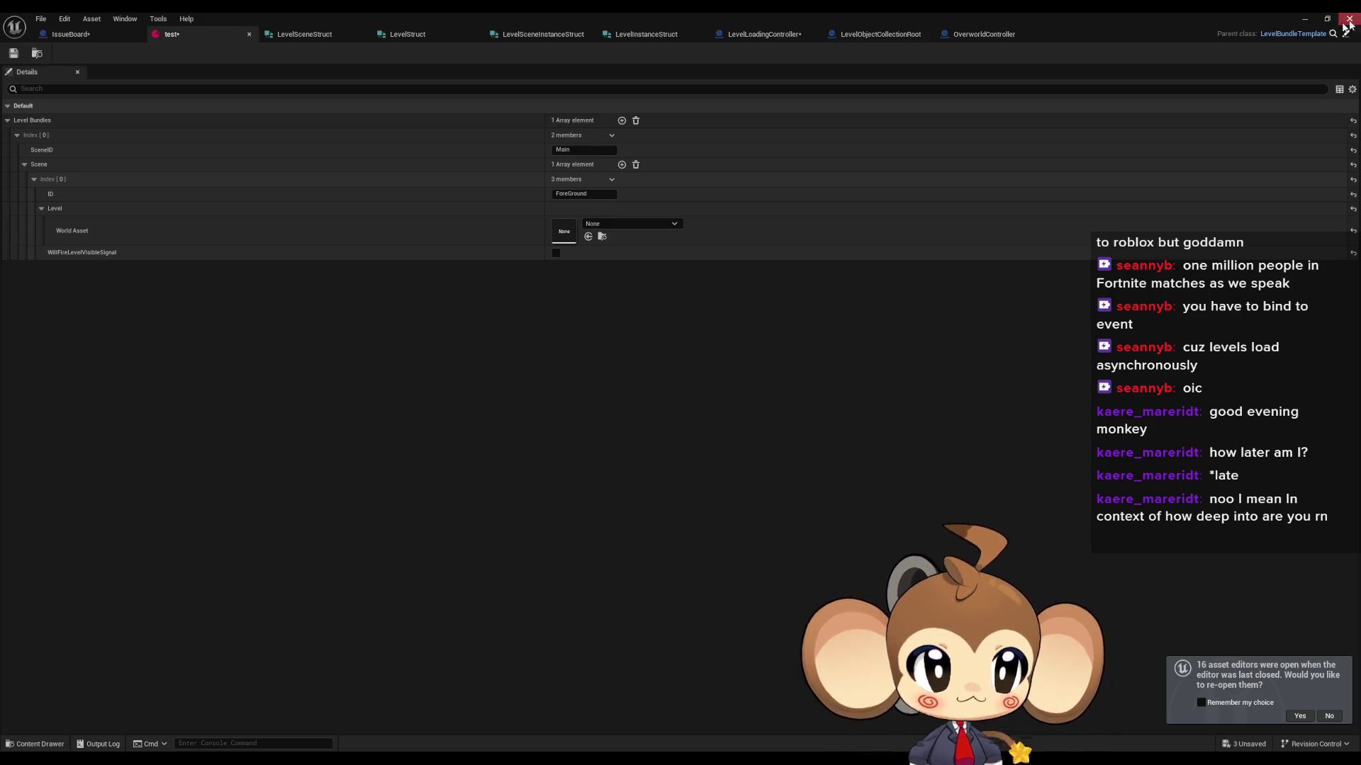
Step: Inspect level 1_1 in the main editor, framing BackgroundMap and viewing the hex islands from above
click(1304, 19)
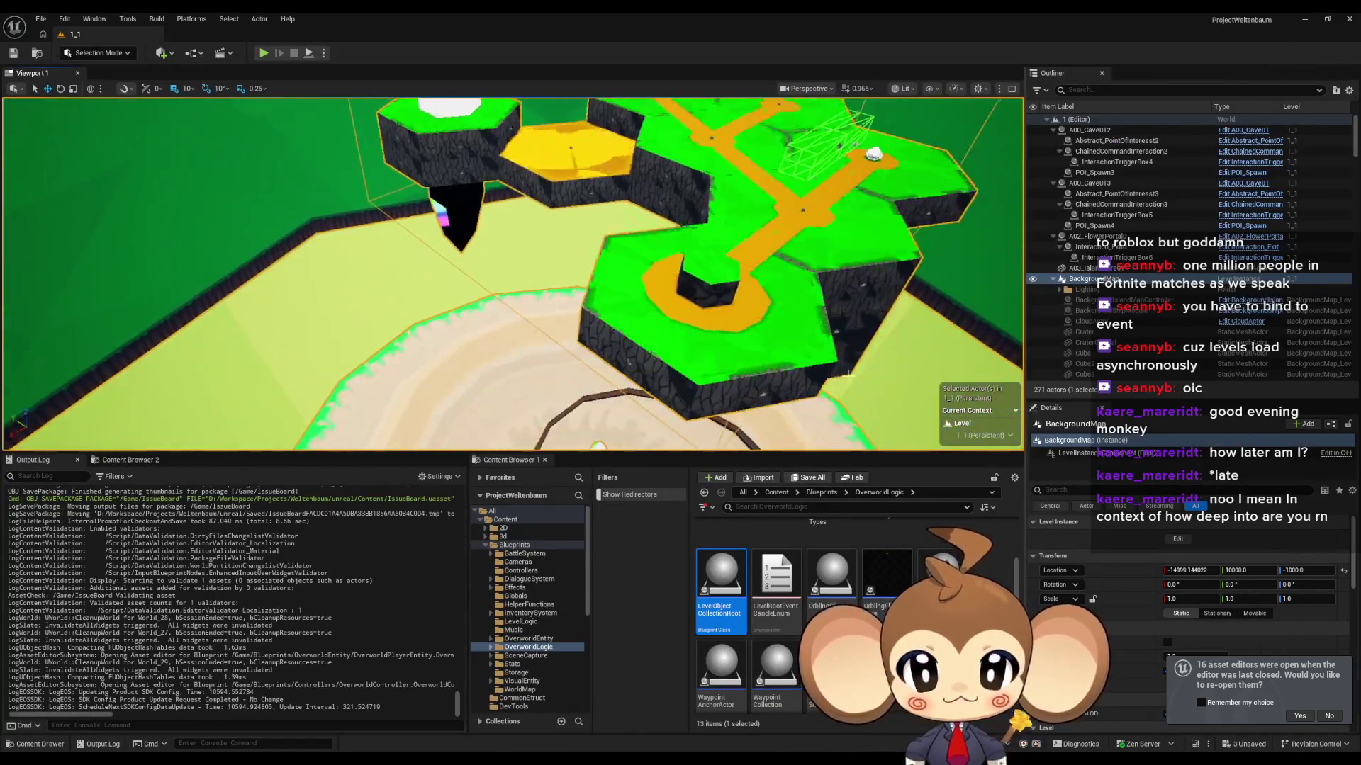
drag(798, 374, 550, 273)
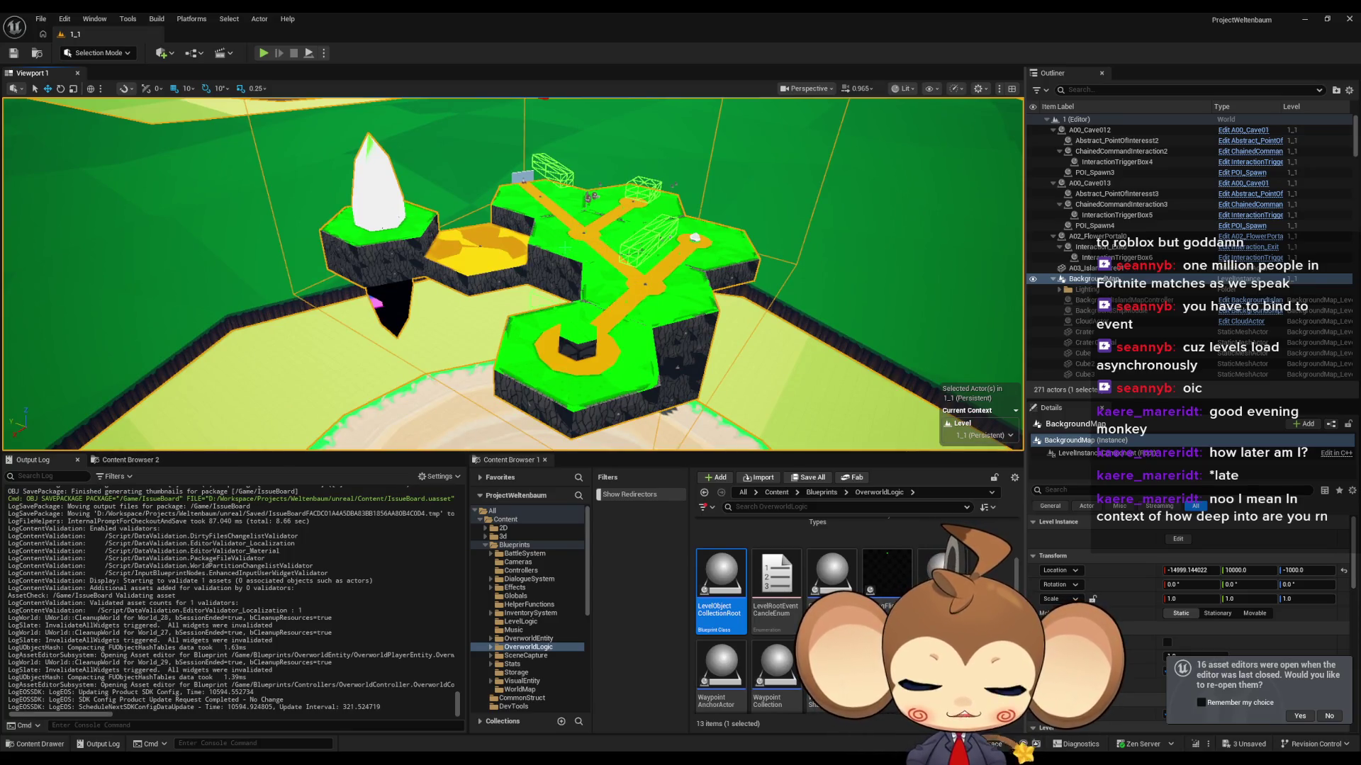
double_click(1053, 282)
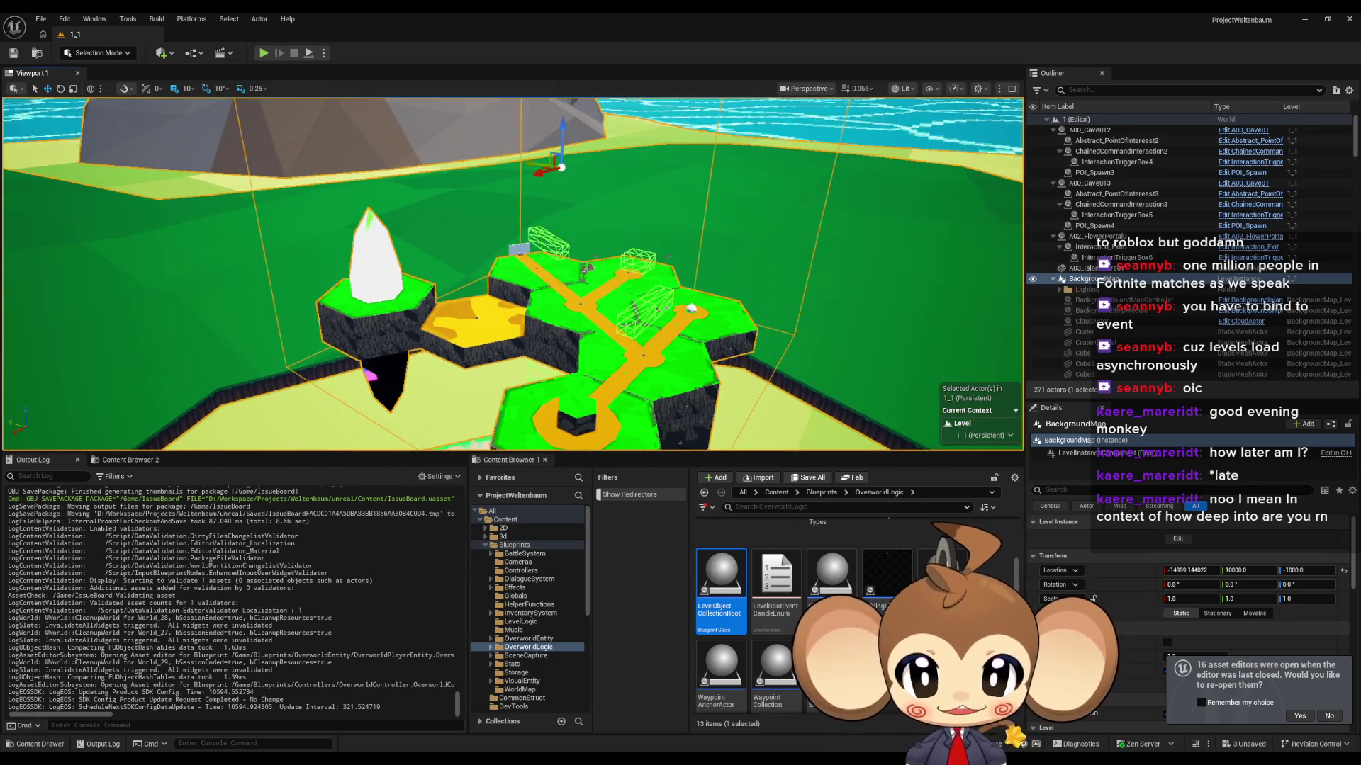
click(1052, 278)
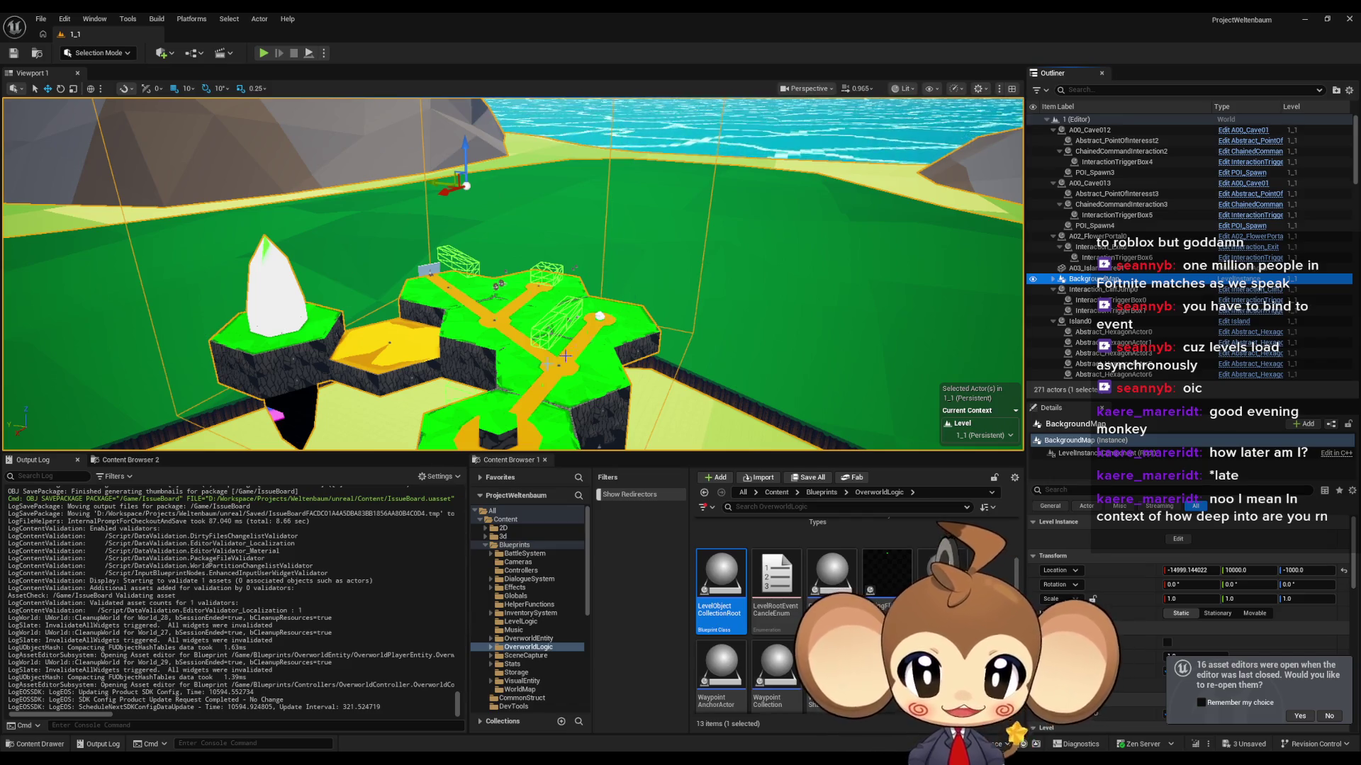
drag(594, 275, 595, 312)
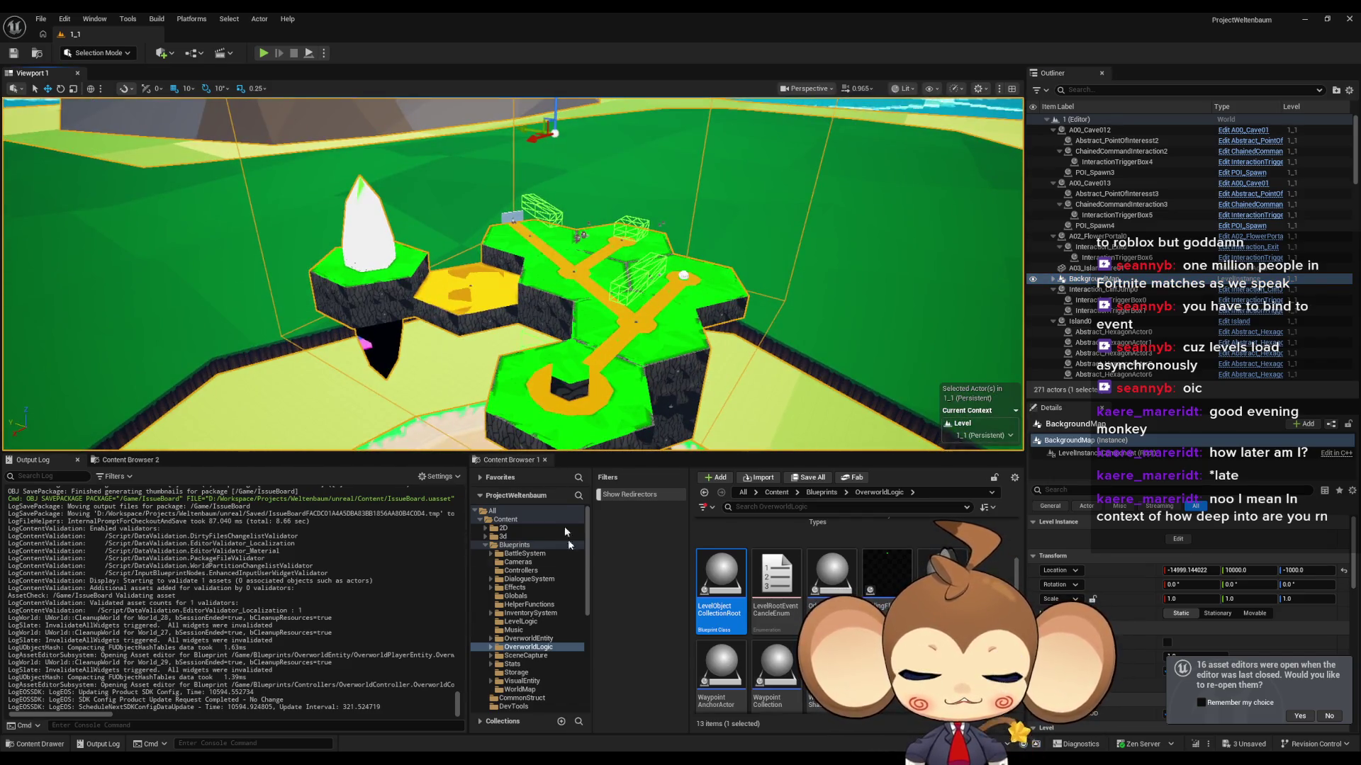
Step: Check the LevelObjectCollectionRoot and LevelLoadingController blueprint graphs, then return to the level editor
mouse_move(557, 762)
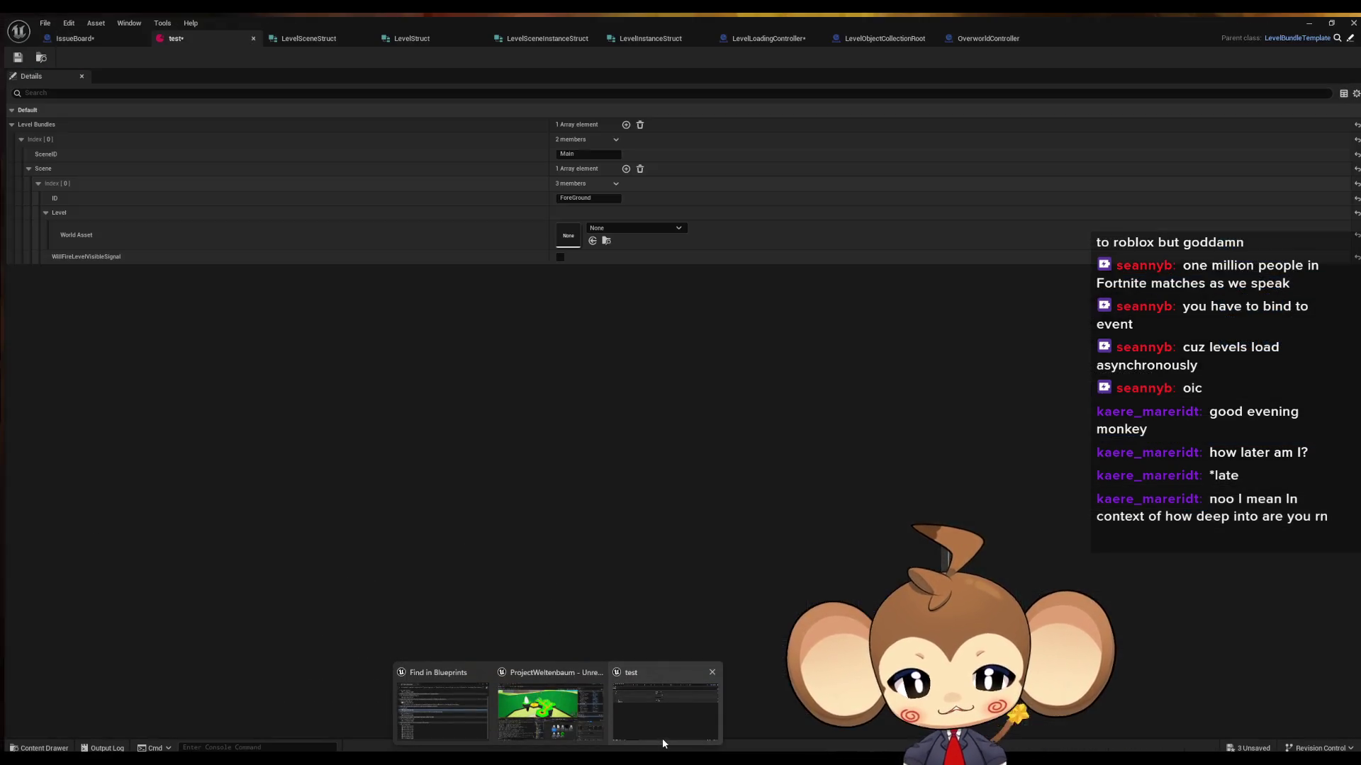
click(662, 738)
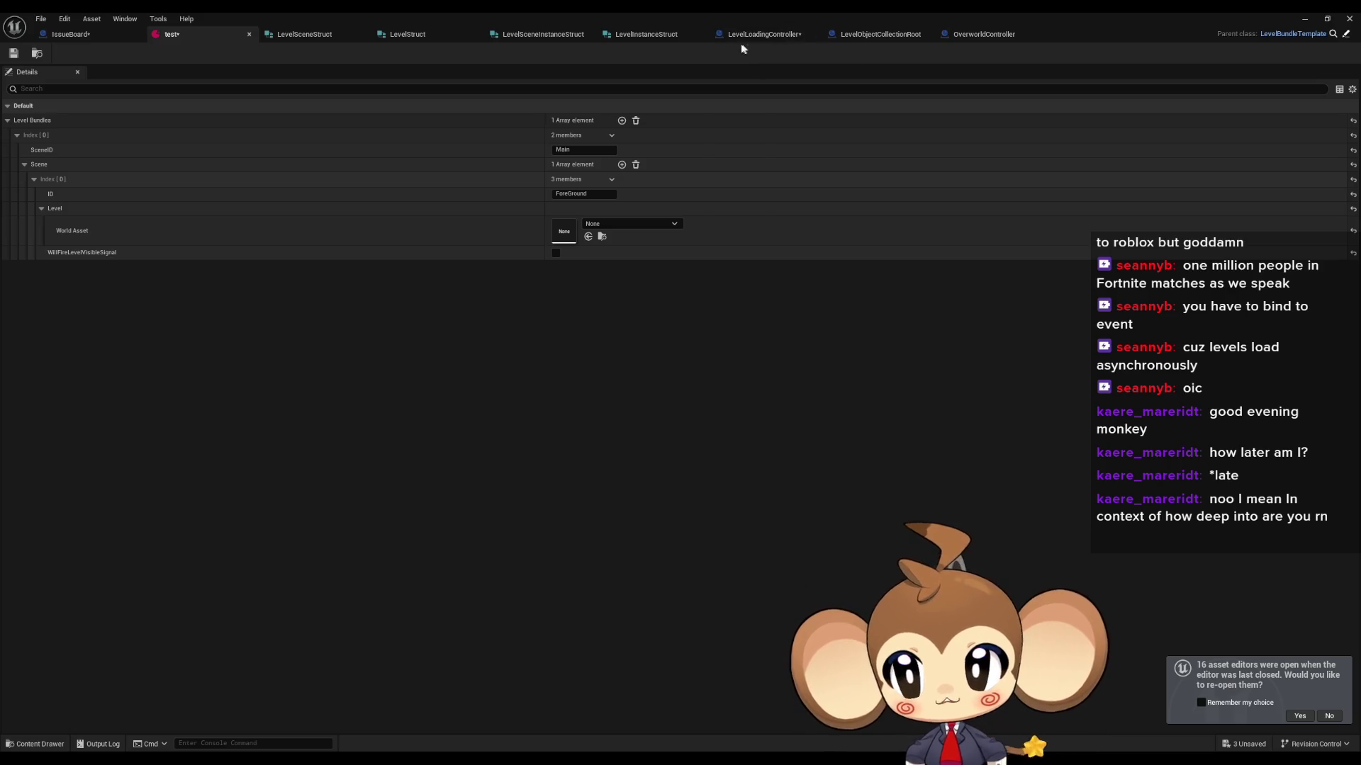
click(889, 35)
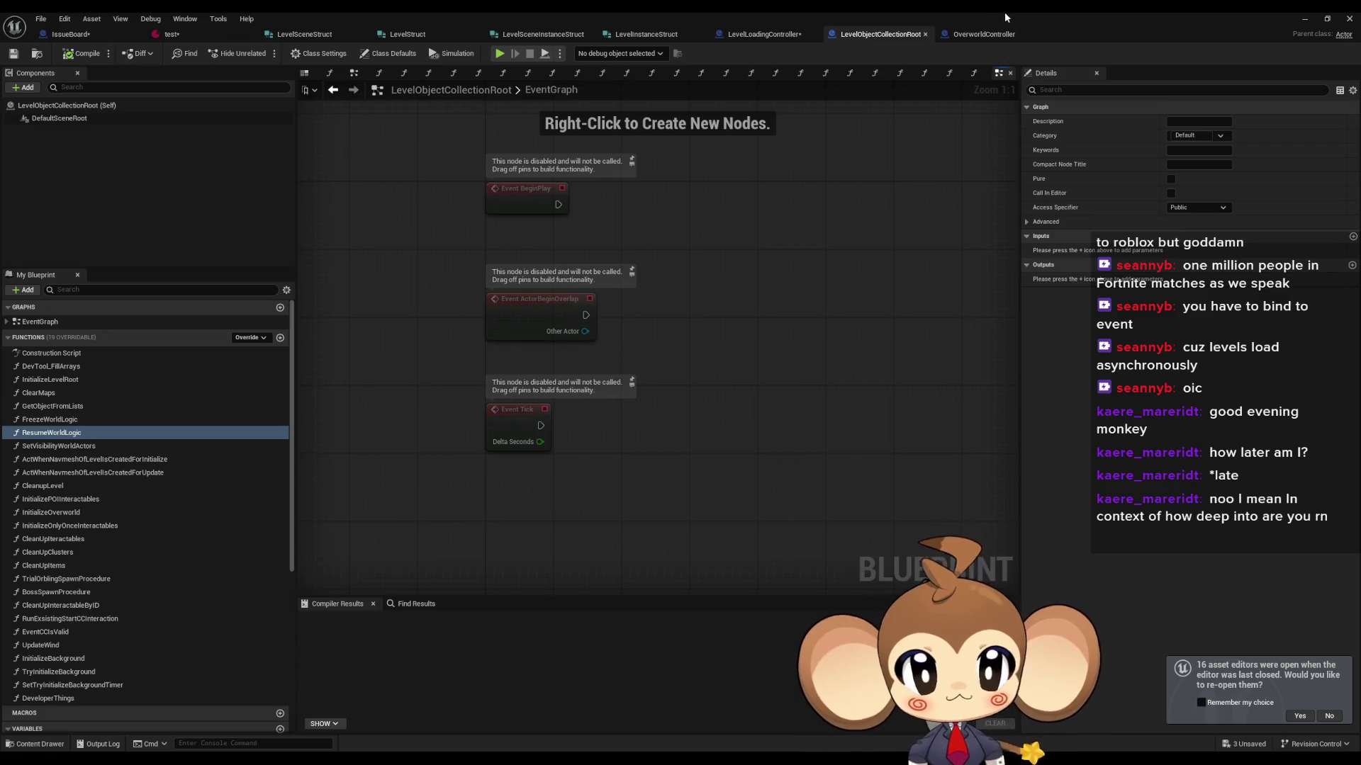
click(753, 38)
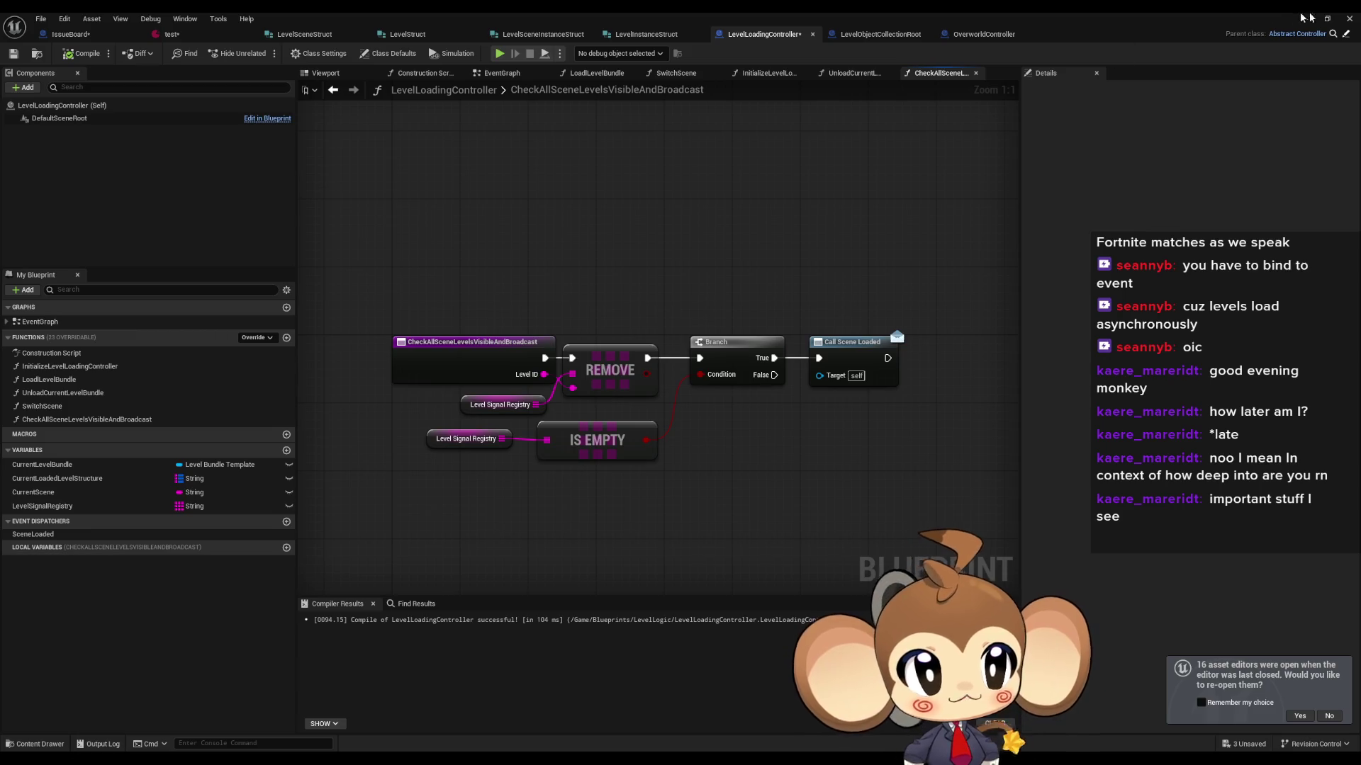
key(alt+Tab)
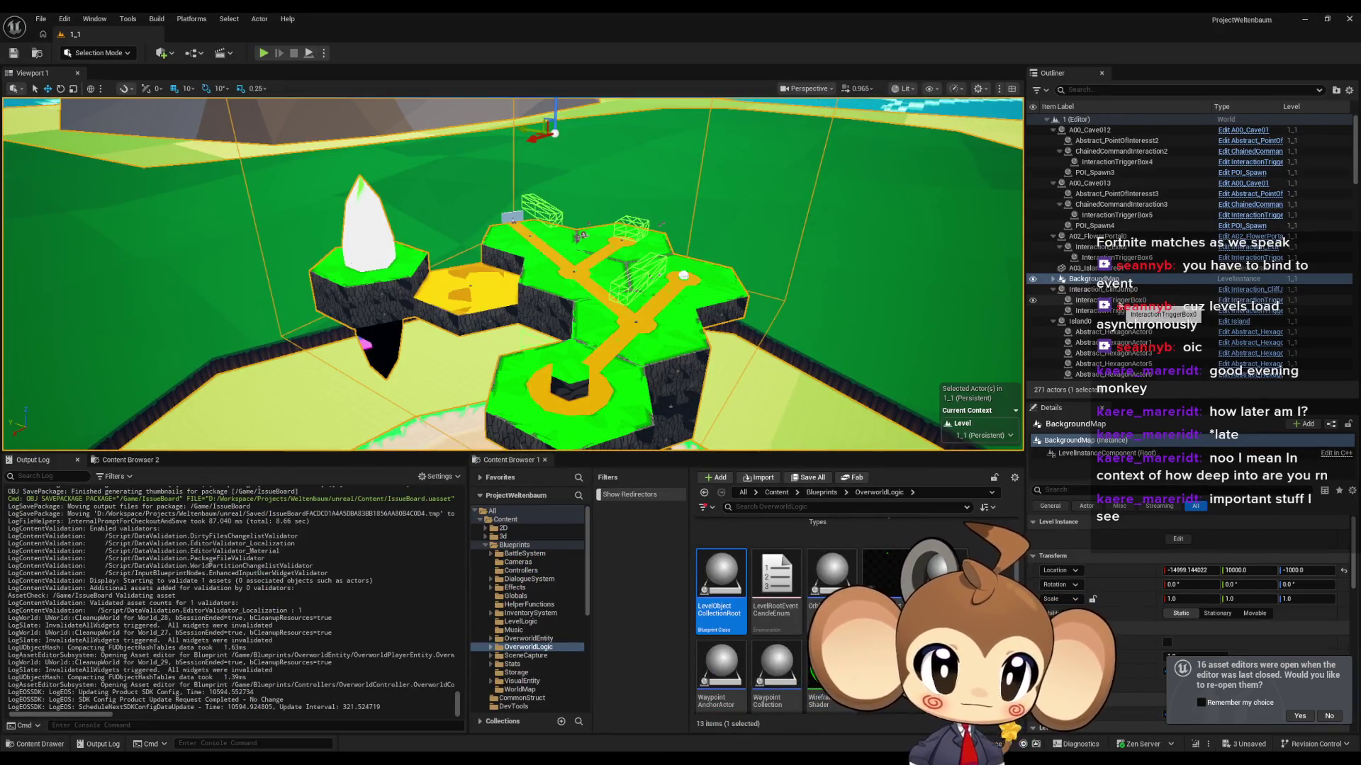
Step: Select LevelObjectCollectionRoot in the Outliner to see its properties and dismiss the re-open notification
scroll(1082, 281, down, 20)
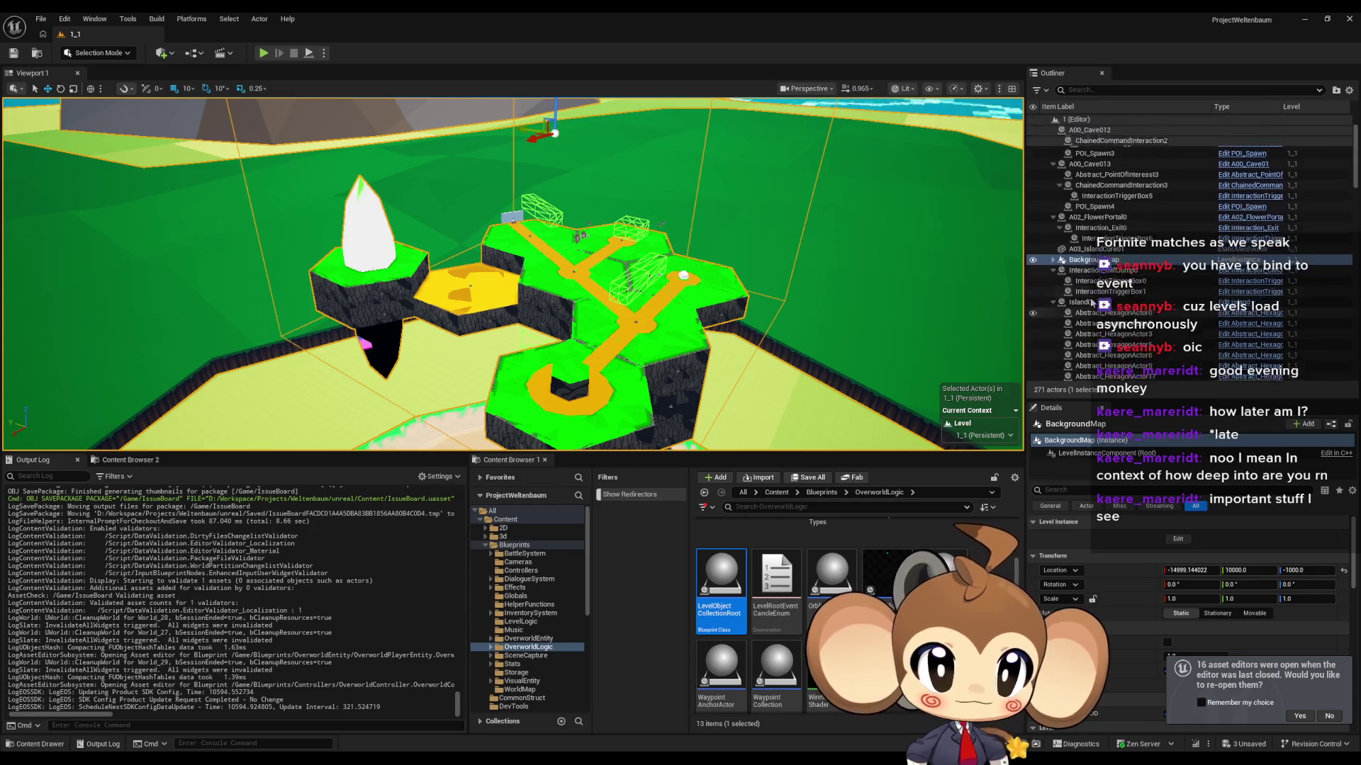
scroll(1136, 316, down, 10)
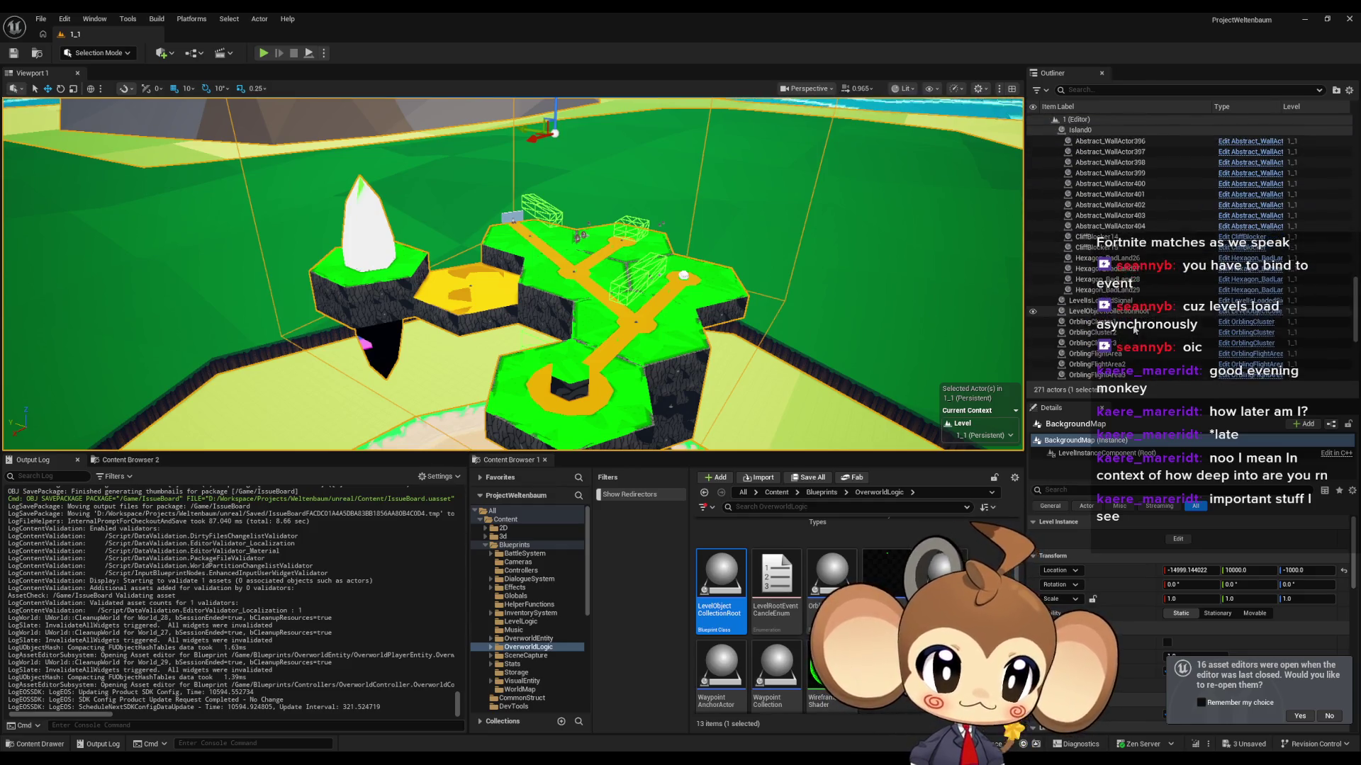
click(1091, 260)
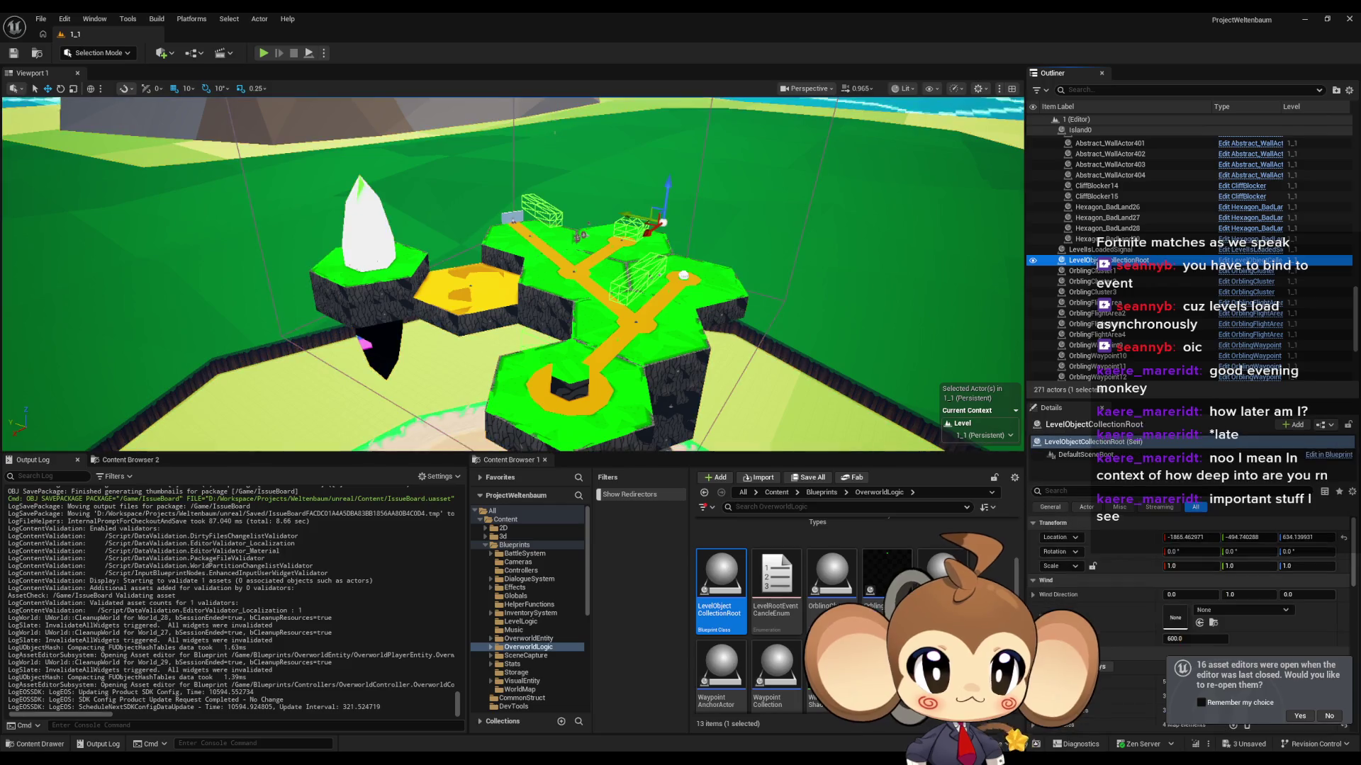
click(1329, 716)
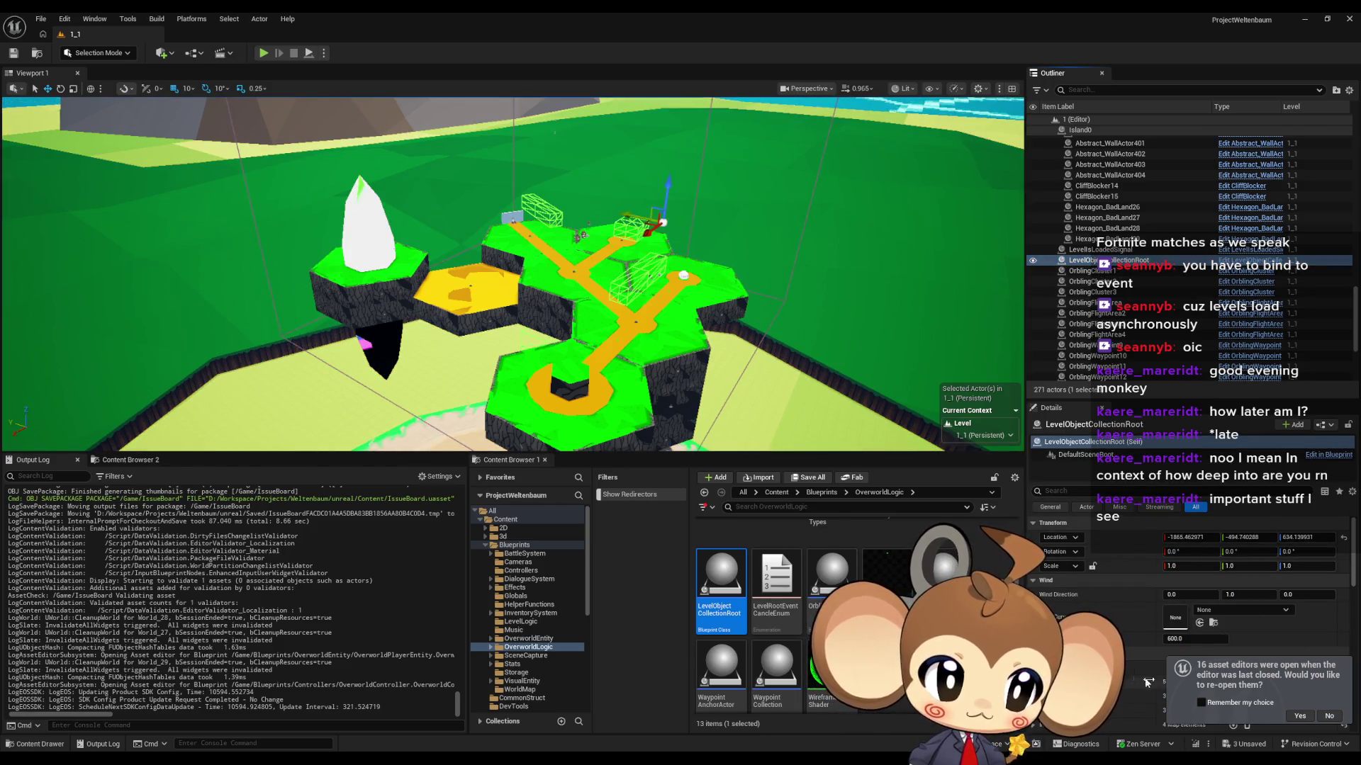
Step: Browse the Content Browser to Content > Blueprints > LevelLogic
scroll(1126, 645, down, 2)
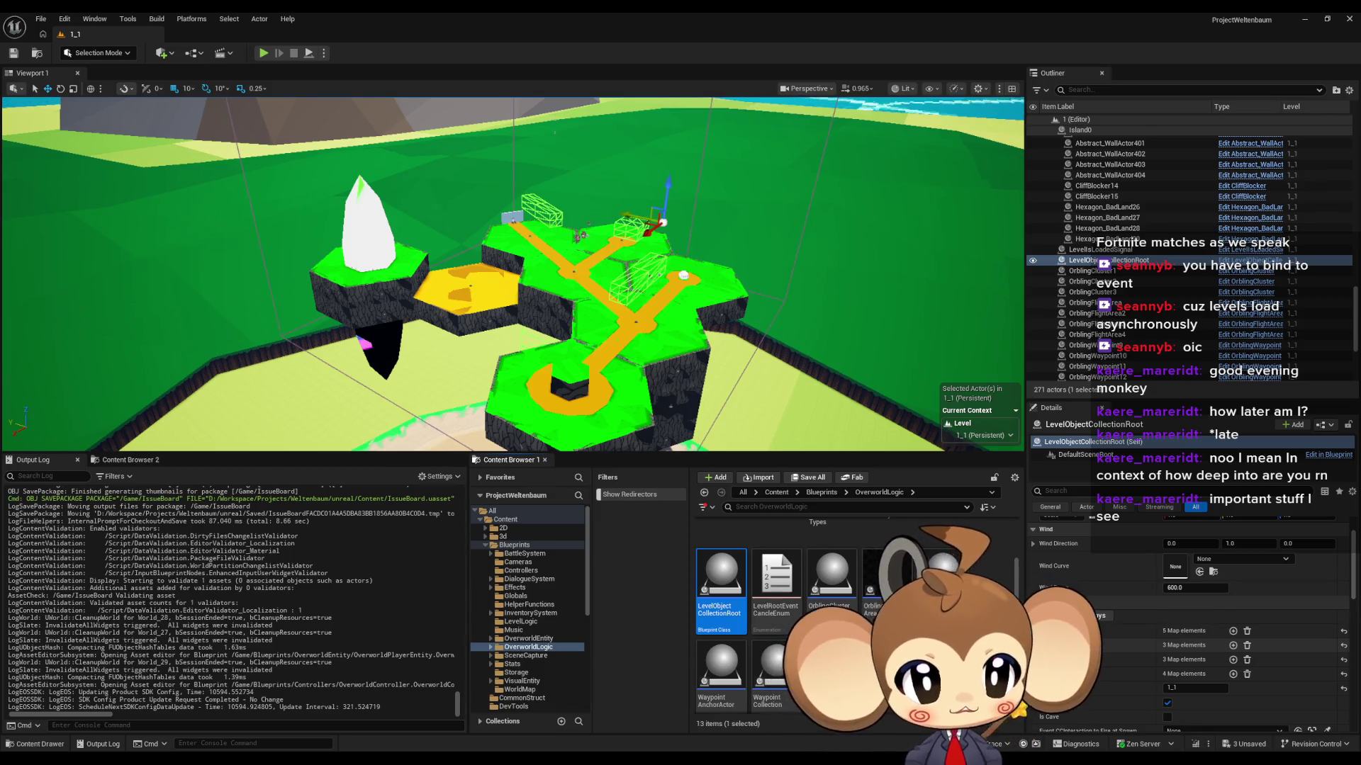
click(776, 492)
double_click(833, 549)
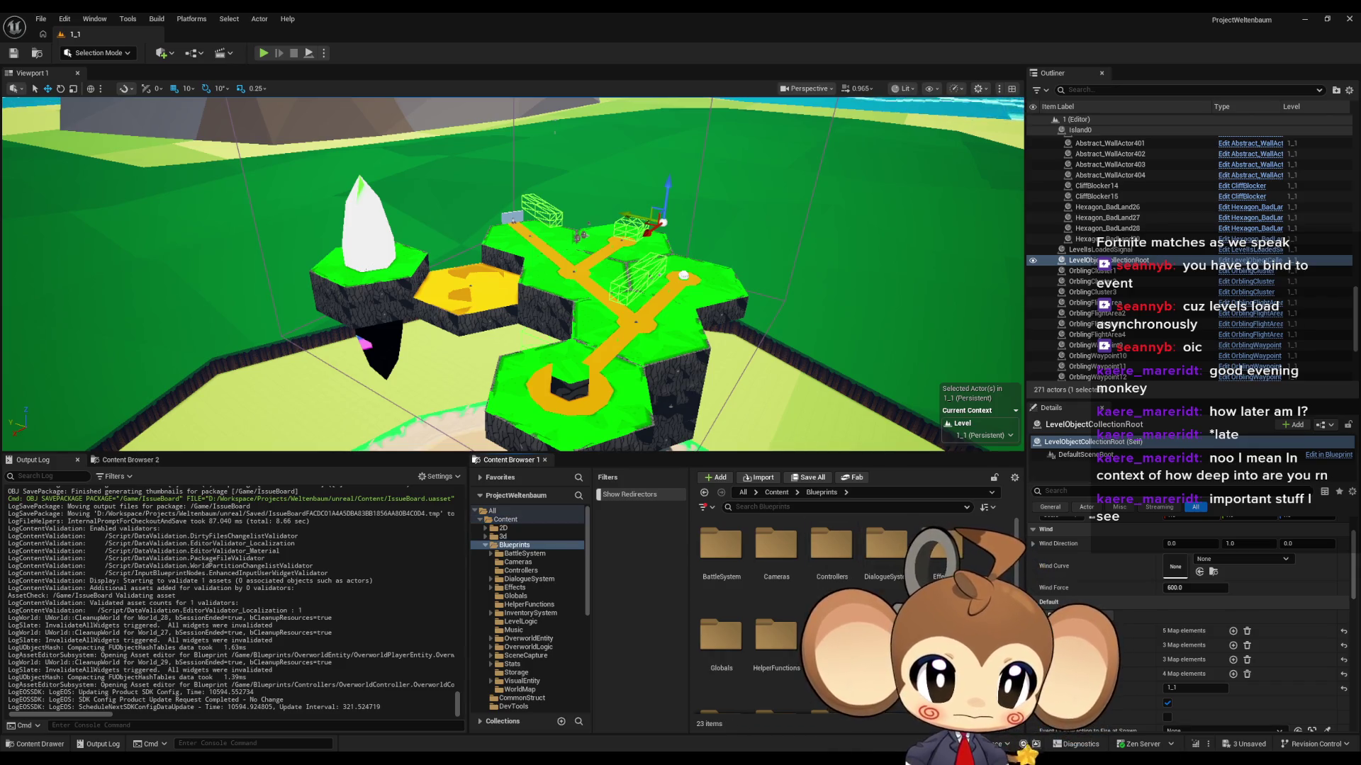
double_click(887, 637)
Step: Create a new level named testroot in LevelLogic and open it
right_click(887, 611)
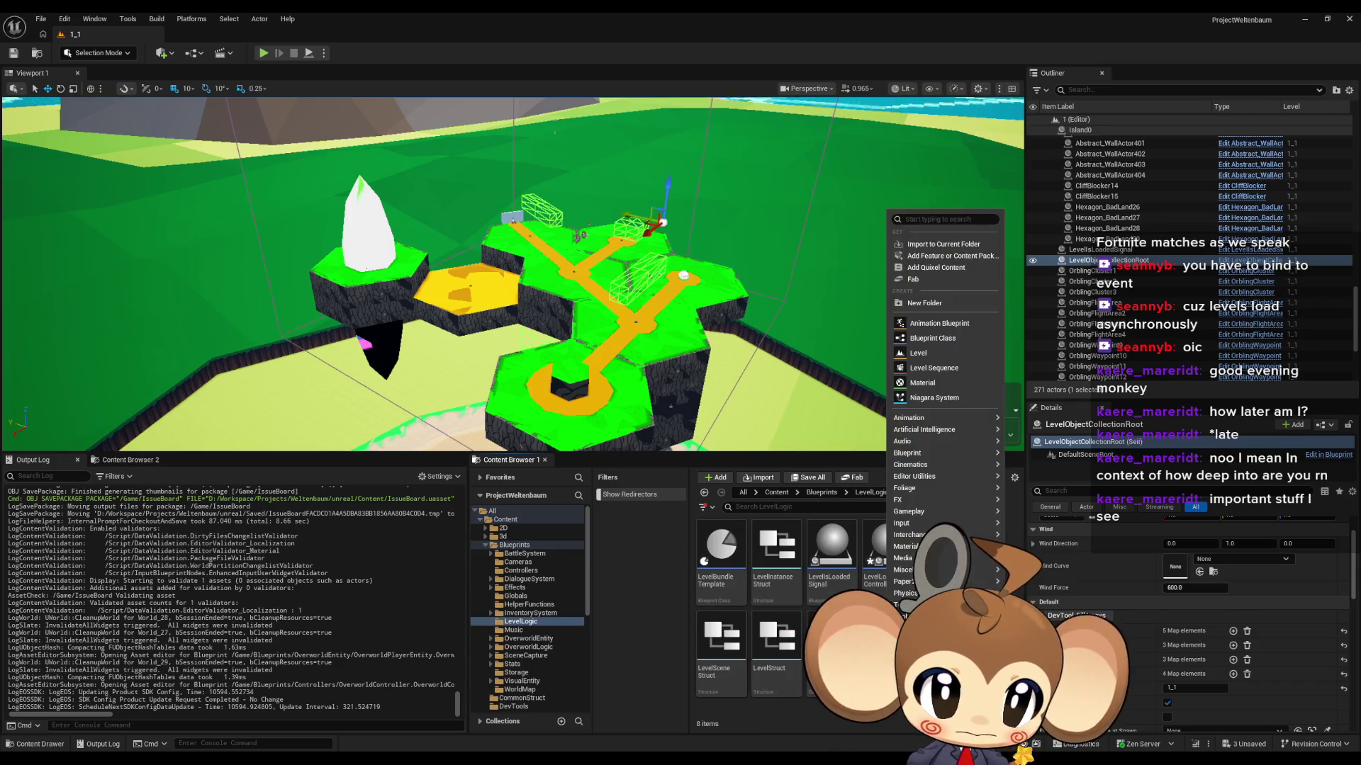
click(935, 354)
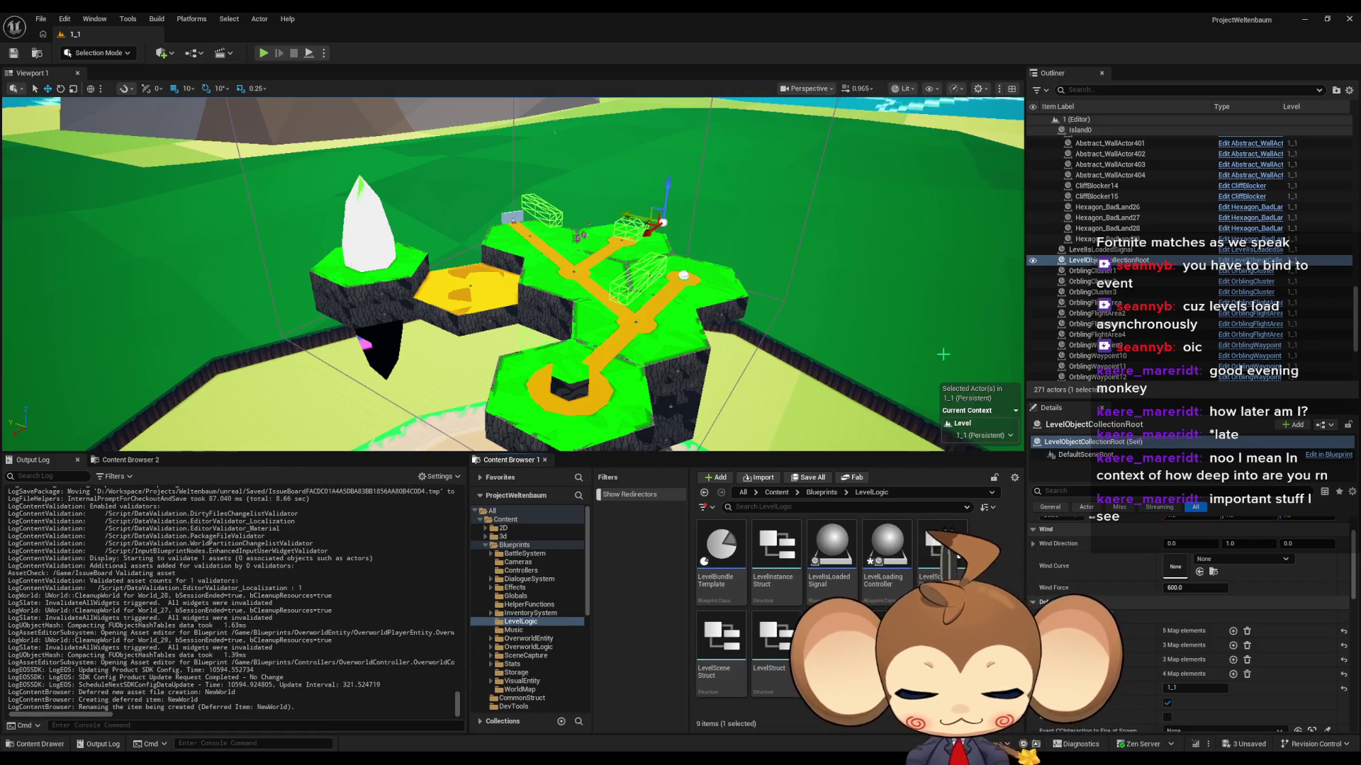
text(testroot)
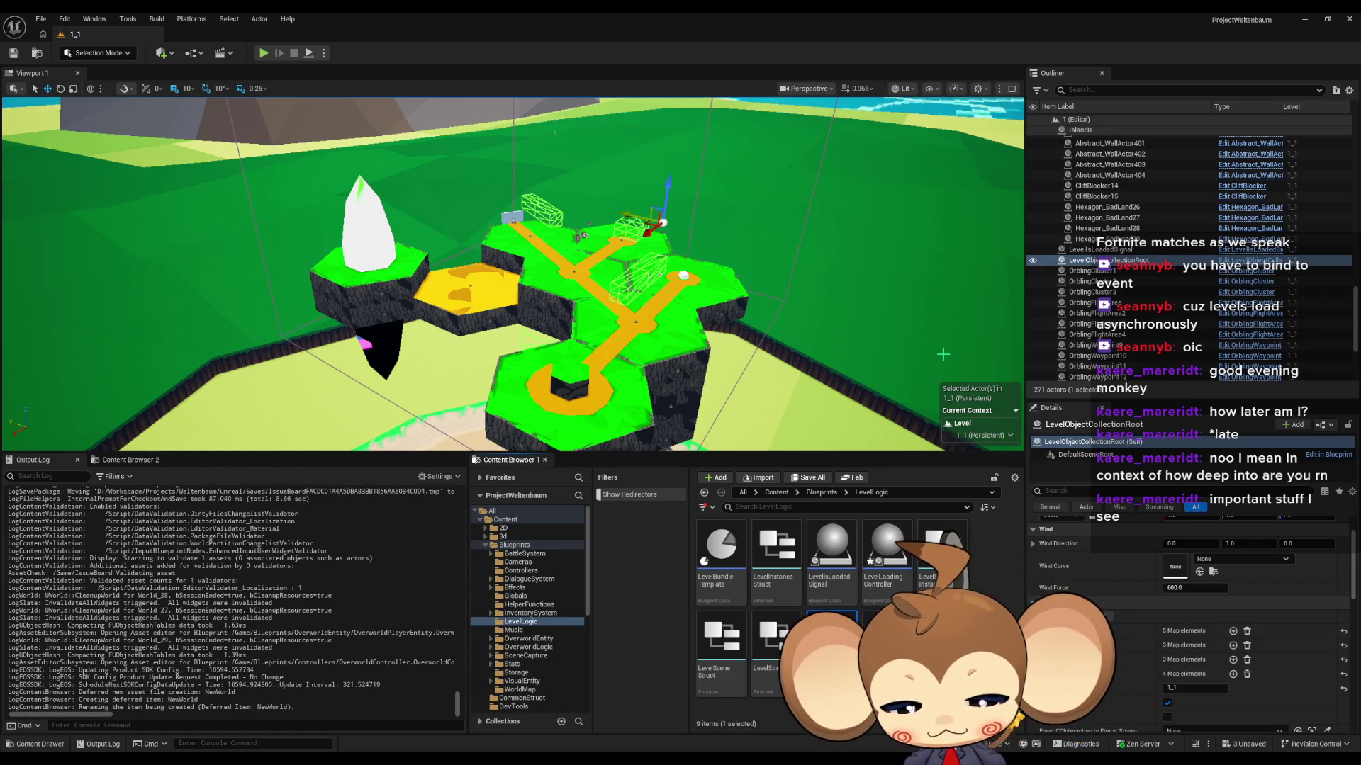
key(Return)
double_click(935, 559)
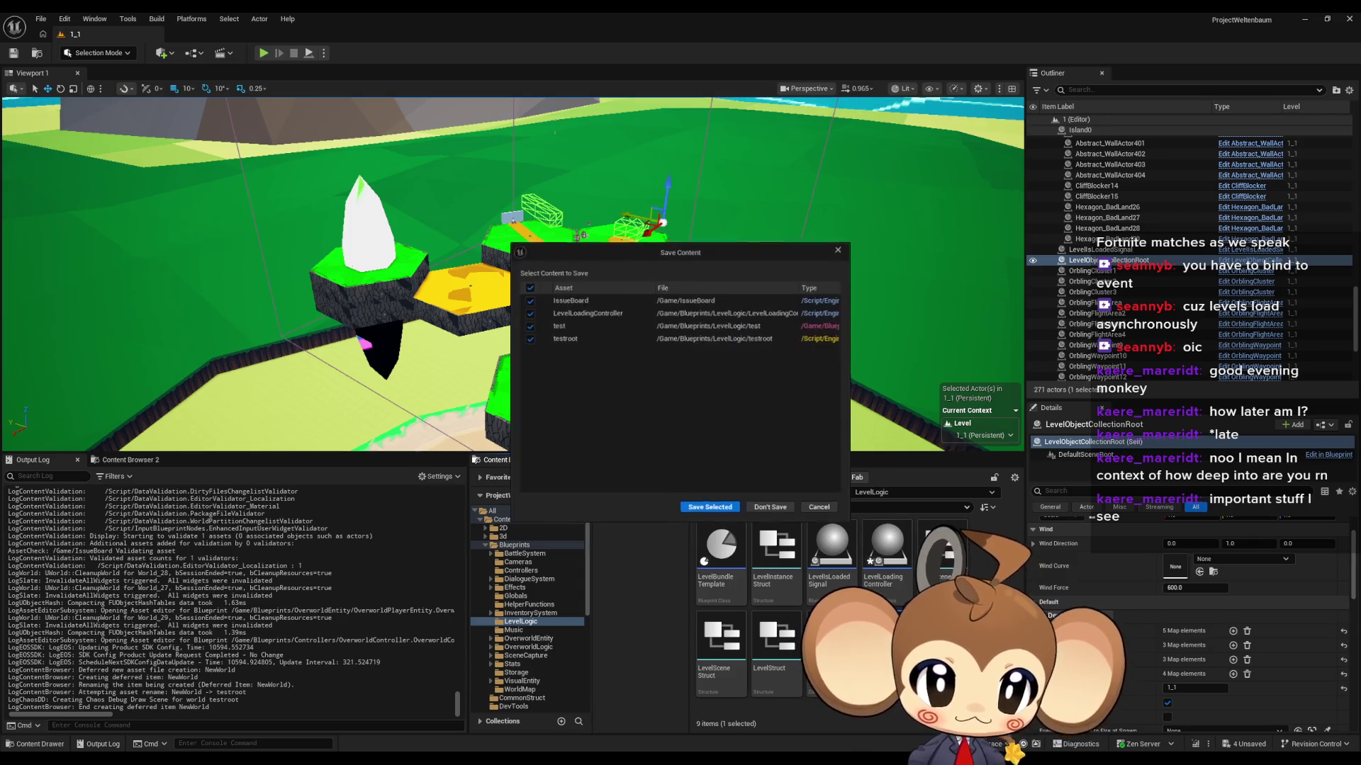
key(Escape)
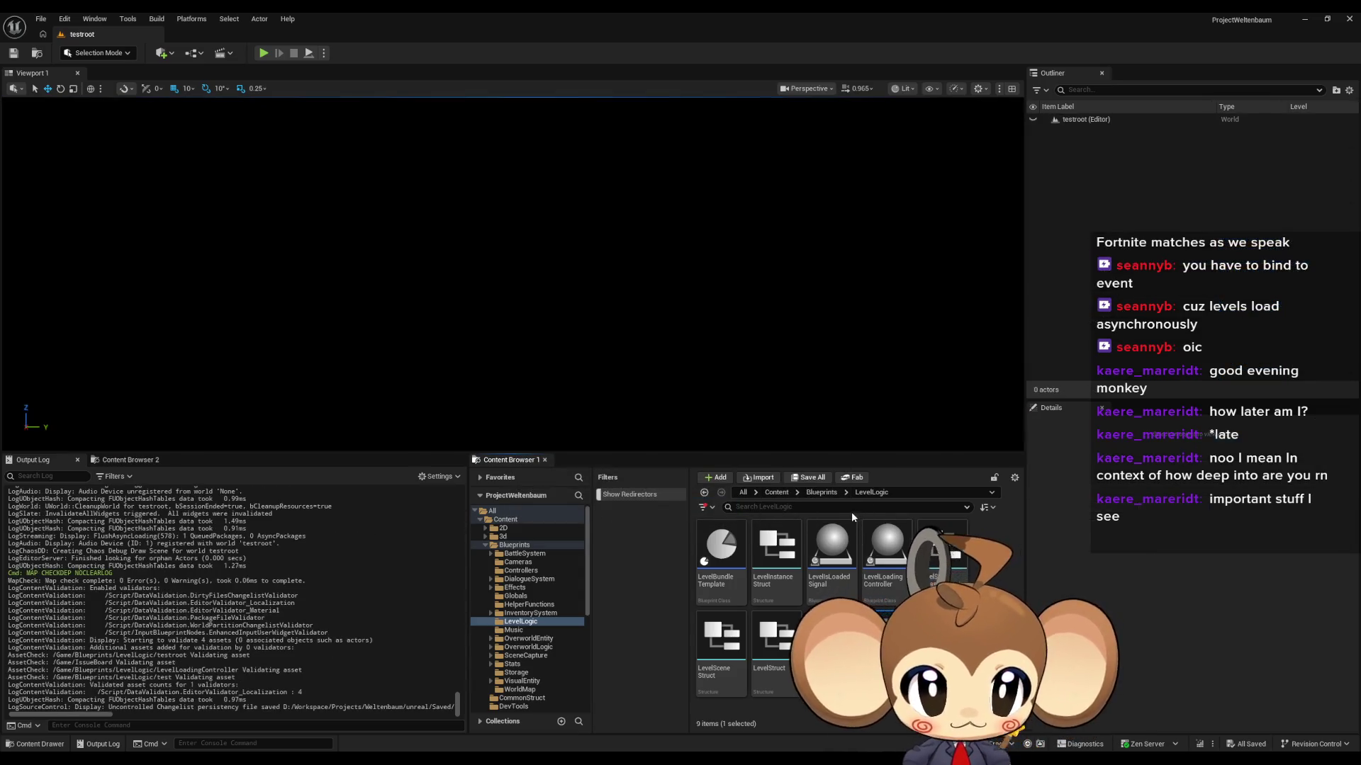
Step: Create a second level named testinside in LevelLogic, save it and open it
click(776, 492)
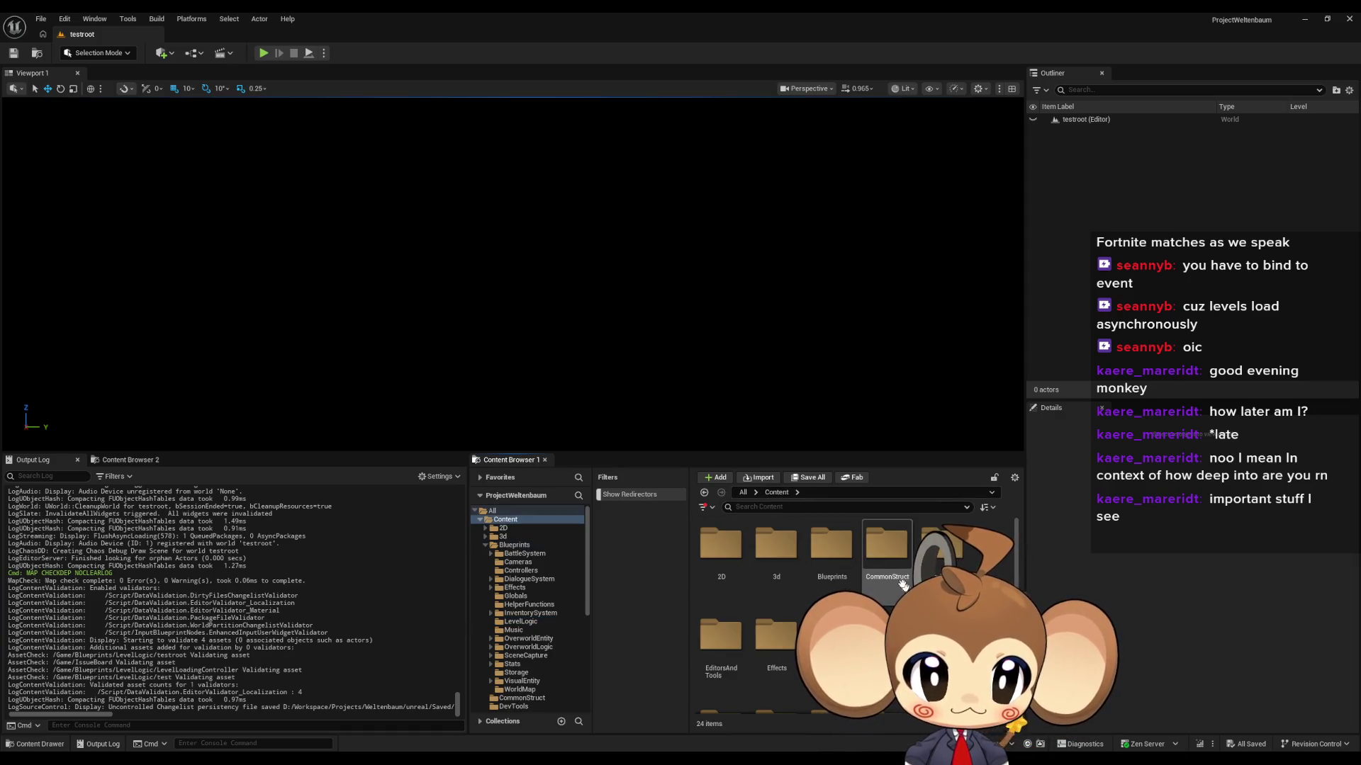
scroll(779, 546, down, 1)
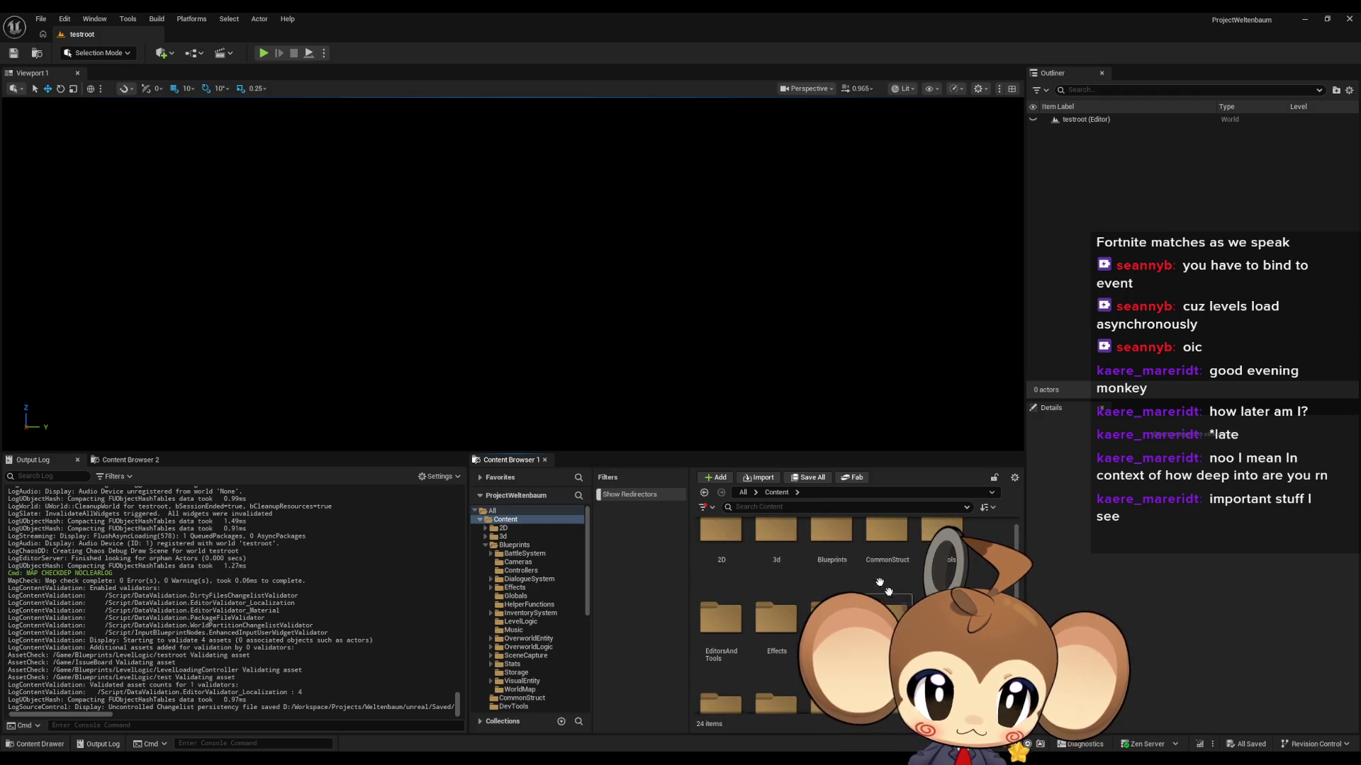
click(703, 493)
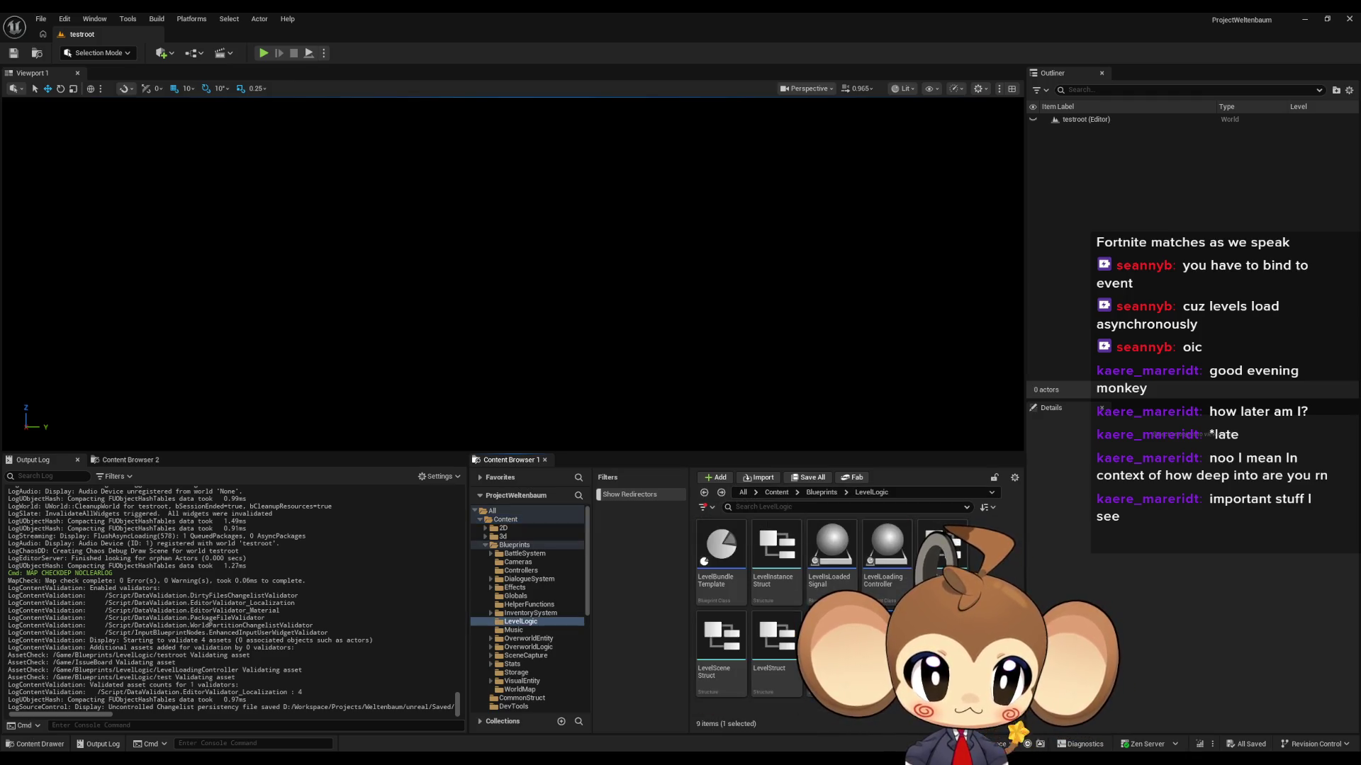
right_click(929, 652)
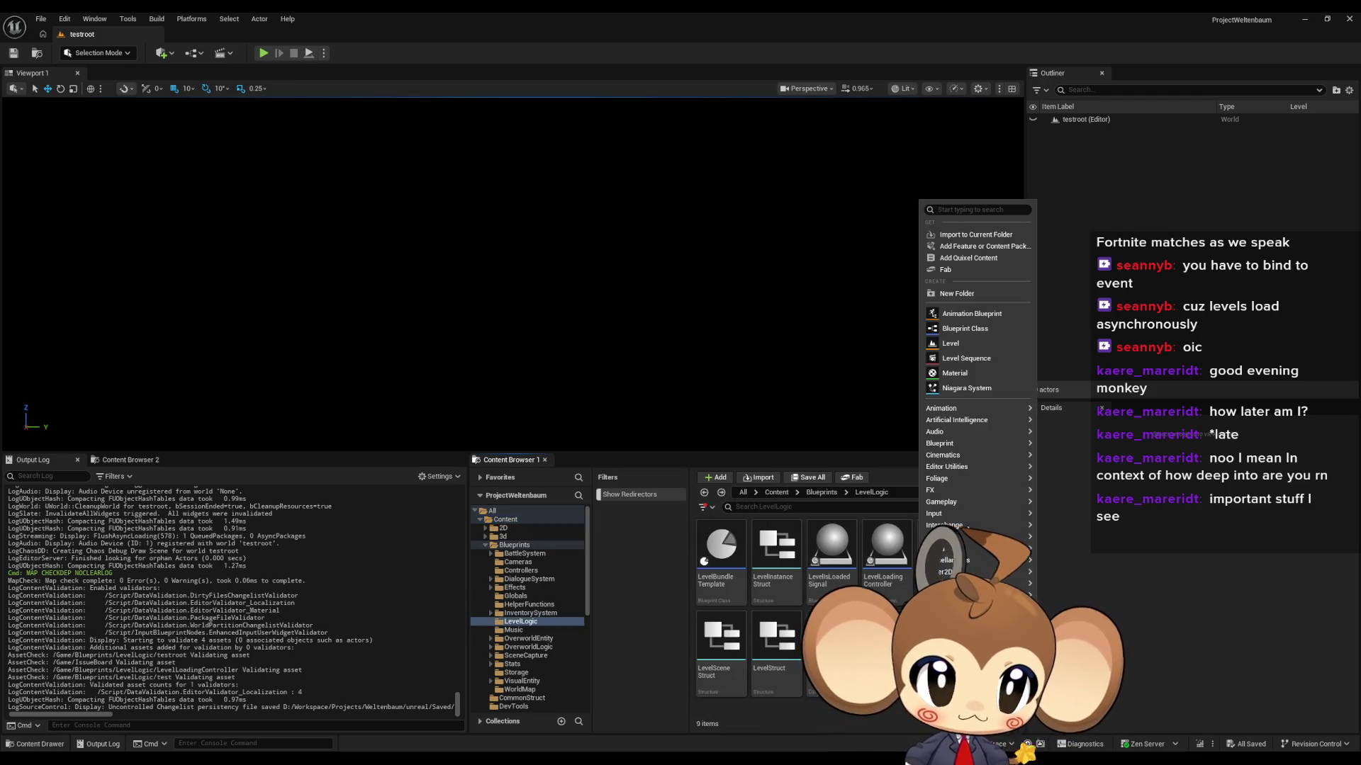
click(968, 347)
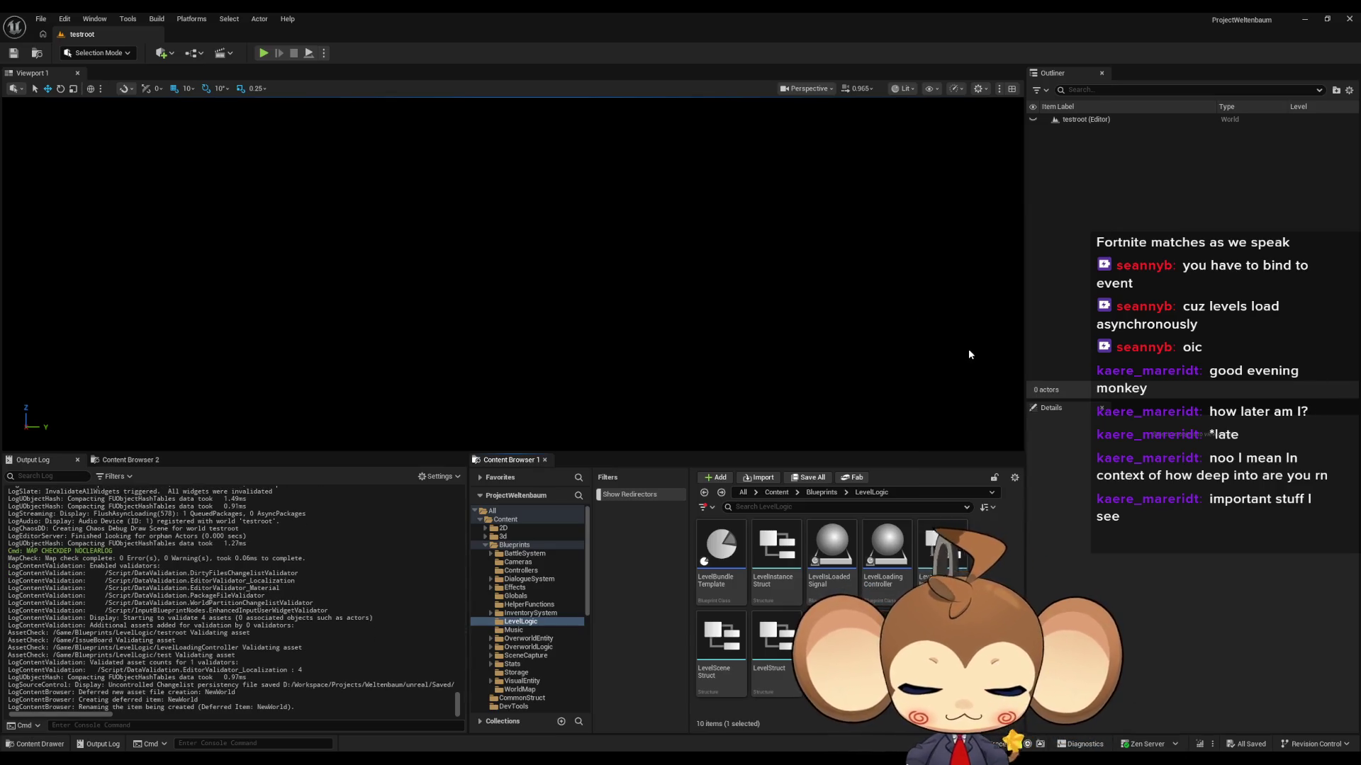
key(Return)
key(ctrl+shift+s)
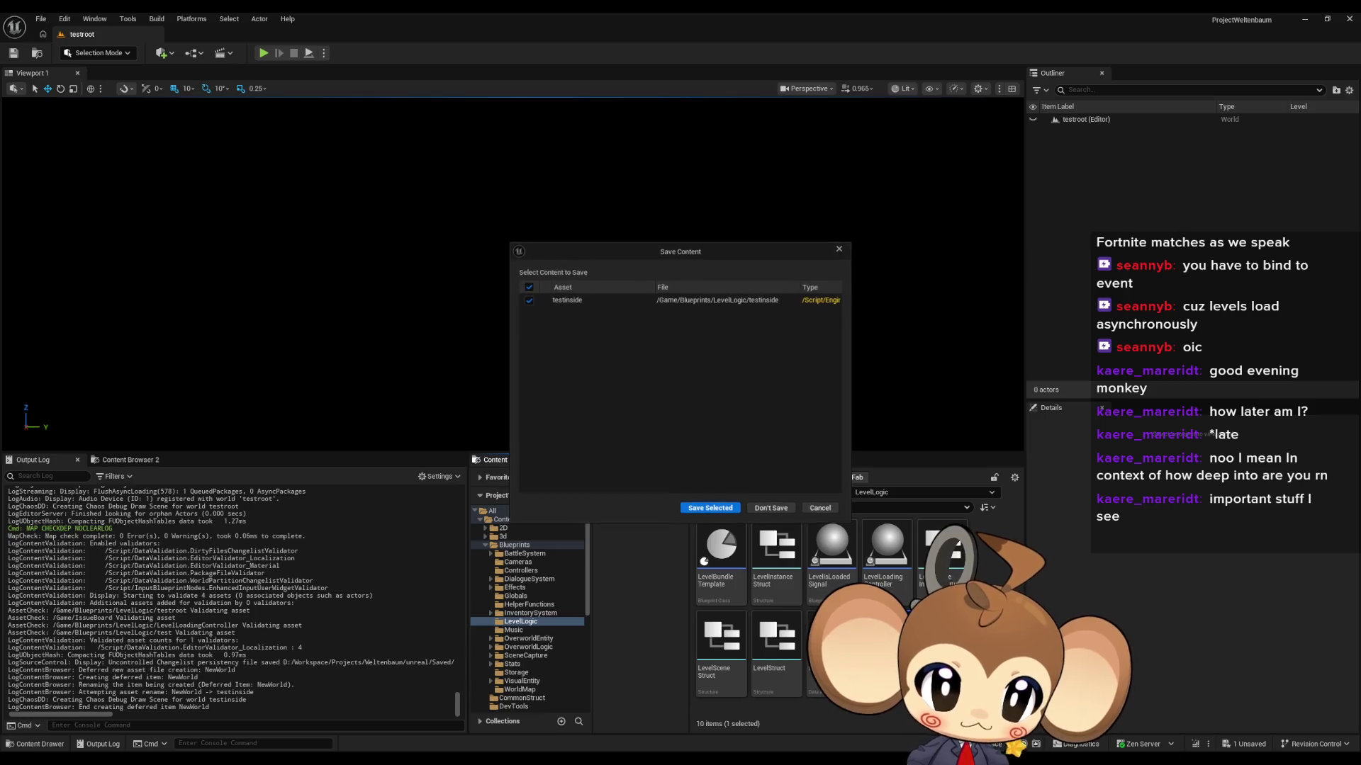
click(733, 505)
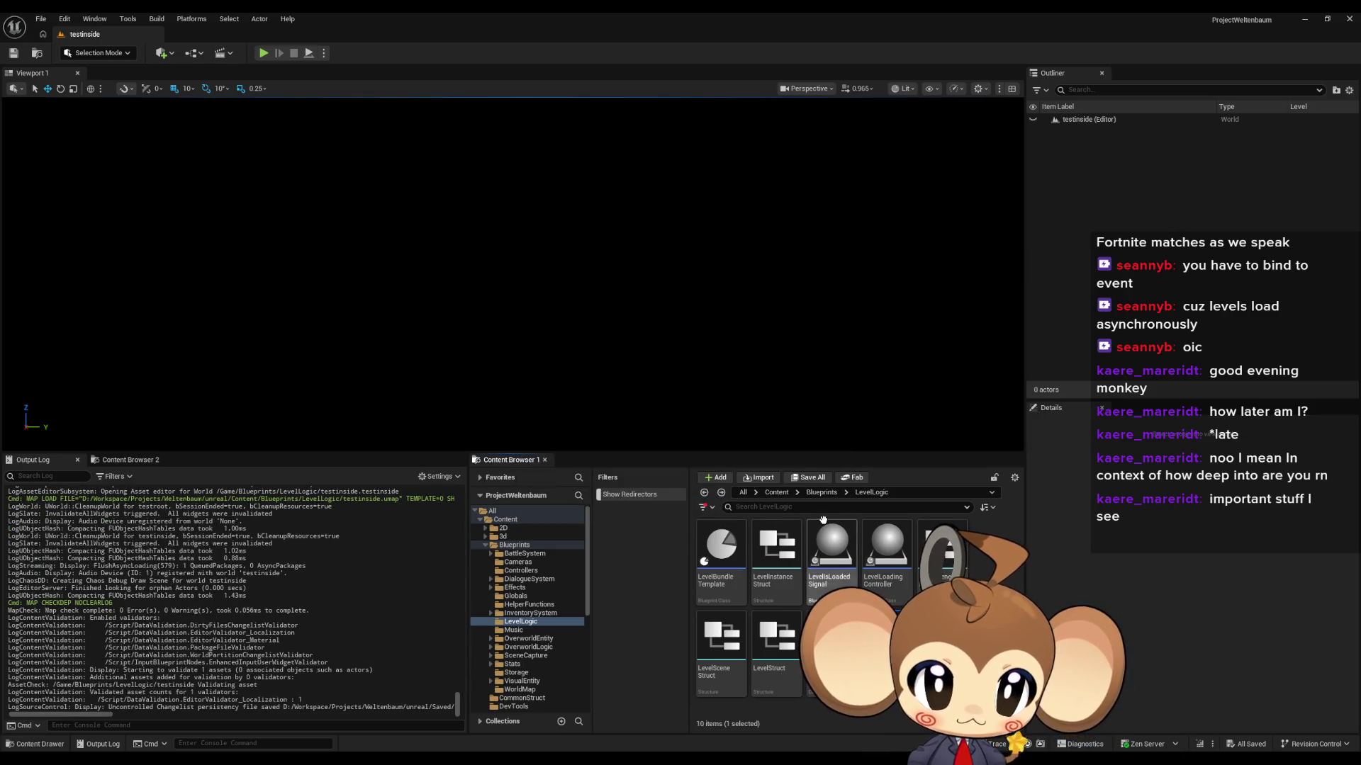
Step: Place a LevelObjectCollectionRoot from Blueprints/OverworldLogic into the testinside level
click(776, 493)
scroll(851, 616, down, 2)
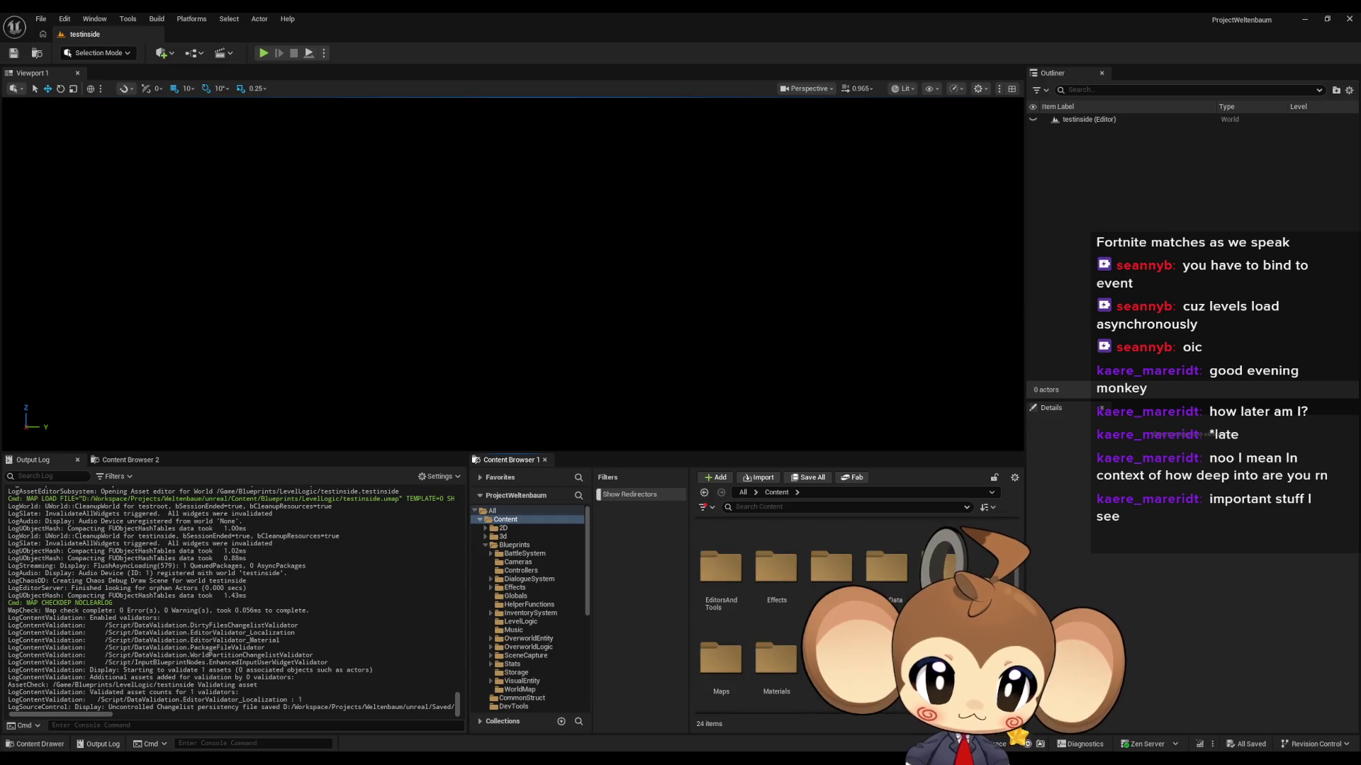
scroll(850, 617, up, 2)
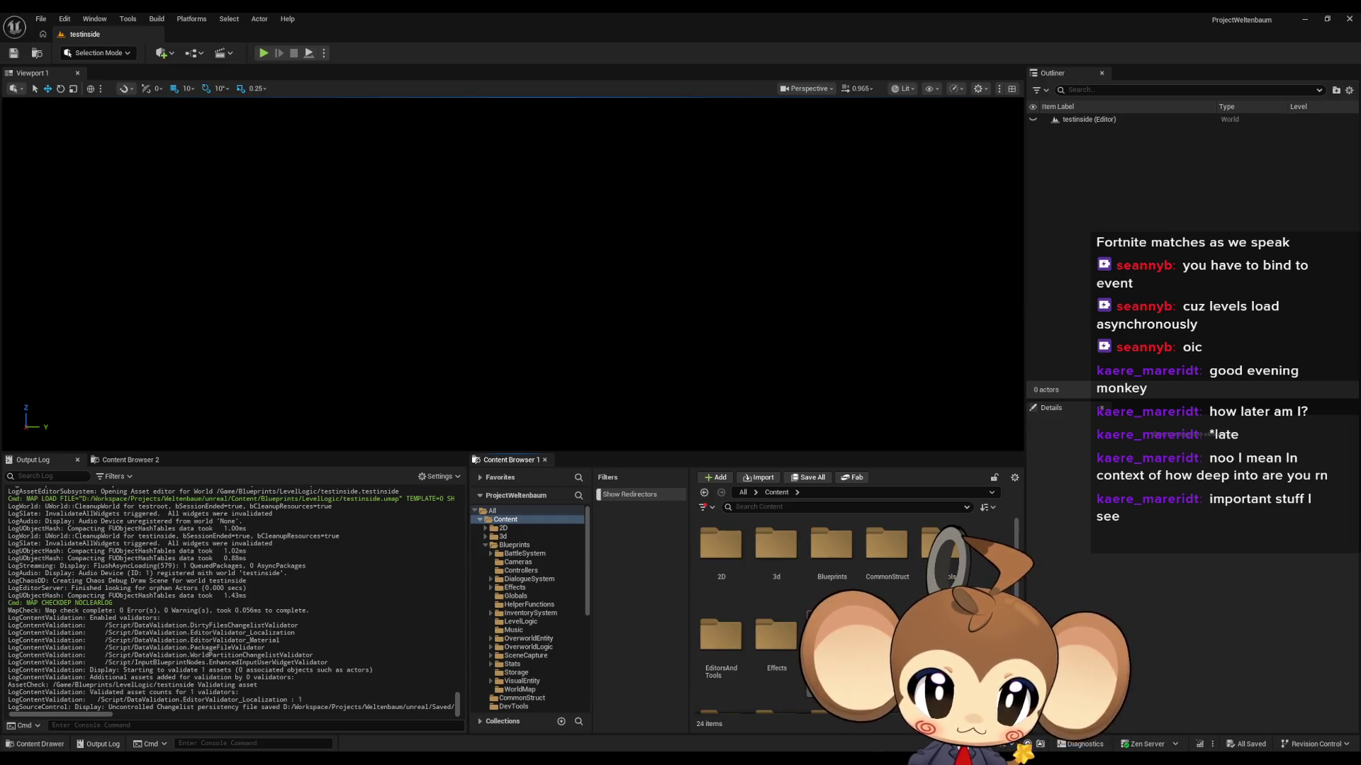
double_click(836, 556)
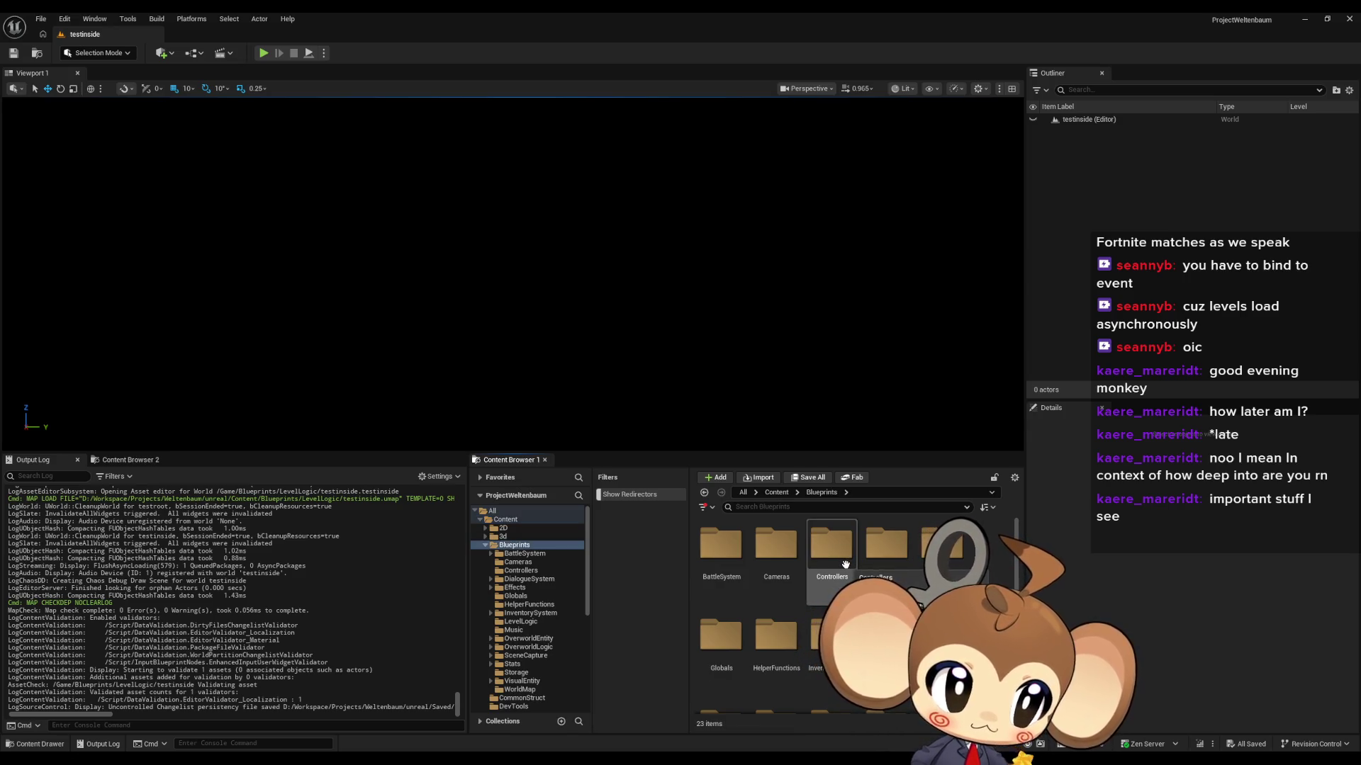
scroll(843, 567, down, 3)
double_click(772, 670)
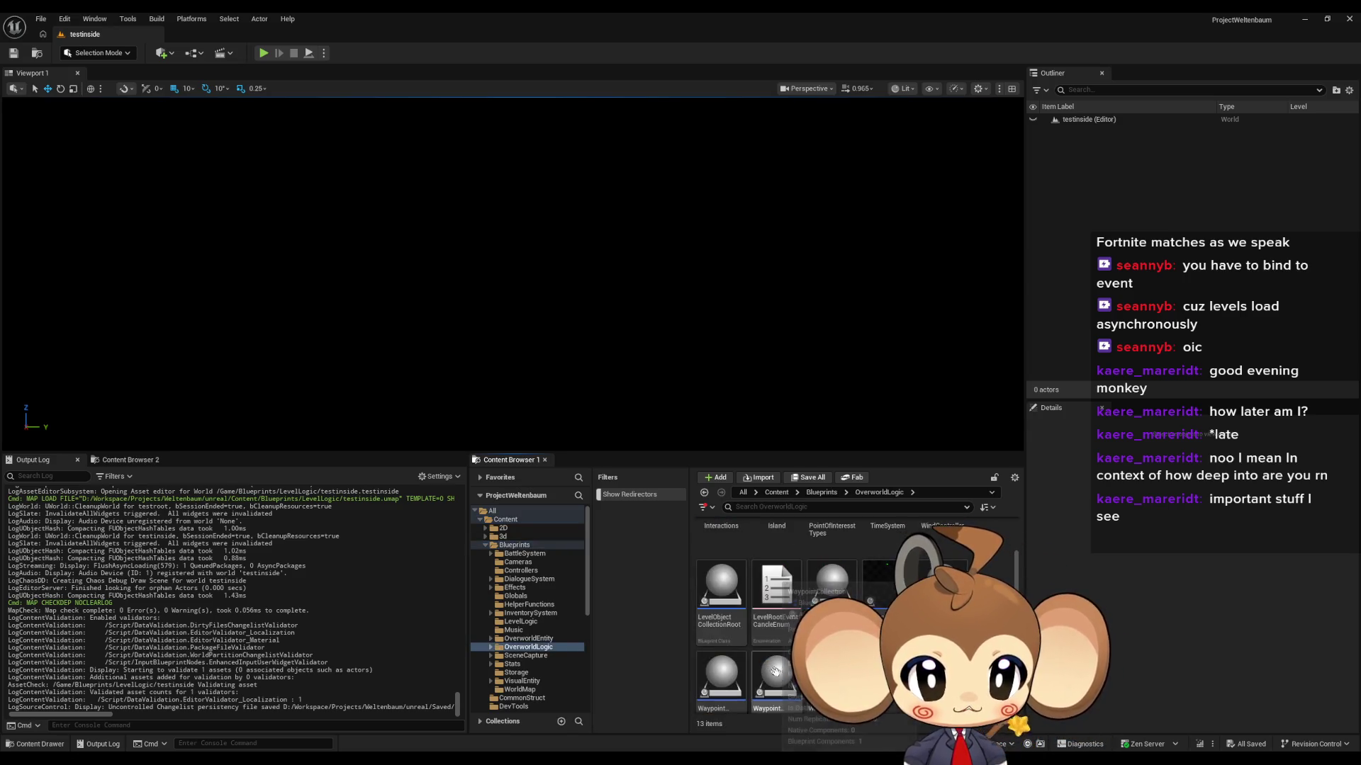
mouse_move(721, 588)
mouse_down()
mouse_move(622, 341)
mouse_move(571, 316)
mouse_move(439, 306)
mouse_up()
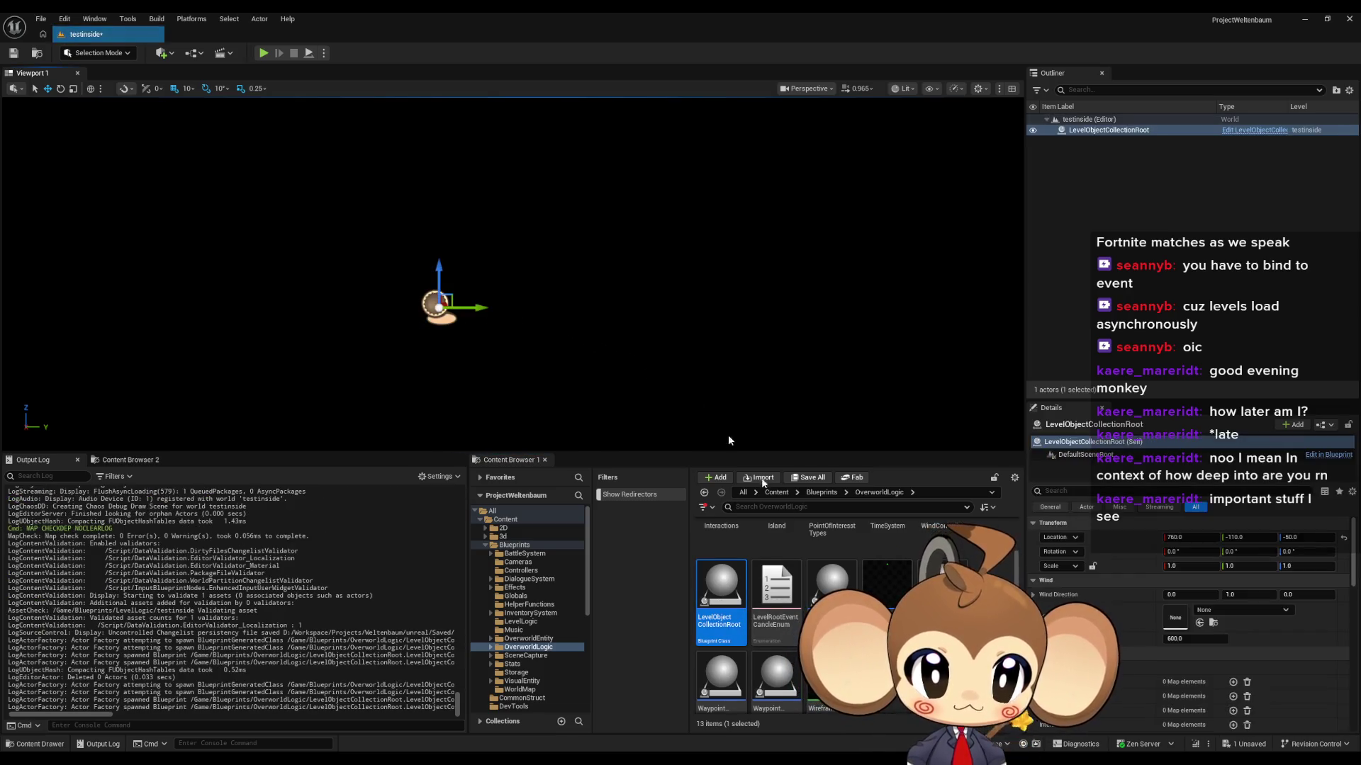
Step: Place an Interaction_Exit from Interactions/Exit and add one entry to the root's fourth map
double_click(721, 526)
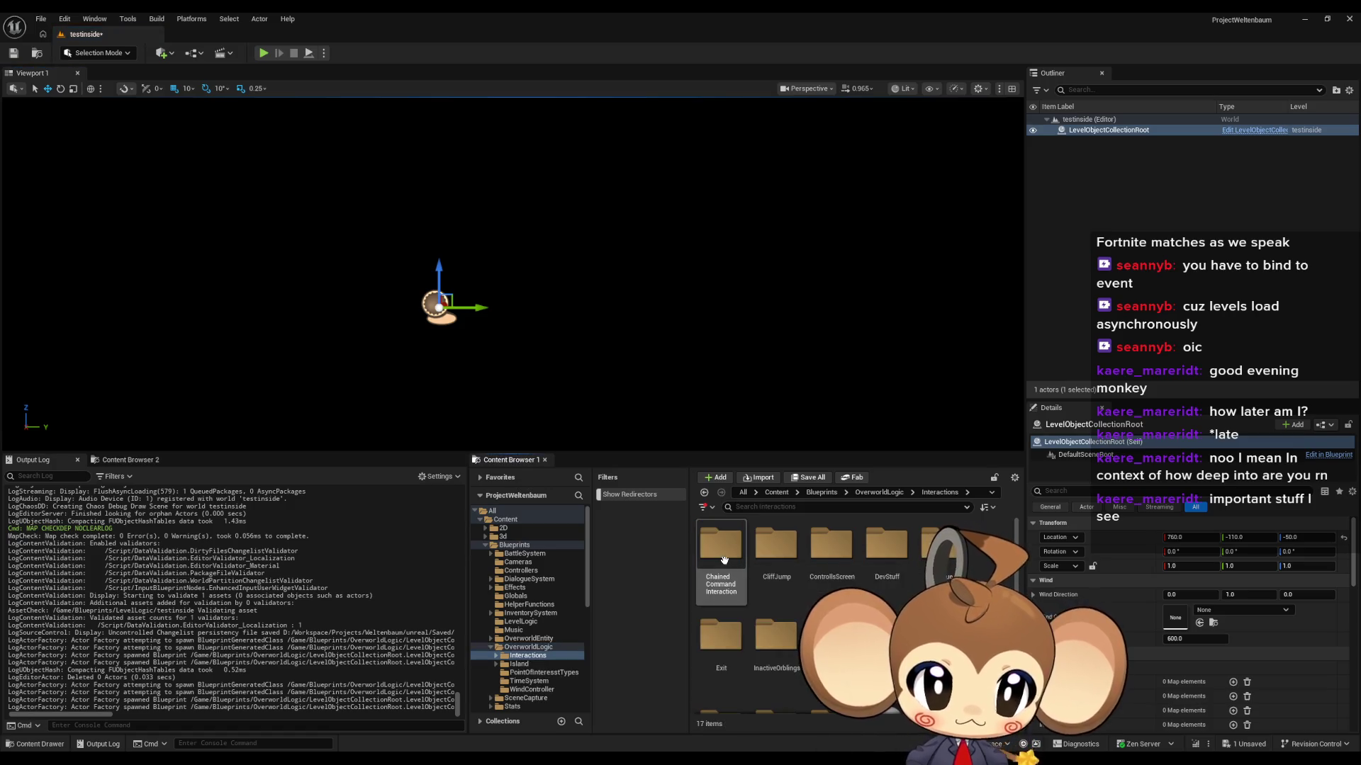
scroll(723, 560, down, 1)
scroll(723, 559, down, 1)
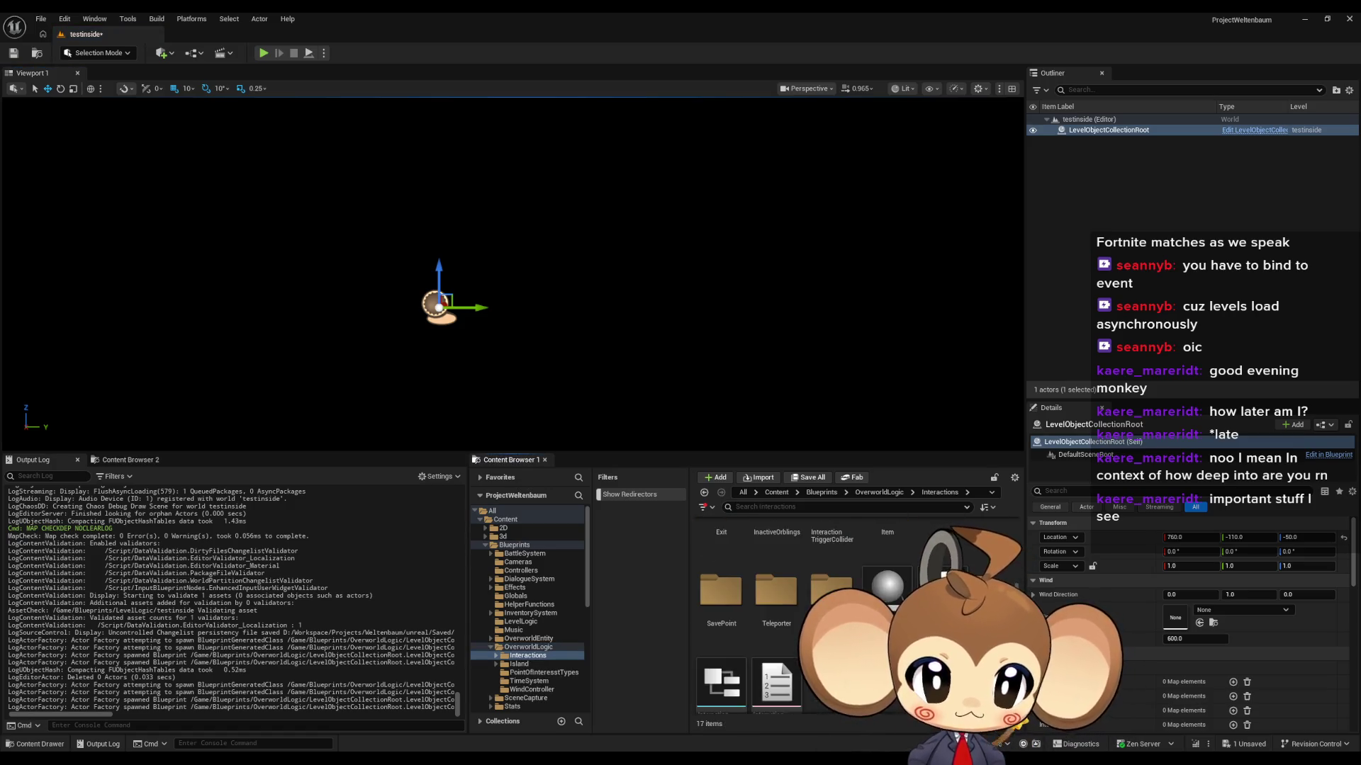
scroll(722, 588, up, 2)
double_click(722, 587)
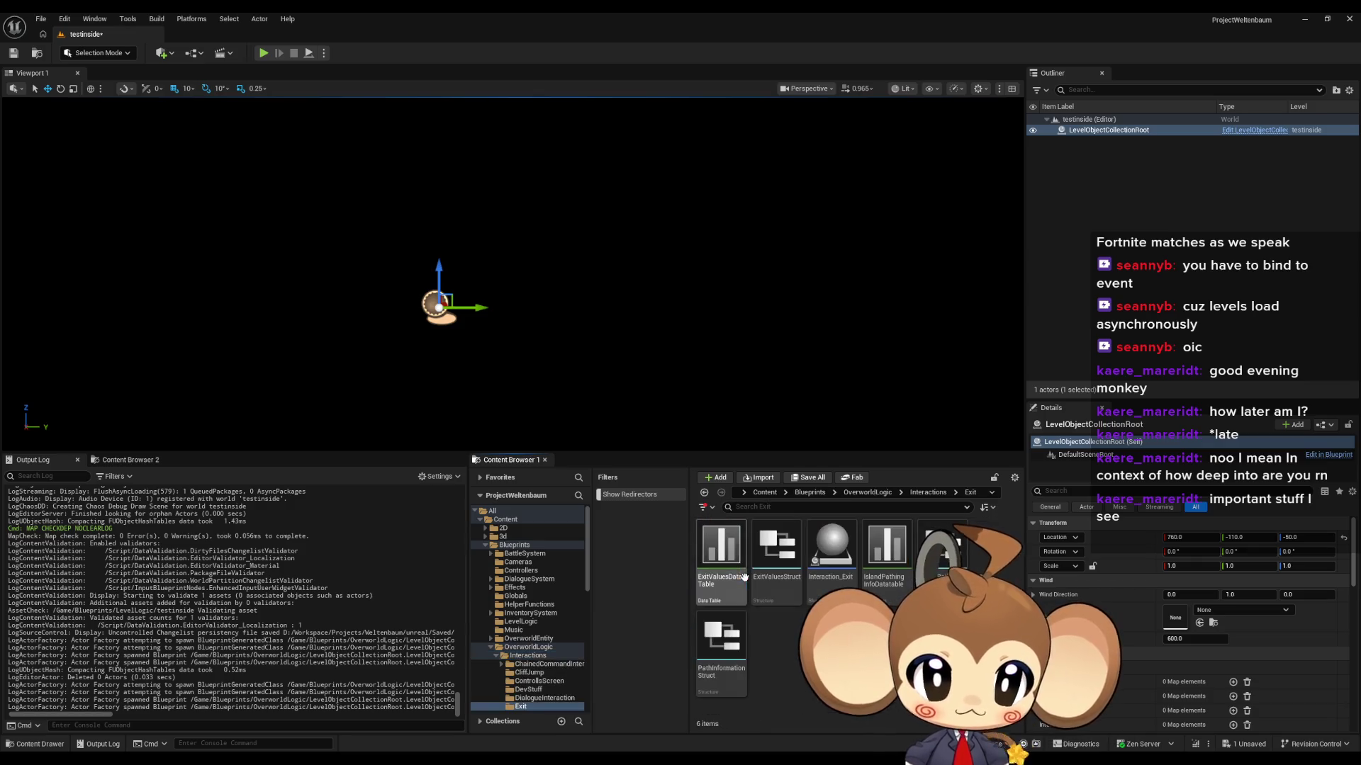
drag(831, 549, 762, 305)
click(435, 304)
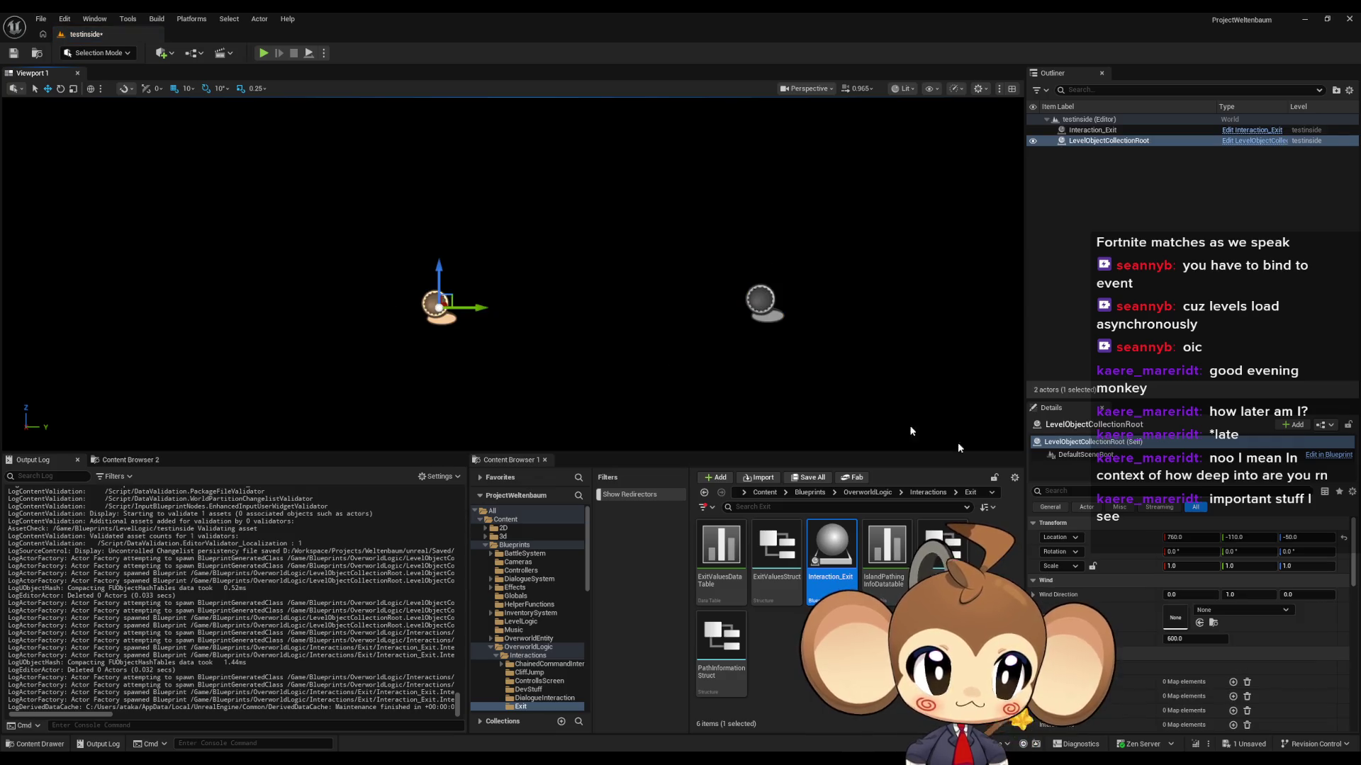
click(1233, 708)
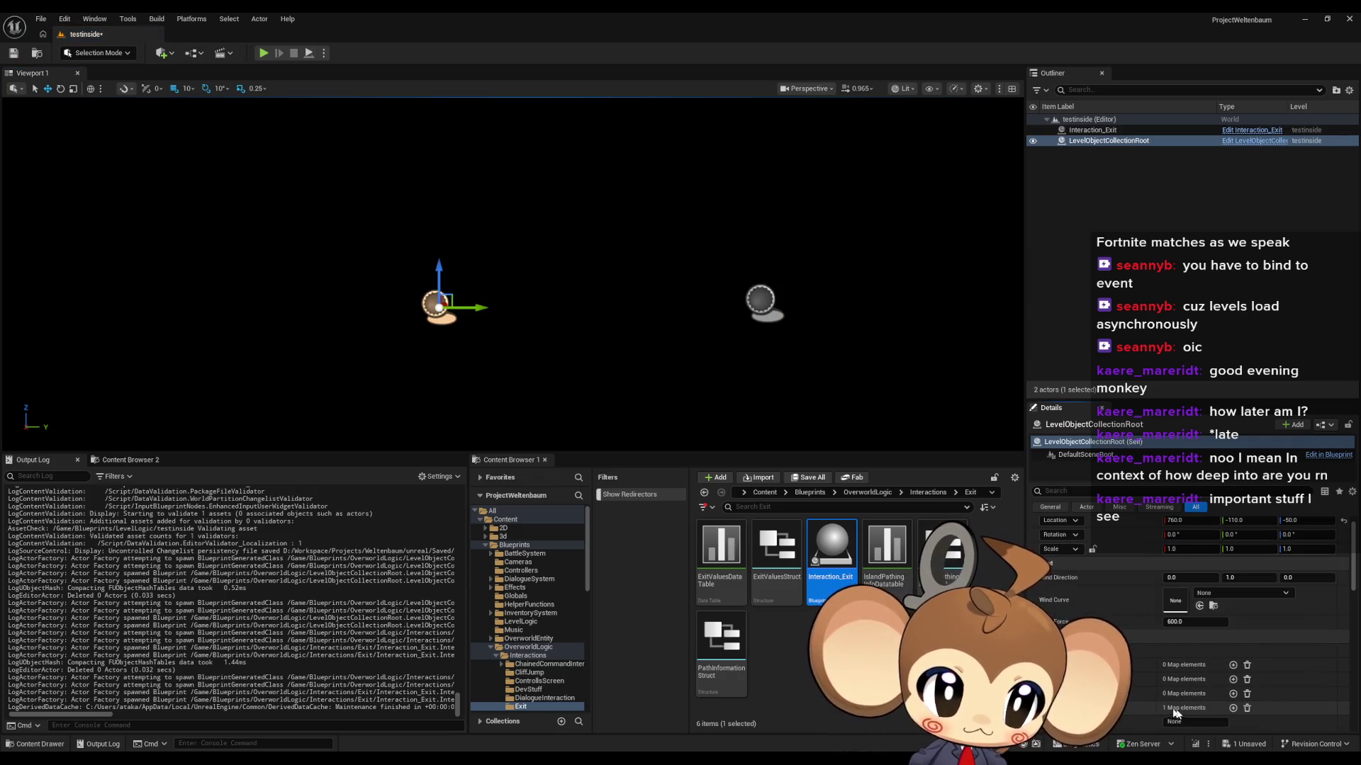
Step: Open the testroot level from Blueprints/LevelLogic
click(764, 492)
double_click(831, 544)
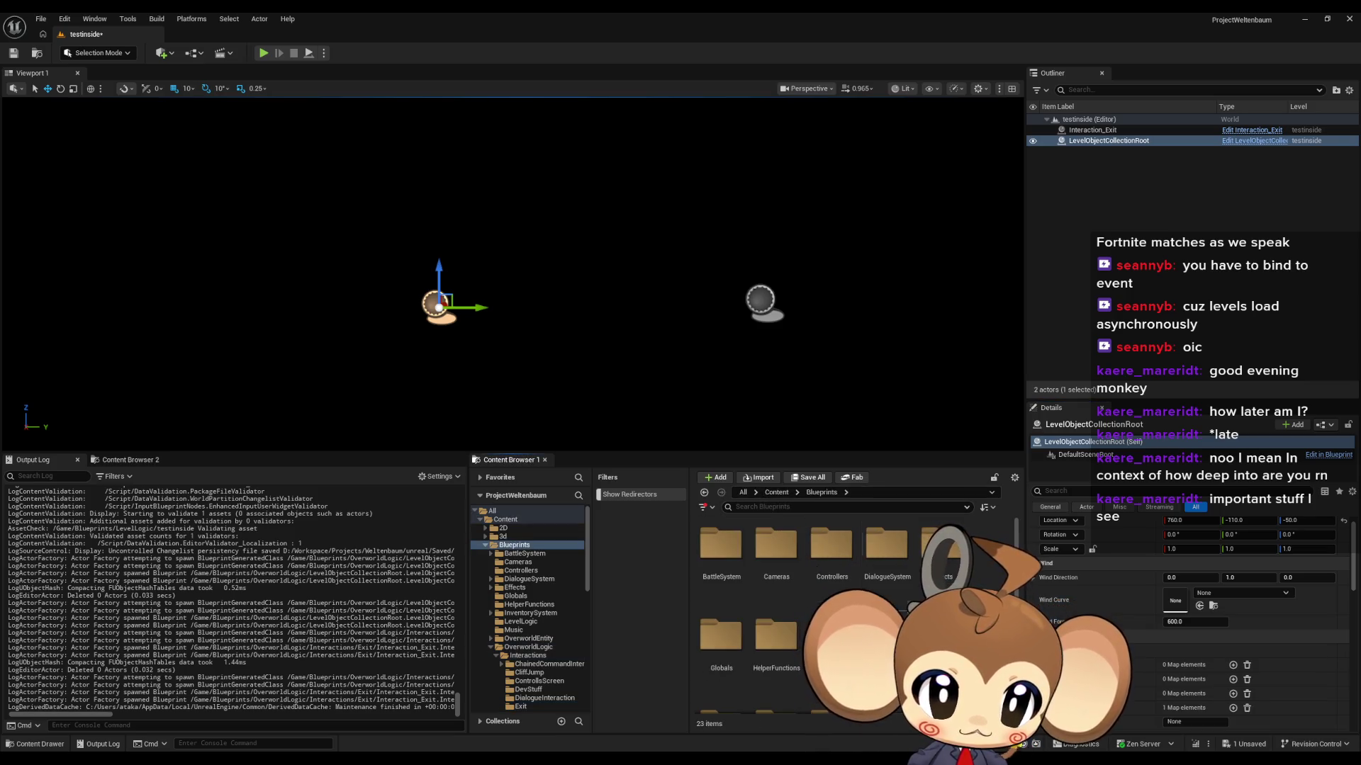
click(520, 621)
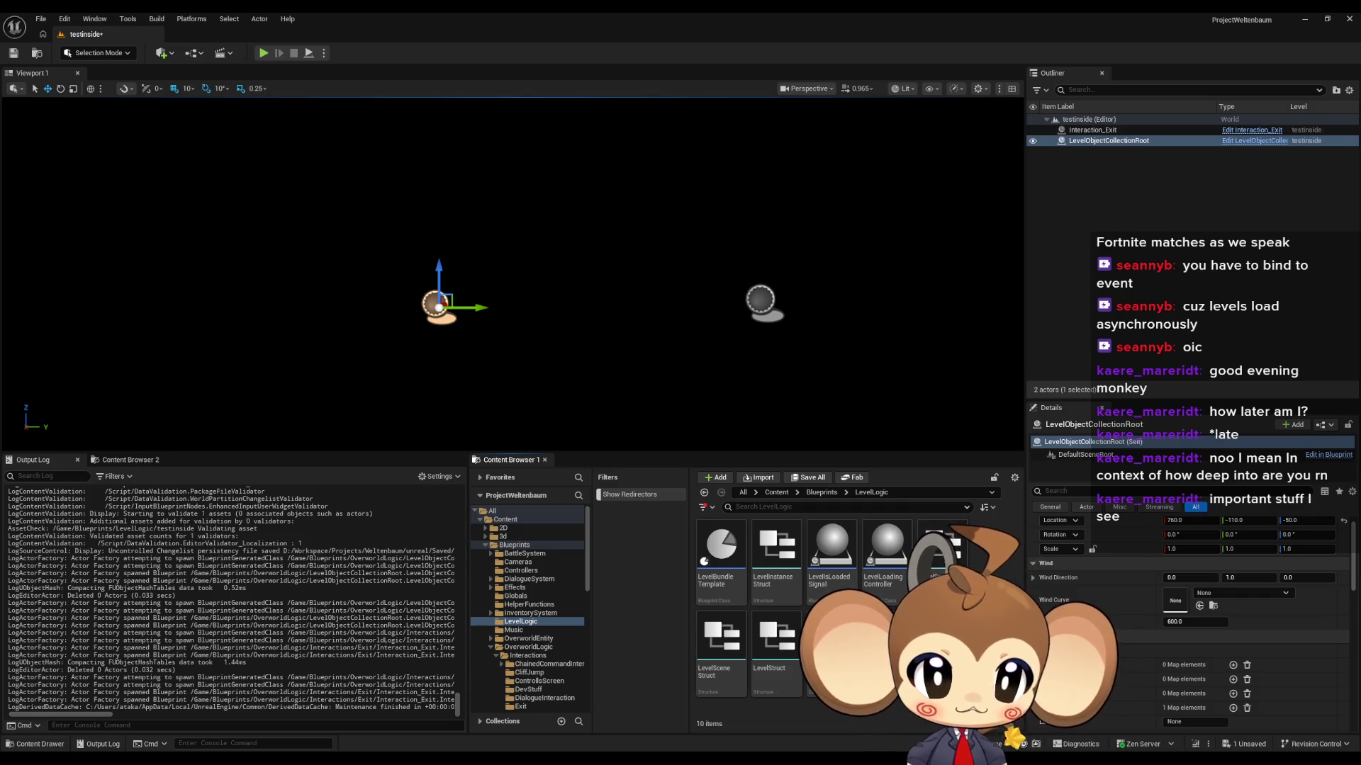
double_click(943, 560)
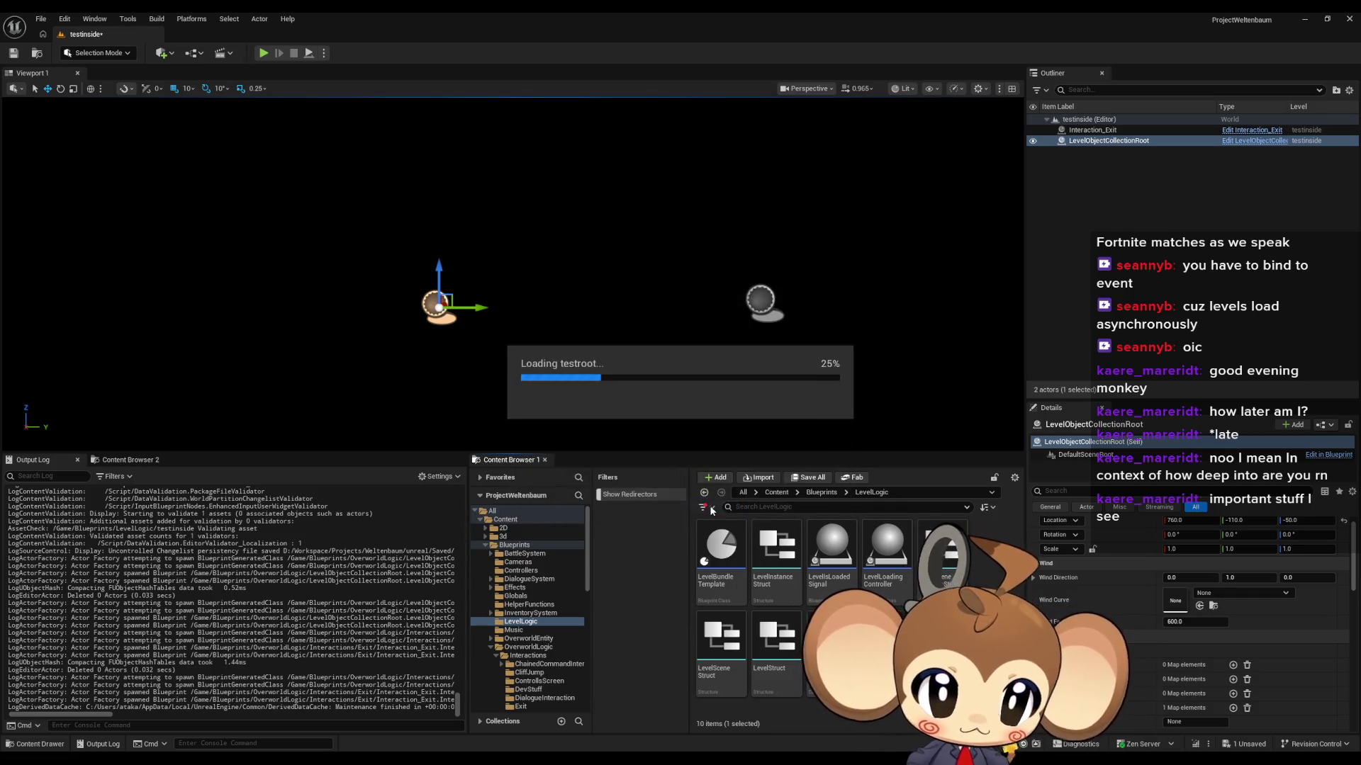
Step: Place testinside as a Level Instance in testroot, then browse to the OverworldLogic folder
drag(887, 644, 1099, 200)
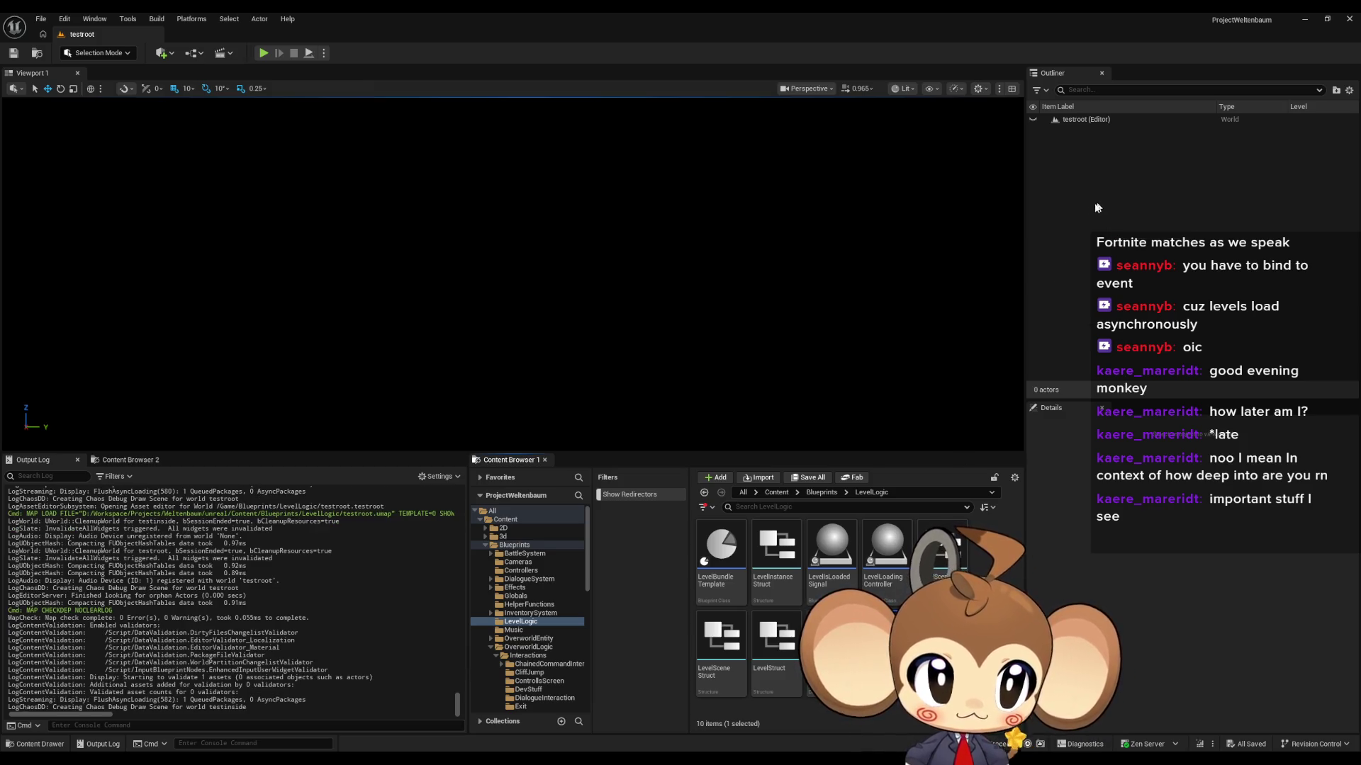
click(769, 275)
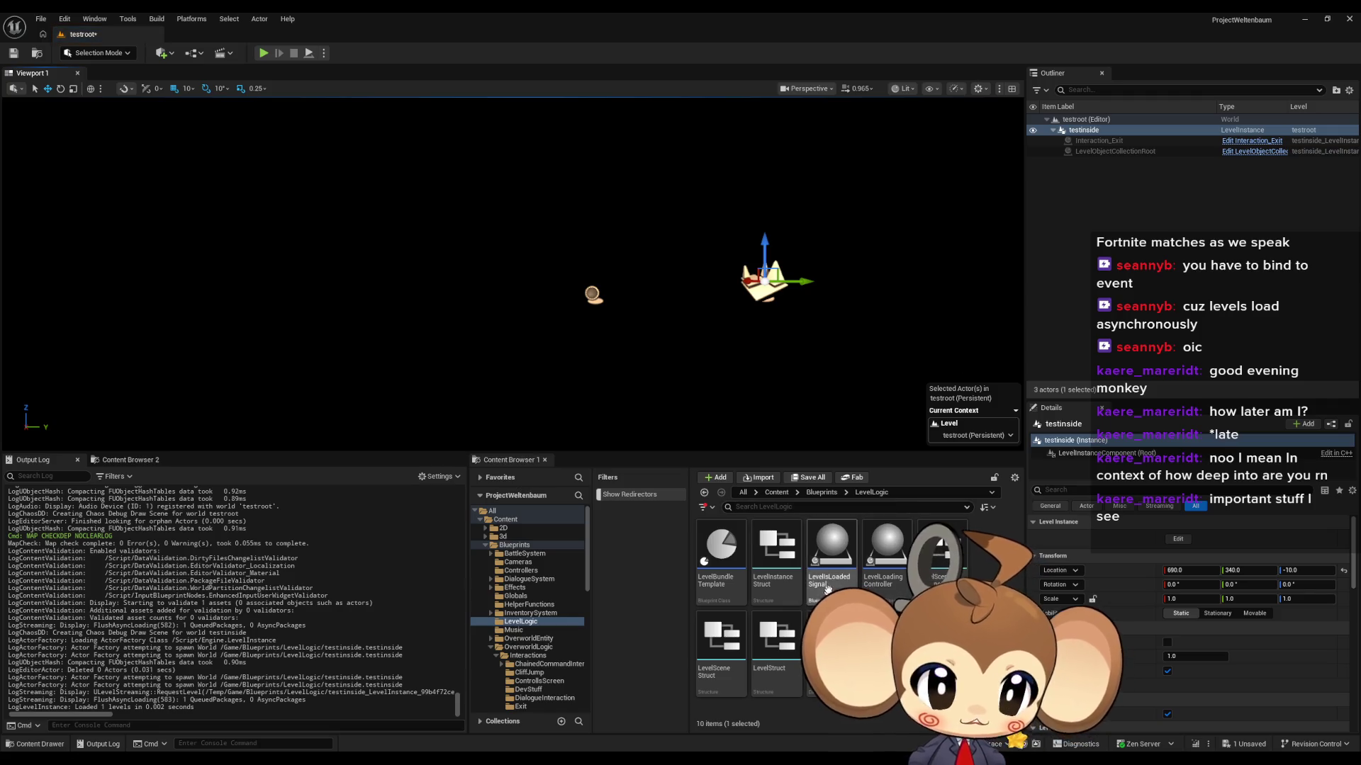
click(822, 493)
scroll(772, 623, down, 1)
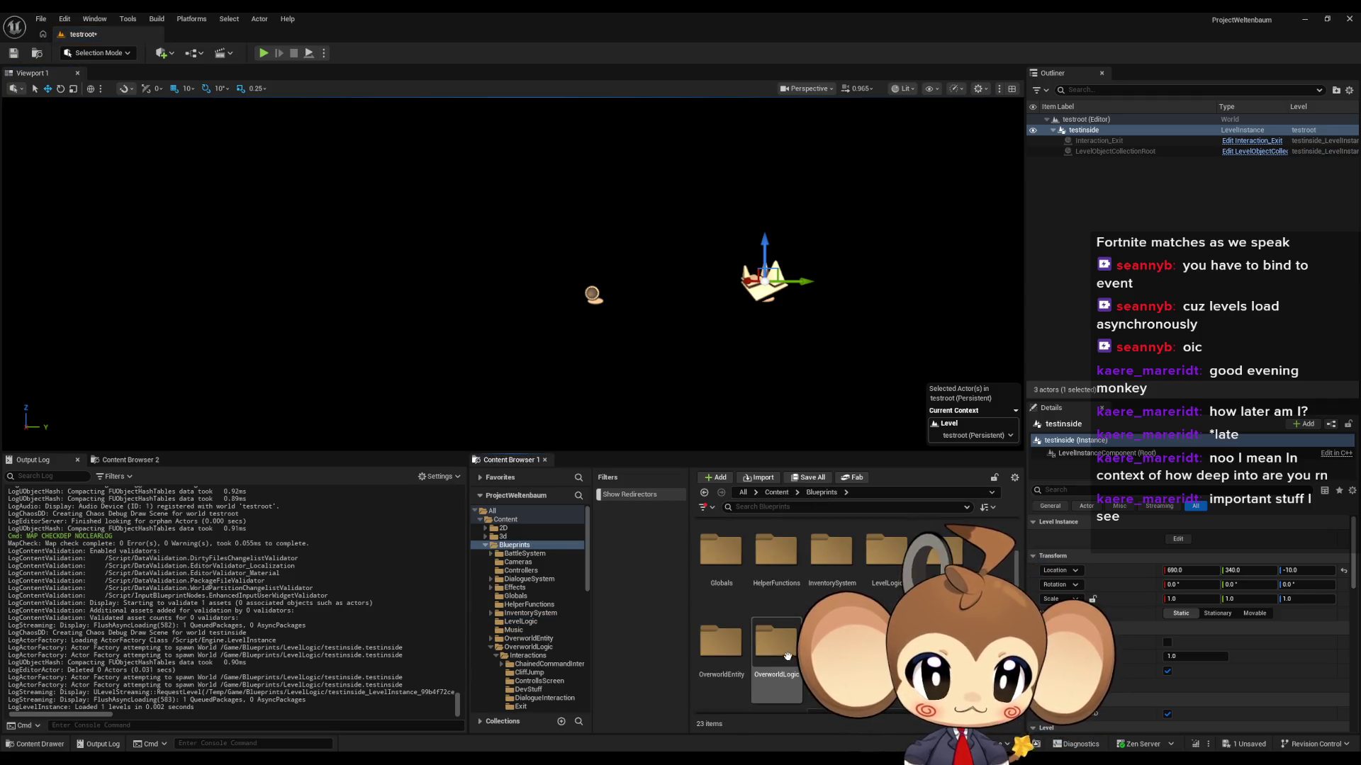
double_click(775, 635)
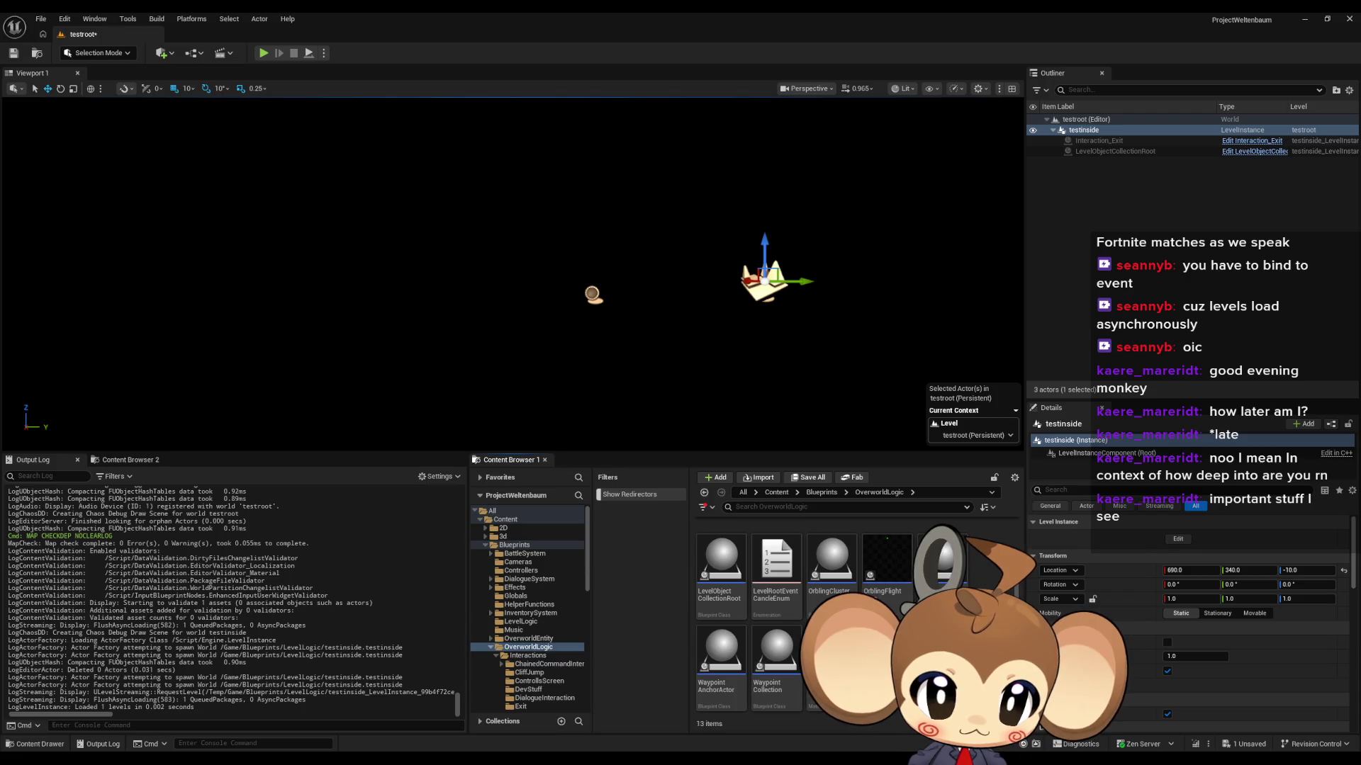
Step: Place a second LevelObjectCollectionRoot and Interaction_Exit into the testroot level
drag(721, 563, 380, 367)
scroll(829, 549, up, 2)
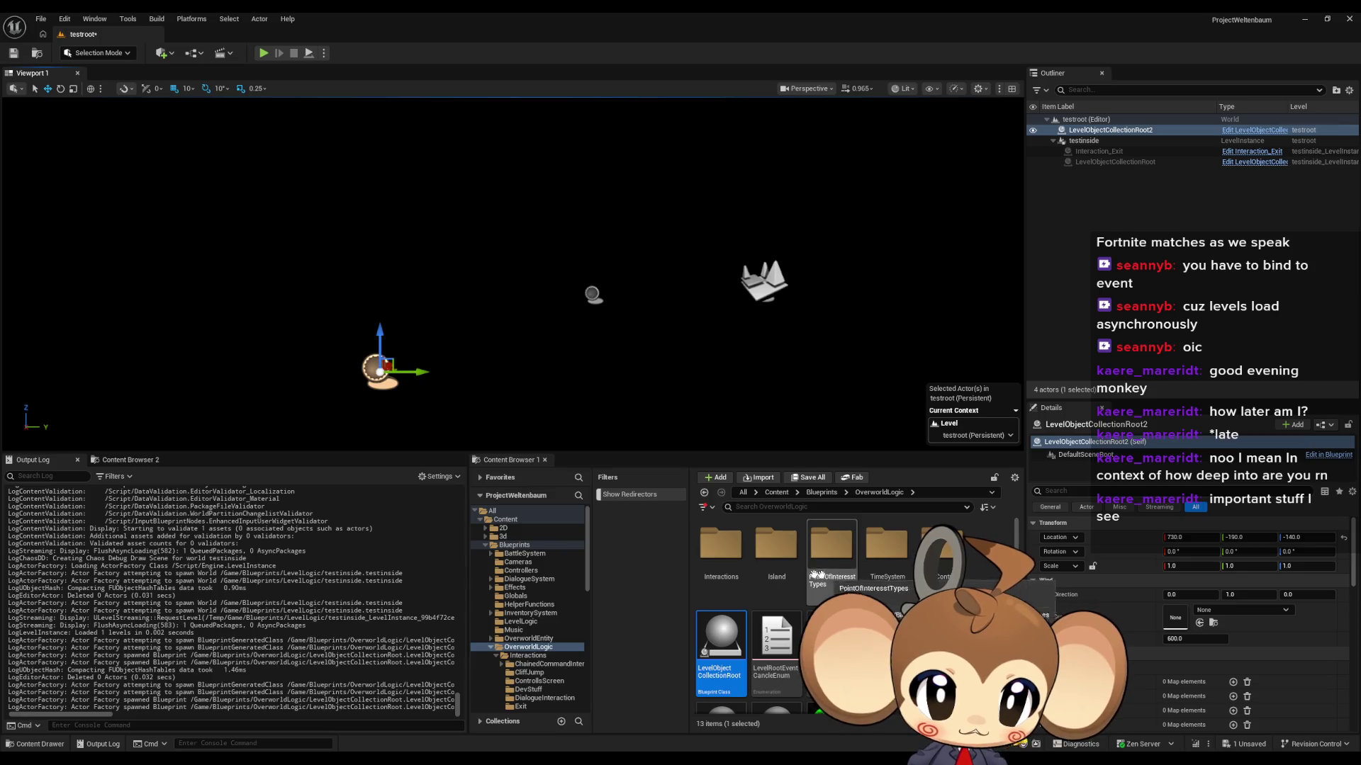
double_click(716, 550)
double_click(720, 636)
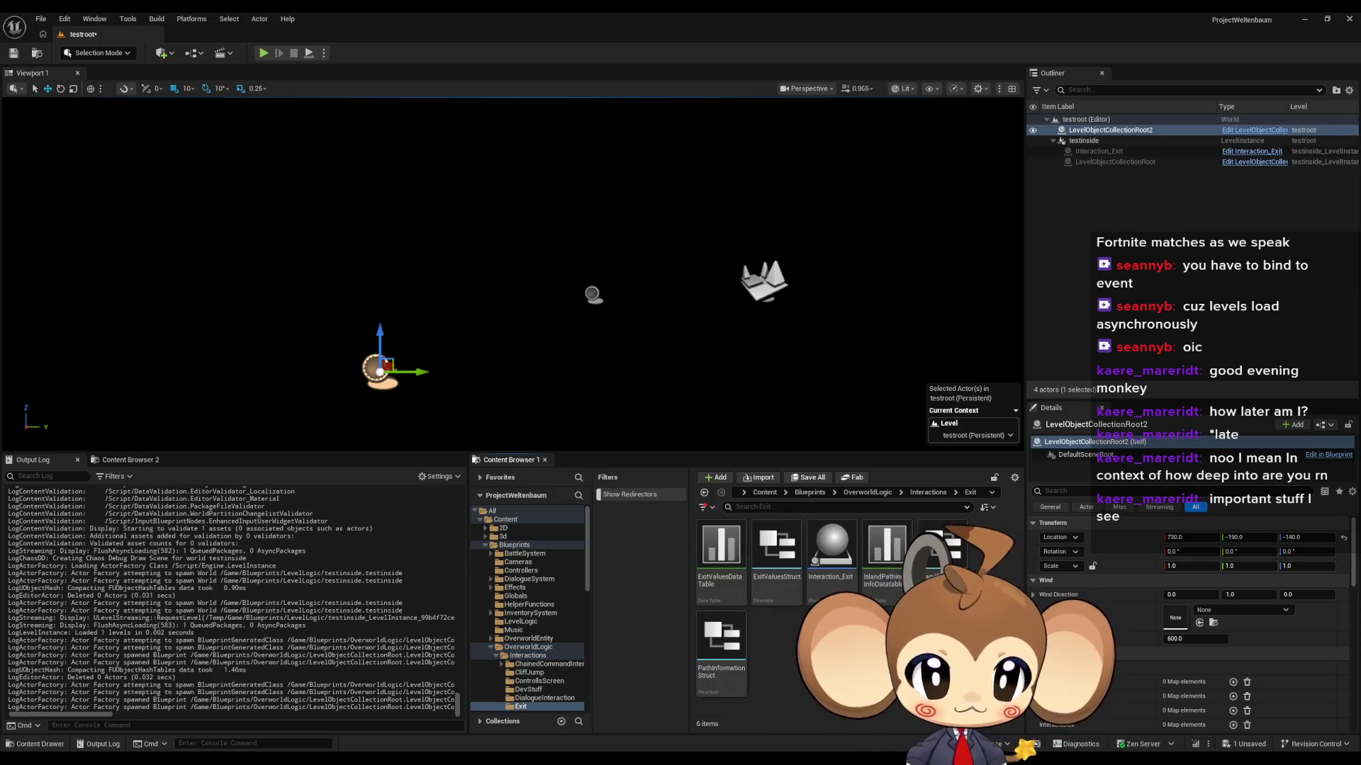
mouse_move(848, 555)
mouse_down()
mouse_move(577, 389)
mouse_move(601, 389)
mouse_up()
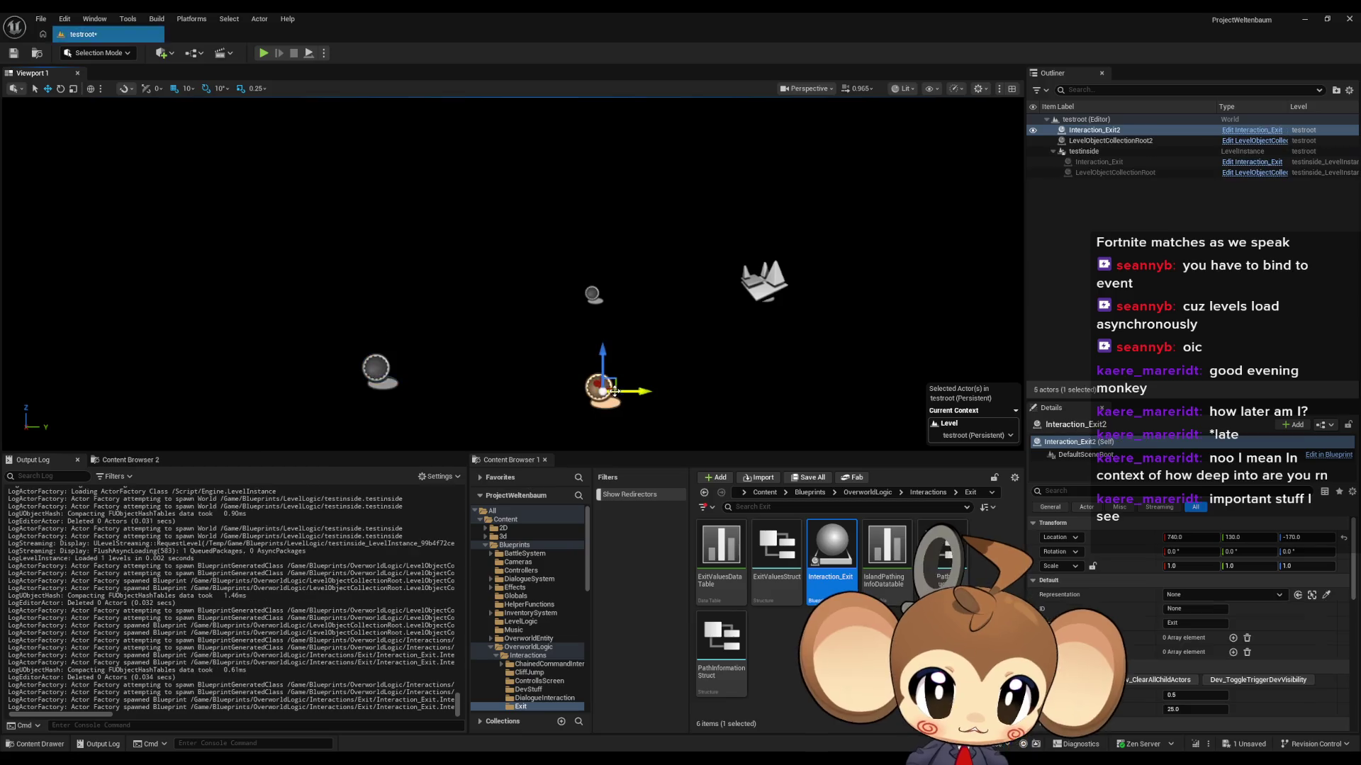
Step: Run DevTool_FillArrays on LevelObjectCollectionRoot2 so its map references Interaction_Exit2
click(377, 369)
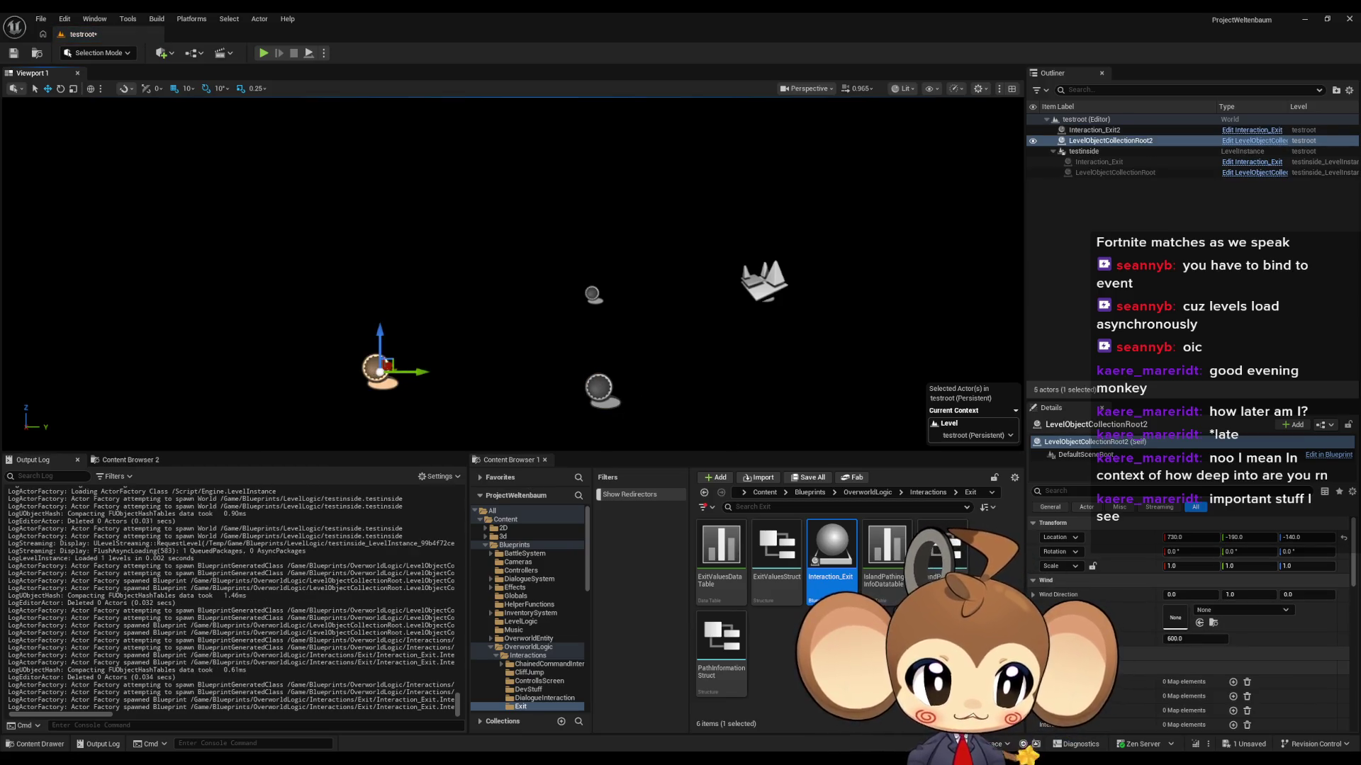
click(1125, 681)
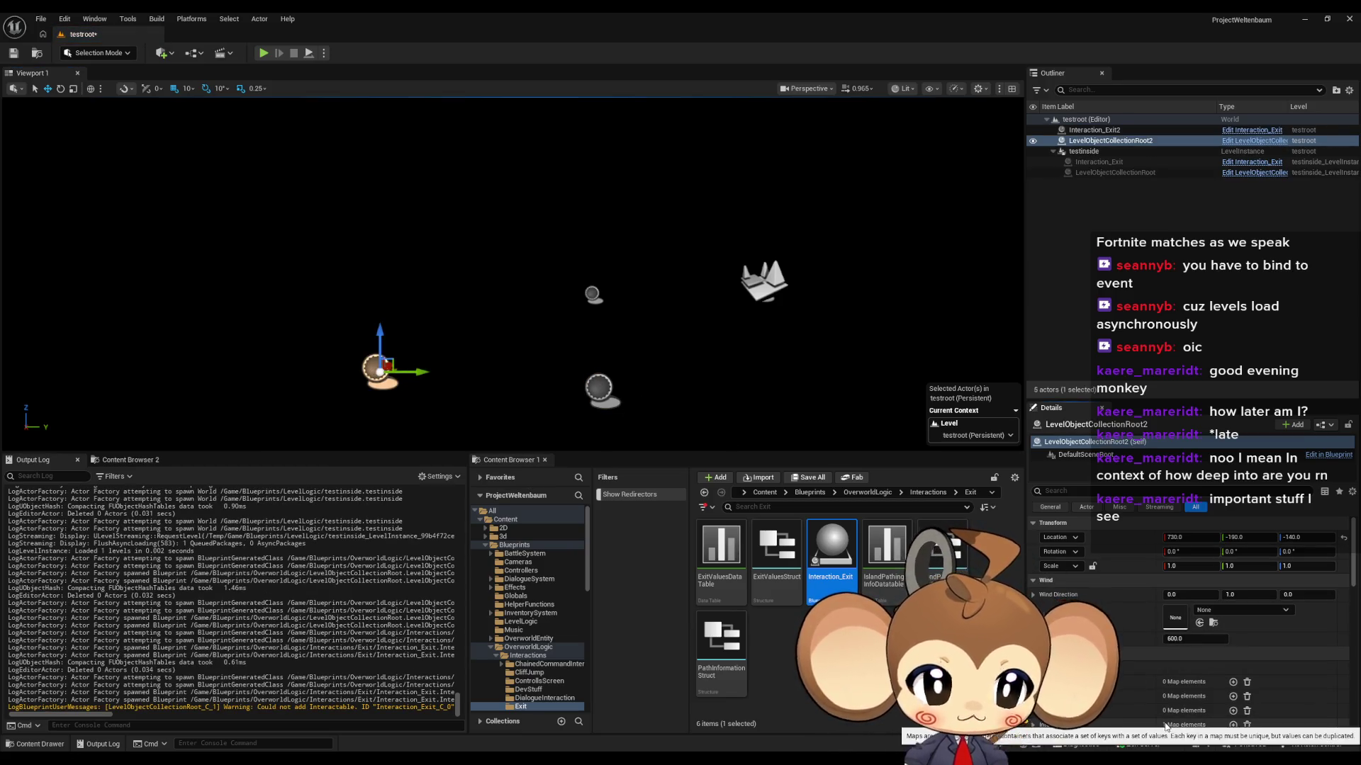
scroll(1161, 718, down, 2)
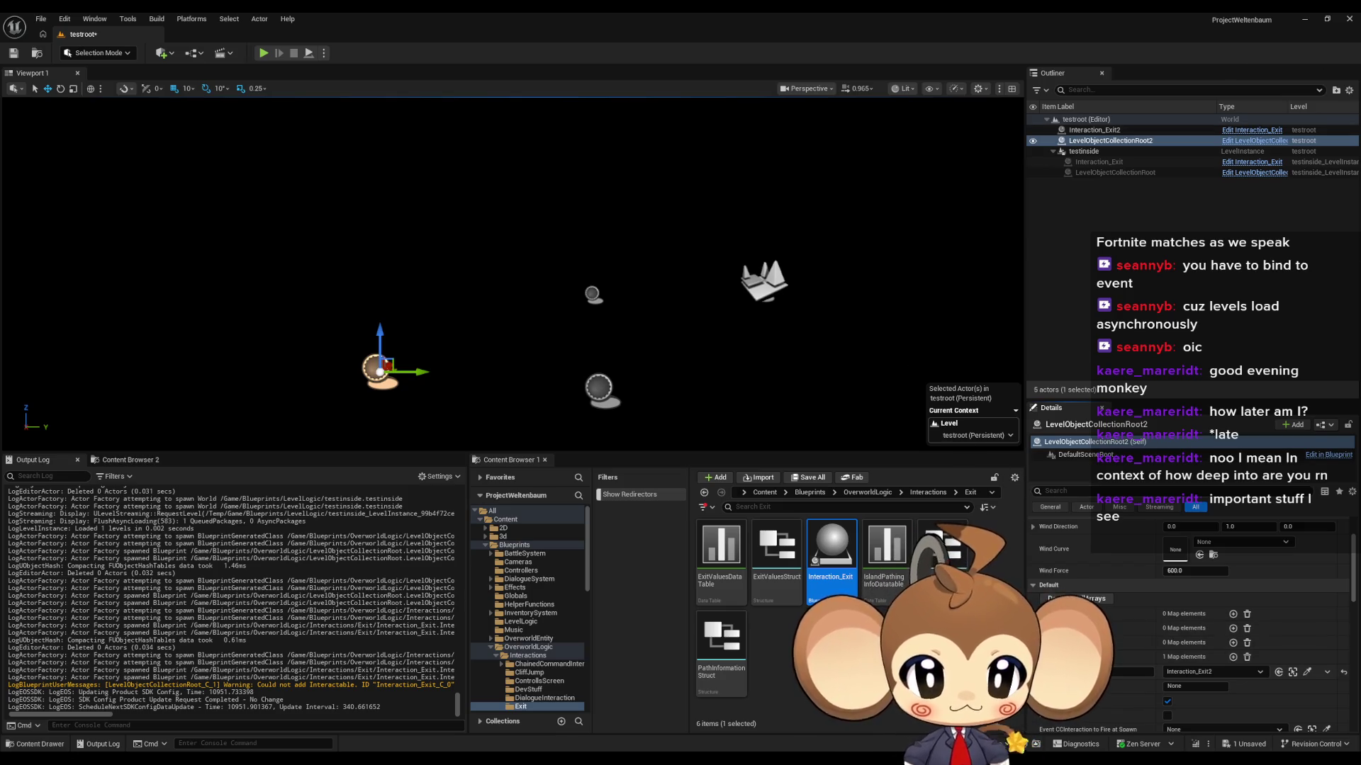
click(505, 519)
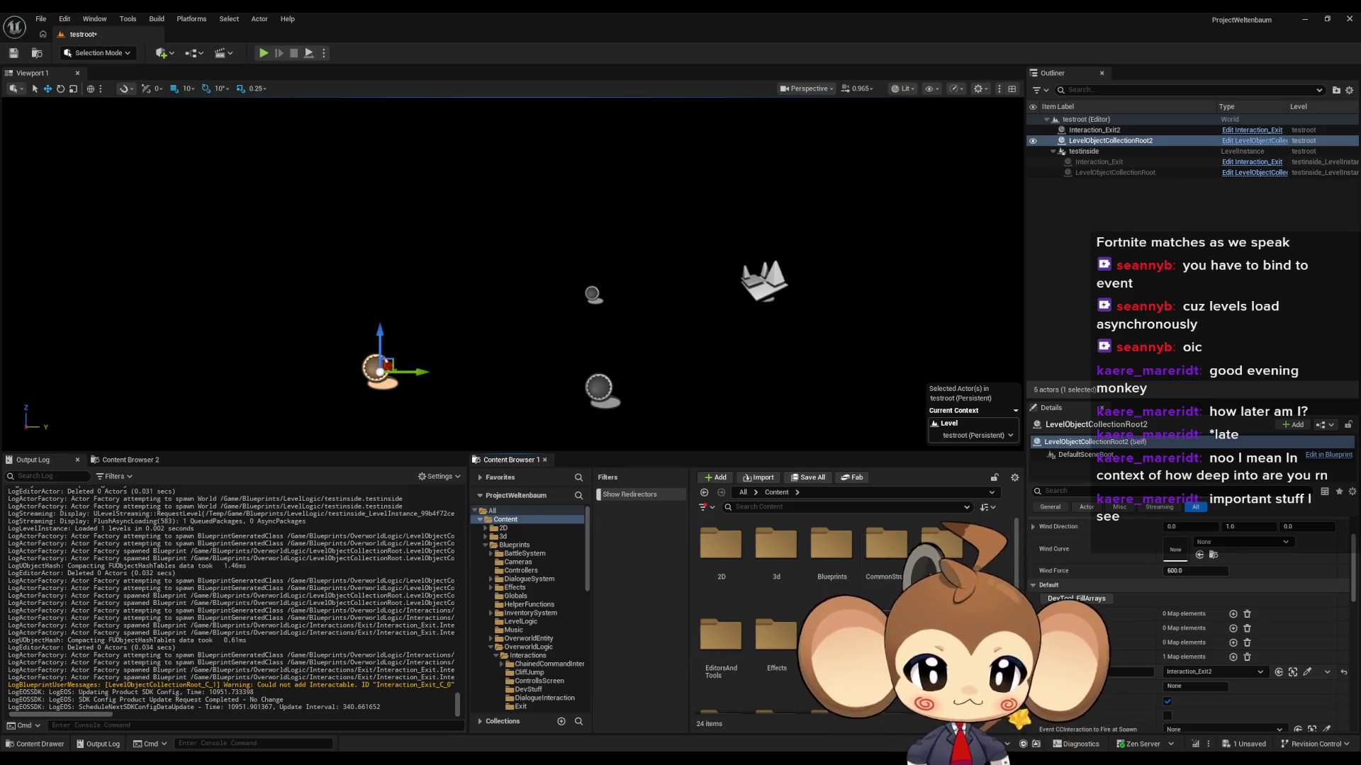
Step: Save the testroot level and switch to the Main map
double_click(886, 634)
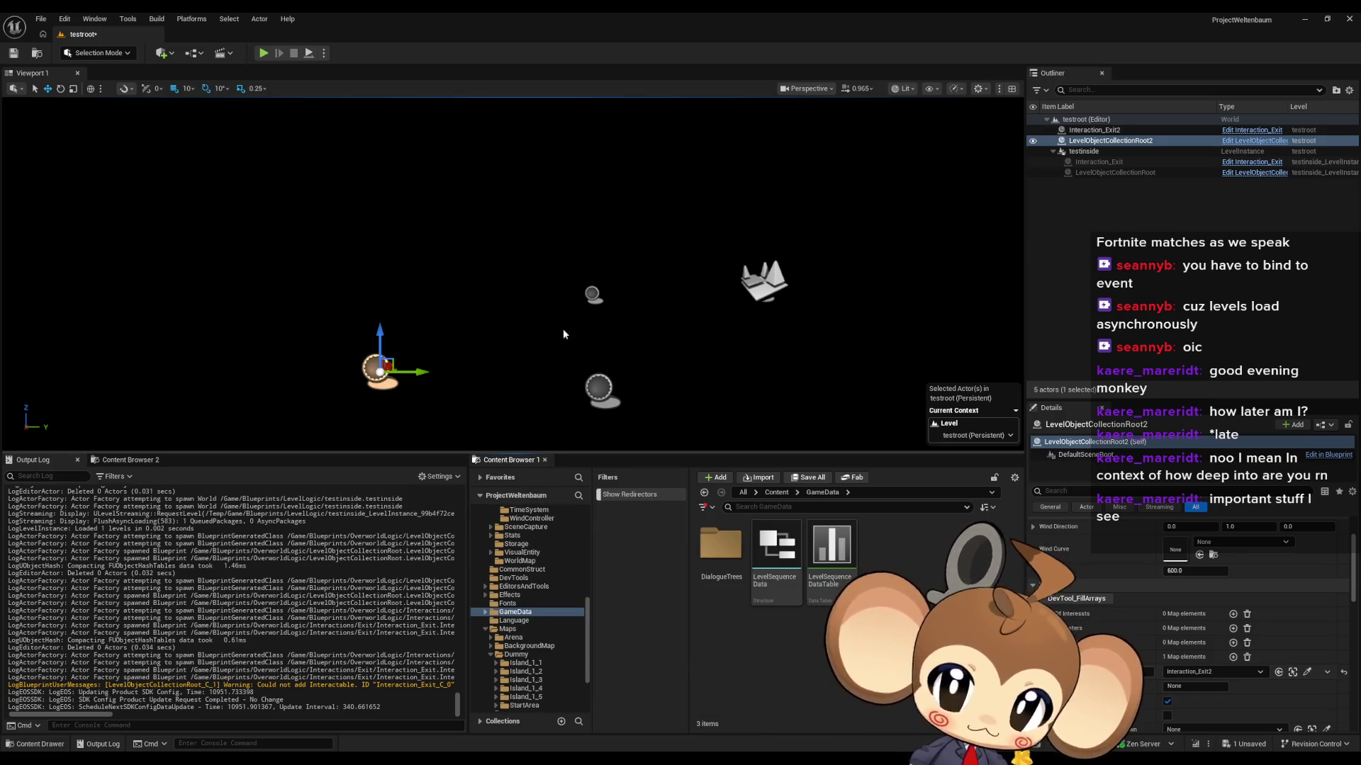
click(777, 491)
scroll(815, 602, down, 2)
click(808, 477)
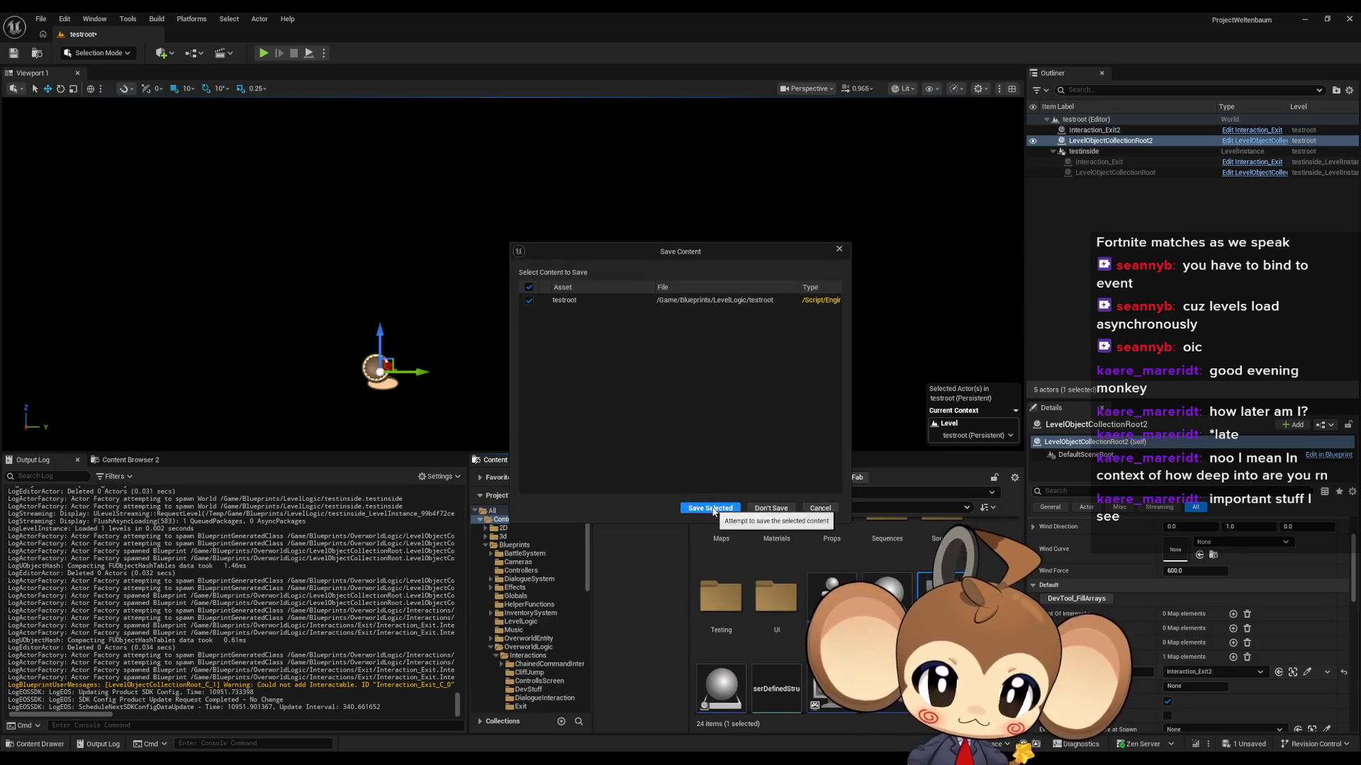
click(710, 508)
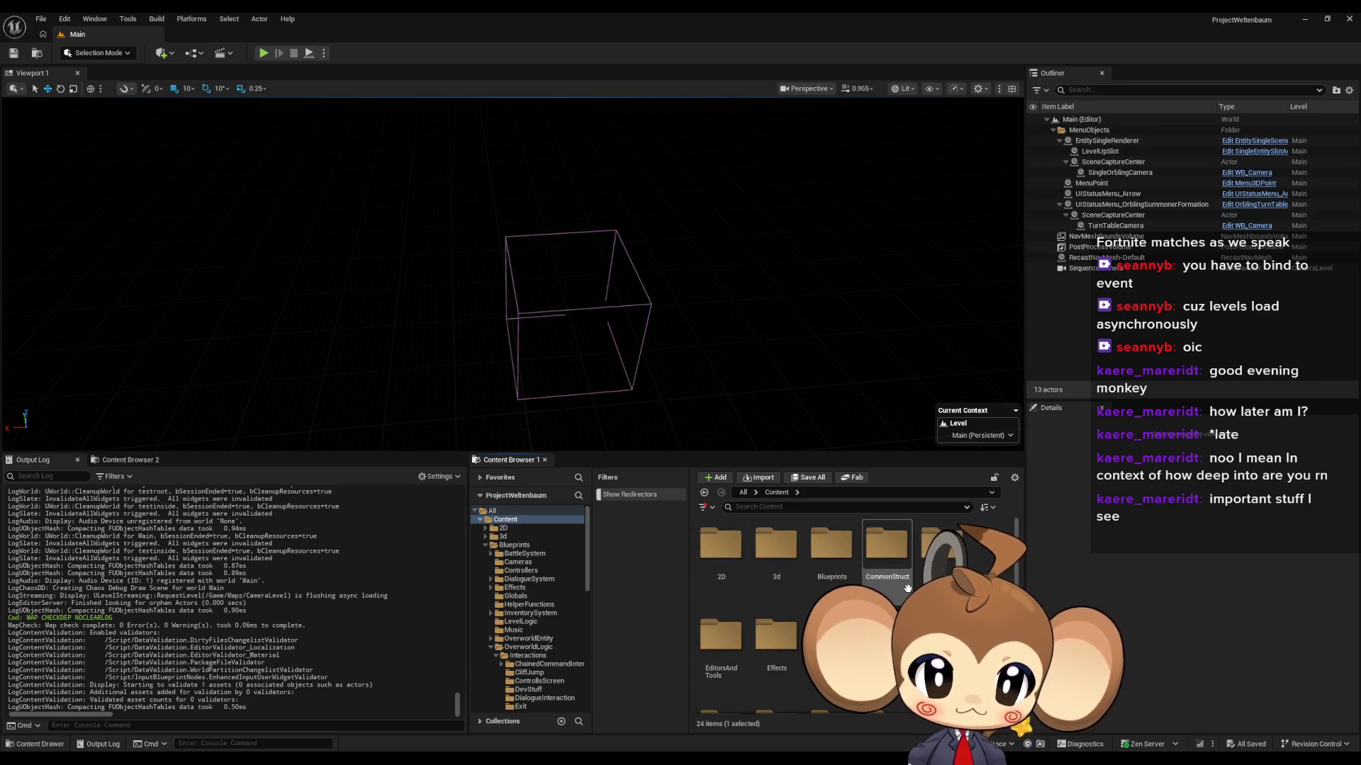
Step: Force-delete the testinside and testroot level assets from LevelLogic, then return to LevelLoadingController
double_click(831, 546)
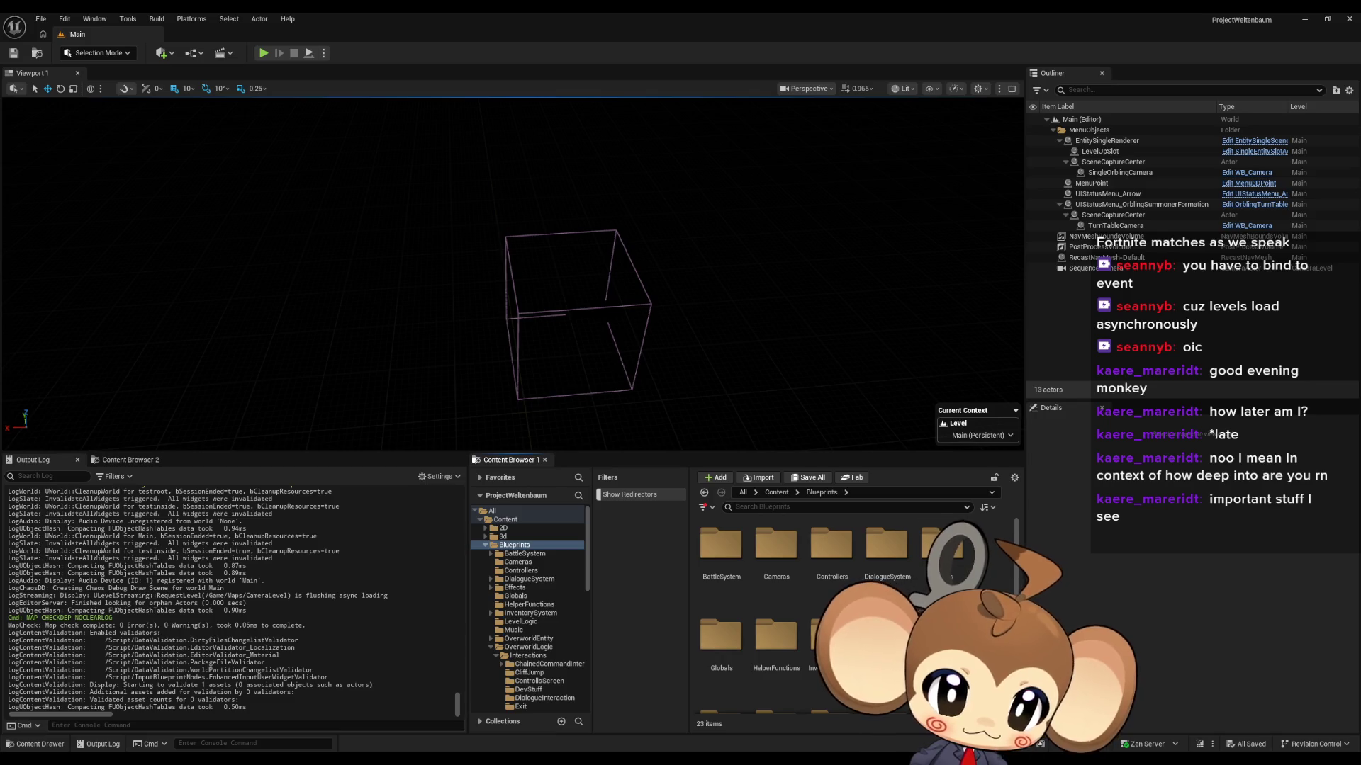
scroll(850, 616, down, 2)
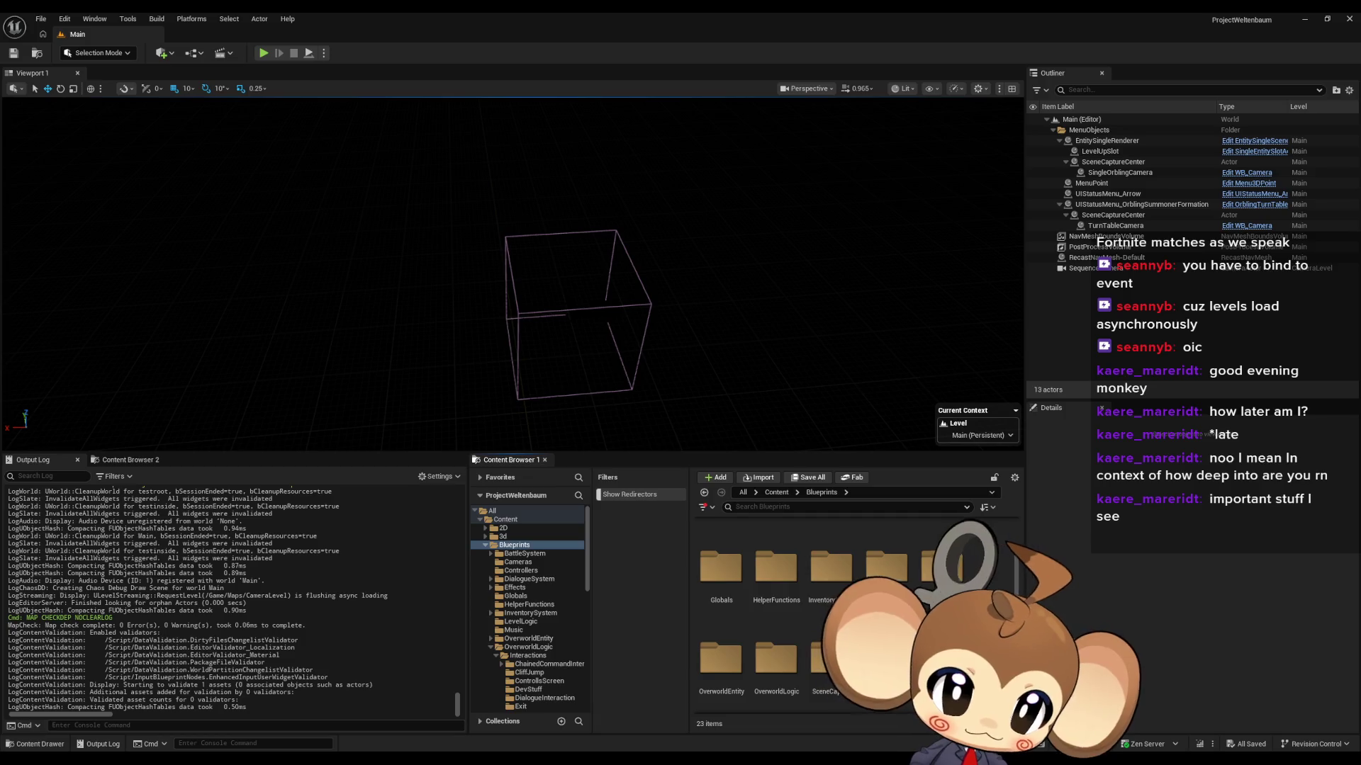
double_click(886, 566)
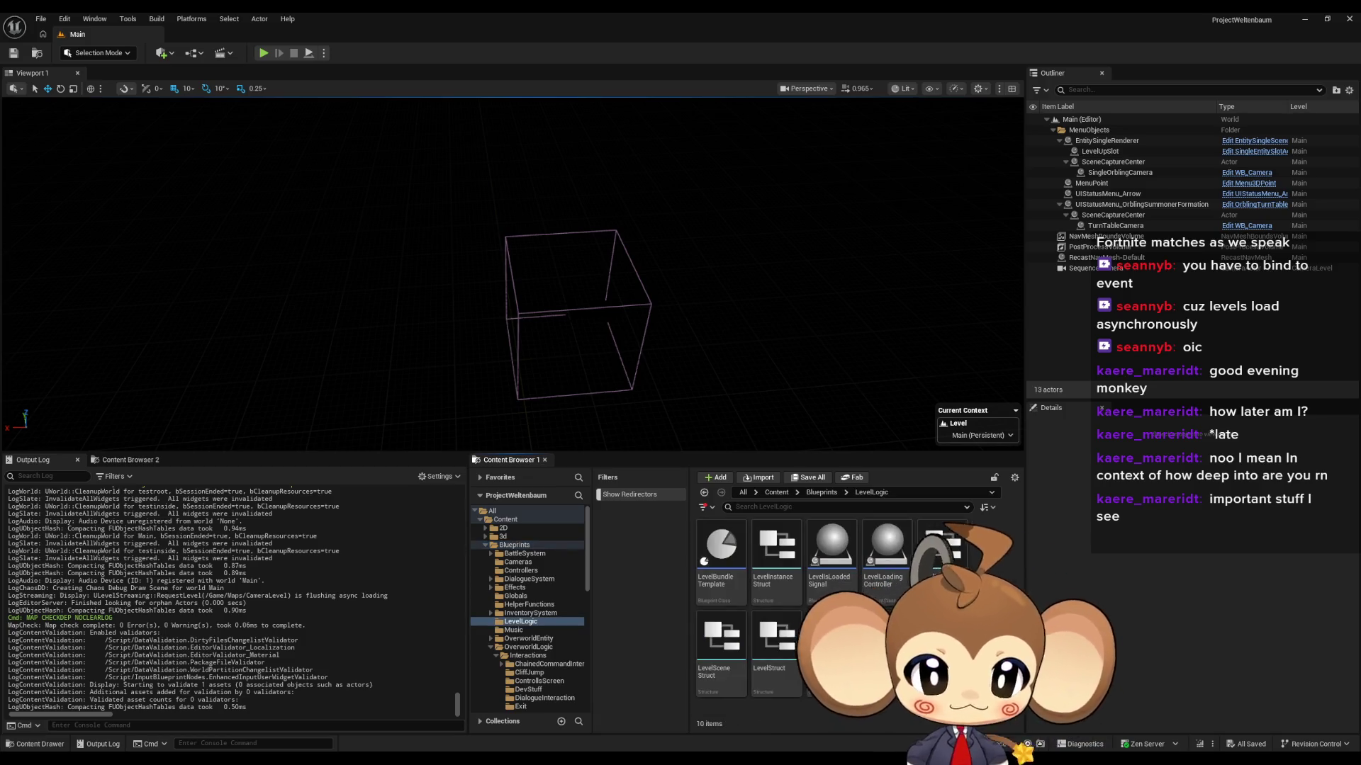
click(815, 638)
key(Delete)
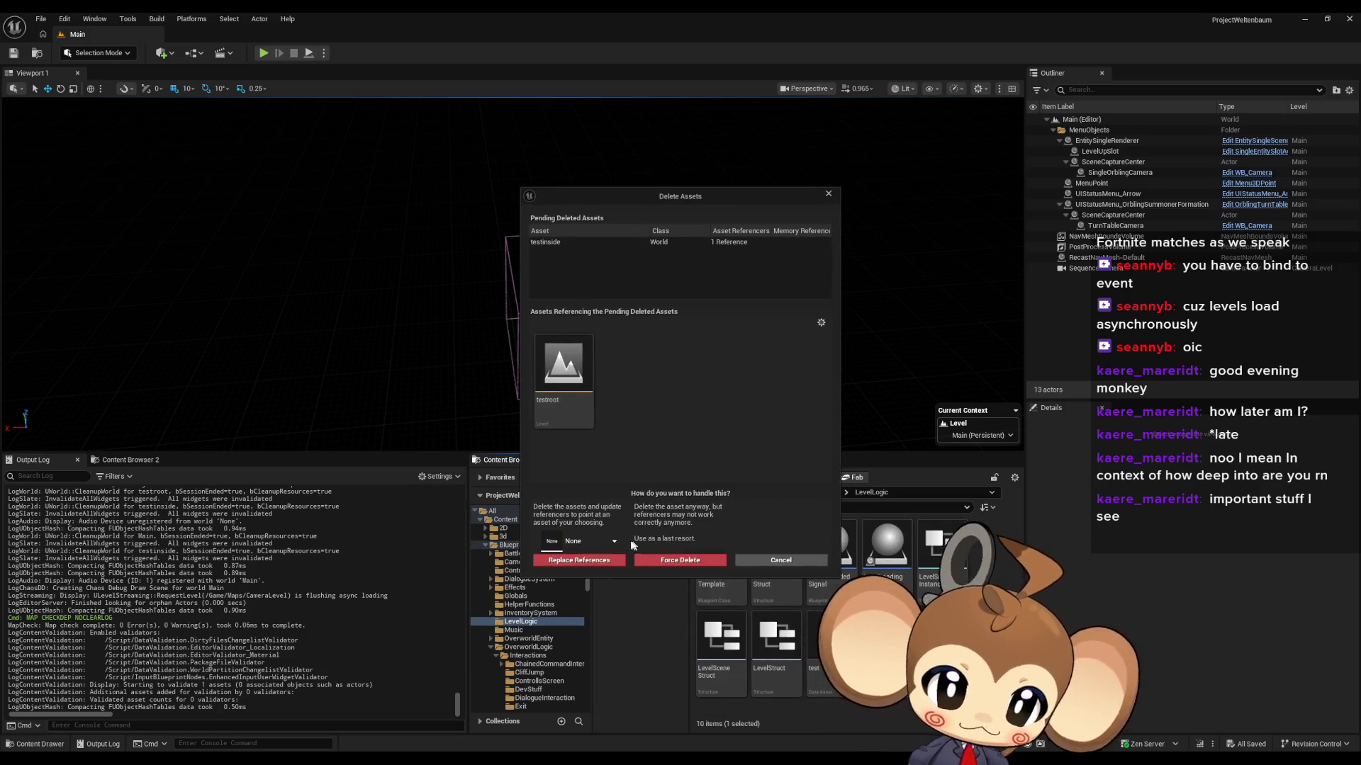
click(642, 558)
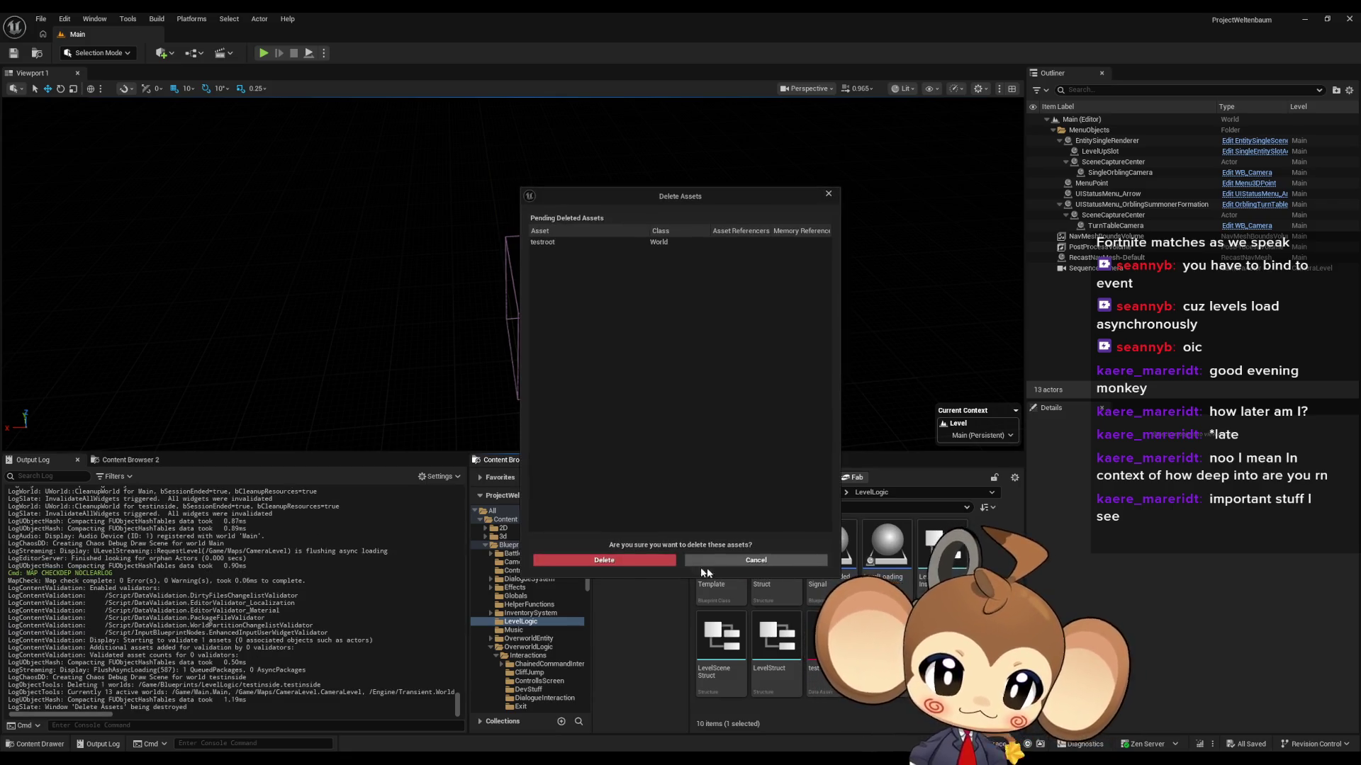
click(603, 560)
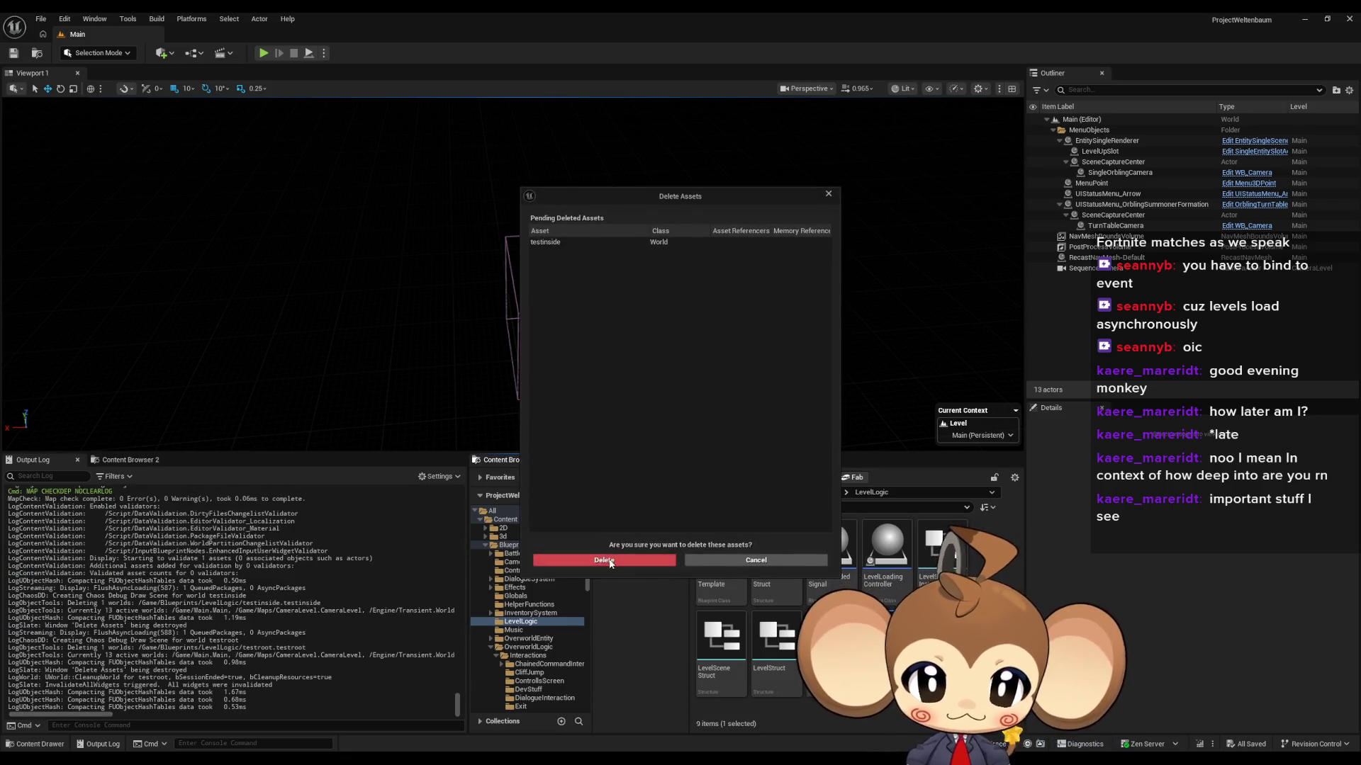
click(604, 560)
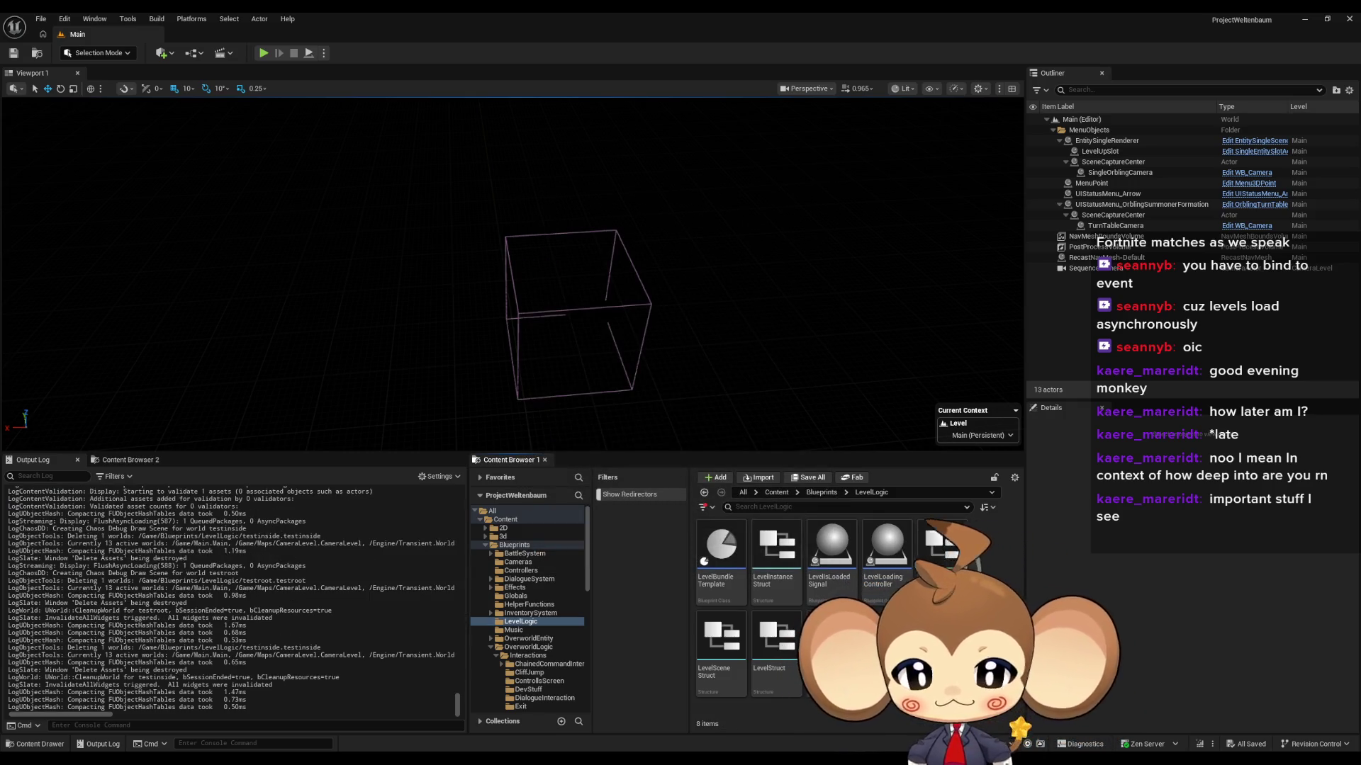
mouse_move(558, 762)
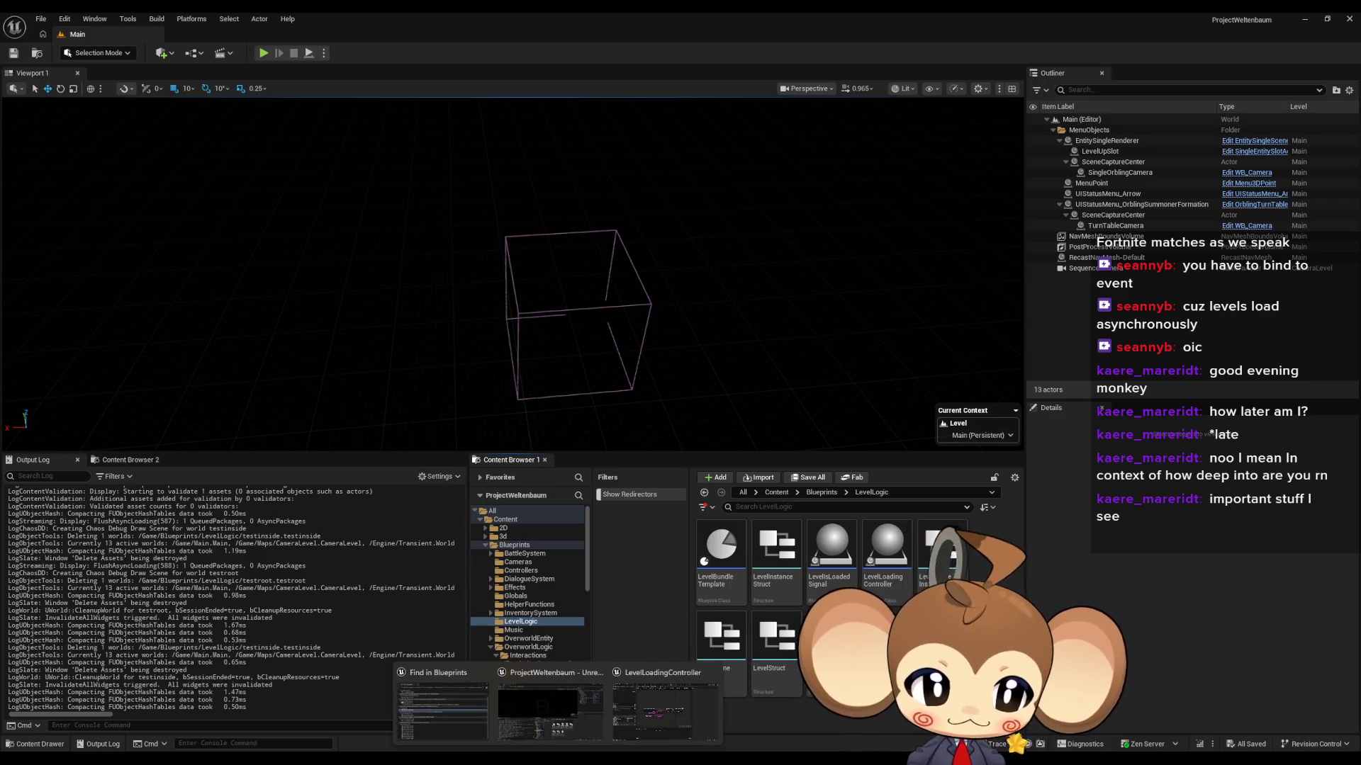
click(656, 713)
Step: Move the test bundle tab beside LevelLoadingController, collapse its Level entry, then view IssueBoard's notes
mouse_move(701, 471)
mouse_down()
mouse_move(729, 541)
mouse_move(707, 537)
mouse_up()
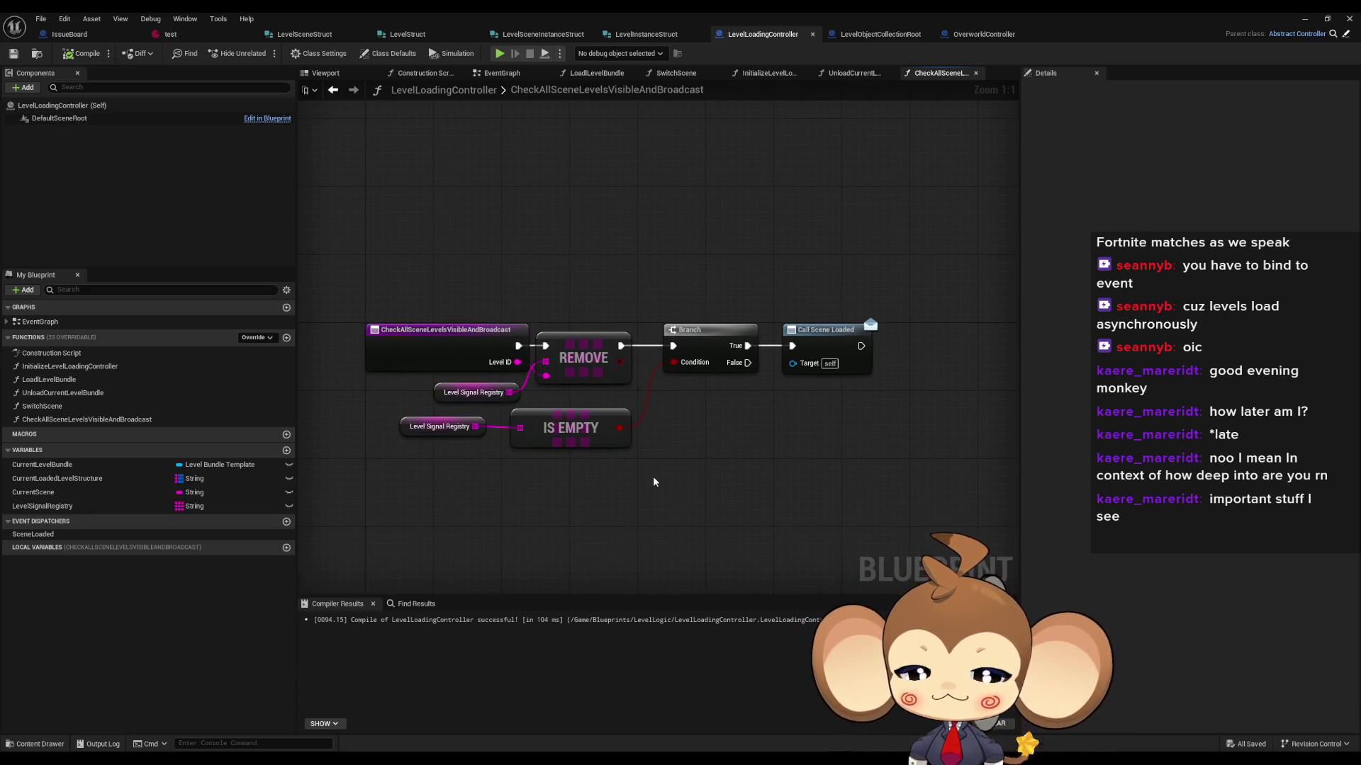
click(207, 37)
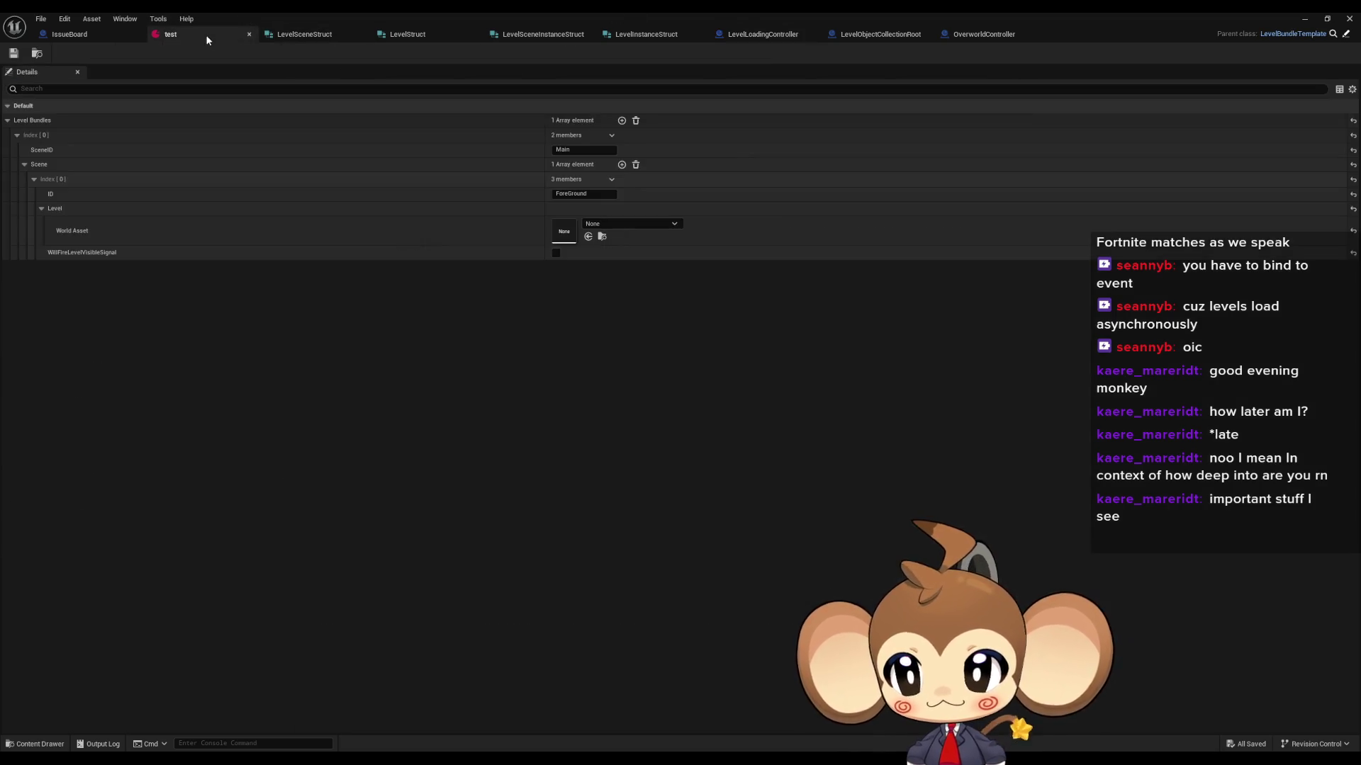
drag(207, 37, 754, 39)
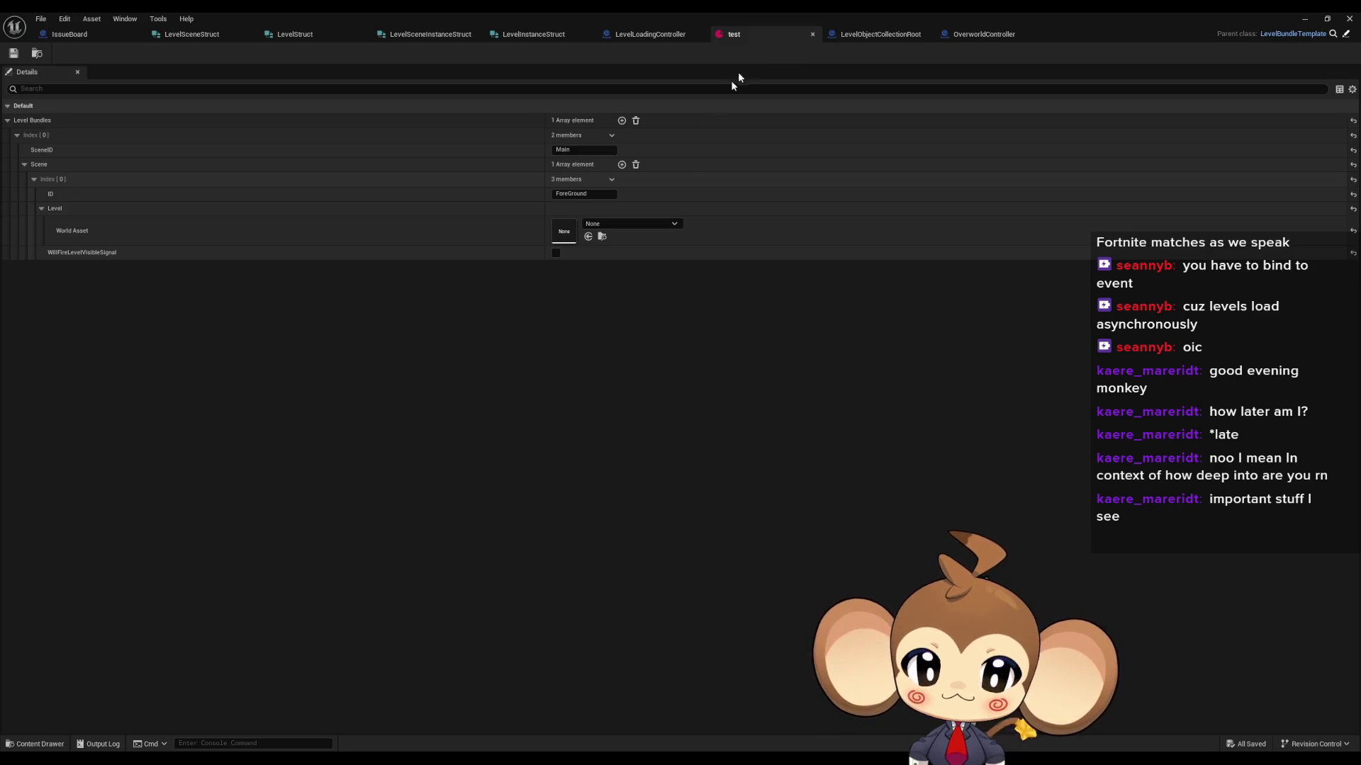
click(42, 210)
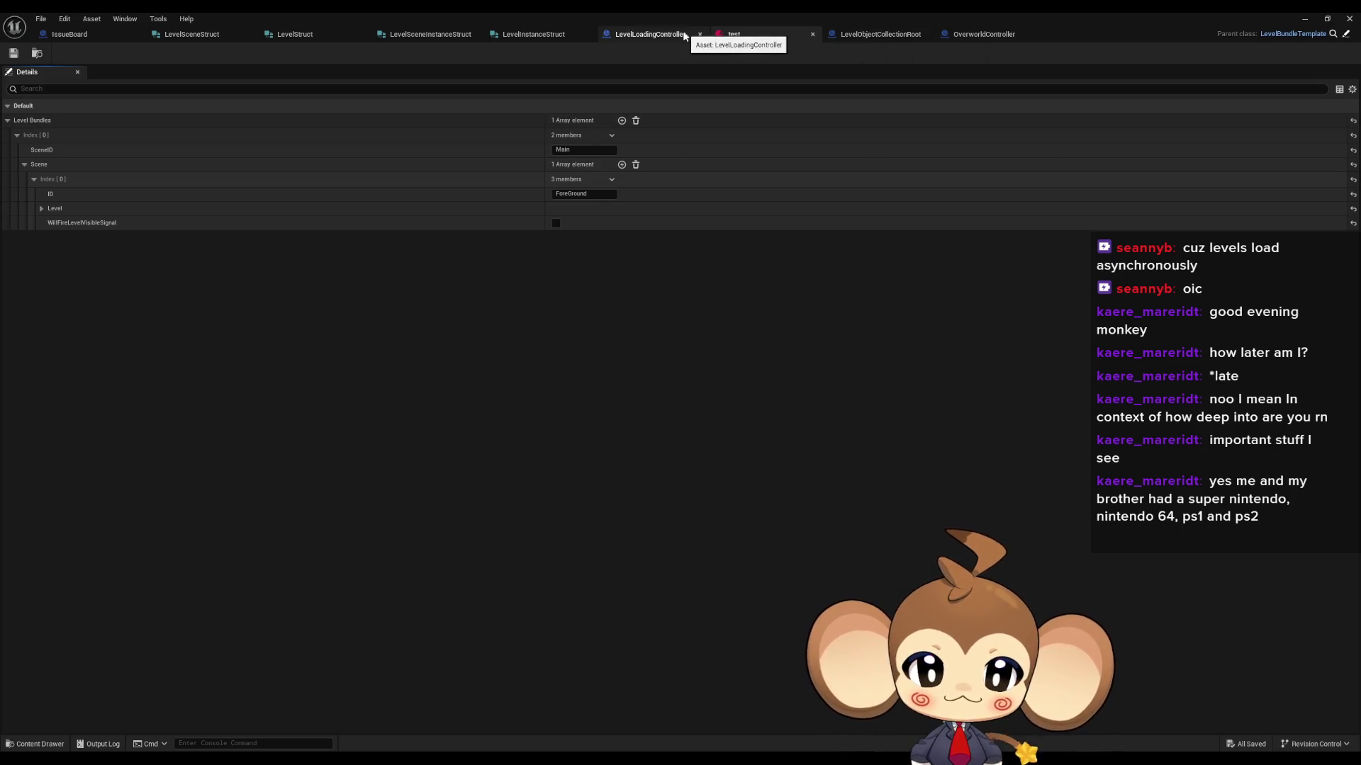
click(69, 34)
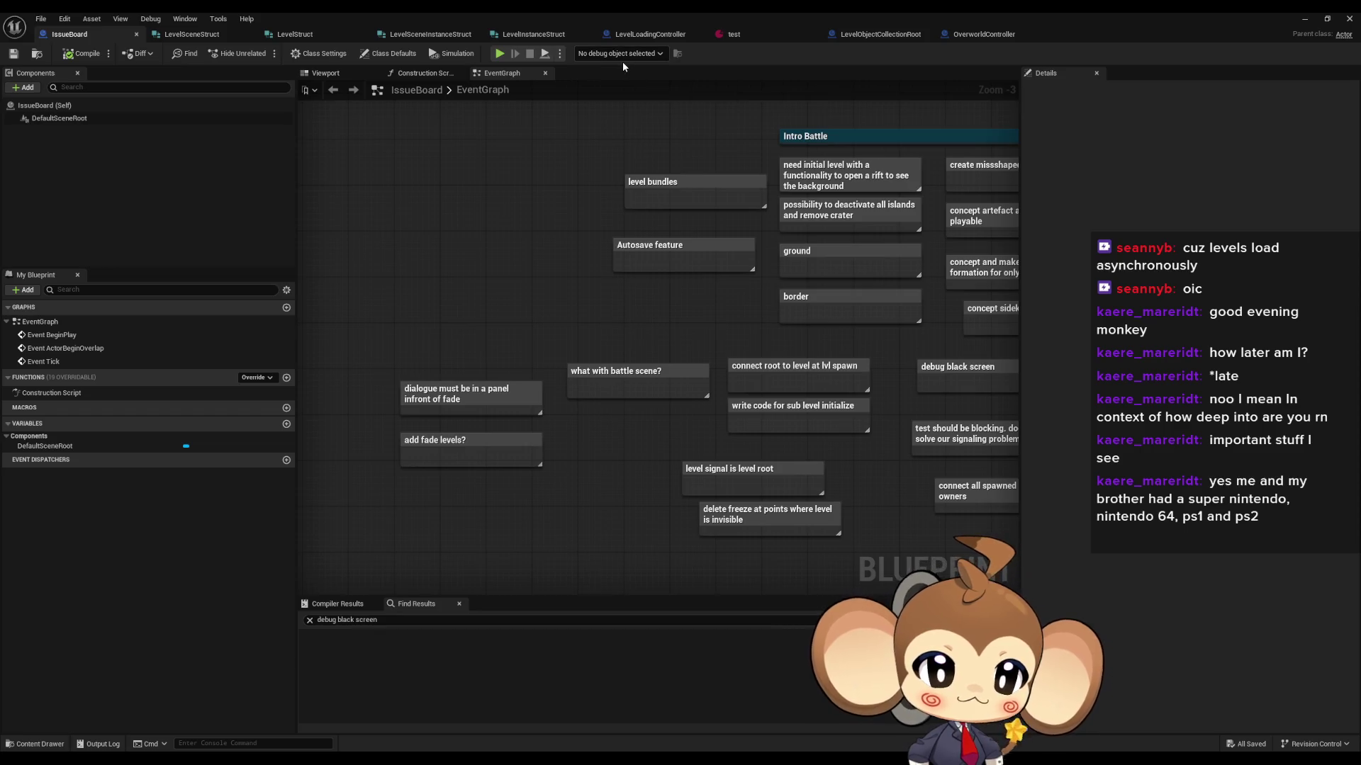
Step: Browse the LevelLoadingController, LevelObjectCollectionRoot and OverworldController graphs, ending on LevelObjectCollectionRoot
click(627, 36)
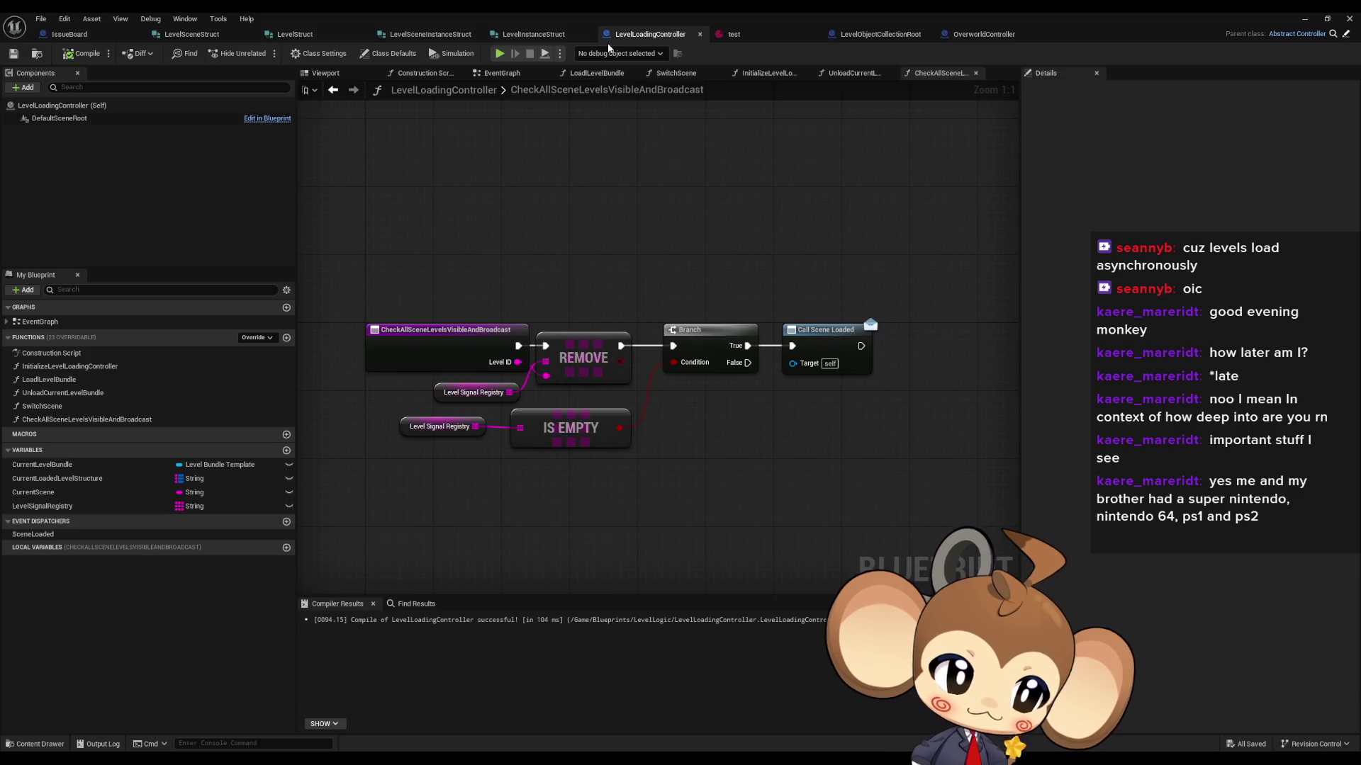
click(873, 36)
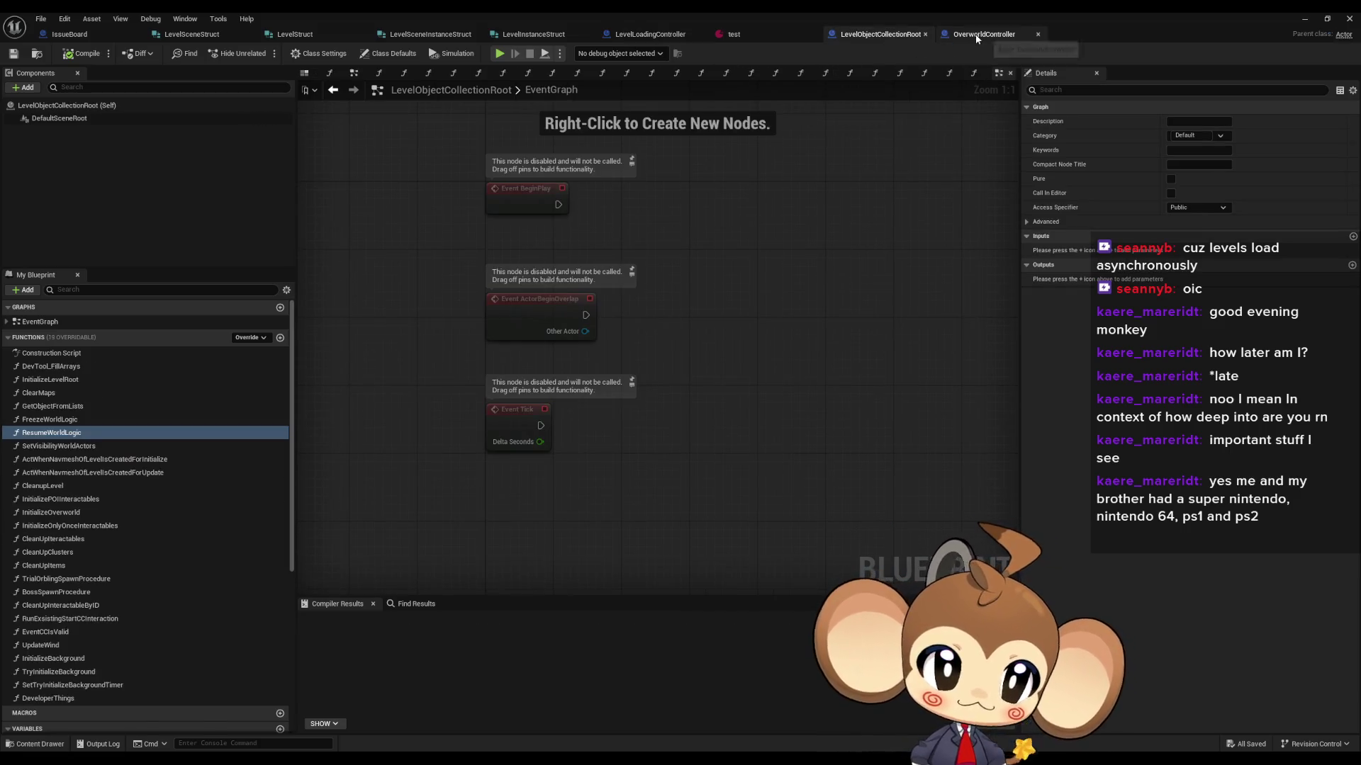
click(975, 34)
mouse_move(847, 425)
mouse_down()
mouse_move(836, 363)
mouse_move(781, 343)
mouse_up()
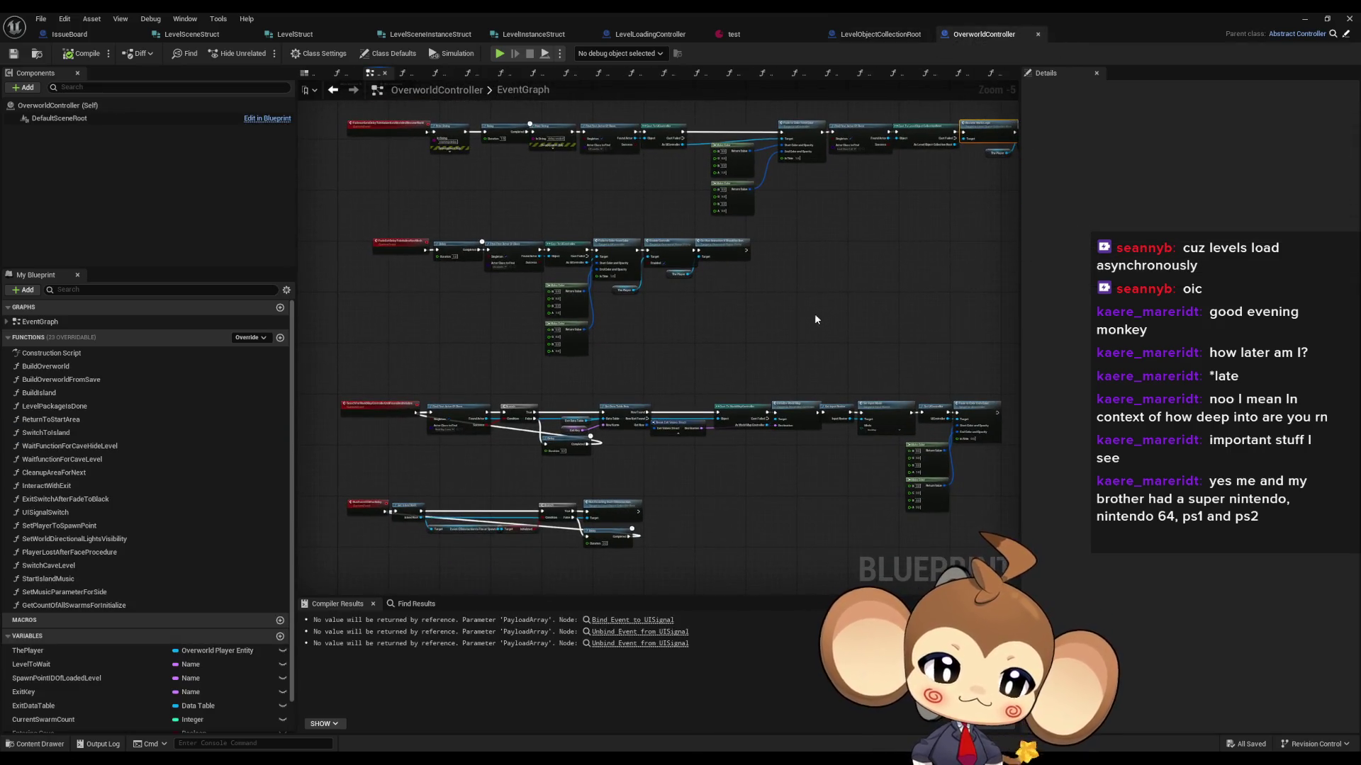
click(887, 36)
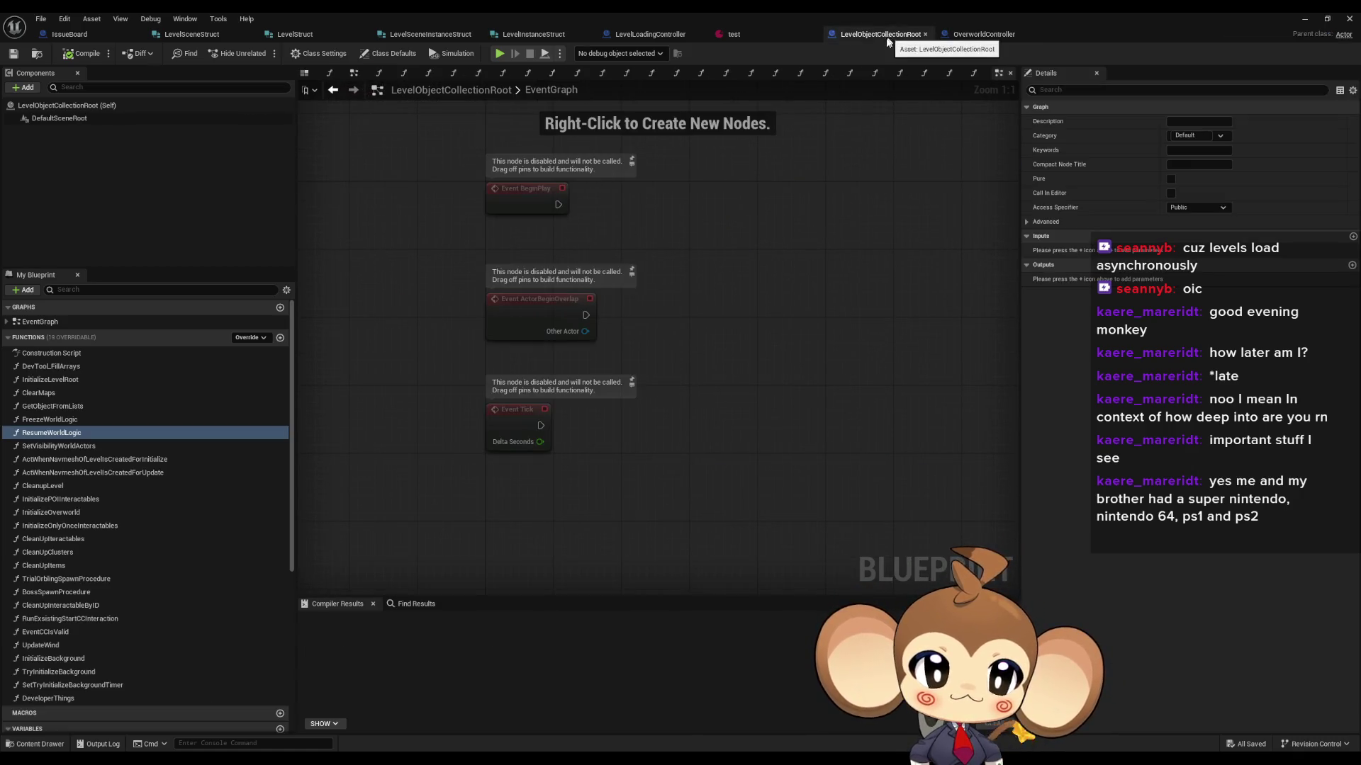
click(645, 34)
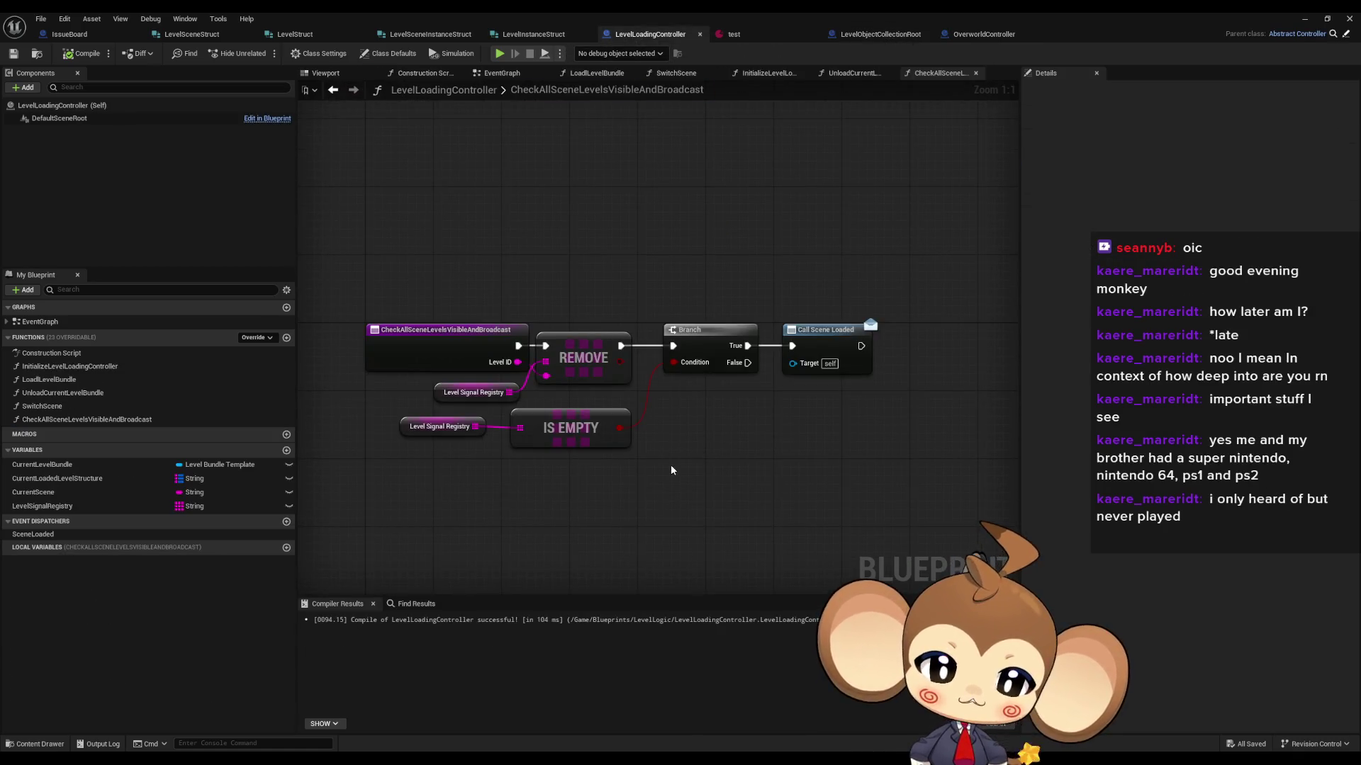
drag(670, 465, 668, 435)
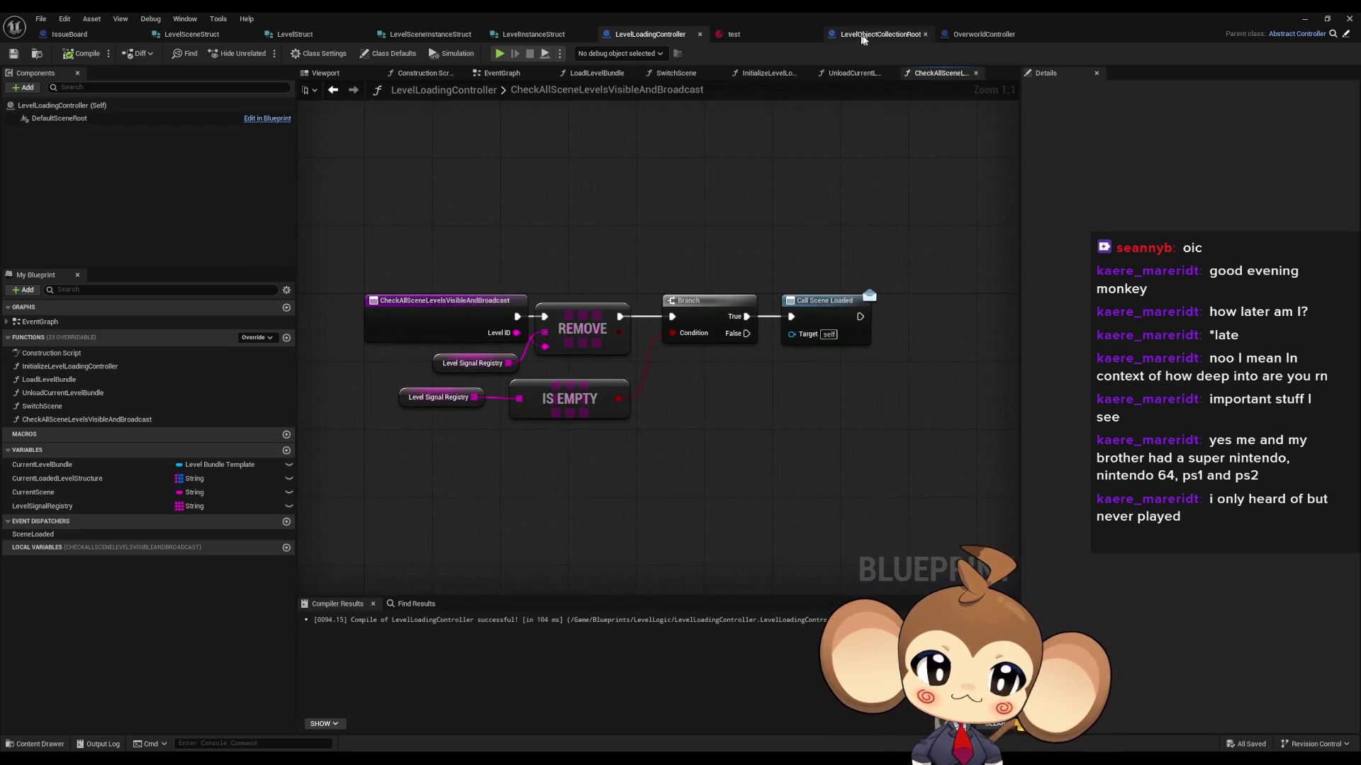
click(860, 35)
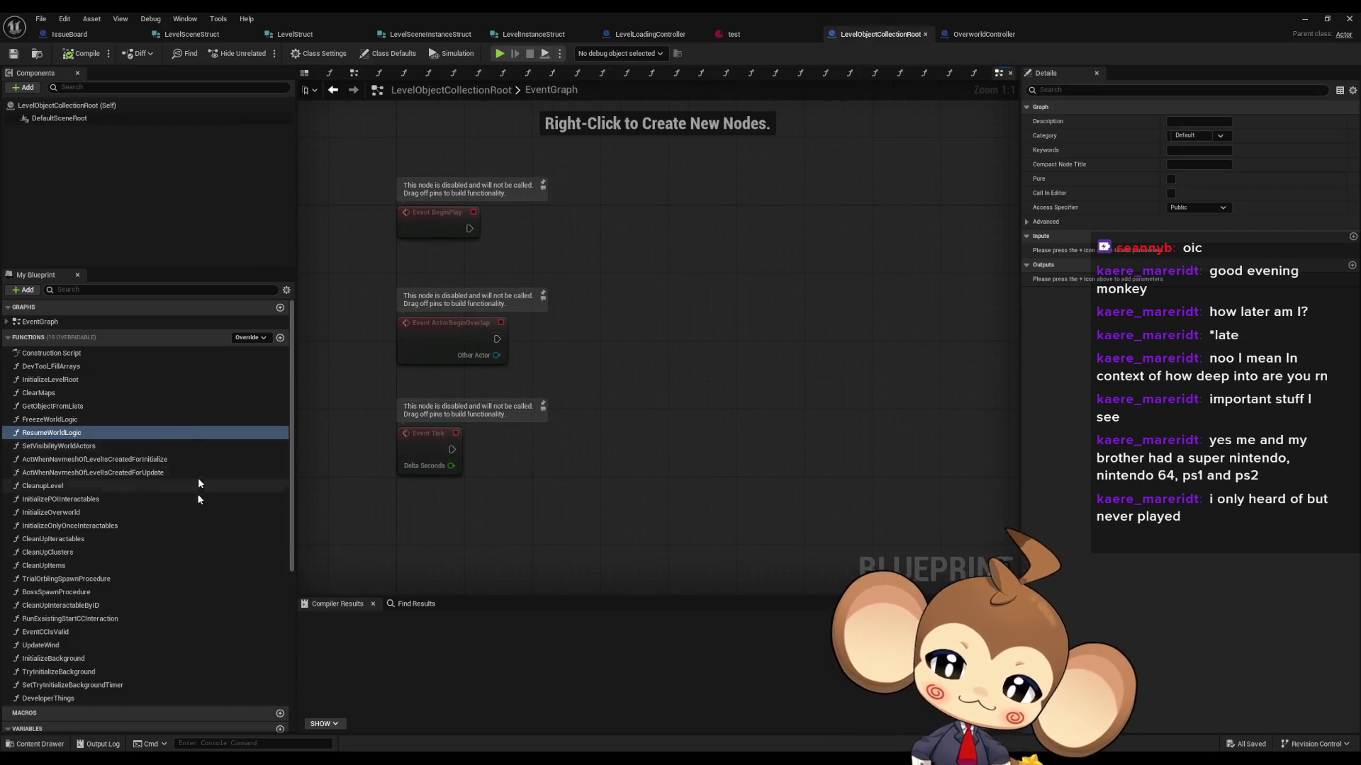
Step: List TryBackgroundInitializeTimer's class-member references and open the TryInitializeBackground graph that clears it
scroll(194, 539, down, 8)
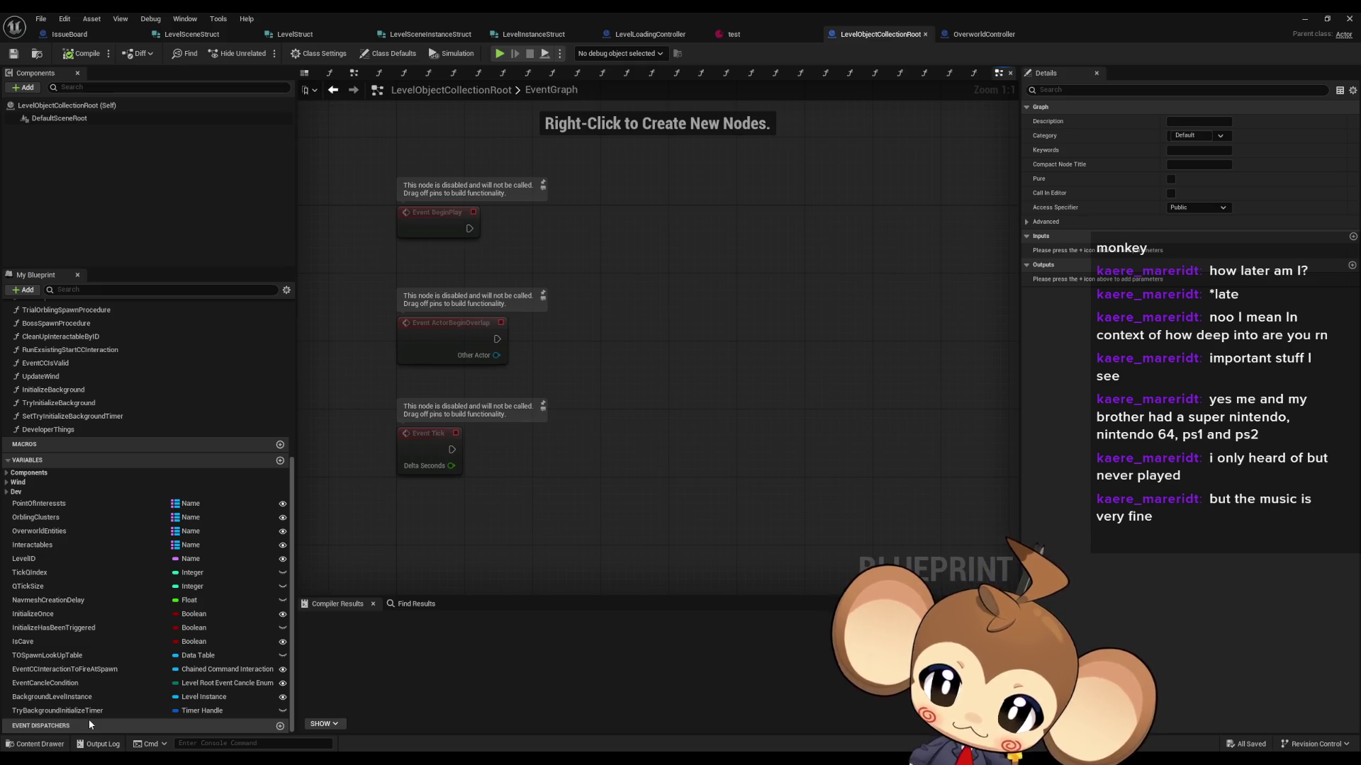
right_click(78, 711)
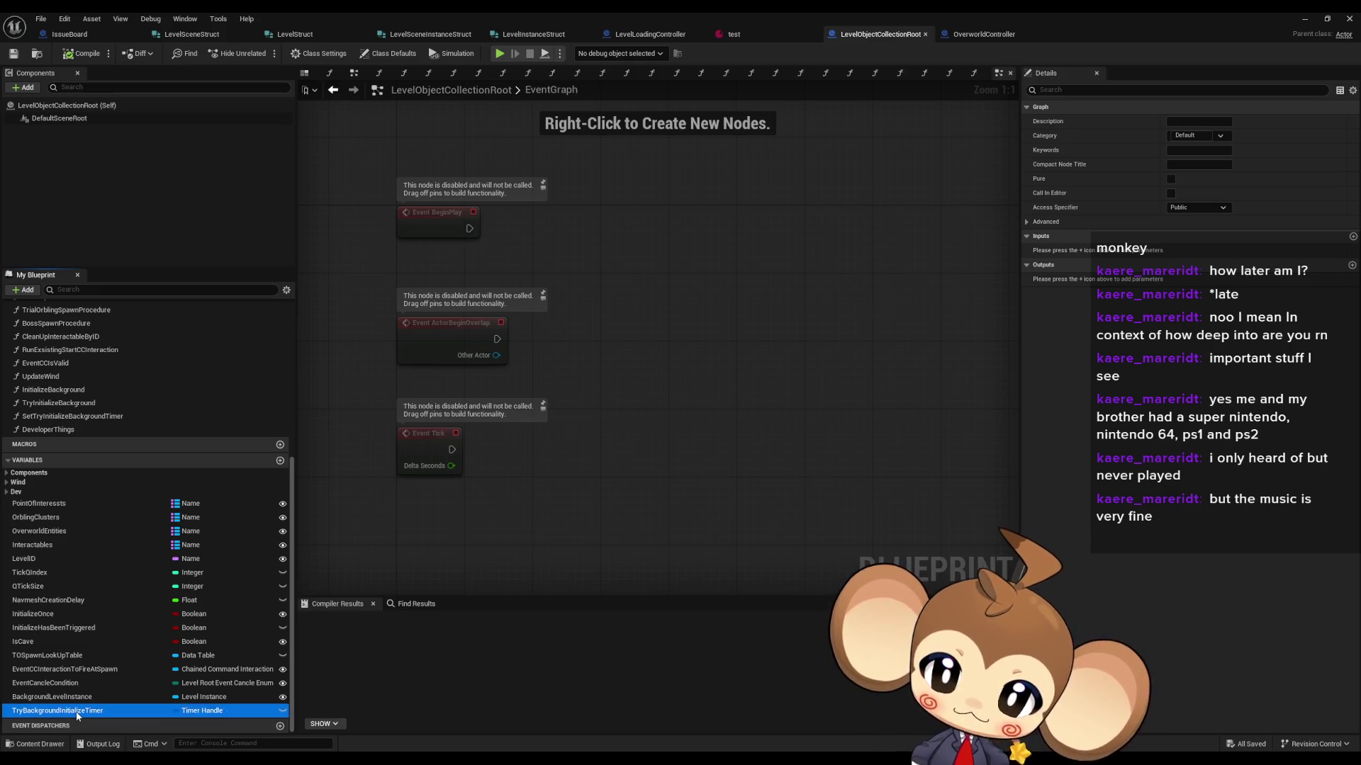
mouse_move(121, 645)
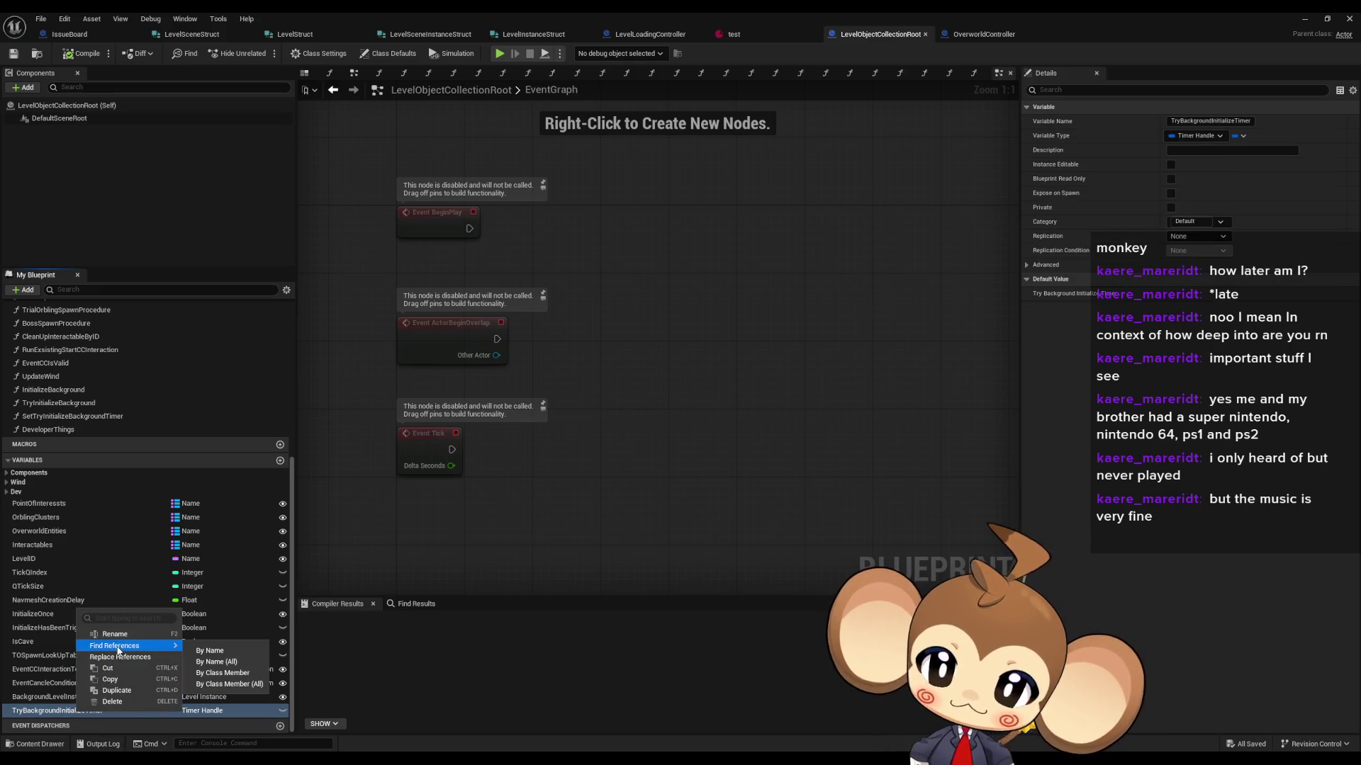
click(223, 673)
double_click(355, 649)
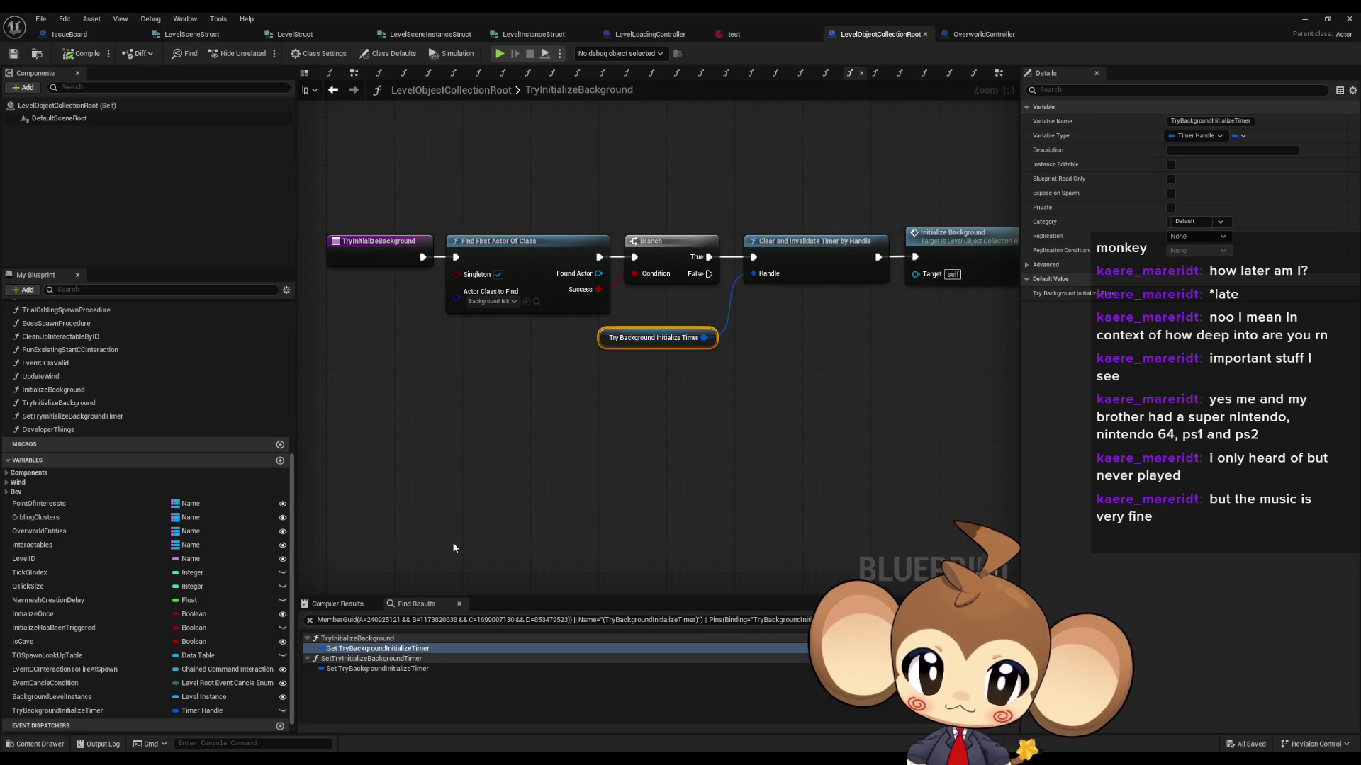
Step: Pan and zoom across TryInitializeBackground to review its actor lookup, branch and timer-clearing nodes
drag(811, 422, 689, 451)
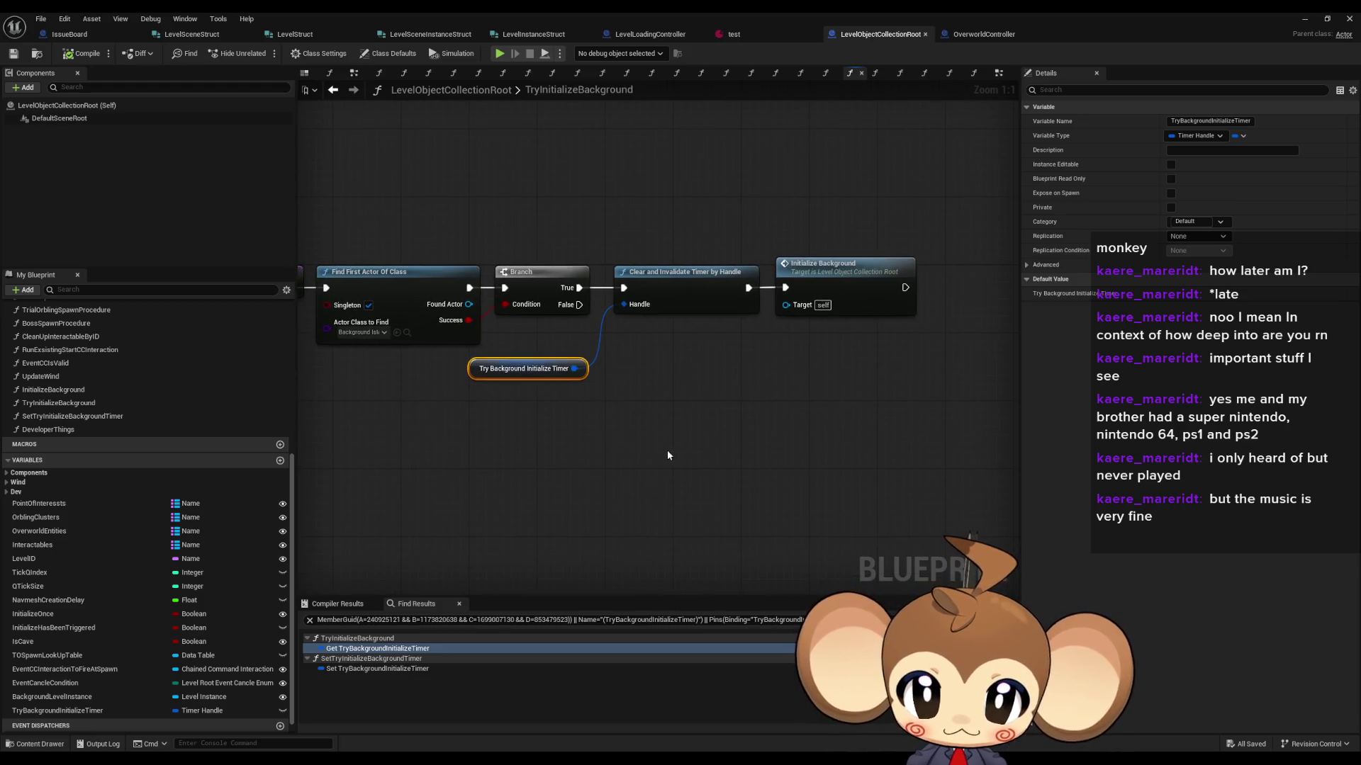
drag(528, 454, 638, 457)
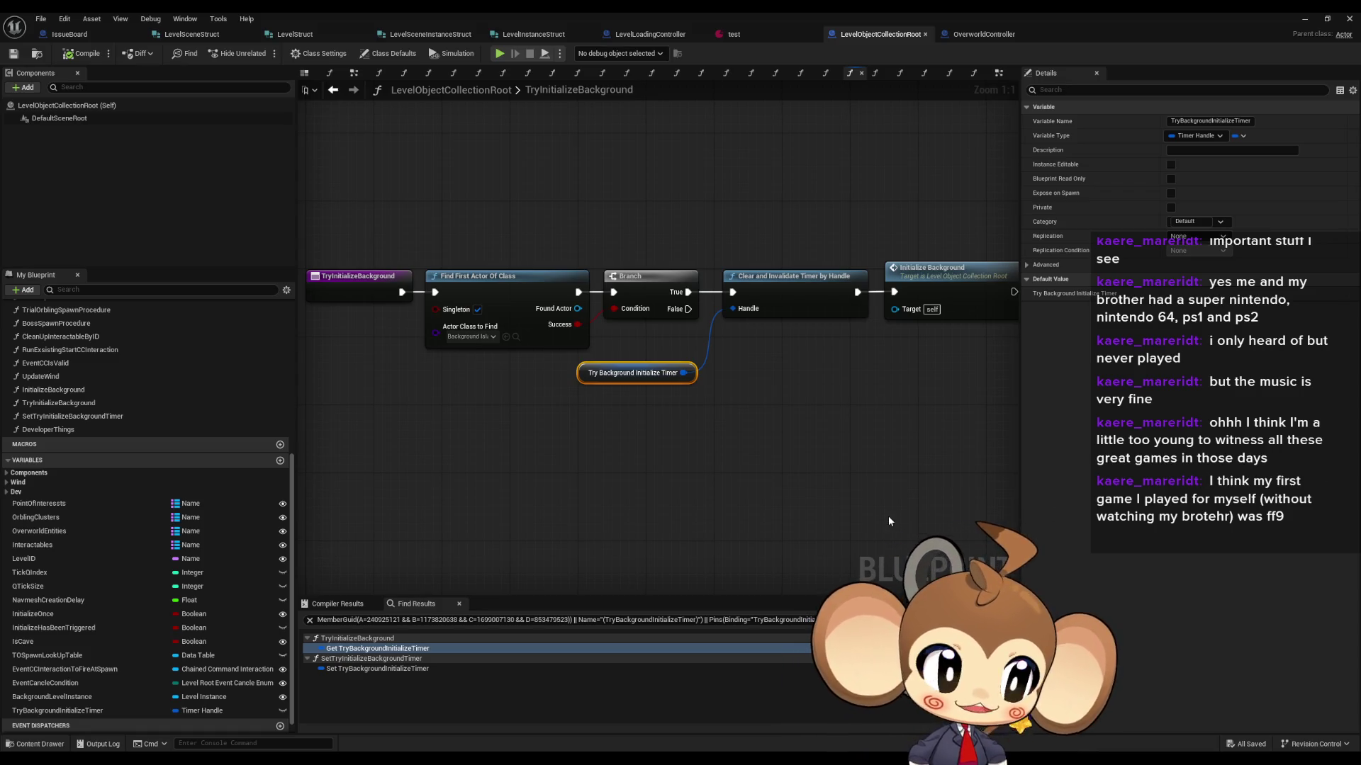
click(824, 496)
drag(824, 496, 769, 533)
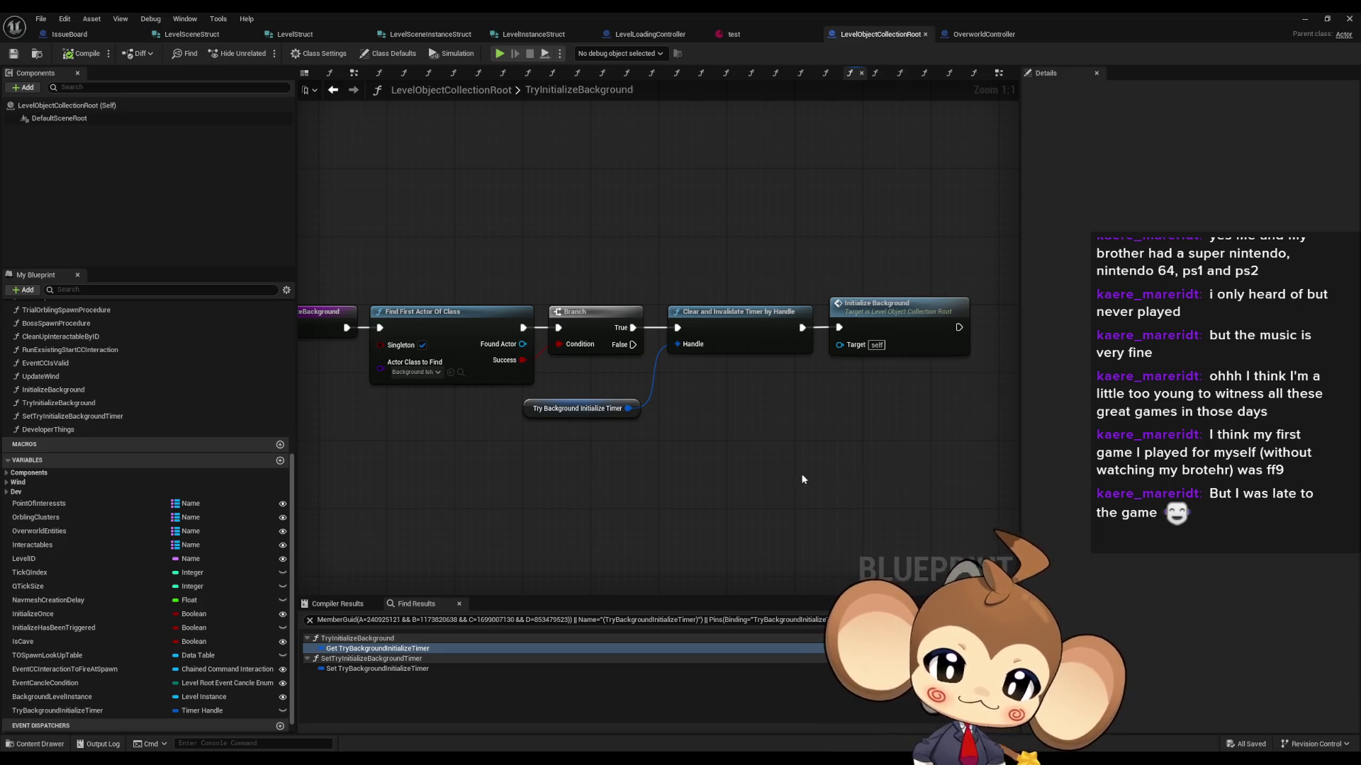
mouse_move(727, 500)
mouse_down()
mouse_move(914, 470)
mouse_move(676, 512)
mouse_up()
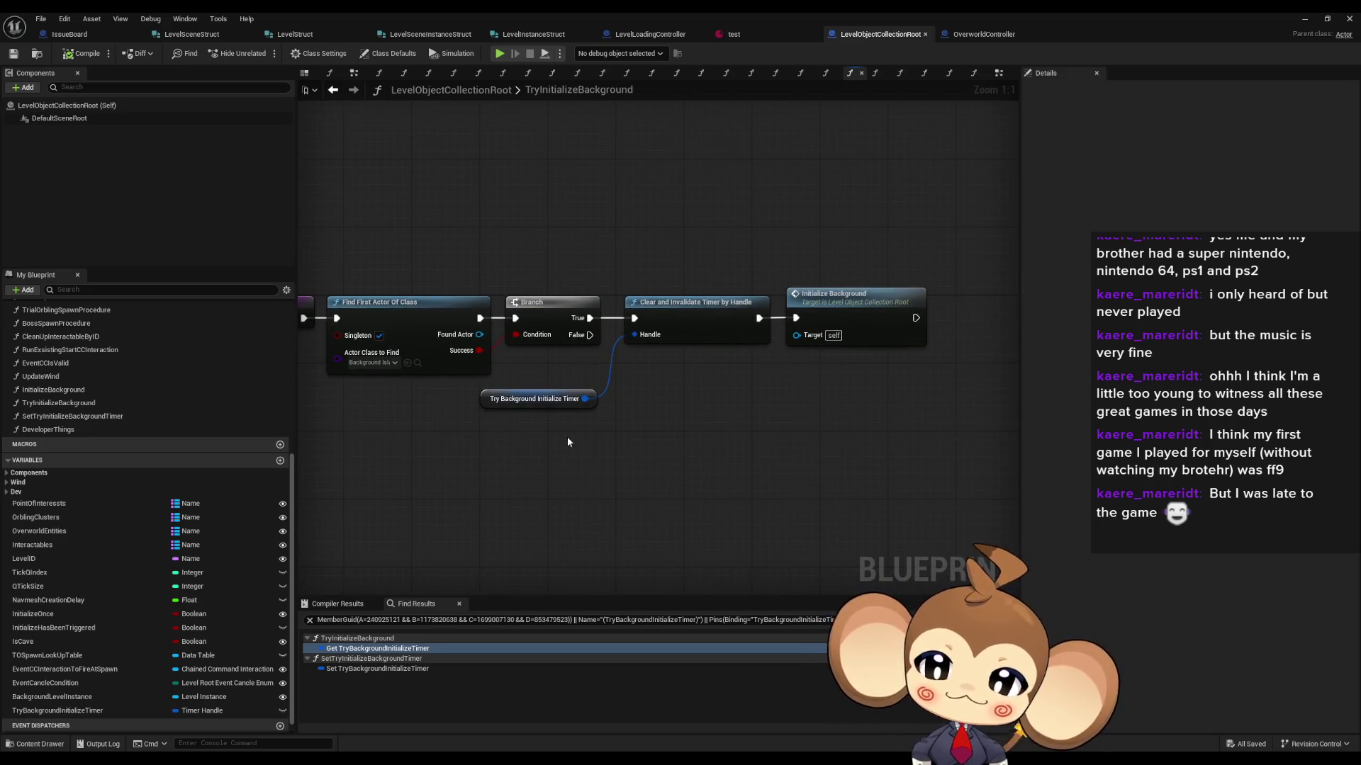
mouse_move(547, 454)
mouse_down()
mouse_move(640, 443)
mouse_move(507, 458)
mouse_move(628, 468)
mouse_move(560, 464)
mouse_up()
scroll(172, 383, up, 6)
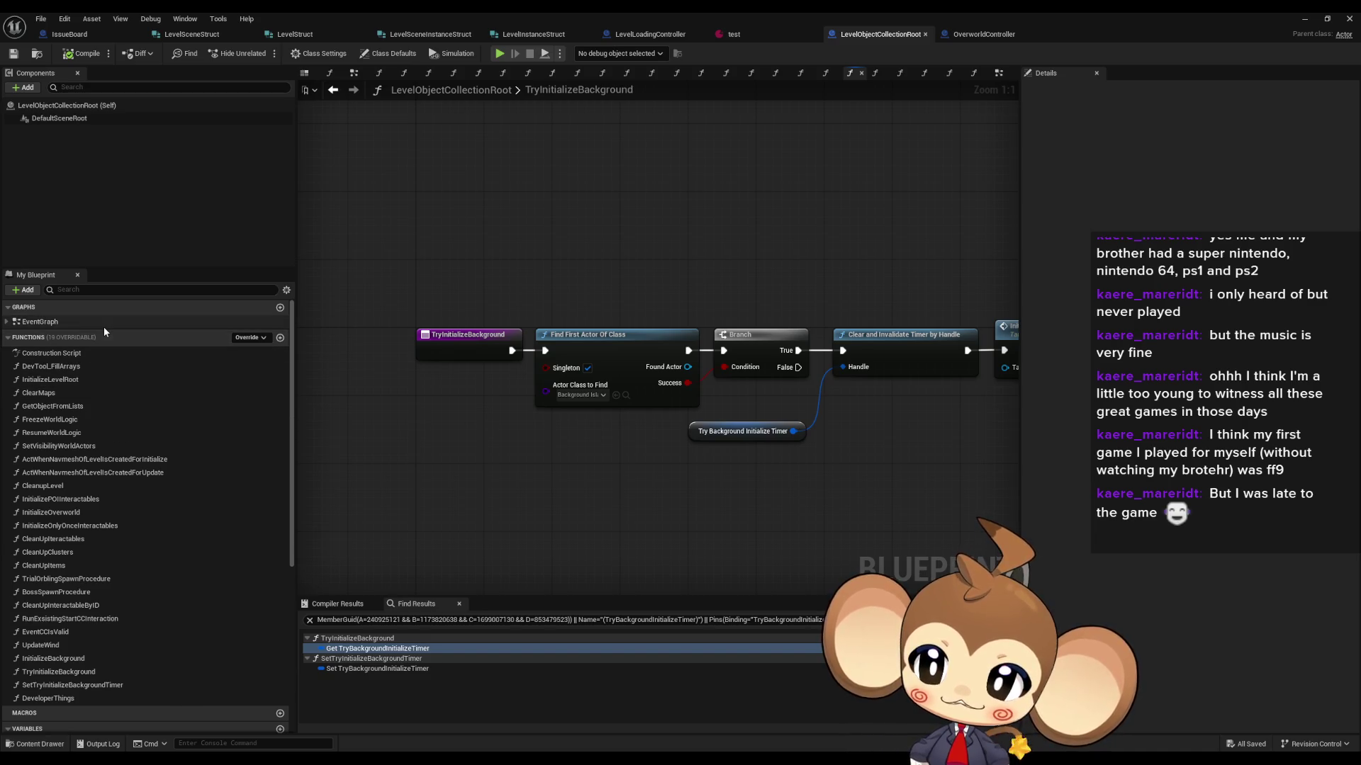
Step: Open LevelObjectCollectionRoot's EventGraph, then its InitializeLevelRoot function graph
double_click(104, 324)
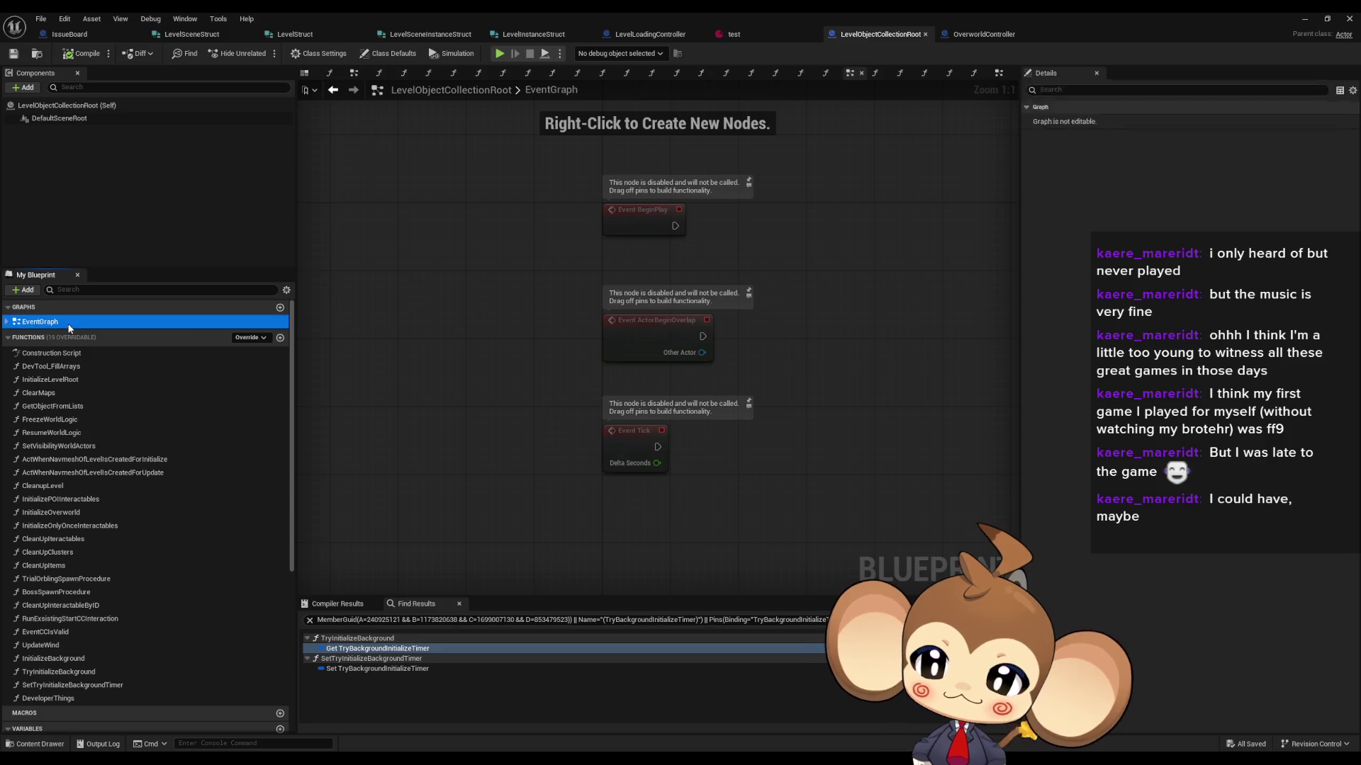
double_click(68, 379)
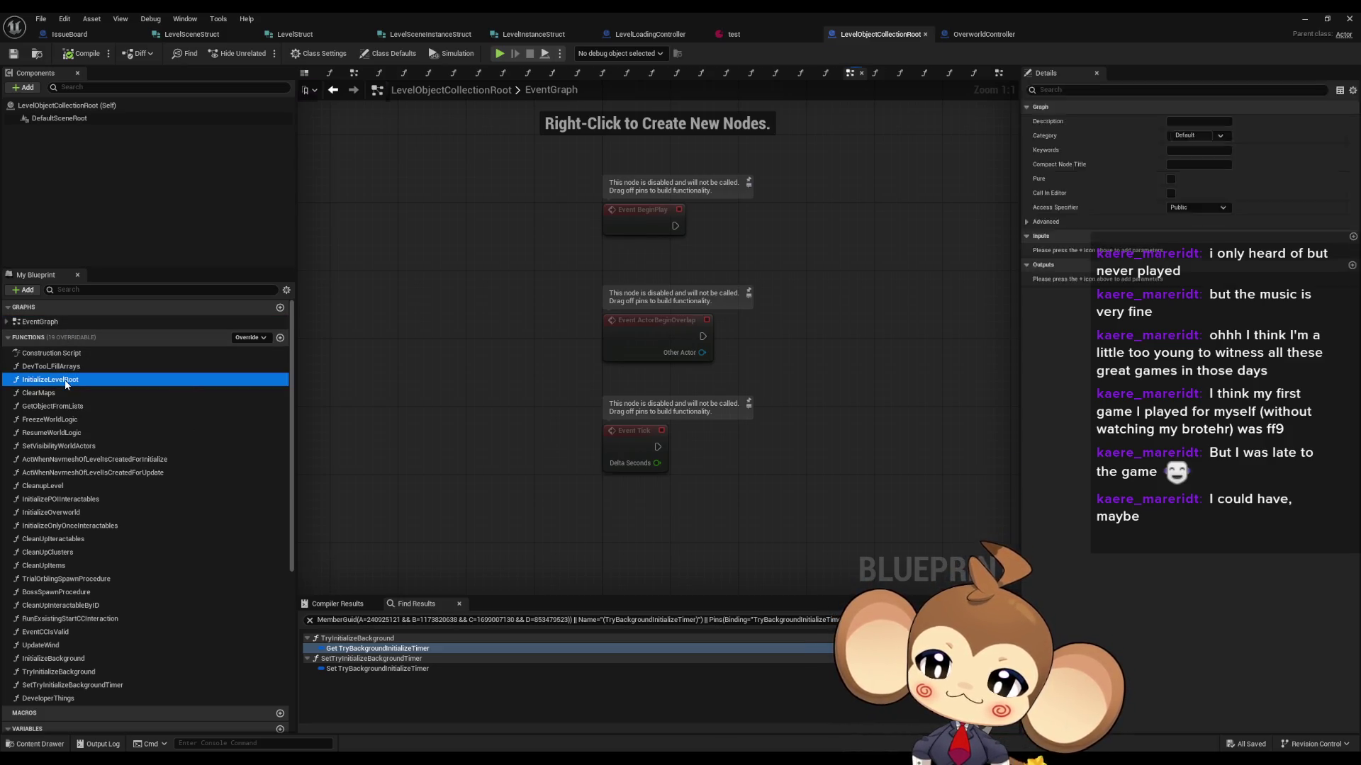
scroll(359, 201, up, 3)
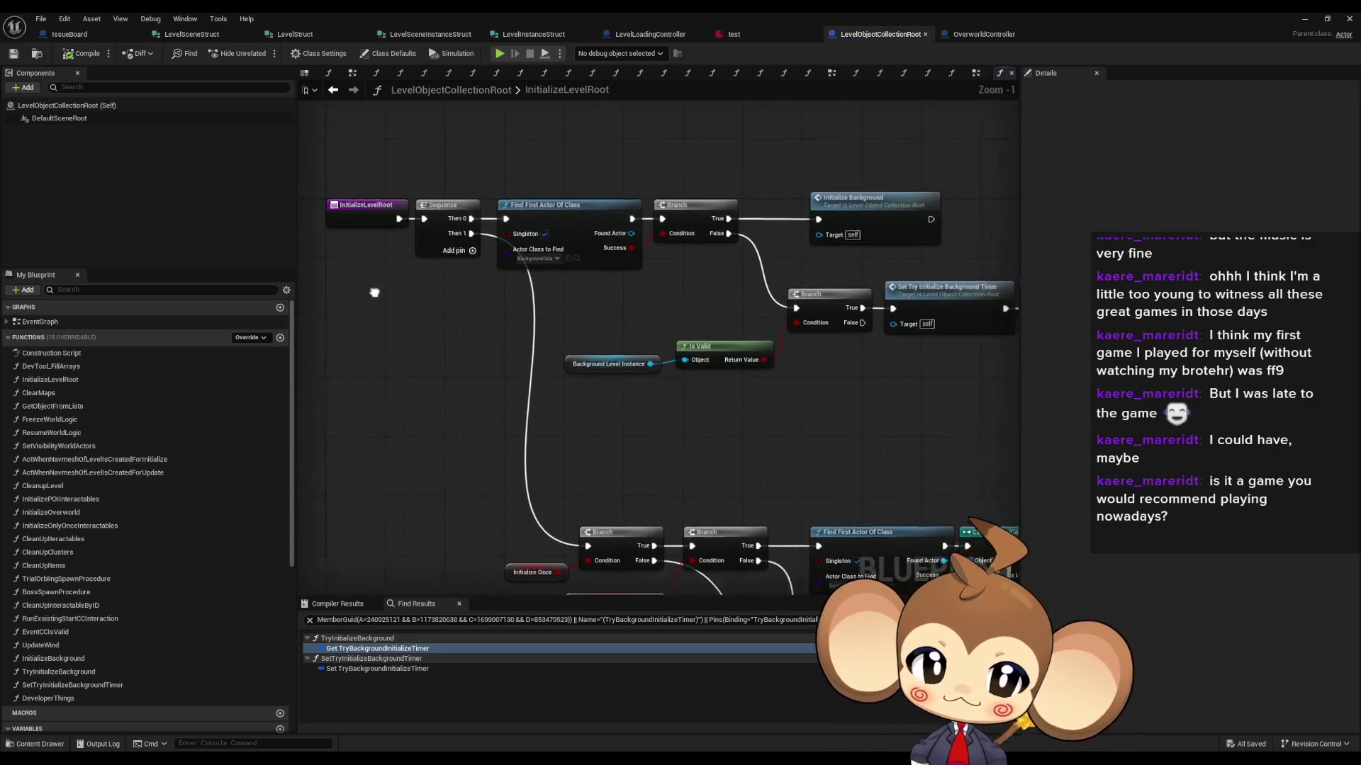
click(663, 216)
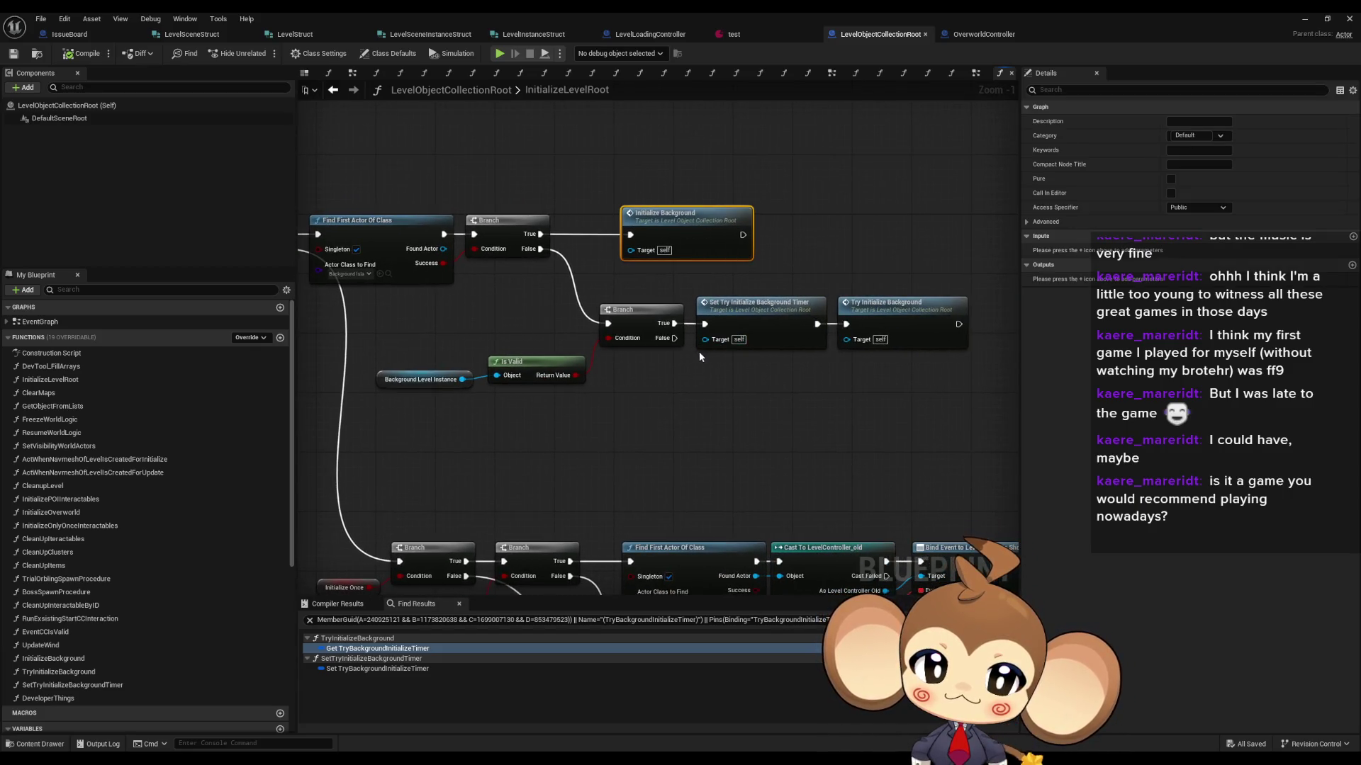
click(758, 345)
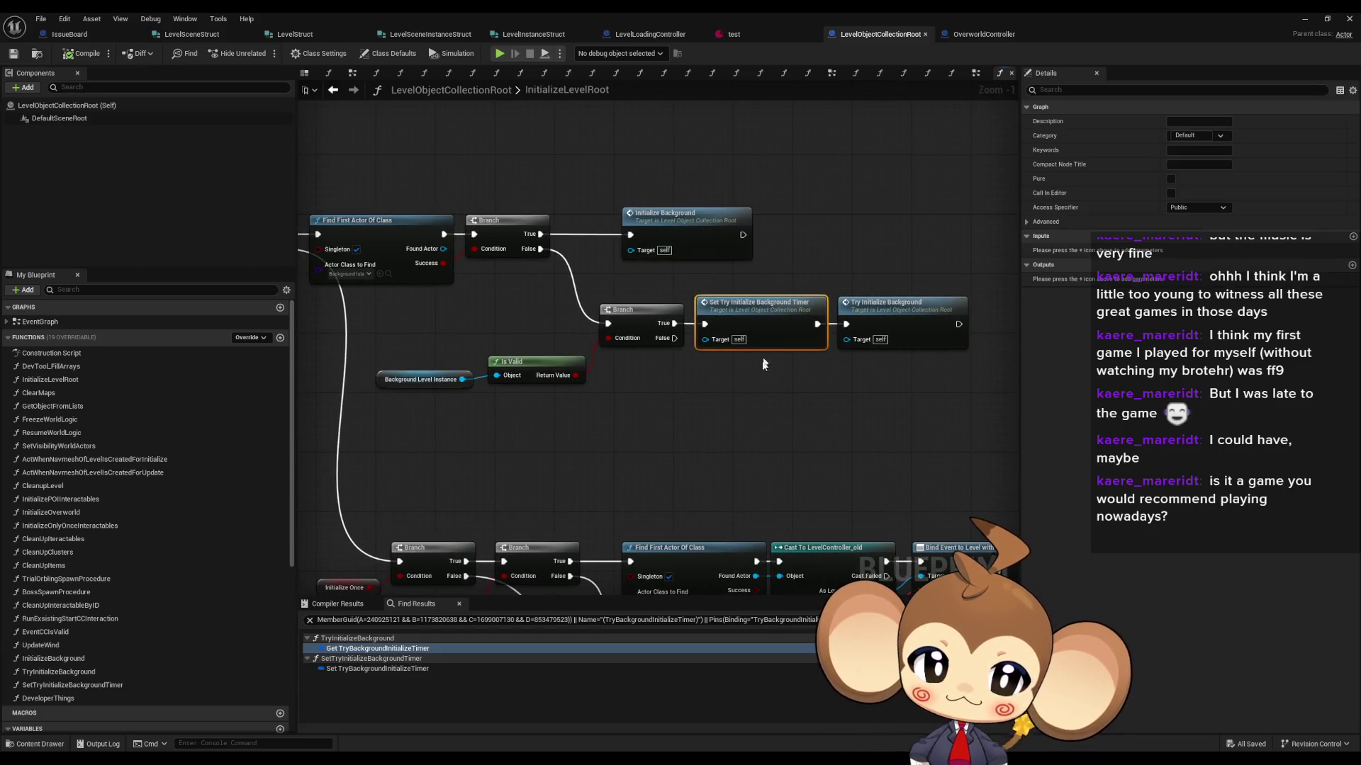
mouse_move(435, 163)
mouse_down()
mouse_move(482, 207)
mouse_move(945, 423)
mouse_up()
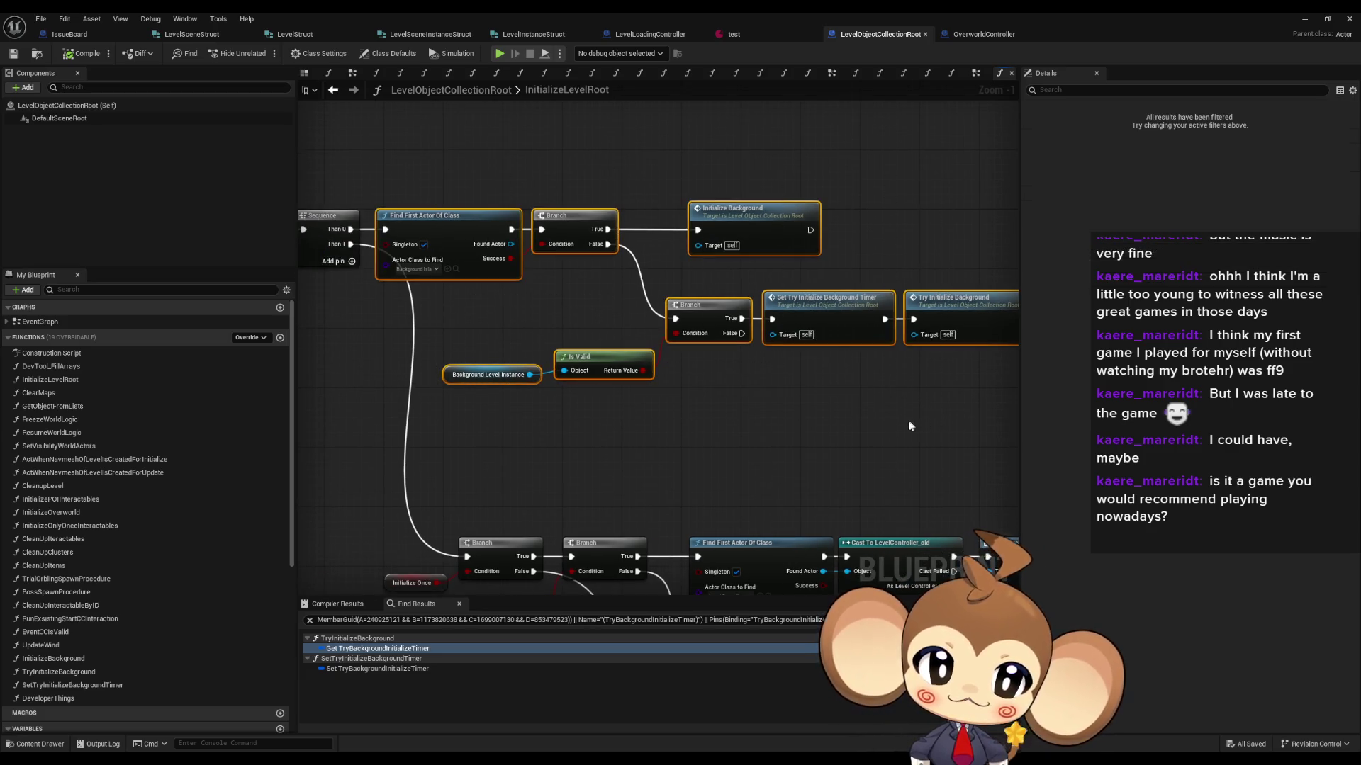
drag(621, 411, 683, 410)
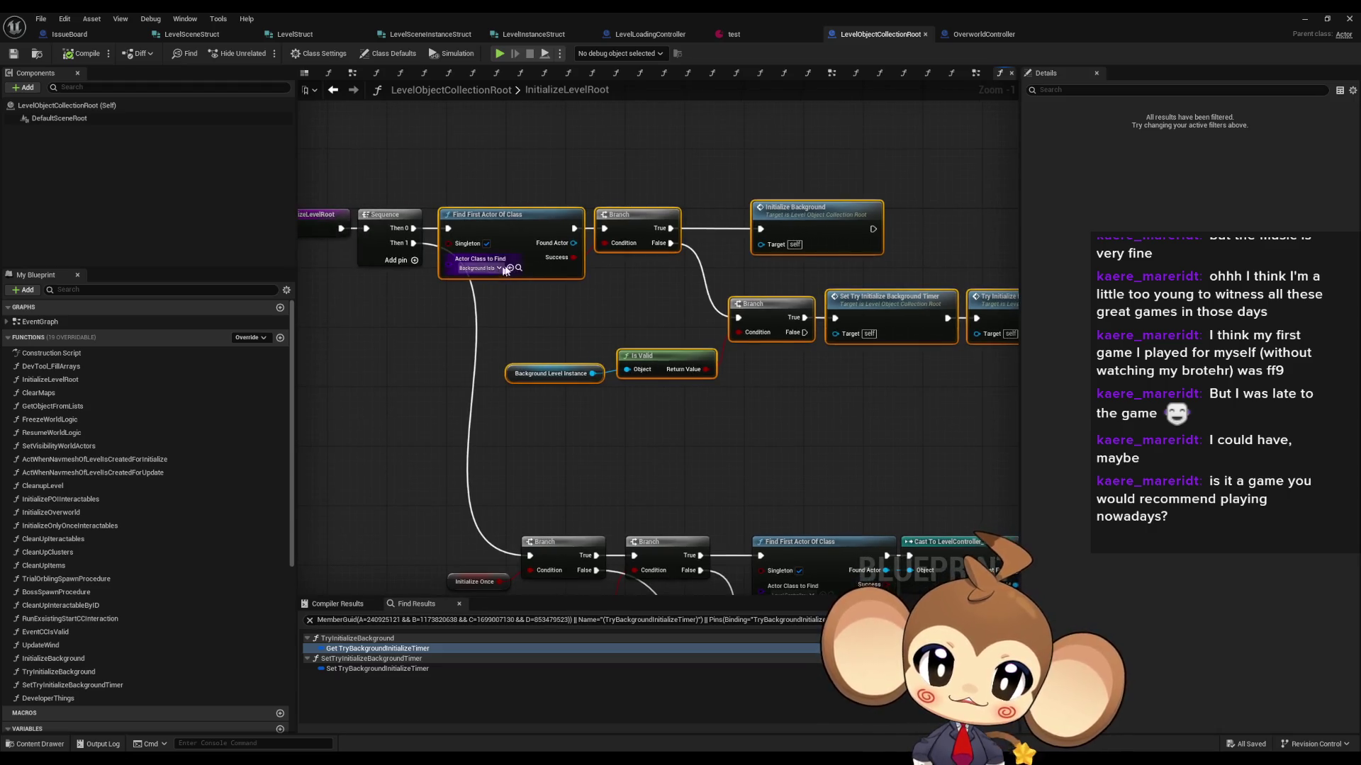
Step: Maximize the BackgroundIslandMapController editor and inspect its BackgroundIslandChain variable's properties
double_click(1046, 20)
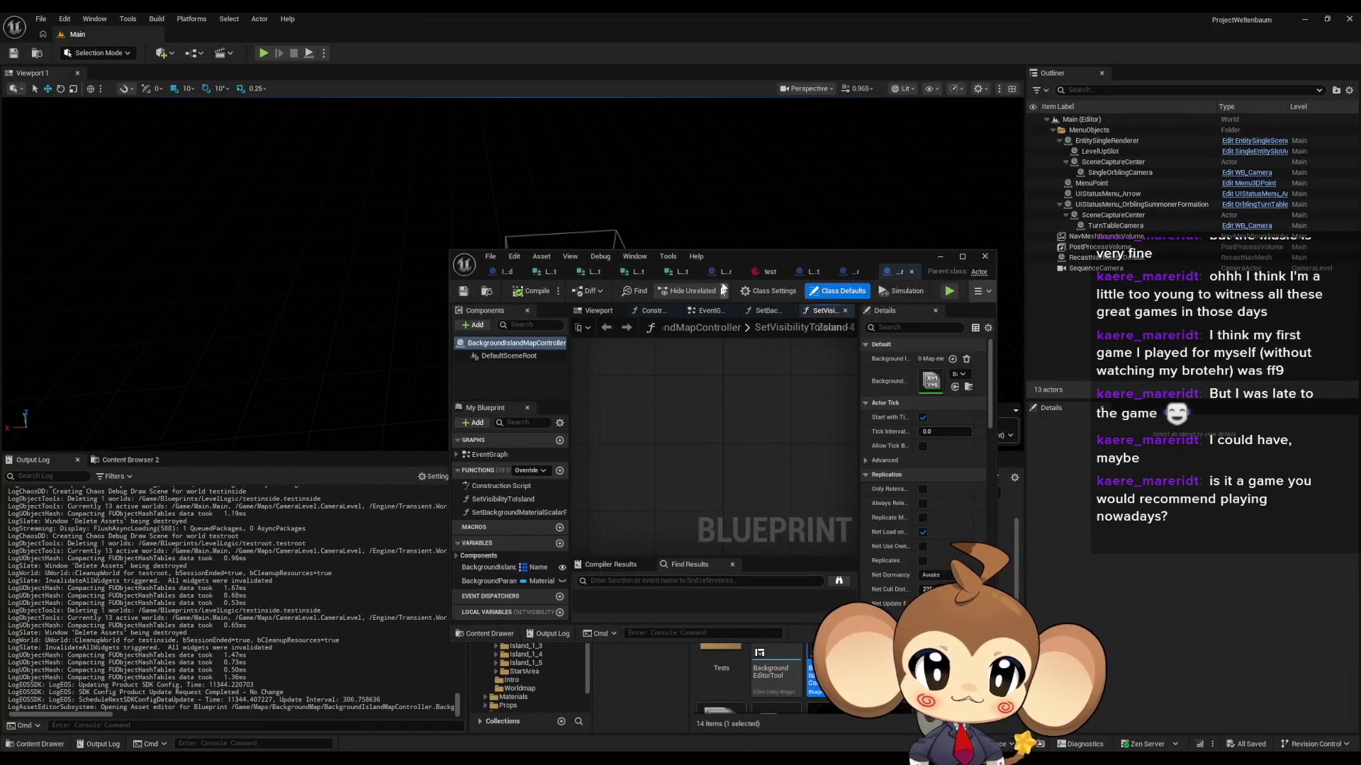
double_click(737, 255)
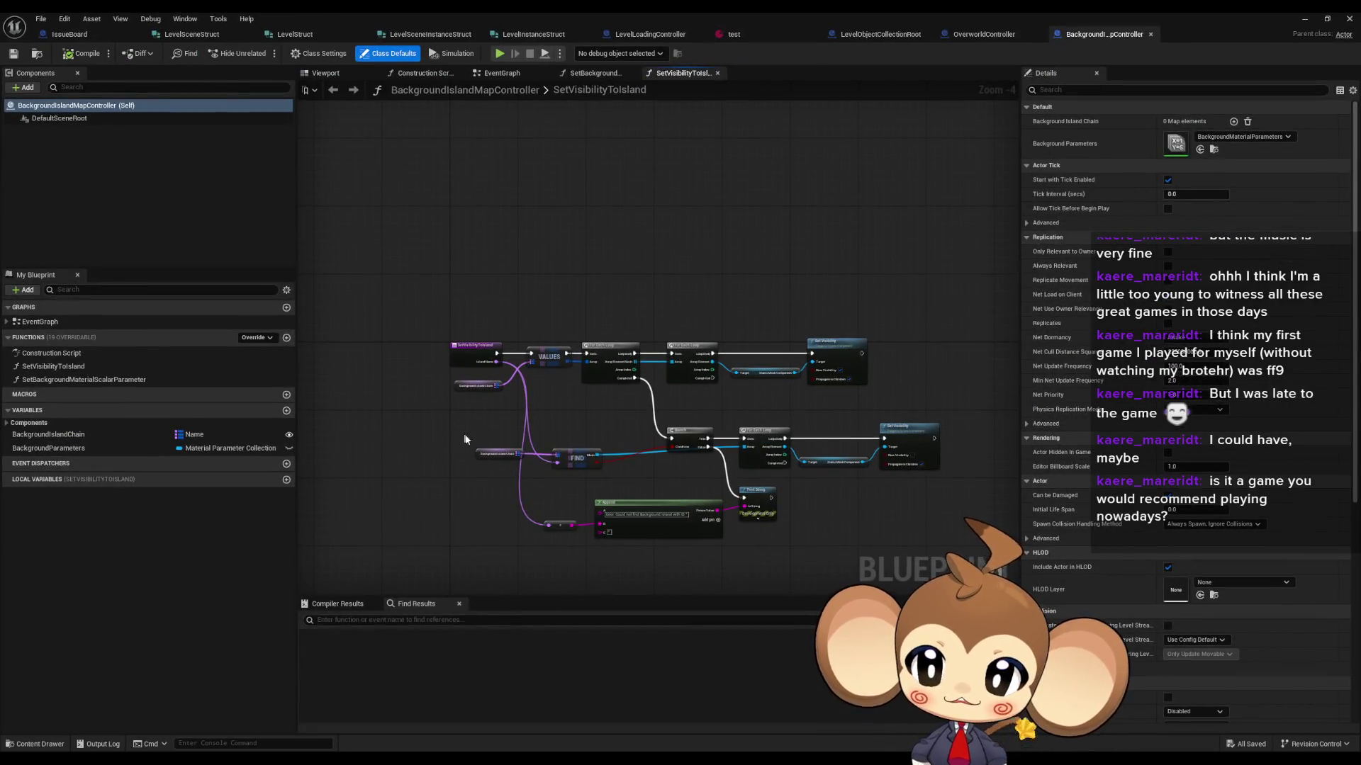
scroll(464, 439, up, 5)
click(21, 433)
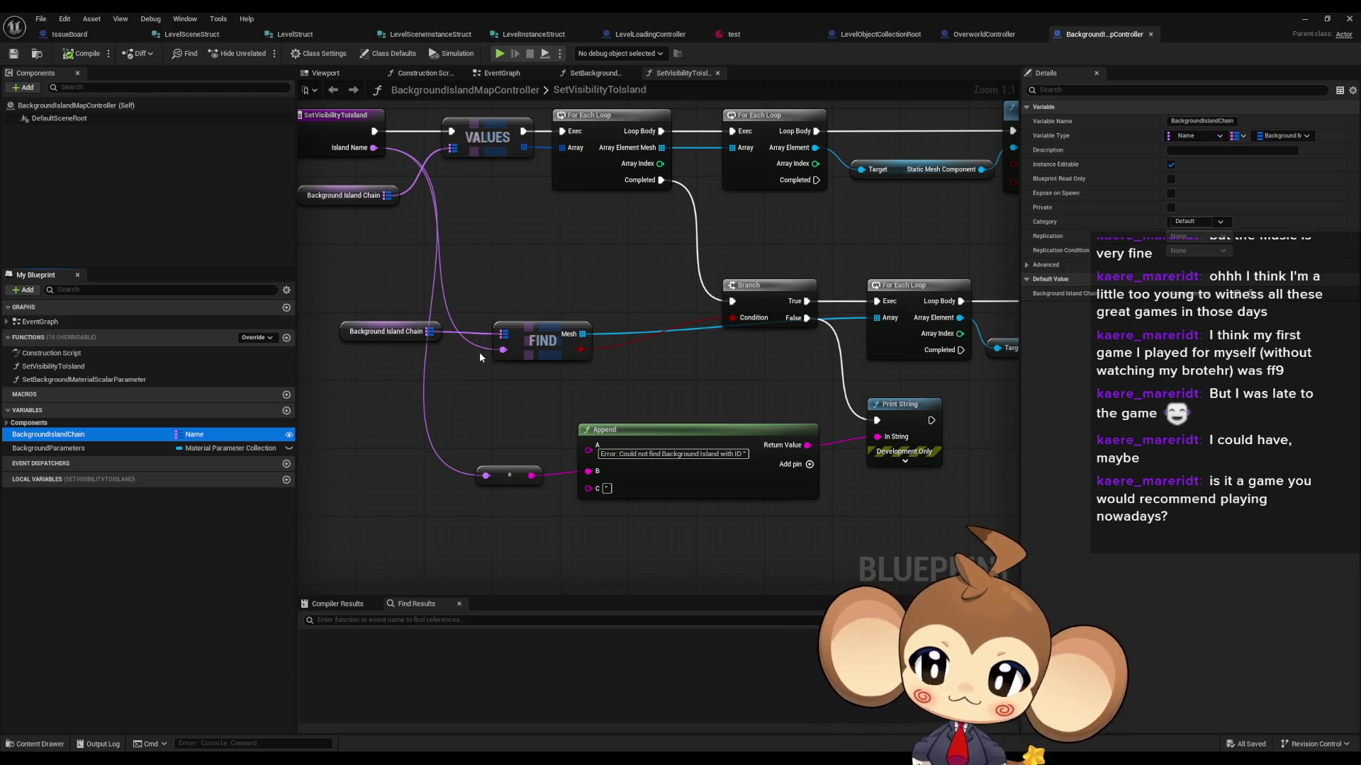
scroll(475, 353, down, 3)
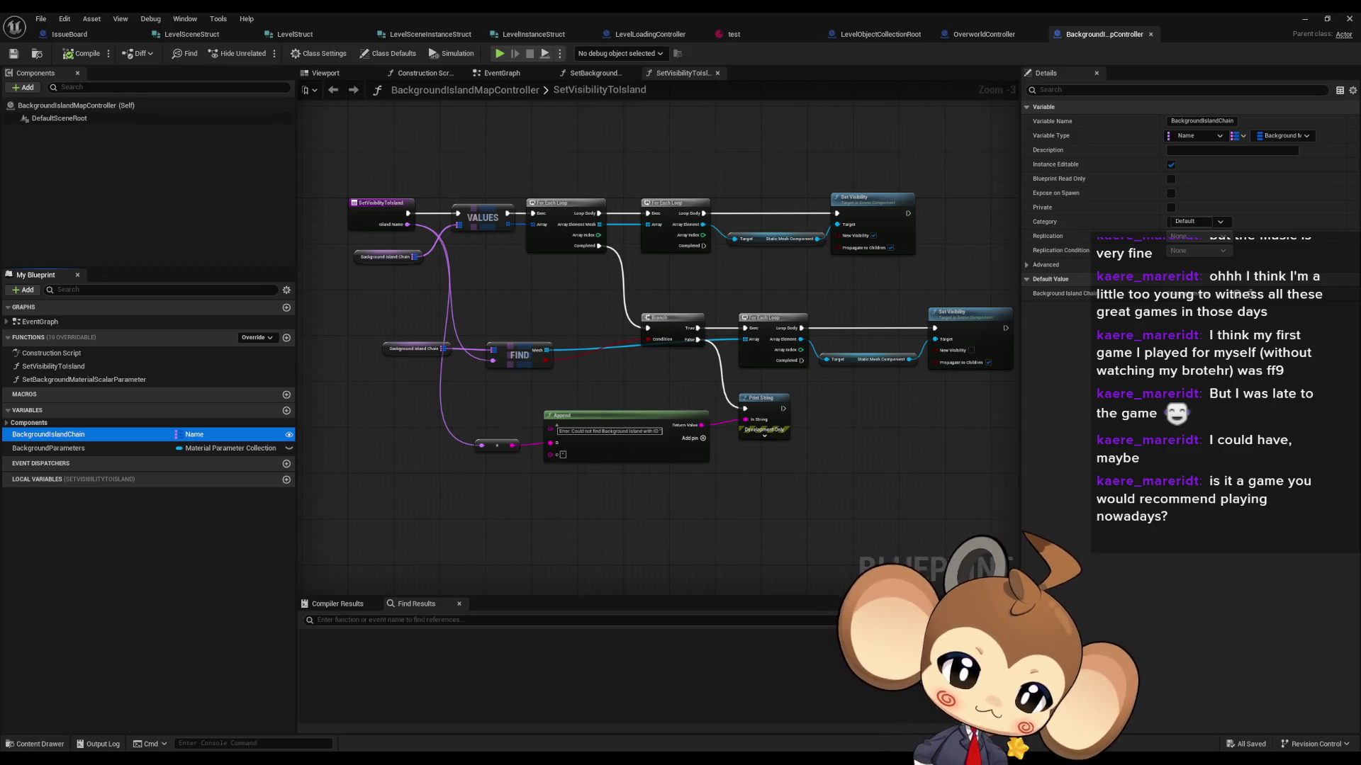
Step: Glance at the OverworldController blueprint, then return to BackgroundIslandMapController
click(802, 525)
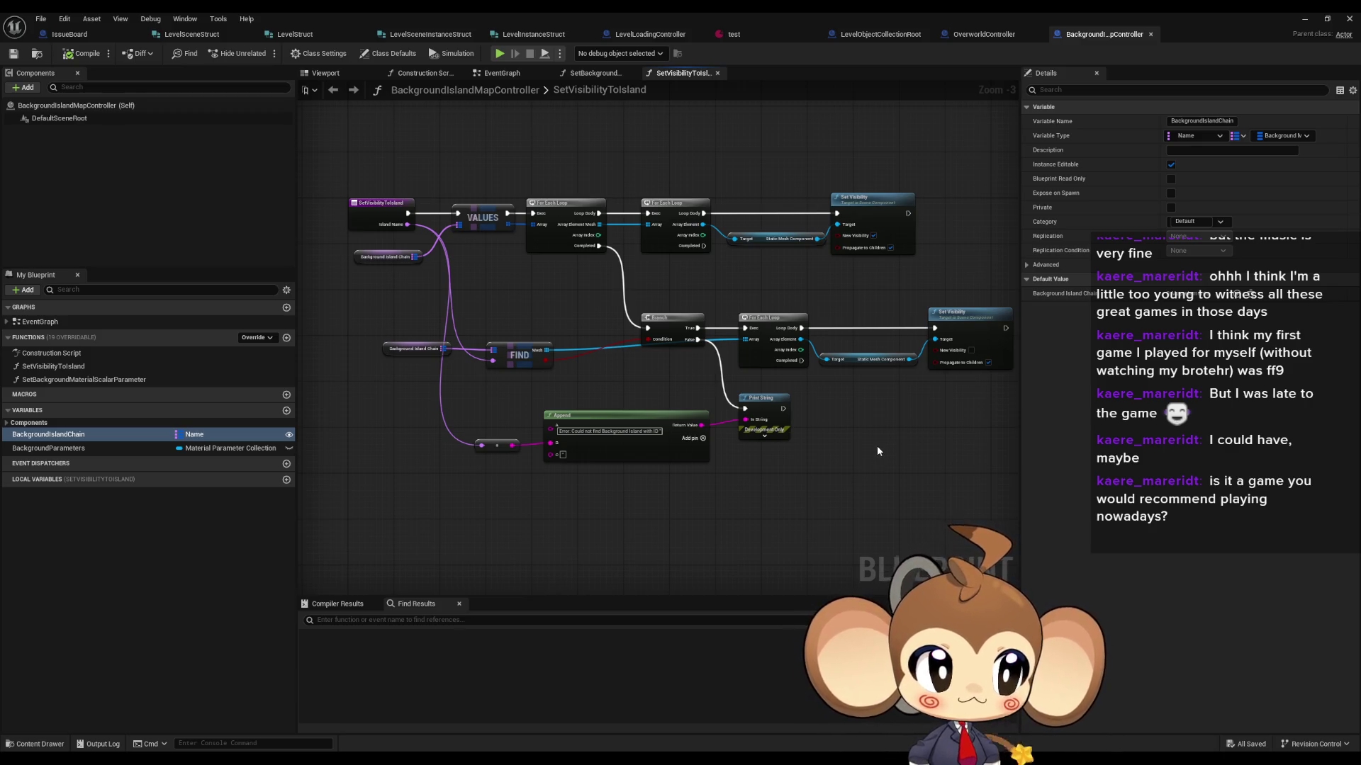
scroll(877, 450, down, 1)
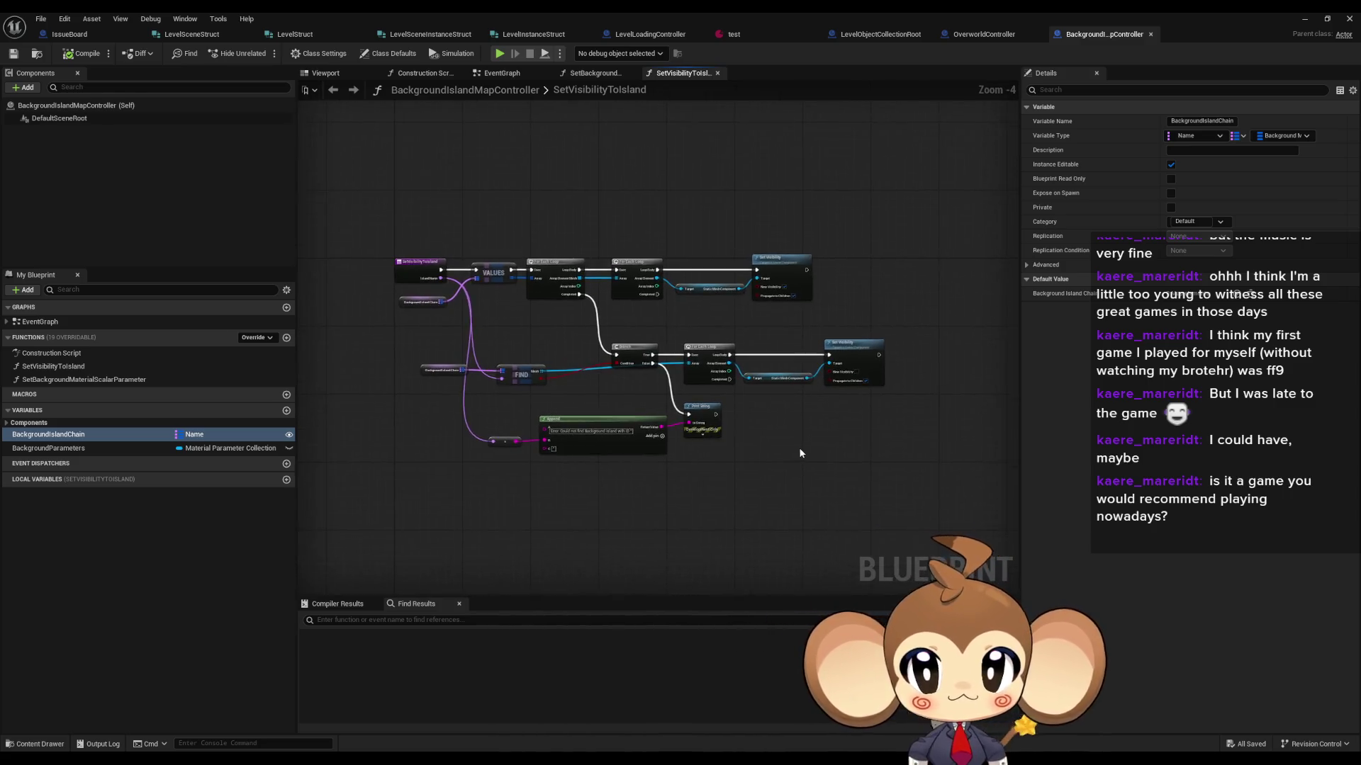
scroll(703, 367, up, 1)
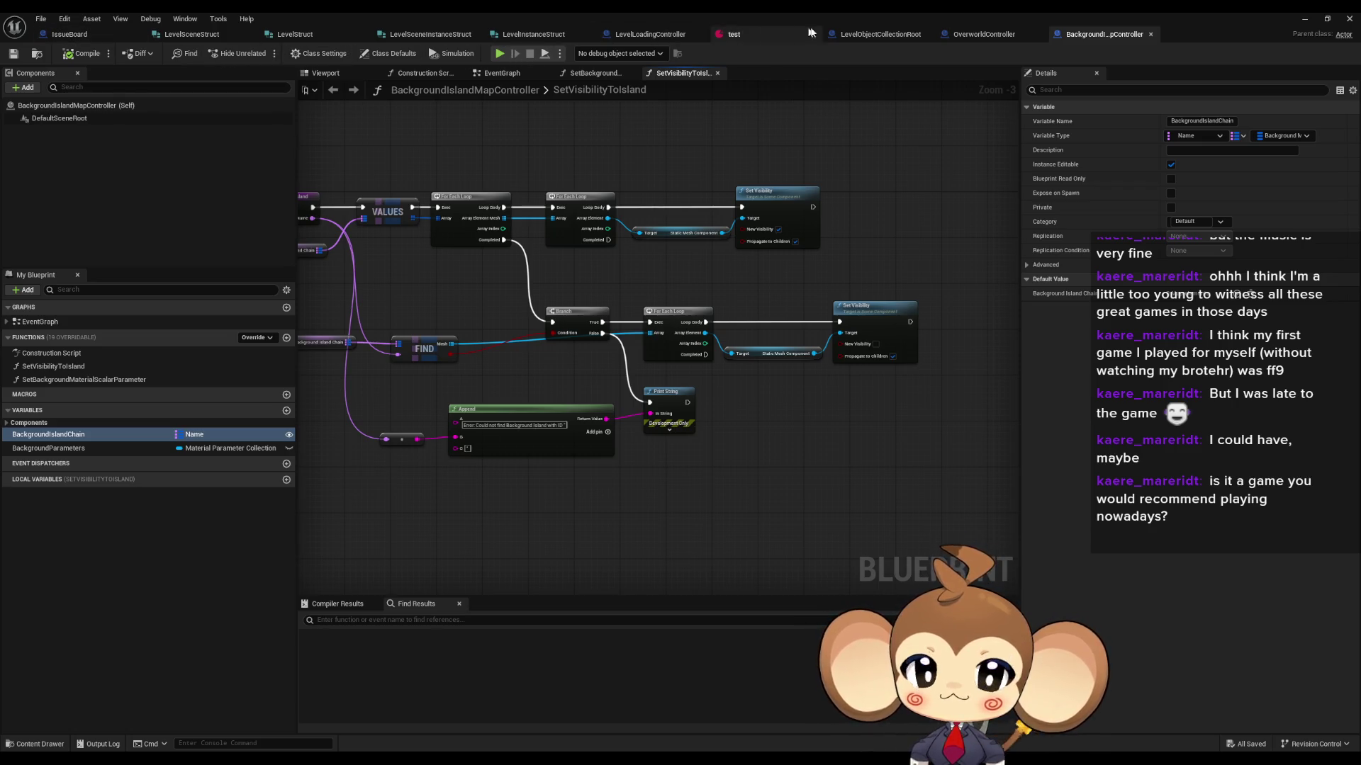
click(994, 37)
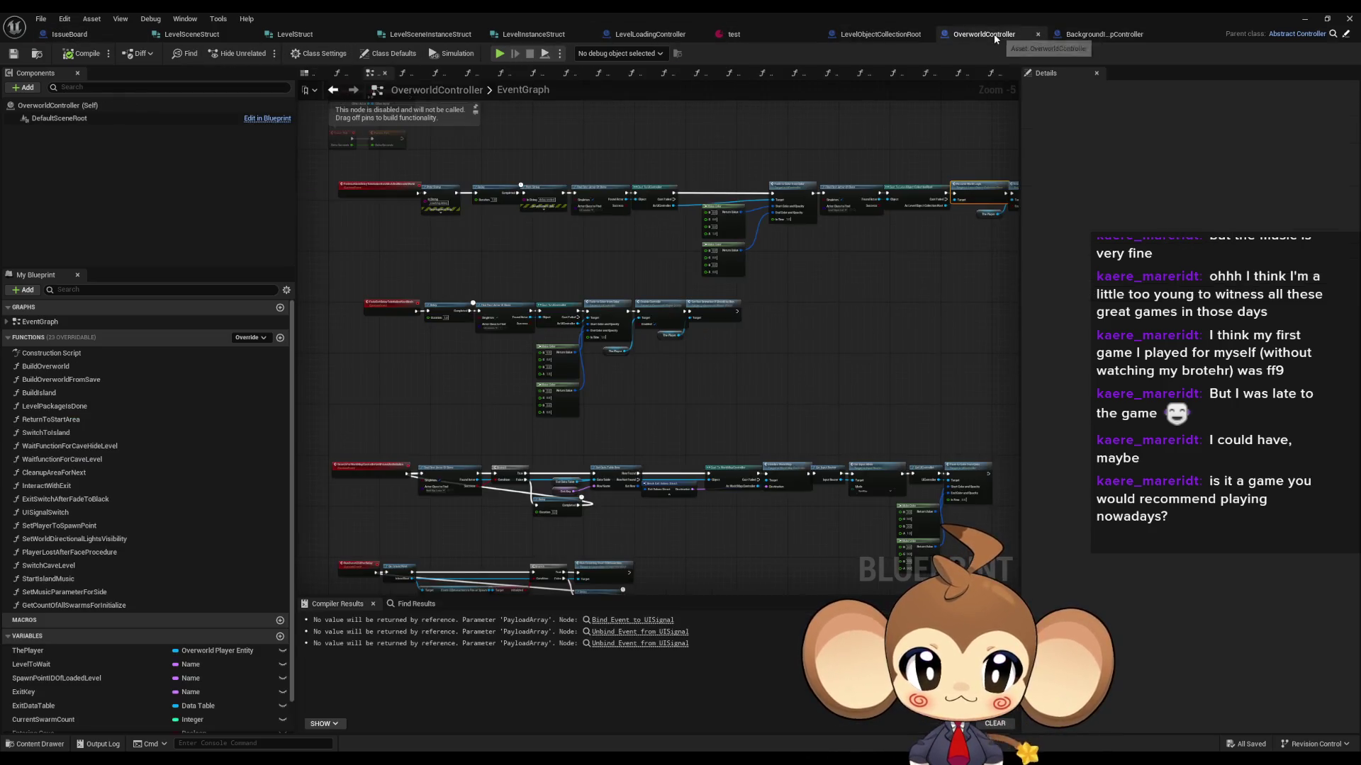
click(1102, 34)
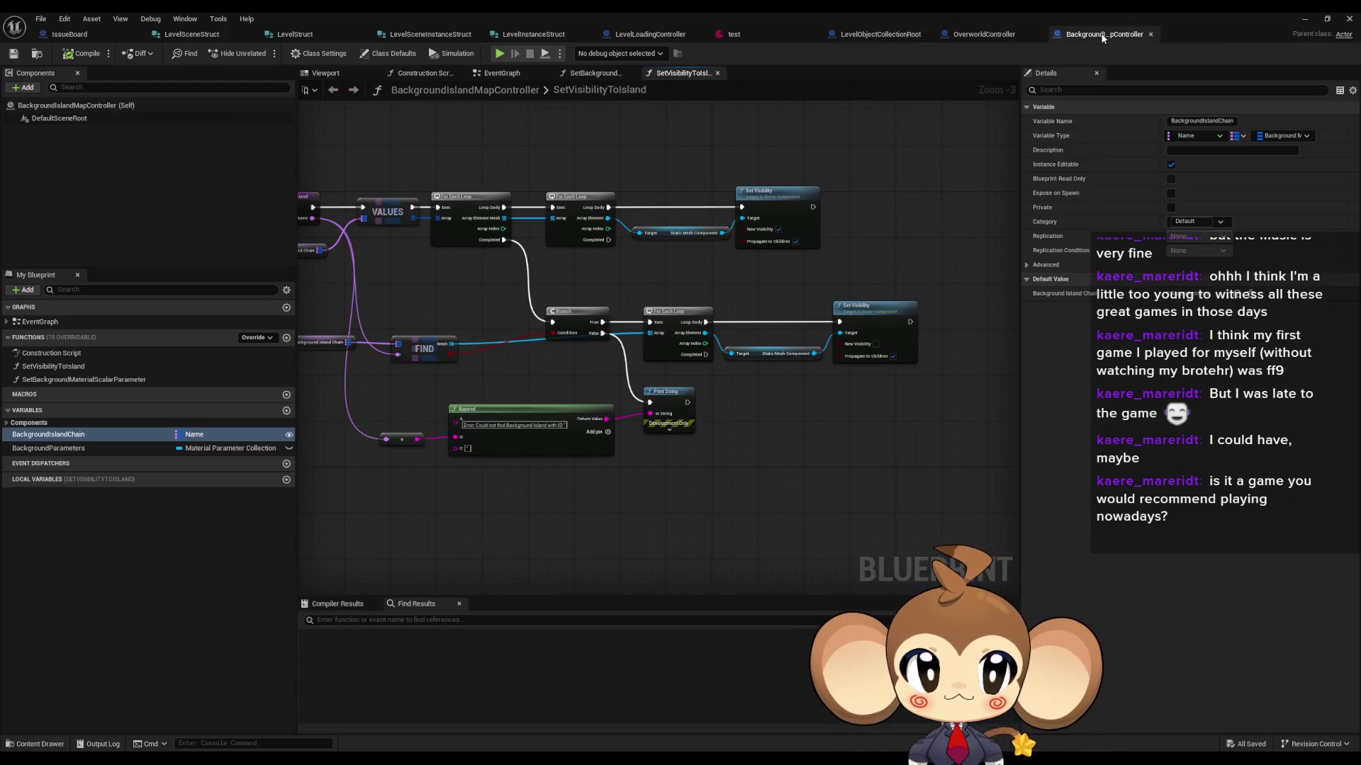
Step: Open SetBackgroundMaterialScalarParameter in its own tab and bring up its entry node's actions
click(53, 366)
double_click(75, 380)
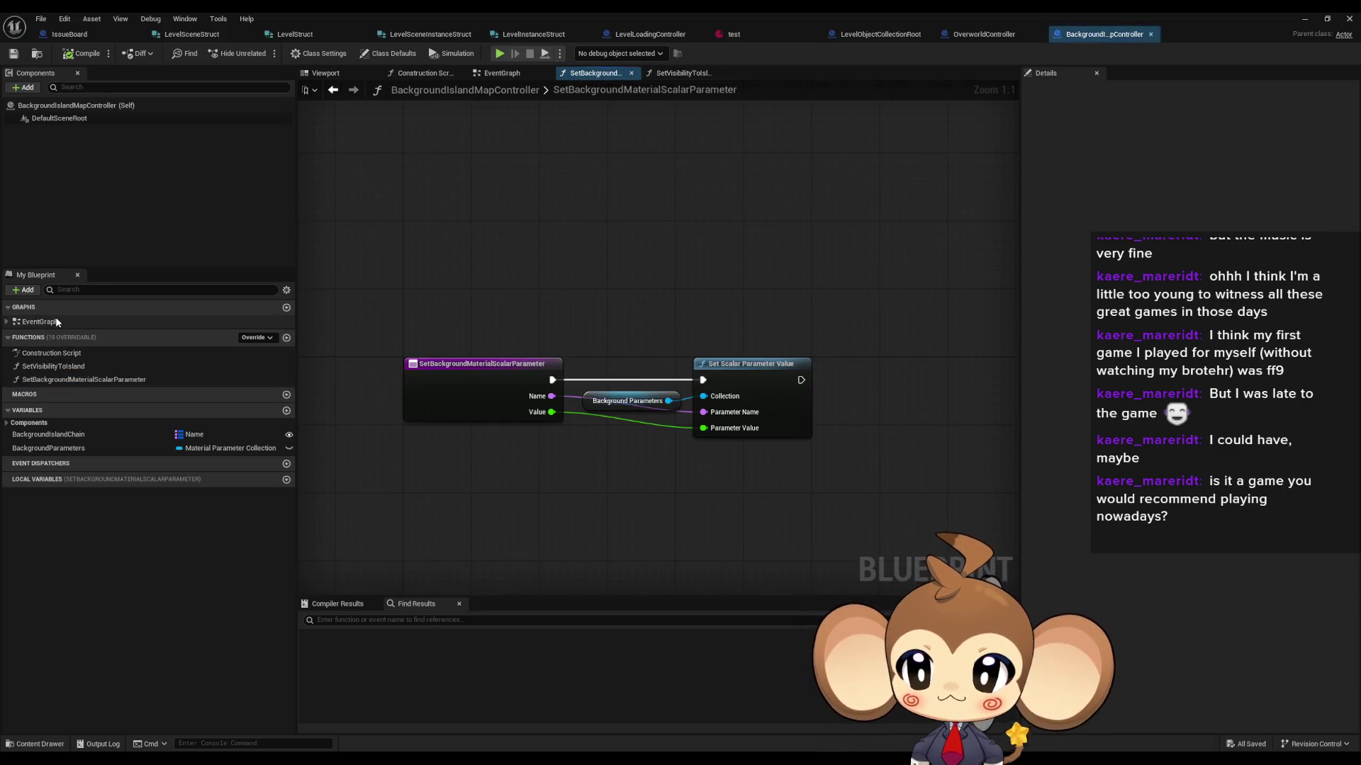
double_click(40, 322)
double_click(45, 368)
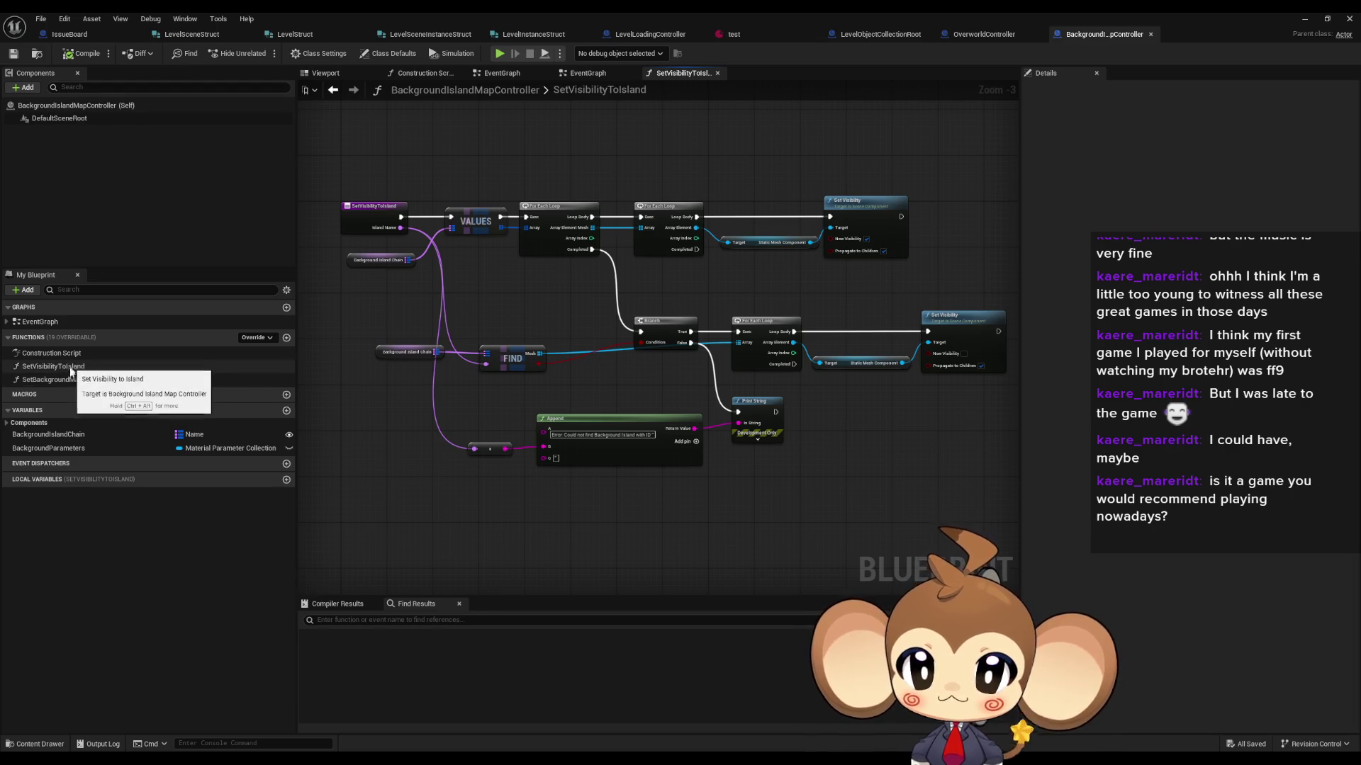
double_click(68, 381)
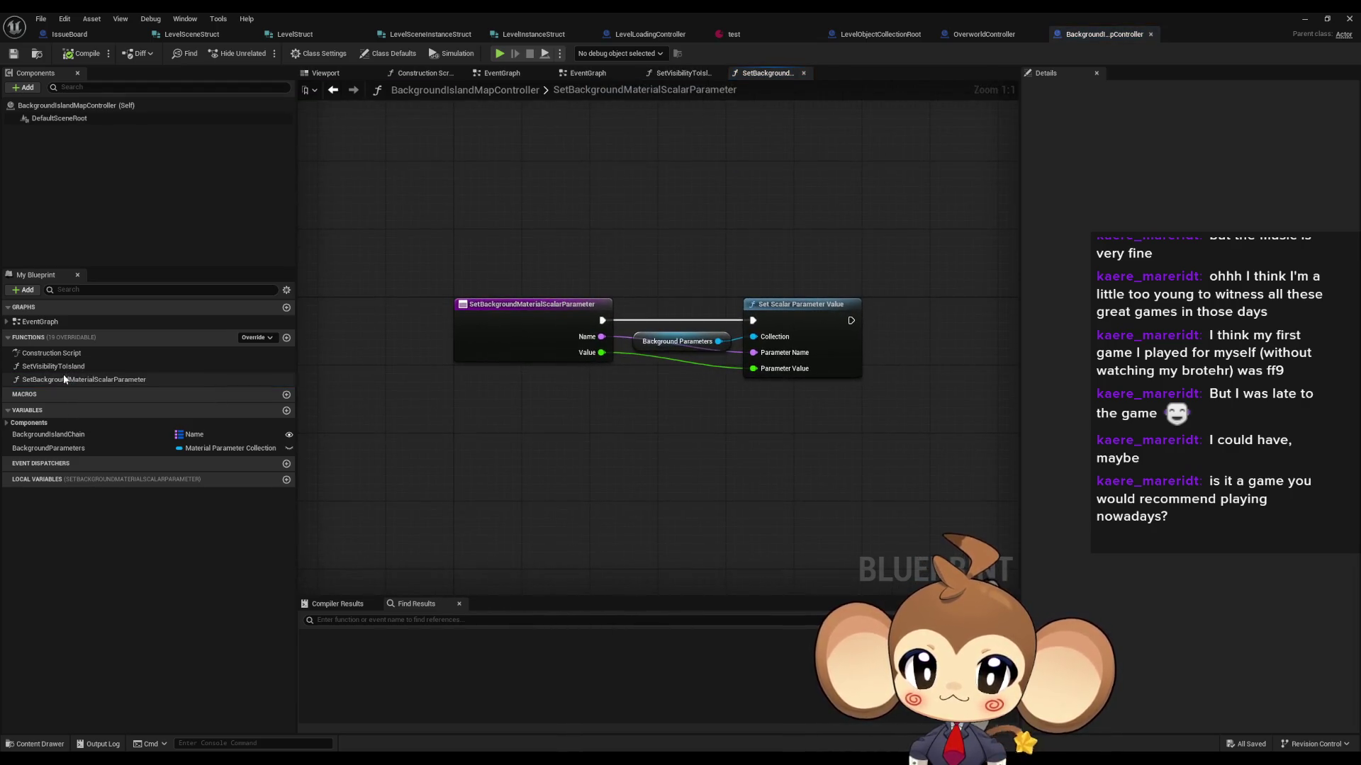
right_click(564, 304)
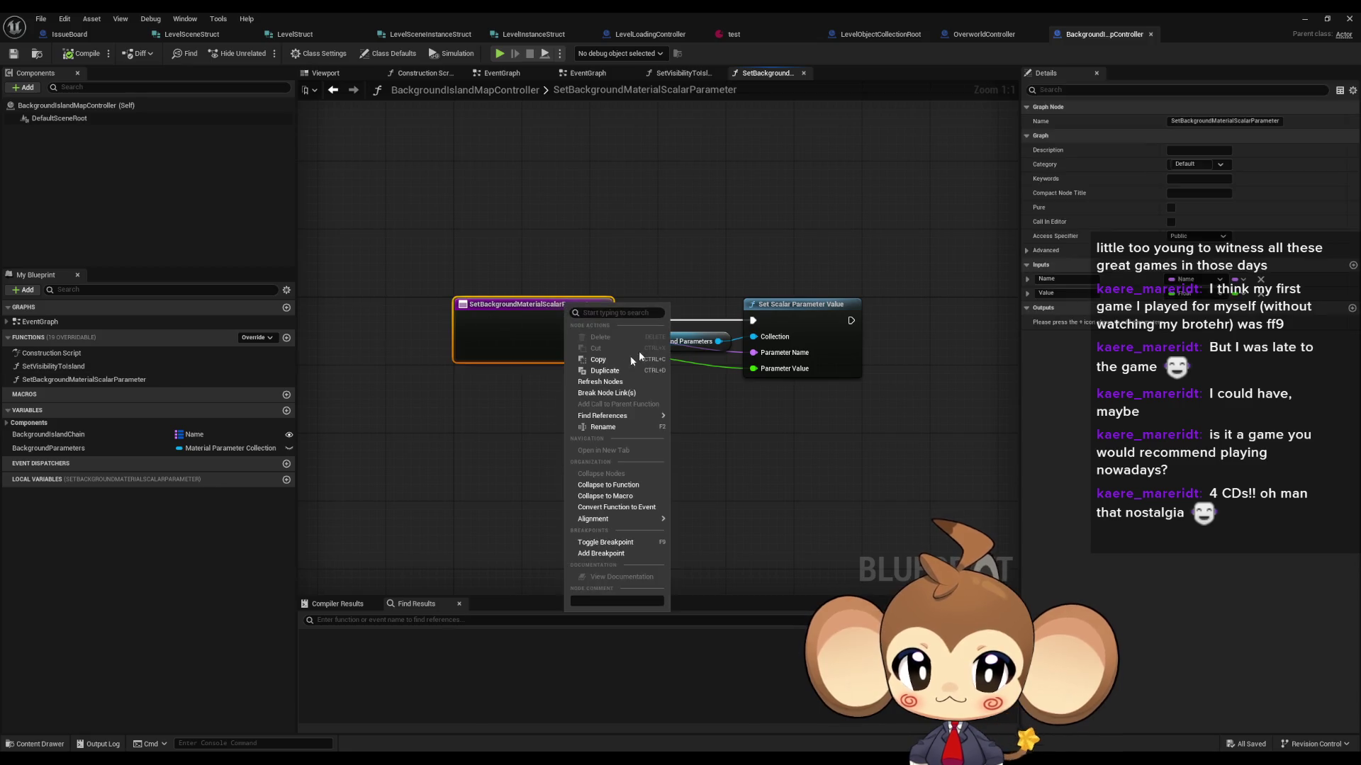
click(1312, 423)
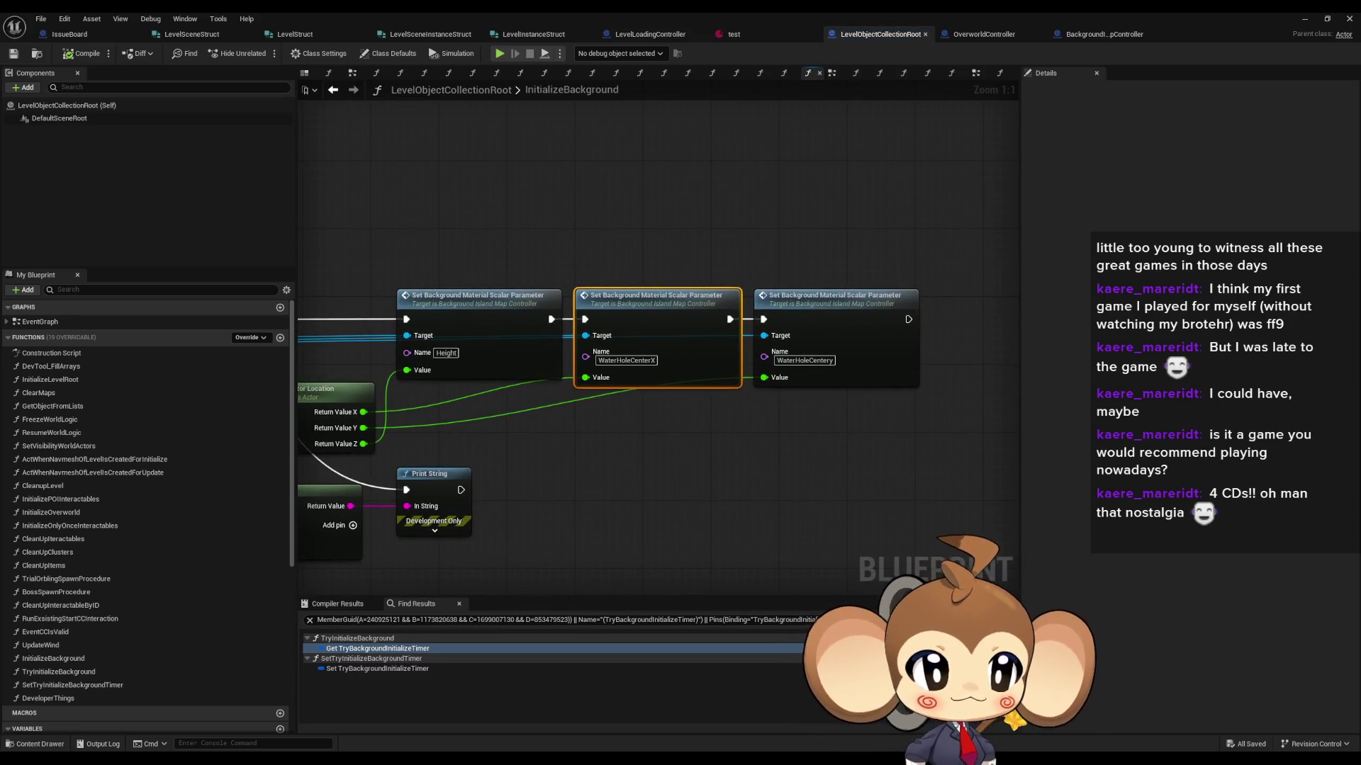
mouse_move(354, 368)
mouse_down()
mouse_move(333, 367)
mouse_move(847, 354)
mouse_up()
click(701, 374)
drag(595, 433, 1330, 427)
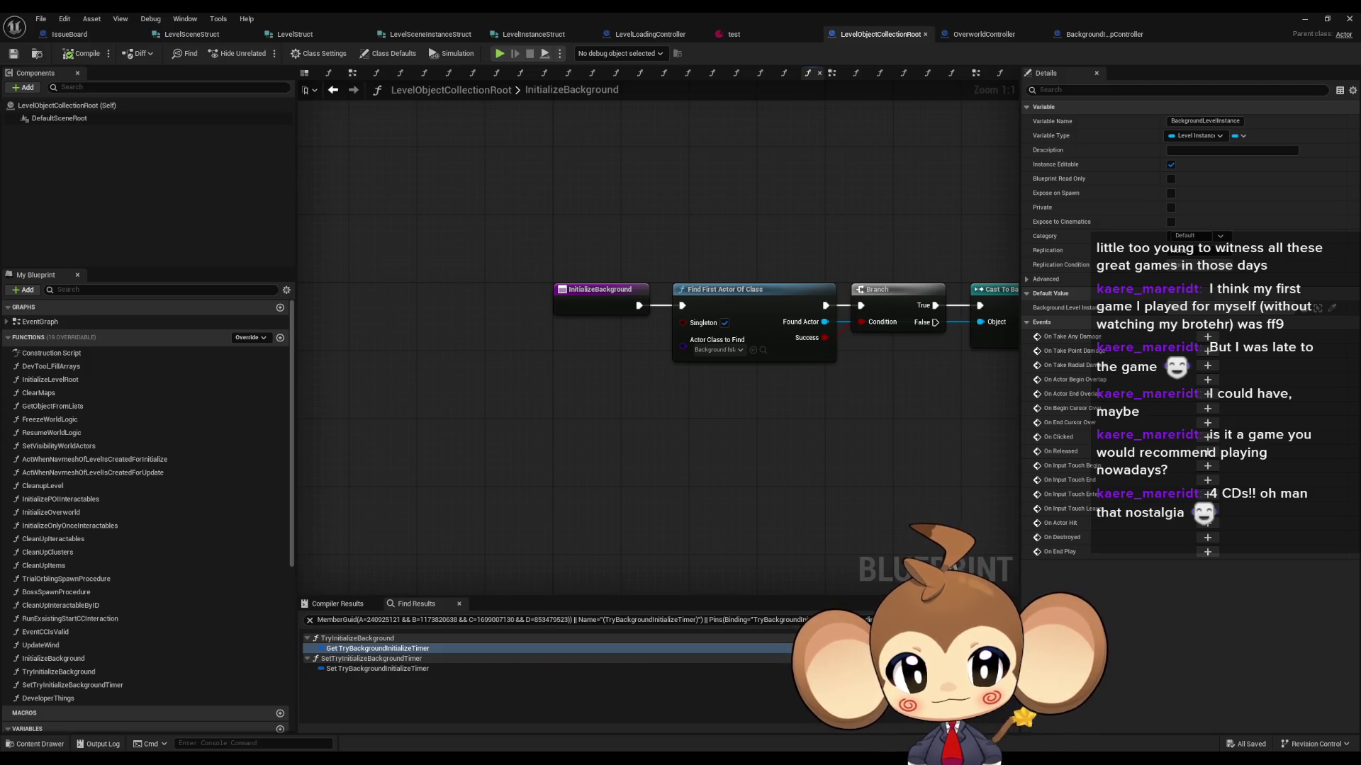
scroll(922, 425, down, 2)
drag(919, 418, 655, 404)
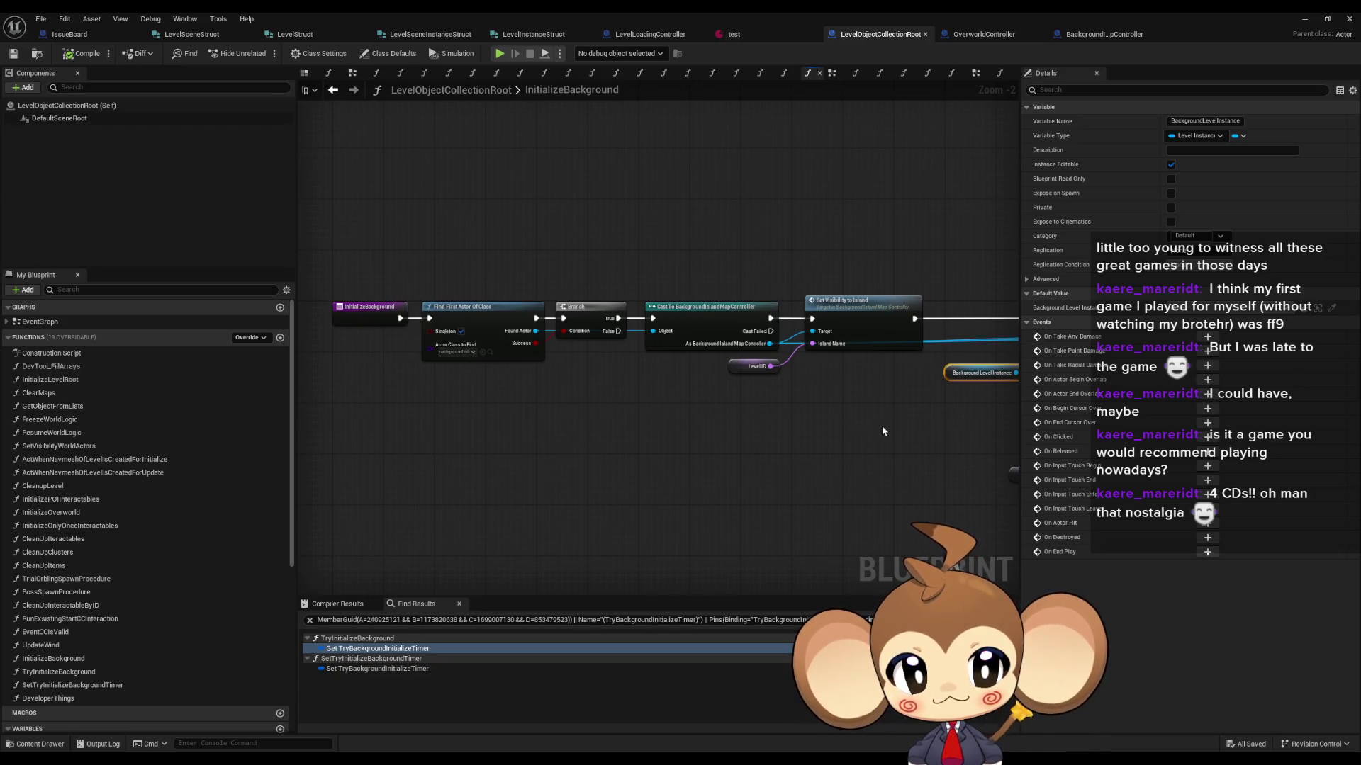
drag(882, 426, 571, 417)
click(1077, 34)
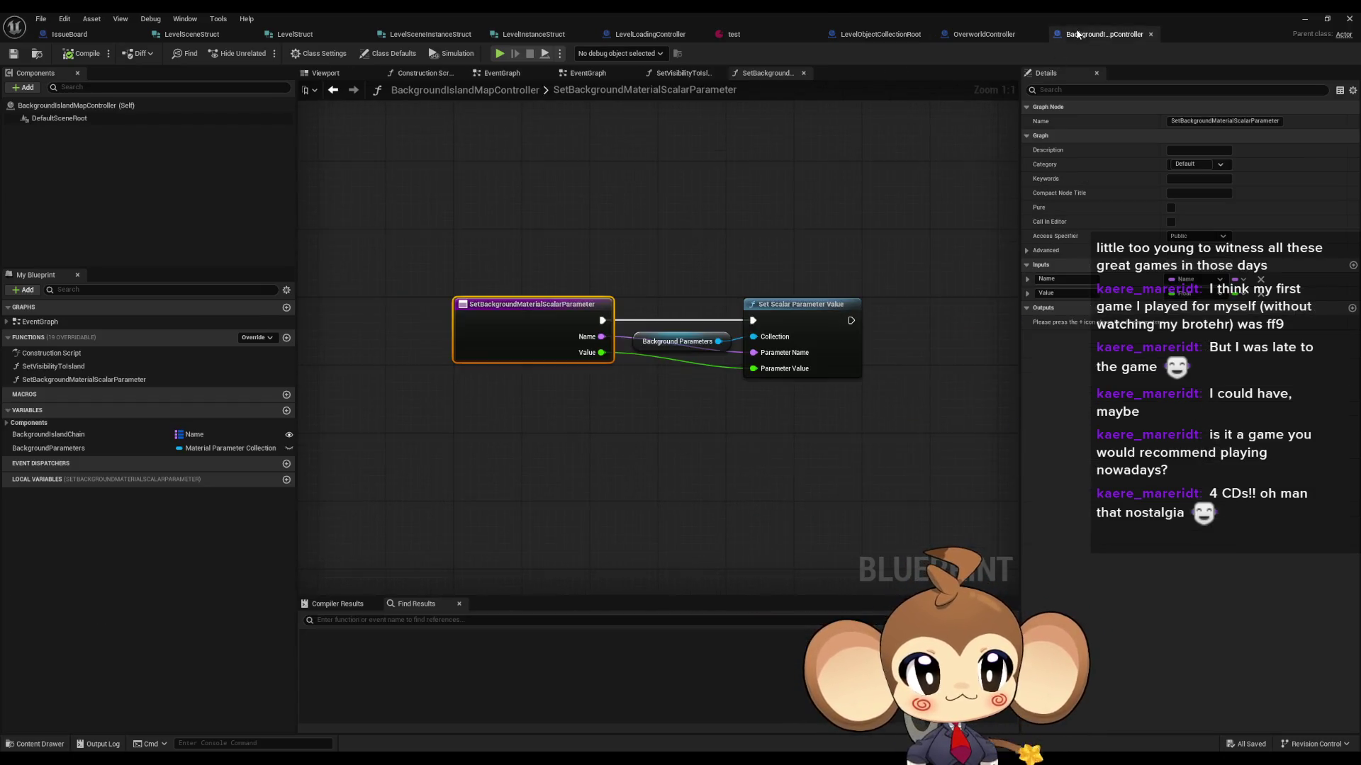
Step: Run Find References on the SetVisibilityToIsland entry node to locate its callers
click(75, 381)
double_click(75, 367)
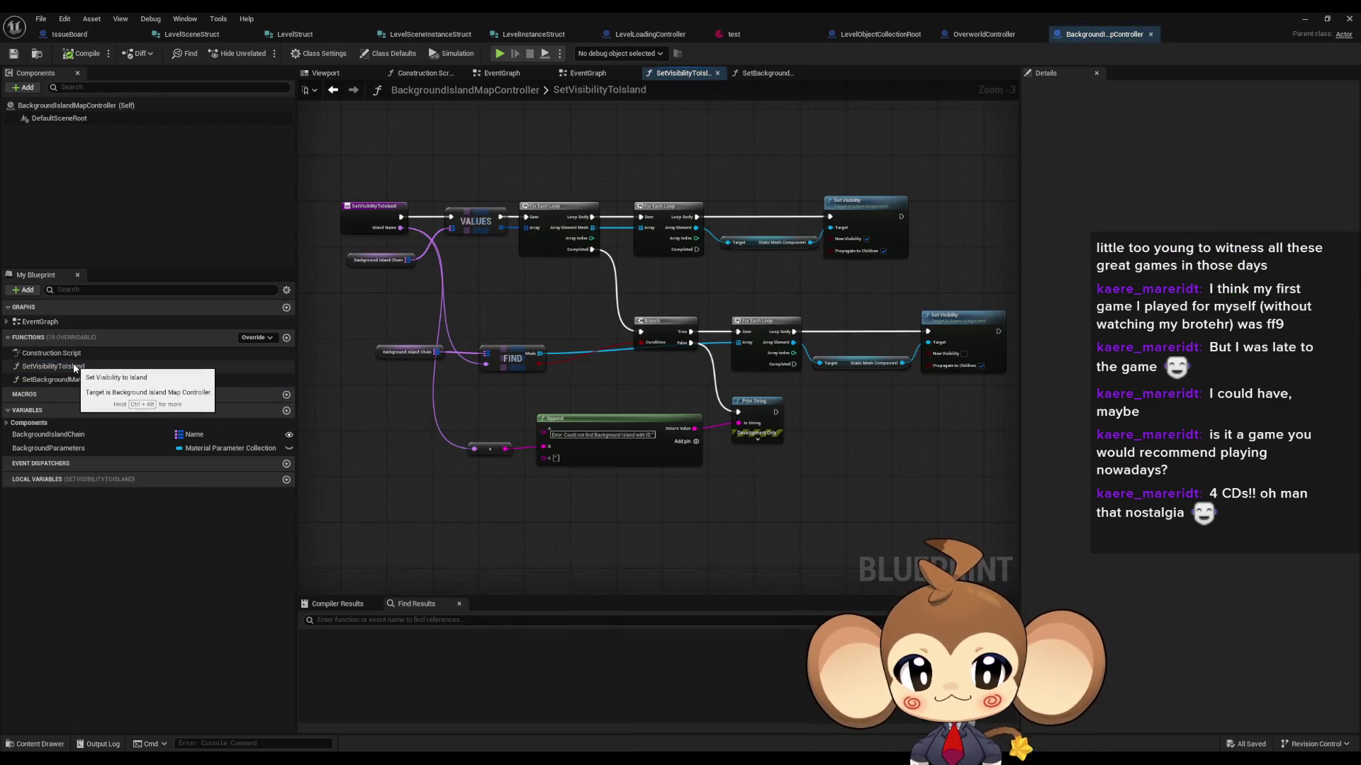
right_click(366, 217)
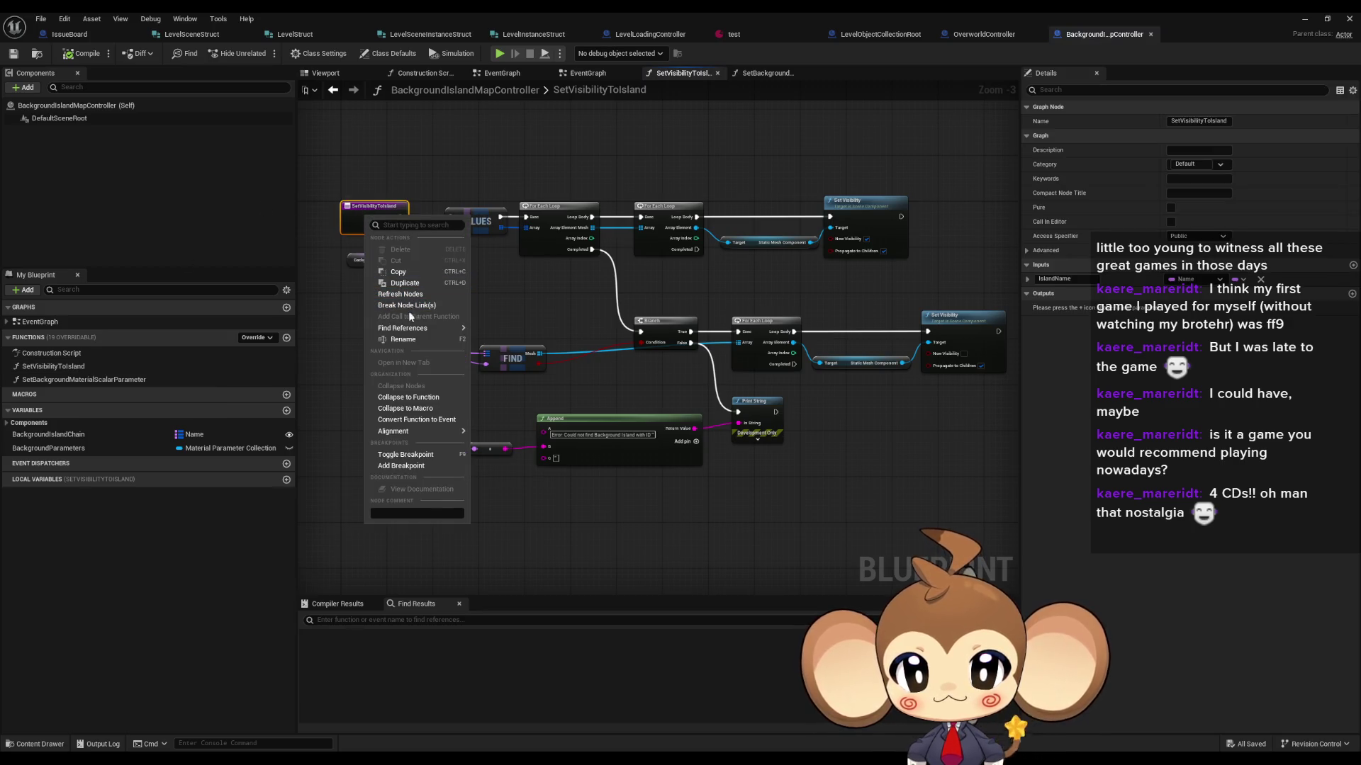
mouse_move(466, 333)
click(640, 487)
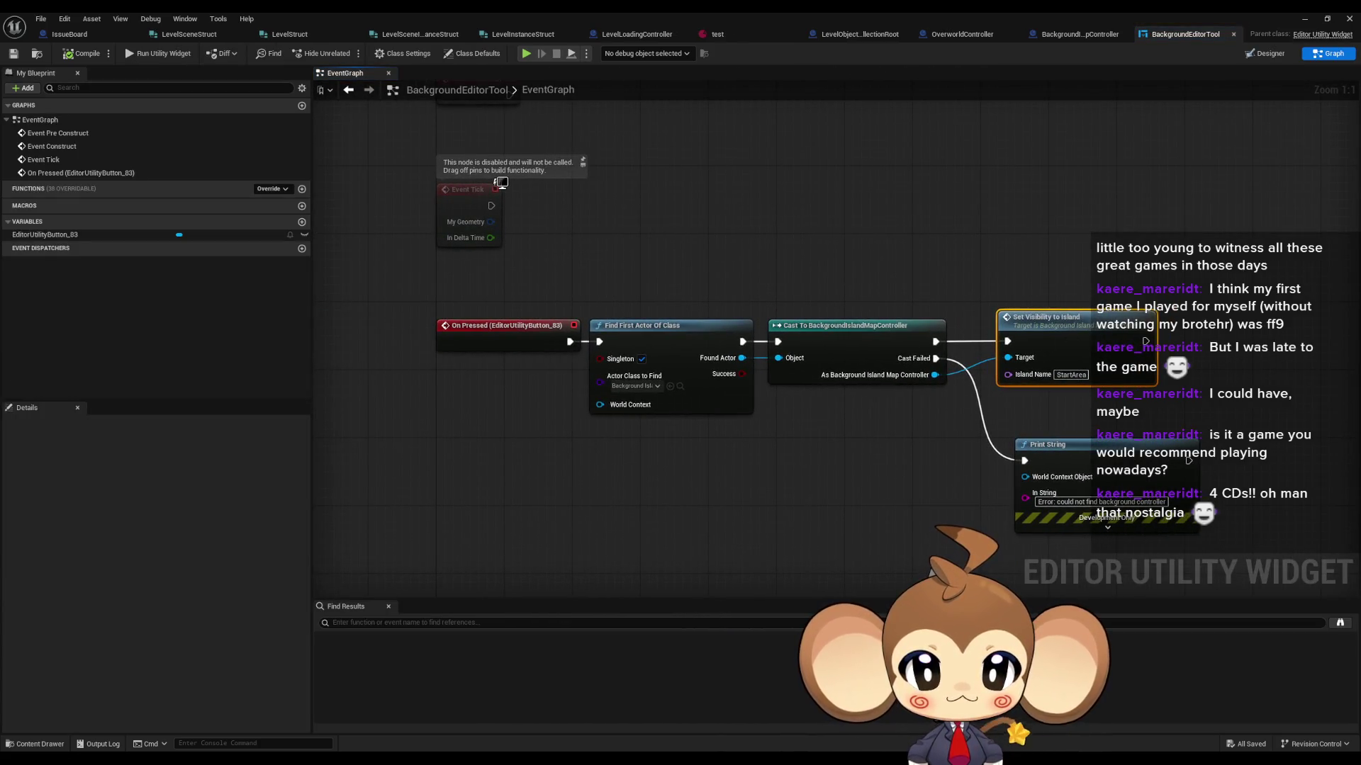
Step: Zoom the BackgroundEditorTool graph out and back in around the Set Visibility to Island call
scroll(667, 368, down, 4)
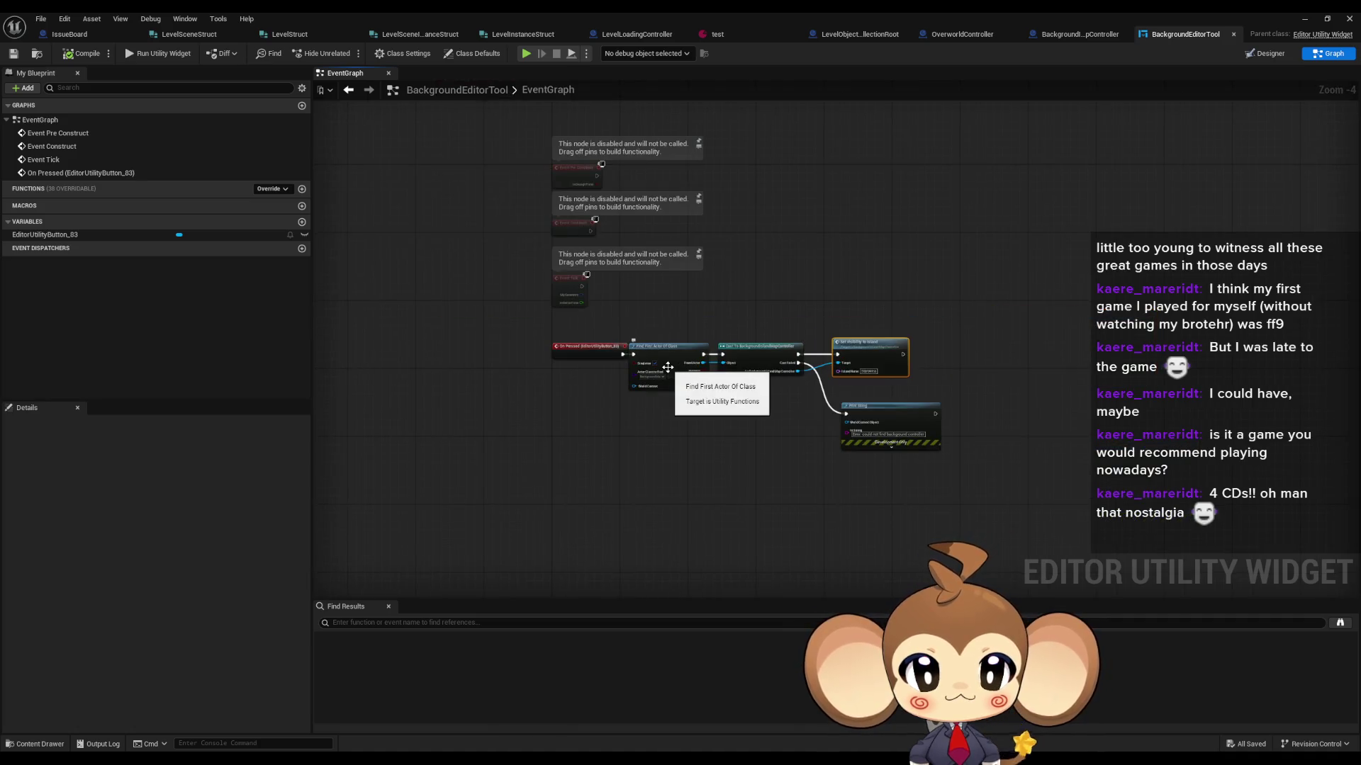
scroll(668, 367, up, 4)
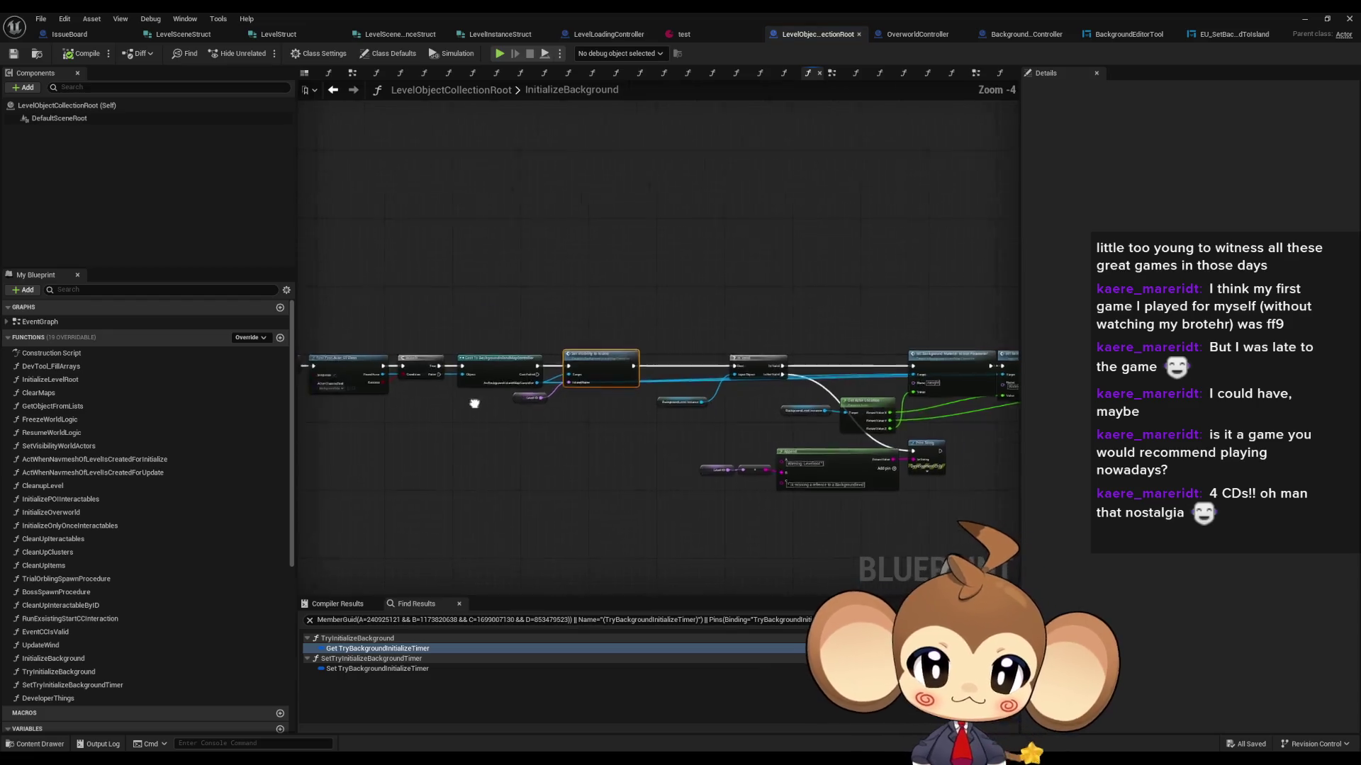
Step: Find references to InitializeBackground and step between its call sites in InitializeLevelRoot and TryInitializeBackground
click(542, 317)
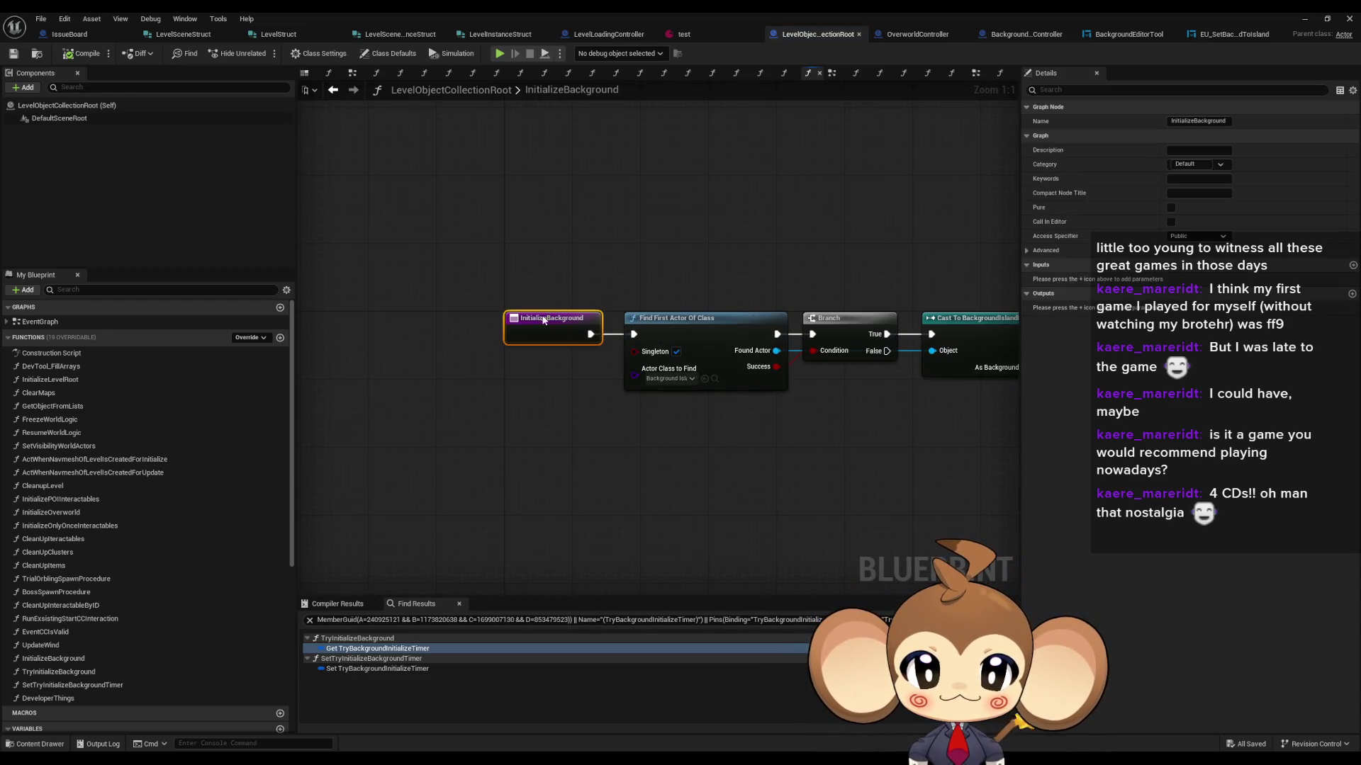
right_click(544, 319)
mouse_move(609, 430)
click(706, 473)
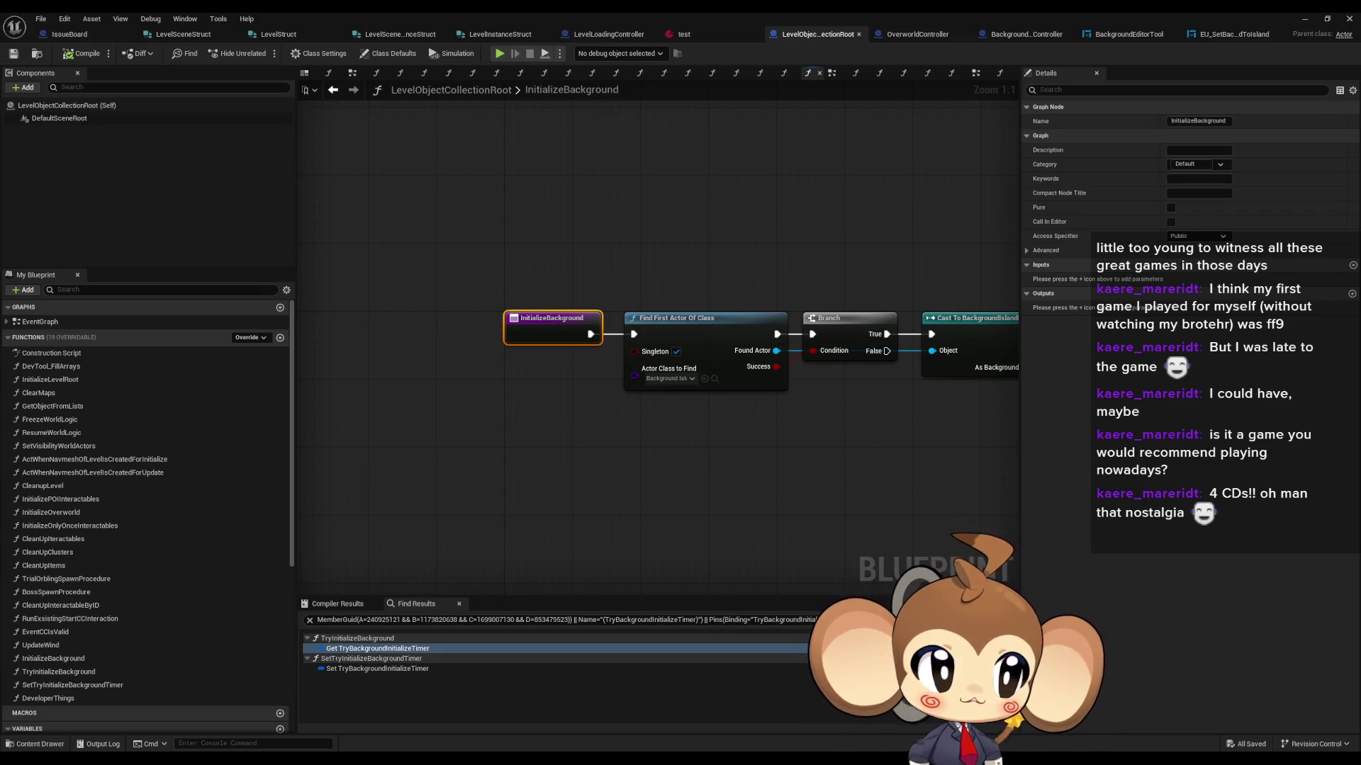
key(alt+Left)
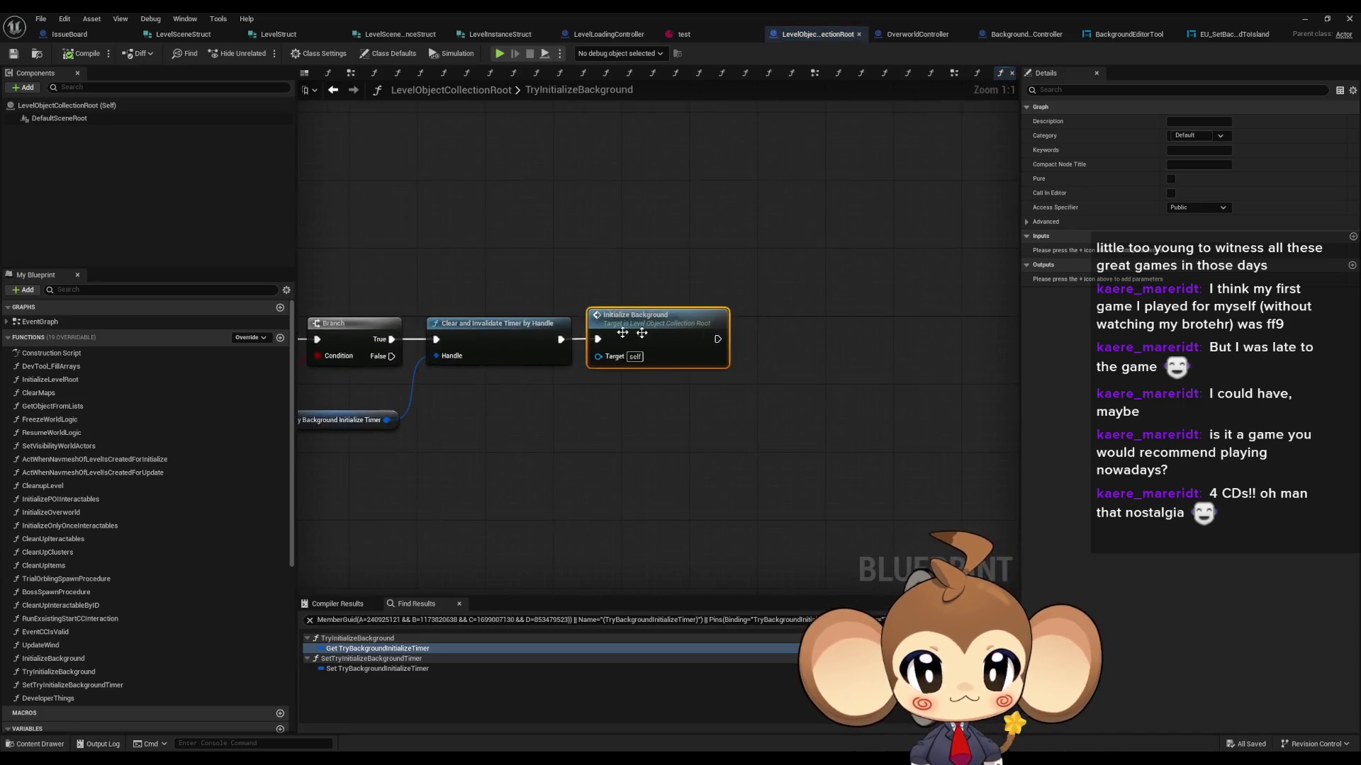
key(alt+Left)
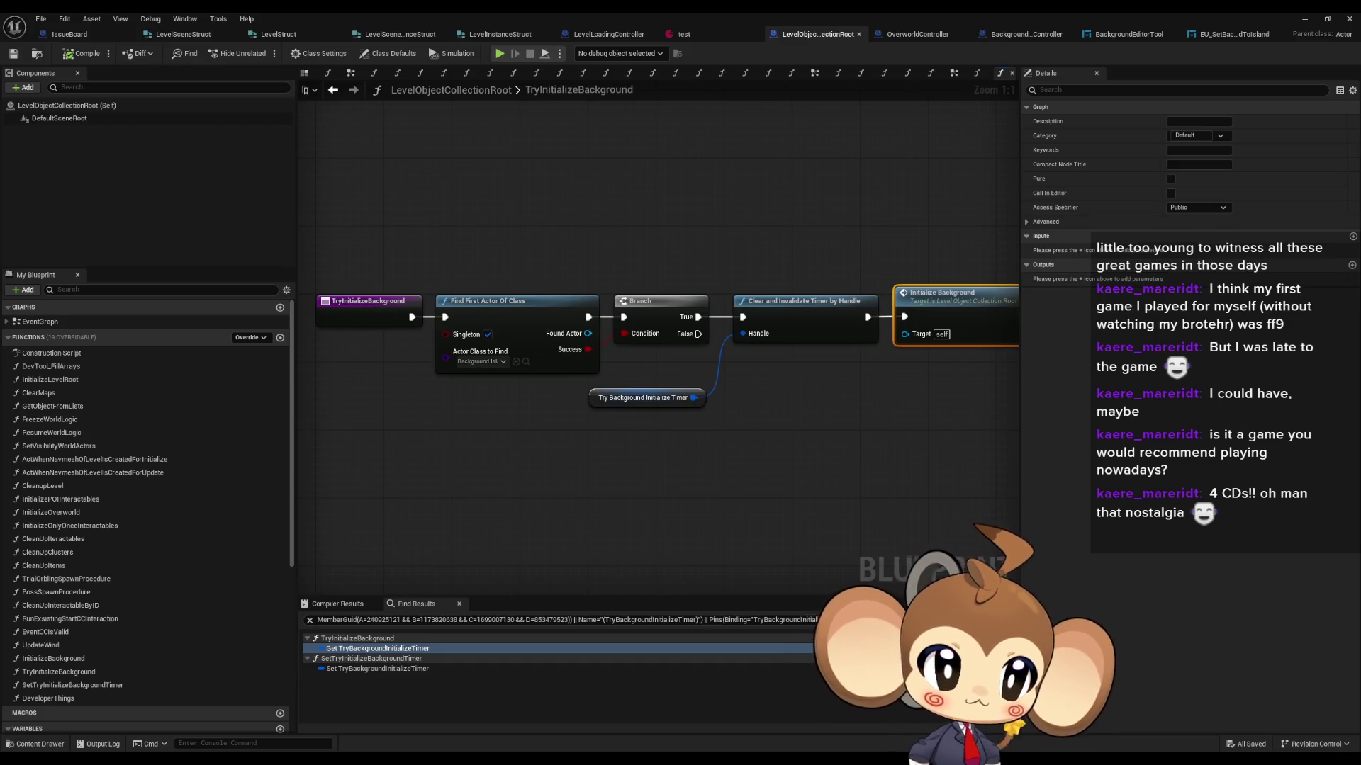
key(alt+Right)
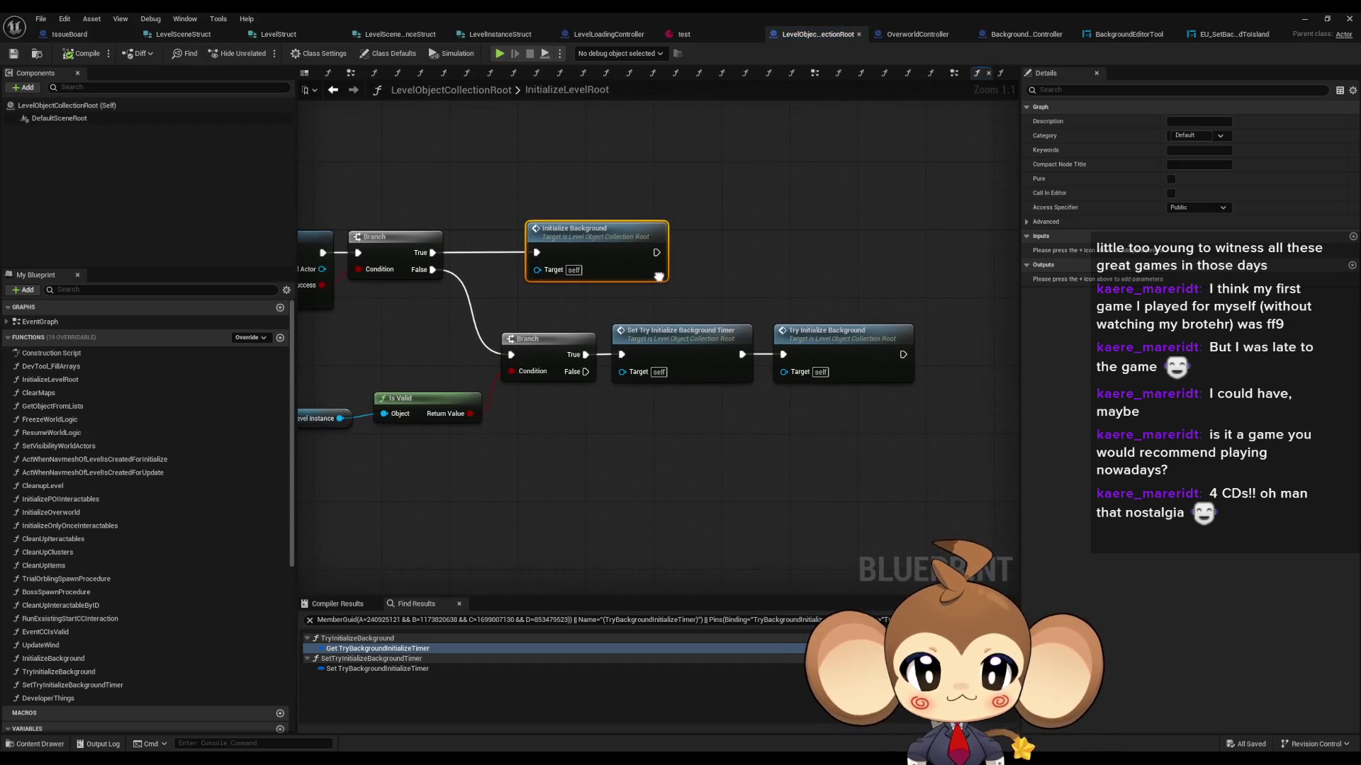
Step: Inspect the Sequence, Find First Actor, Is Valid and Set Try Initialize Background Timer nodes
drag(301, 277, 542, 244)
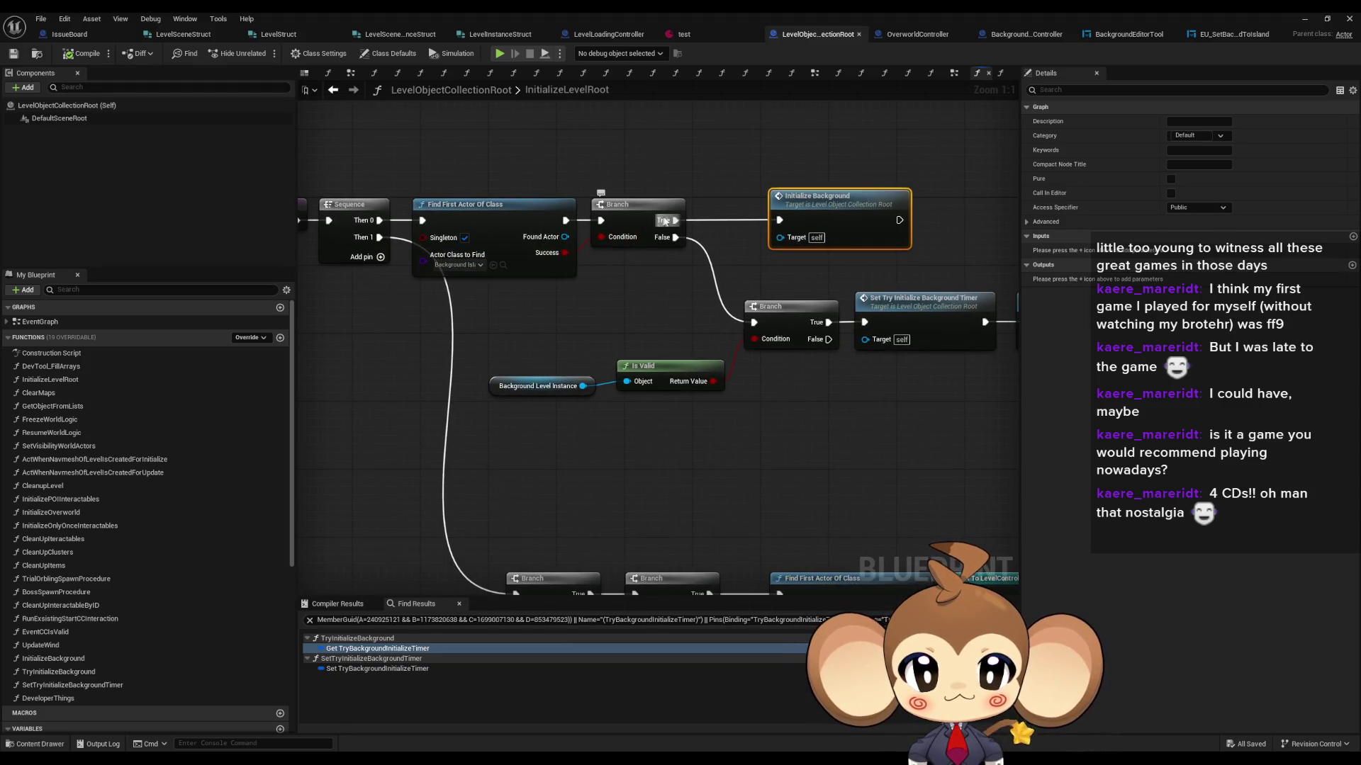
mouse_move(528, 331)
mouse_down()
mouse_move(616, 397)
mouse_move(723, 435)
mouse_move(621, 413)
mouse_up()
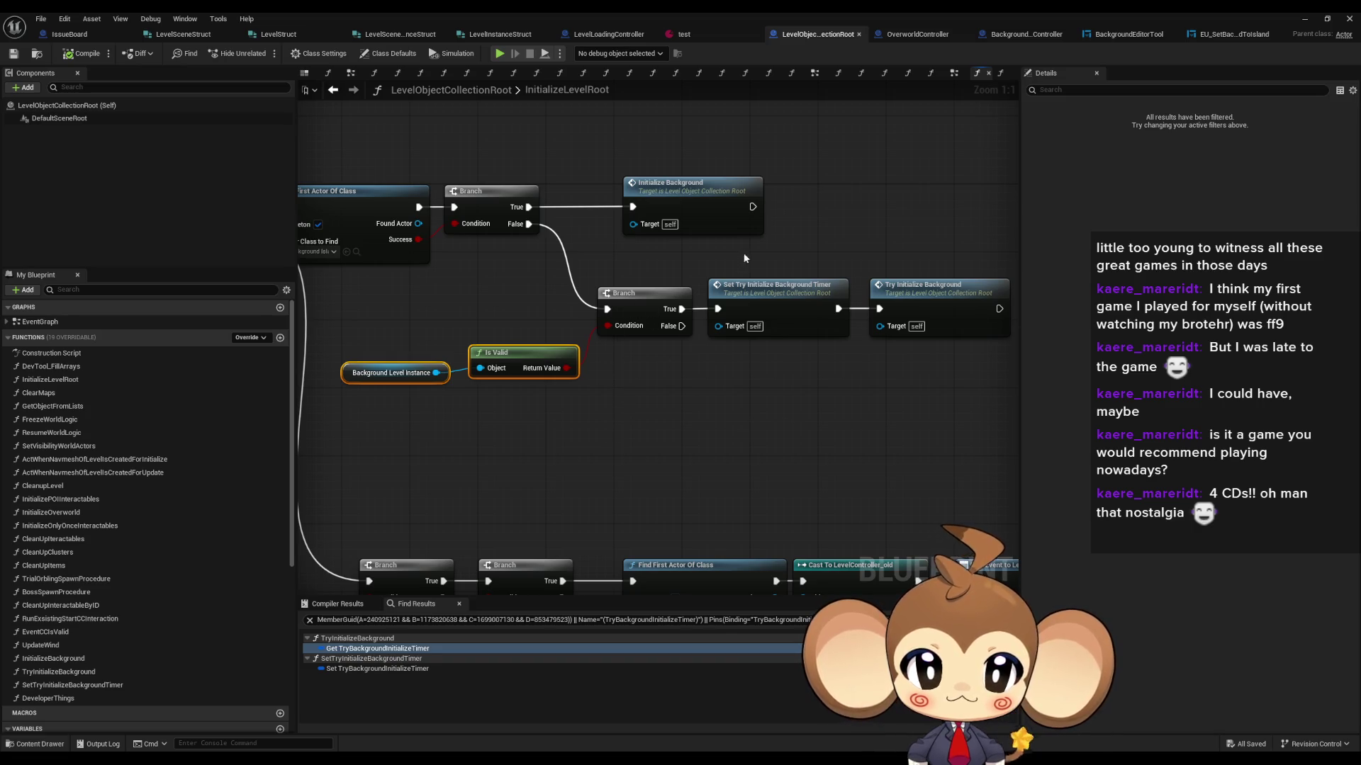
click(815, 333)
click(843, 337)
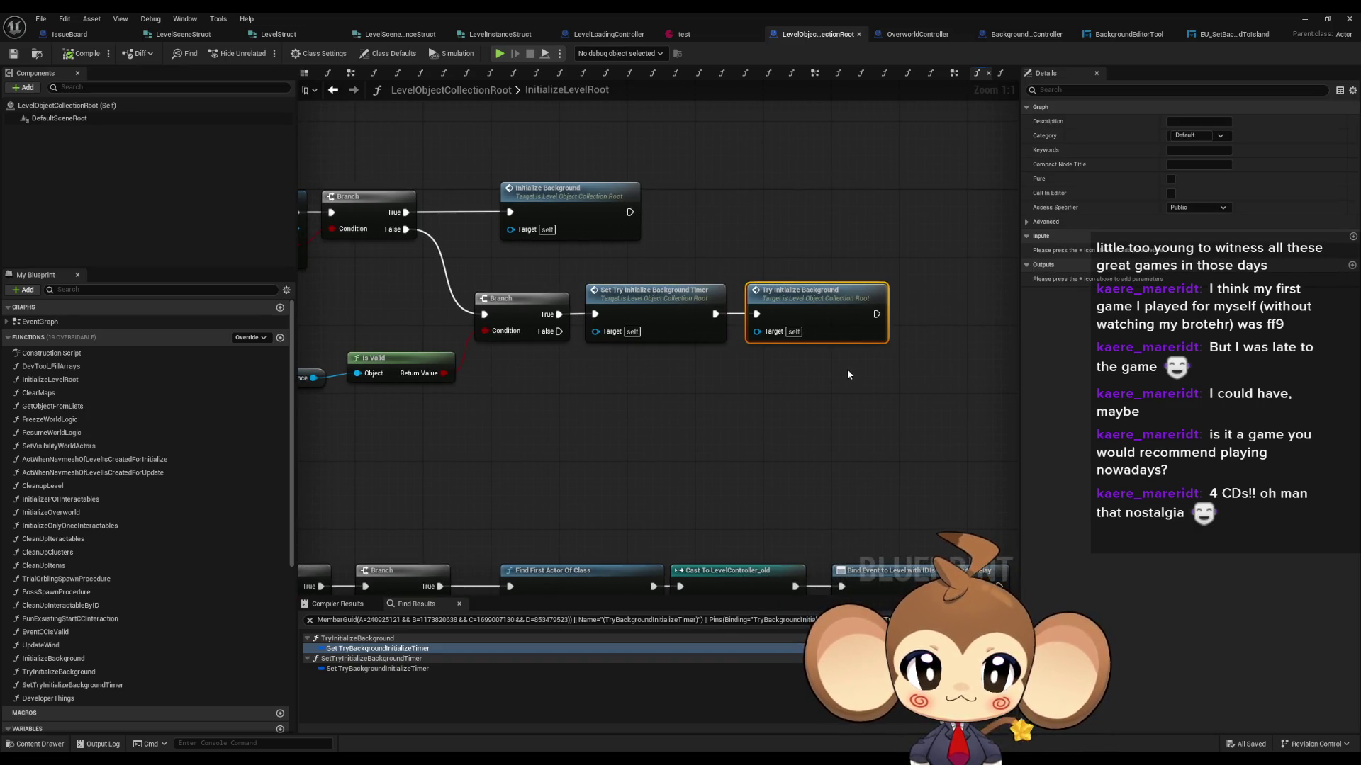
click(671, 315)
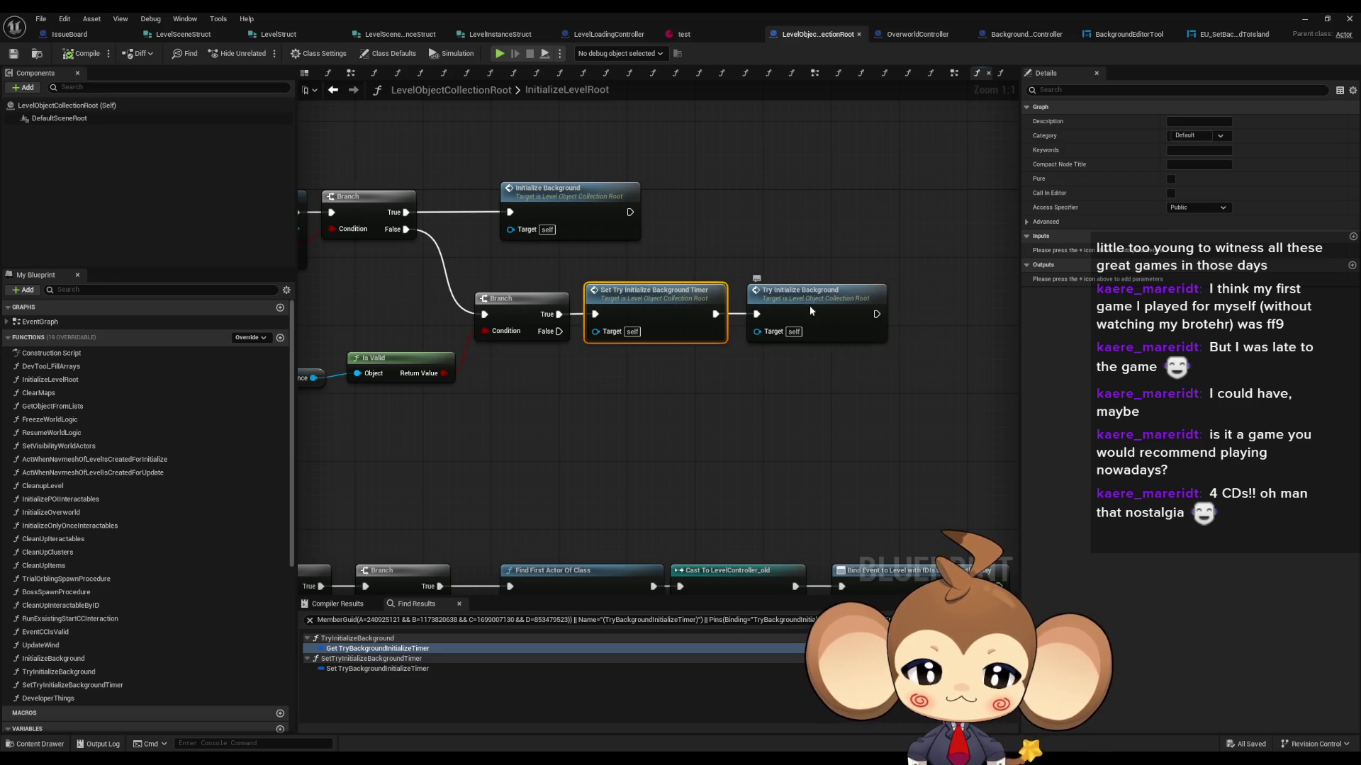
Step: Open the TryInitializeBackground function graph and zoom out to see all its nodes
double_click(810, 309)
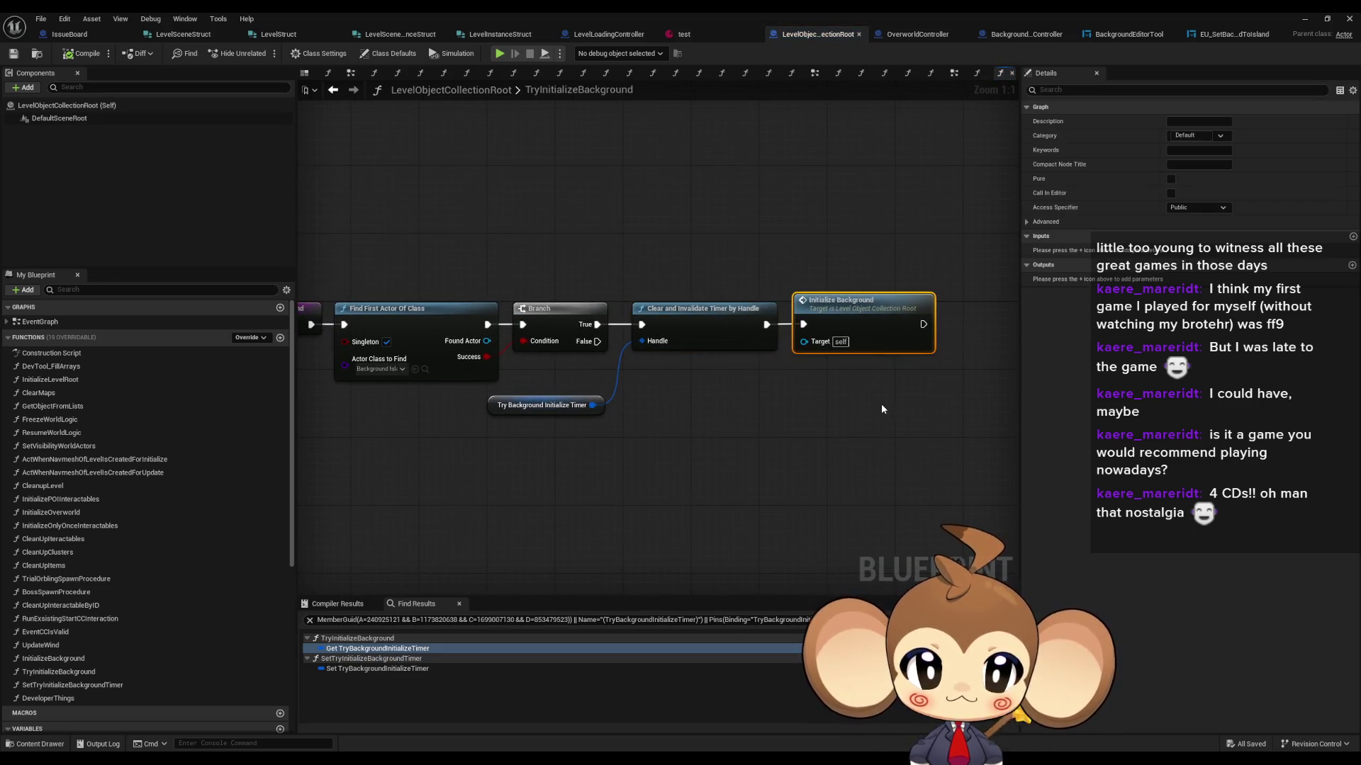
drag(763, 405, 970, 353)
drag(891, 448, 693, 440)
scroll(738, 439, down, 2)
click(693, 440)
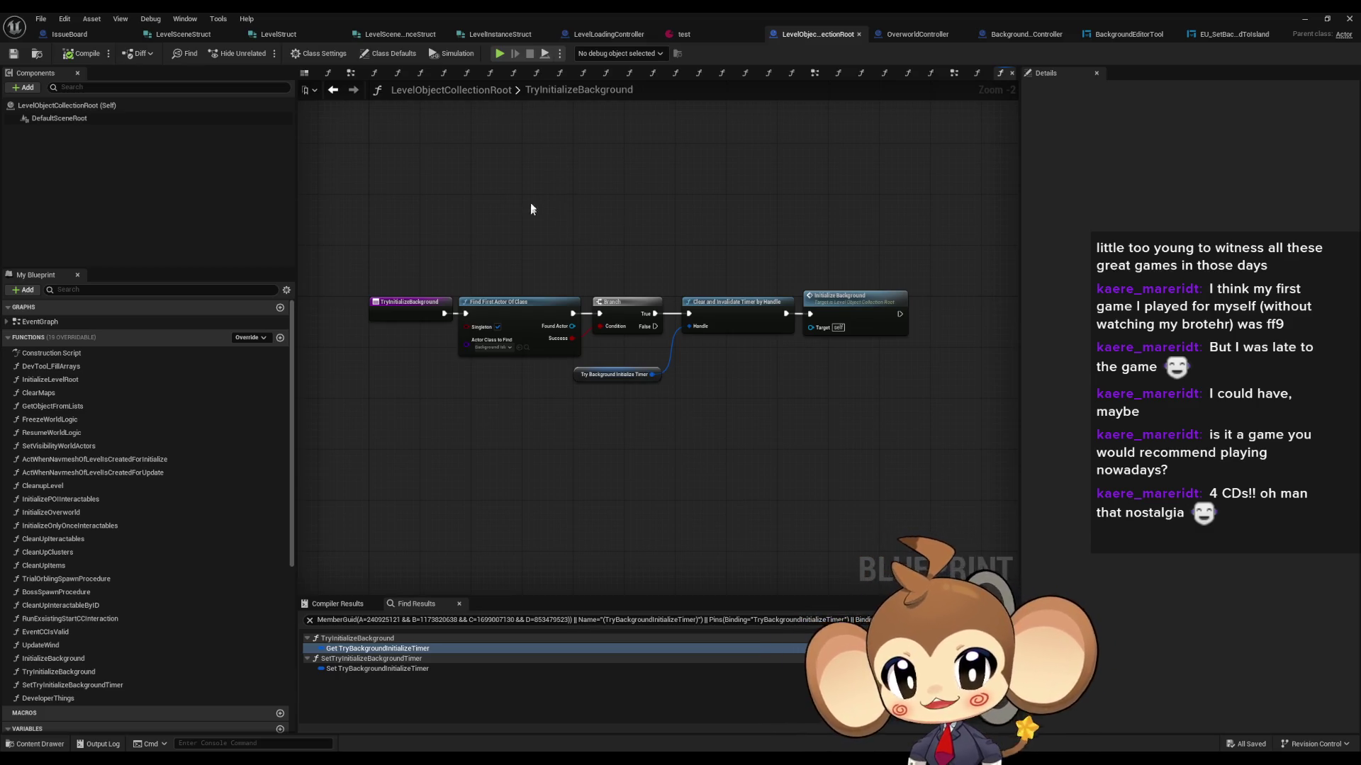
Step: Bring up the IssueBoard blueprint's event graph of to-do notes
click(90, 37)
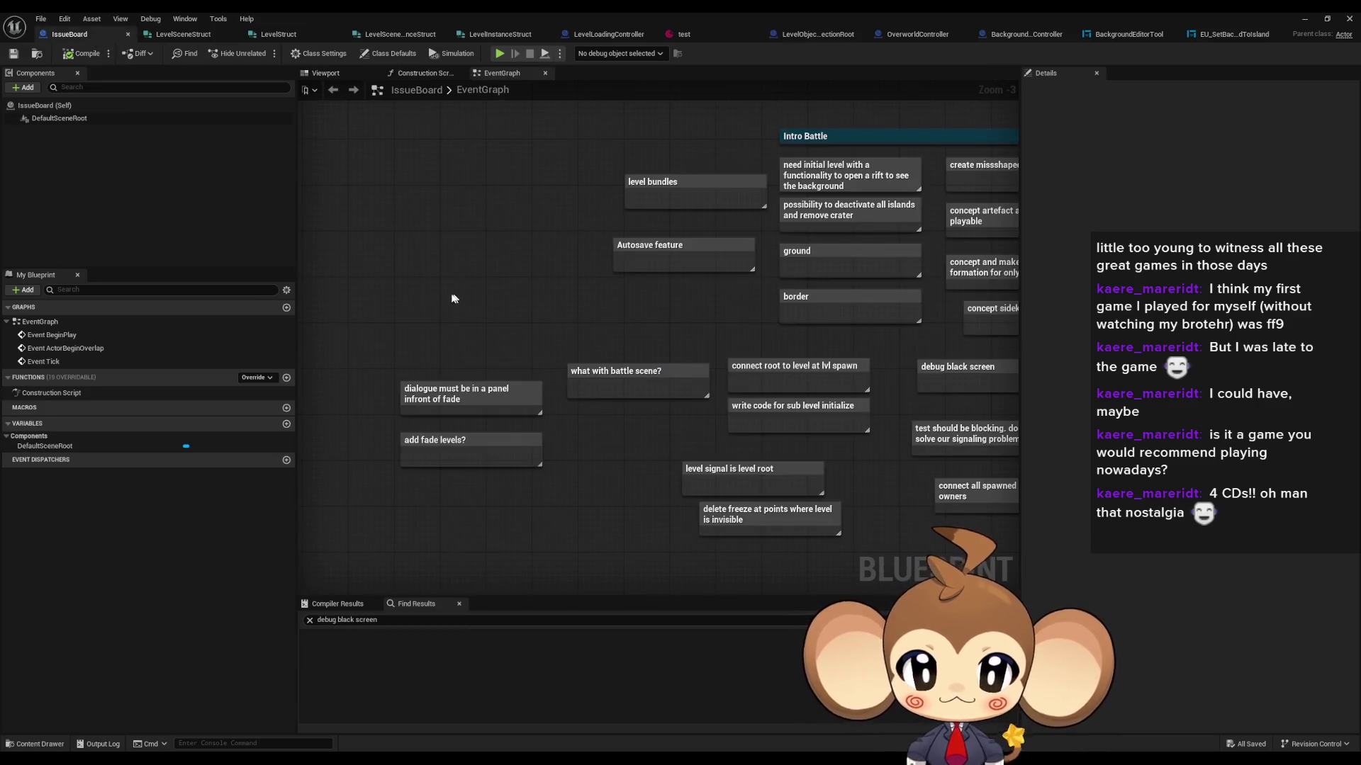
Step: Place a comment note titled 'background inheritance' in empty board space and compile IssueBoard
click(545, 277)
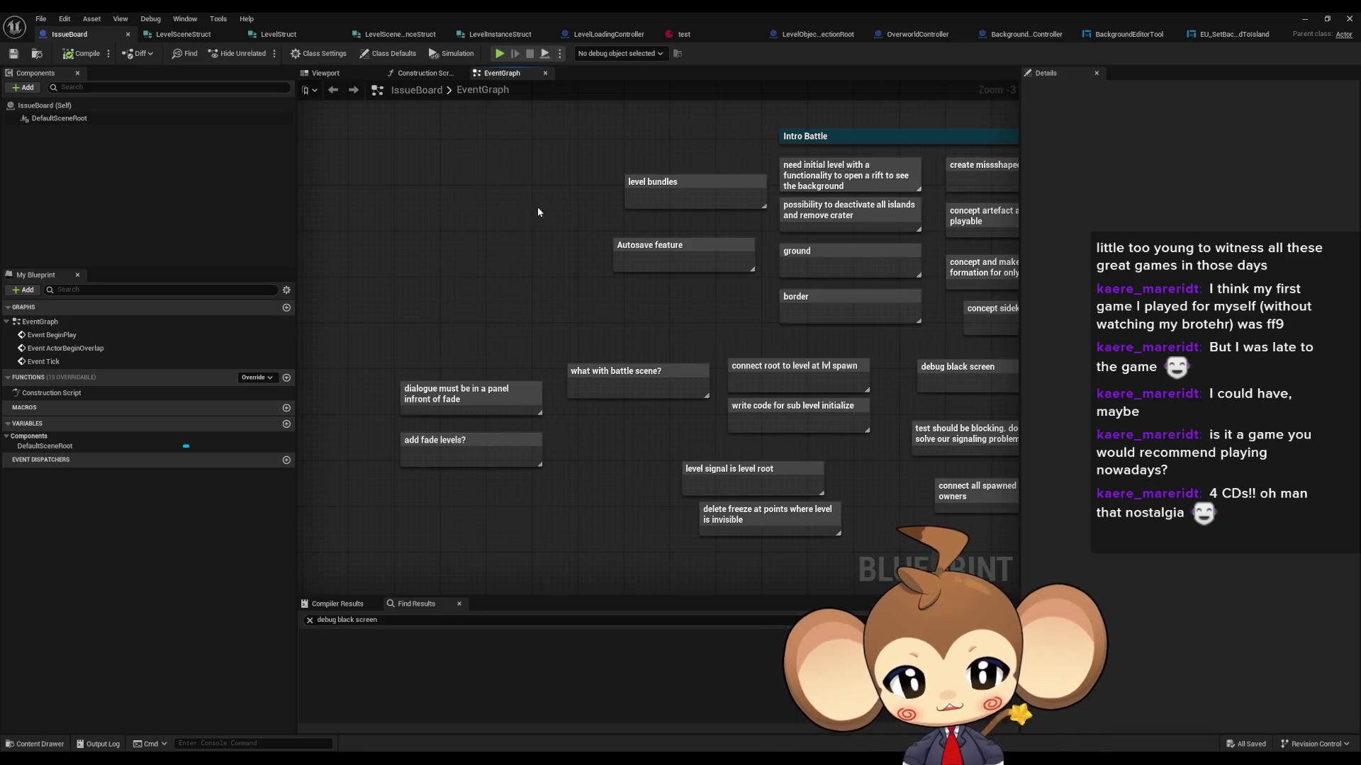
drag(543, 416, 634, 360)
scroll(513, 436, up, 2)
key(c)
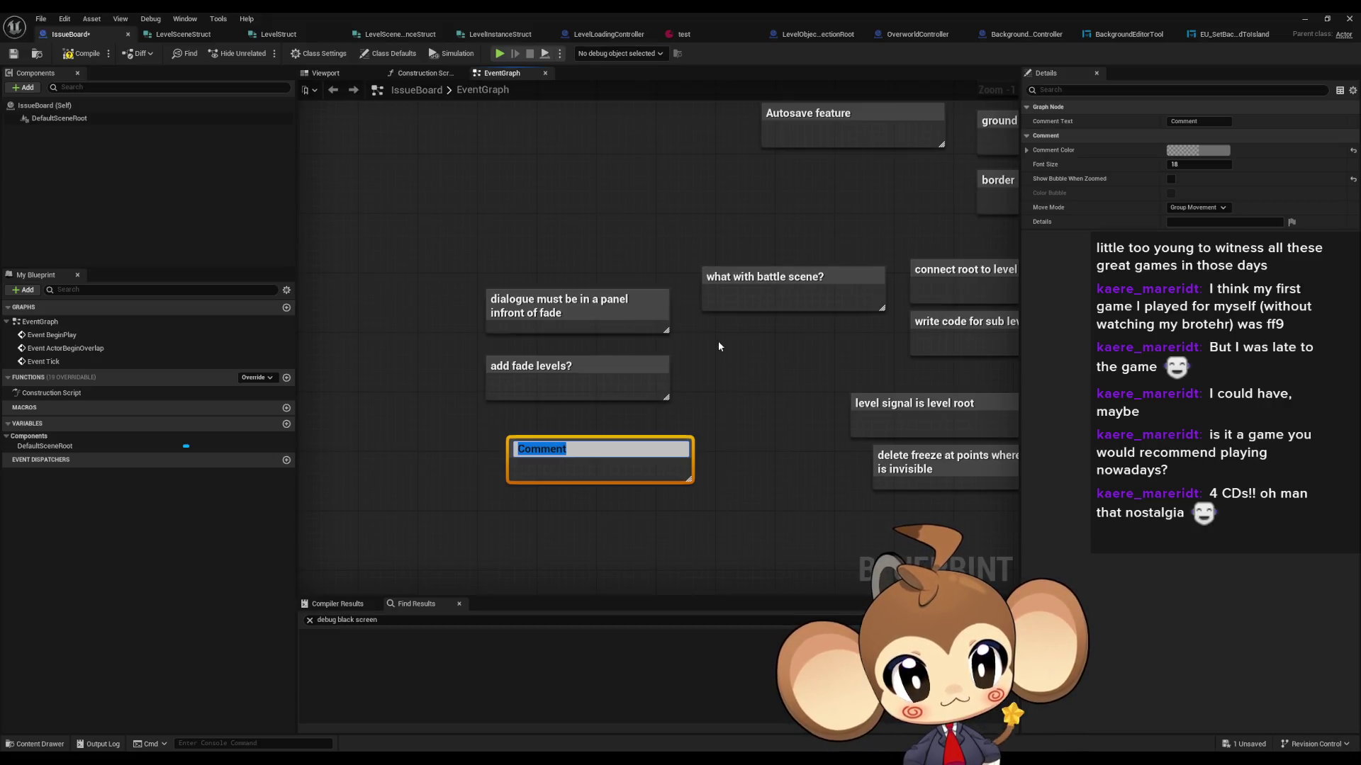
text(back)
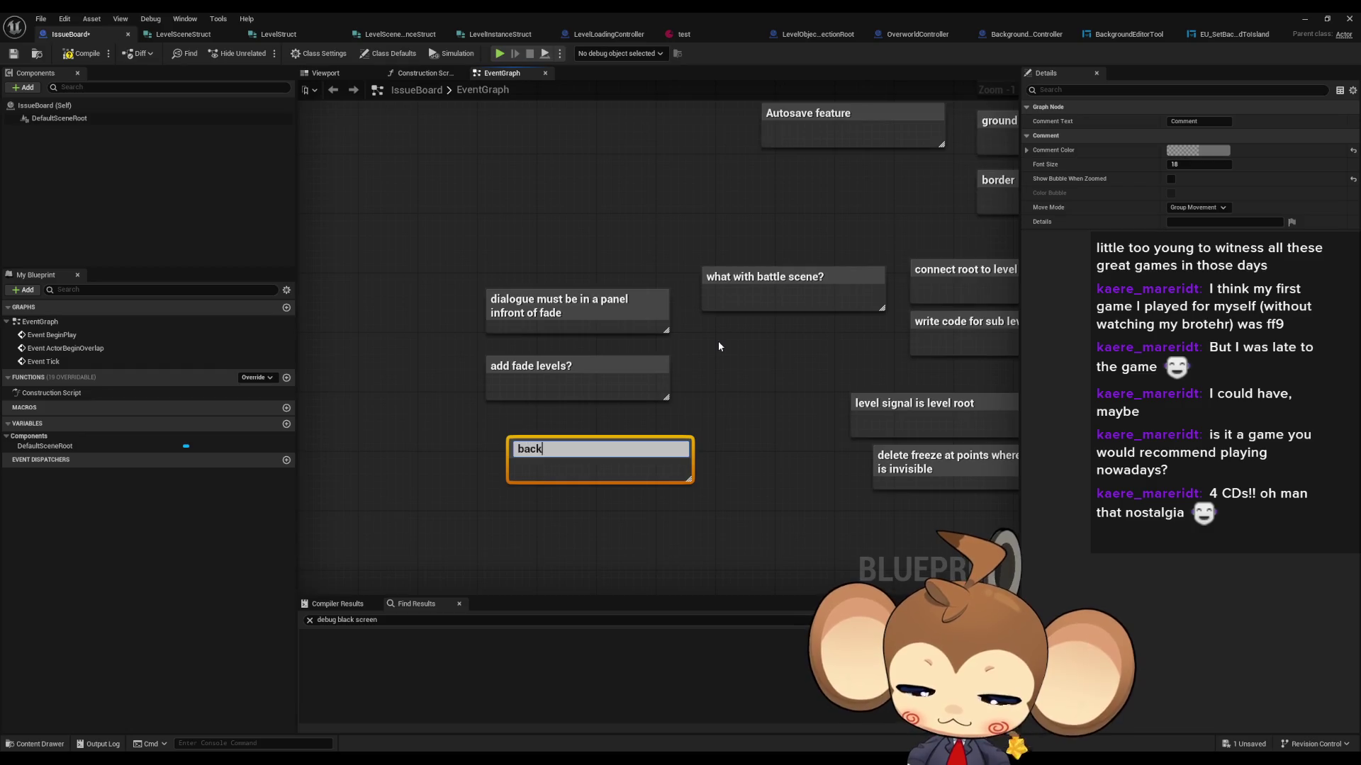
text(ground i)
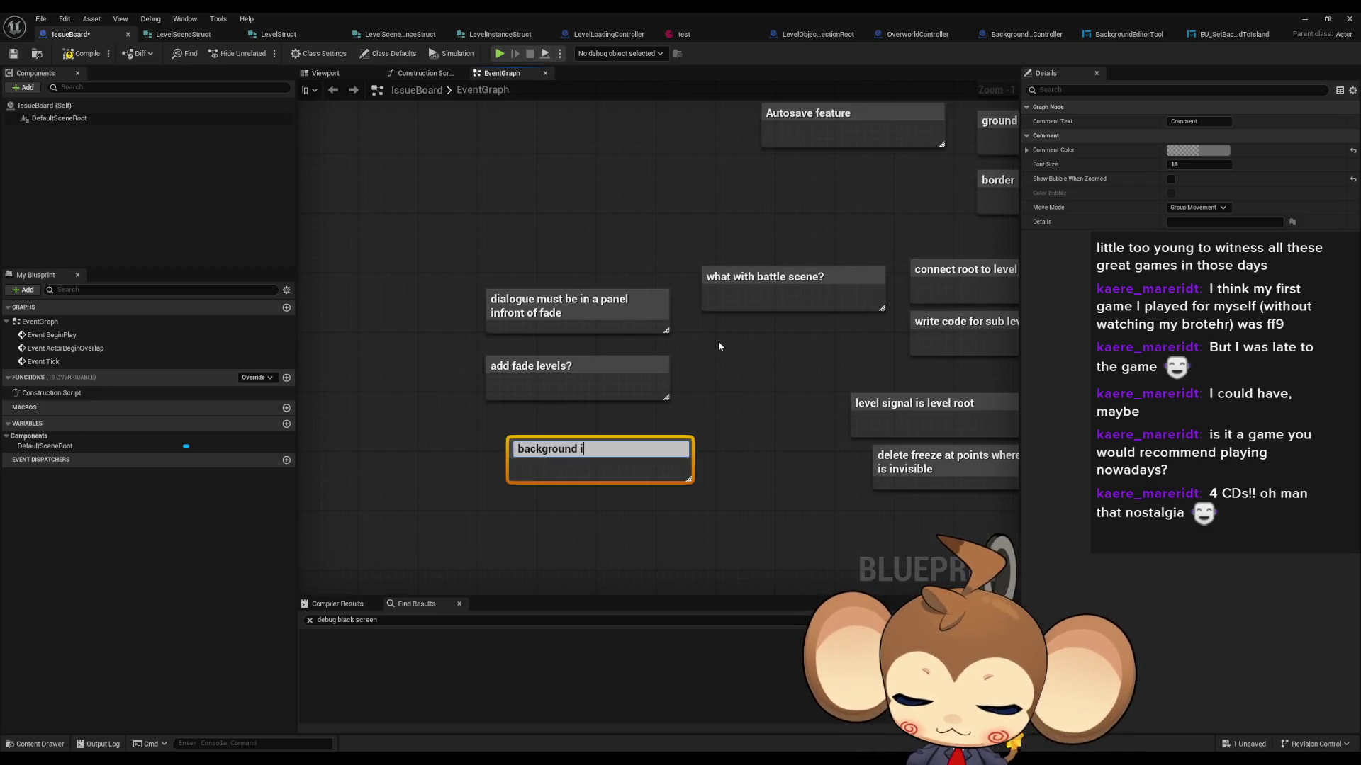
text(nheritance)
key(Return)
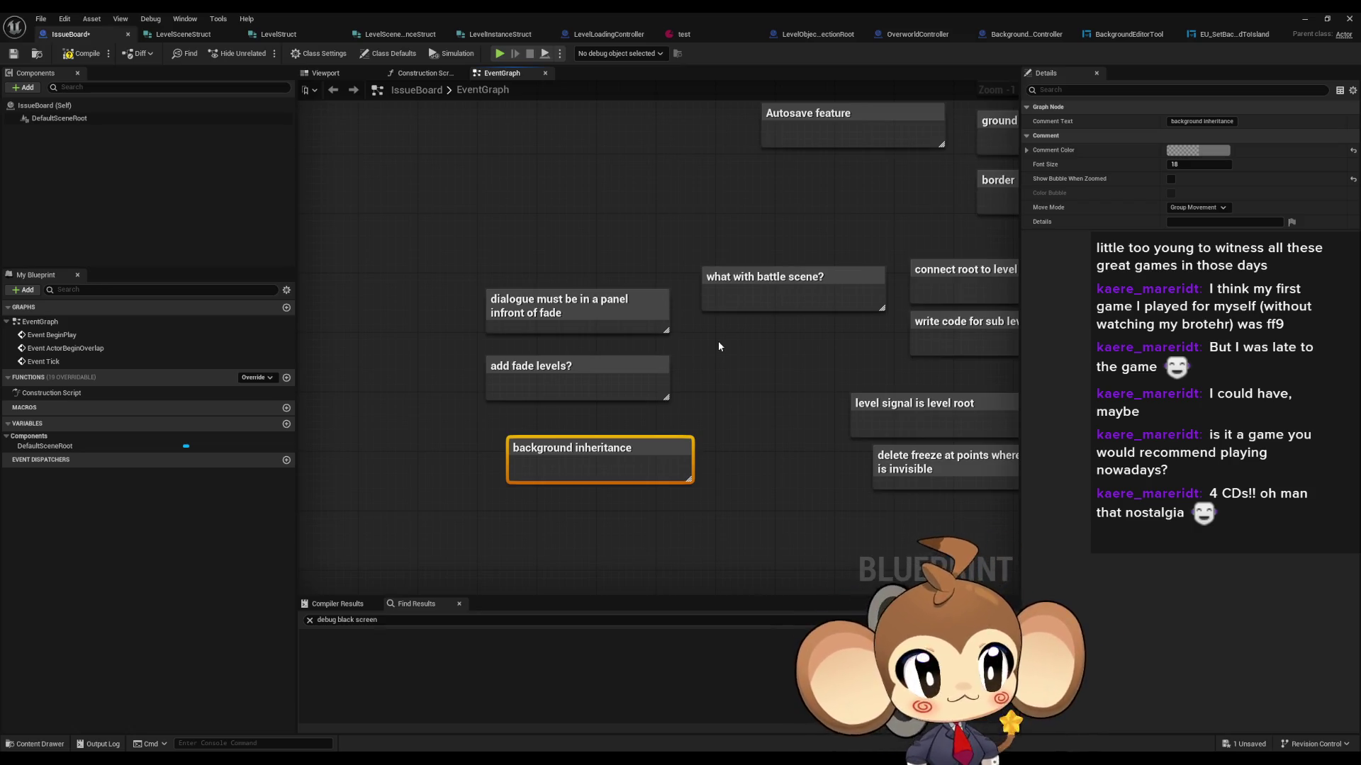
click(717, 342)
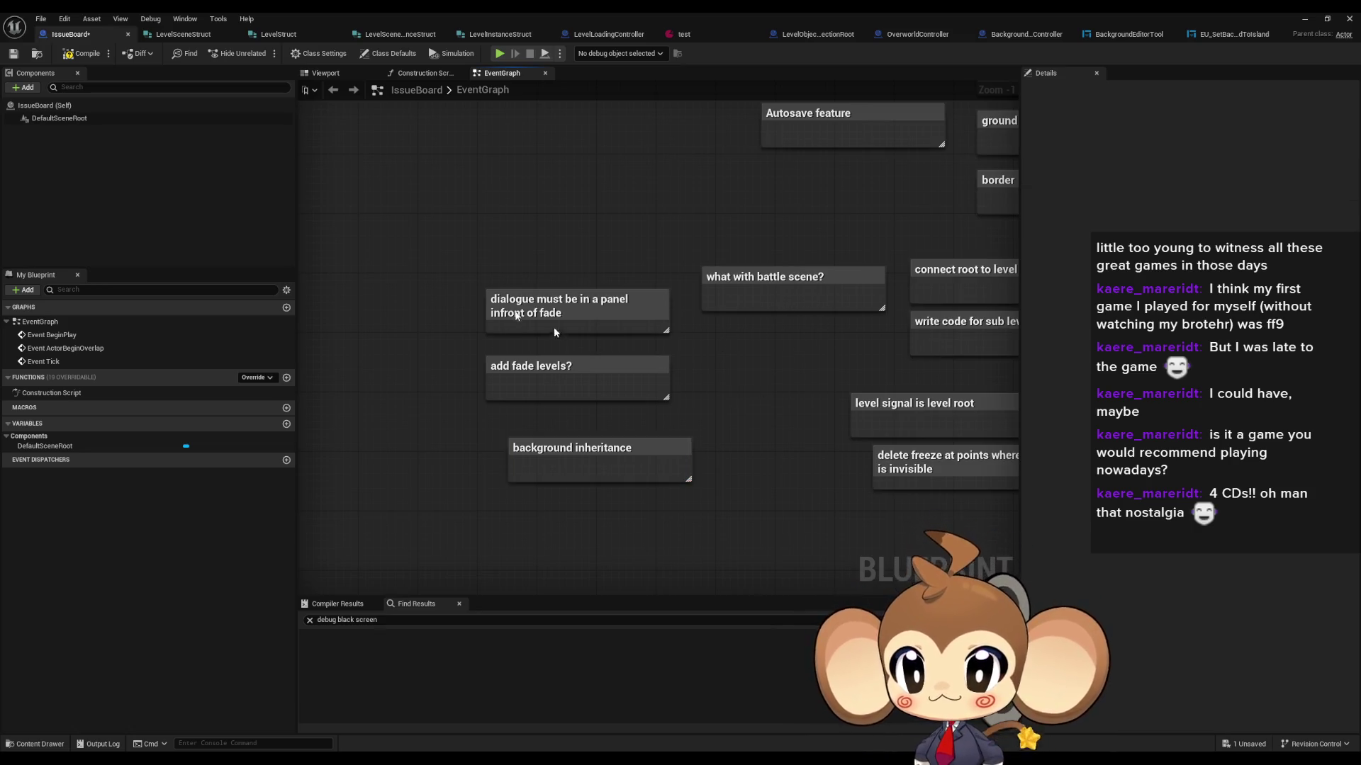
click(76, 56)
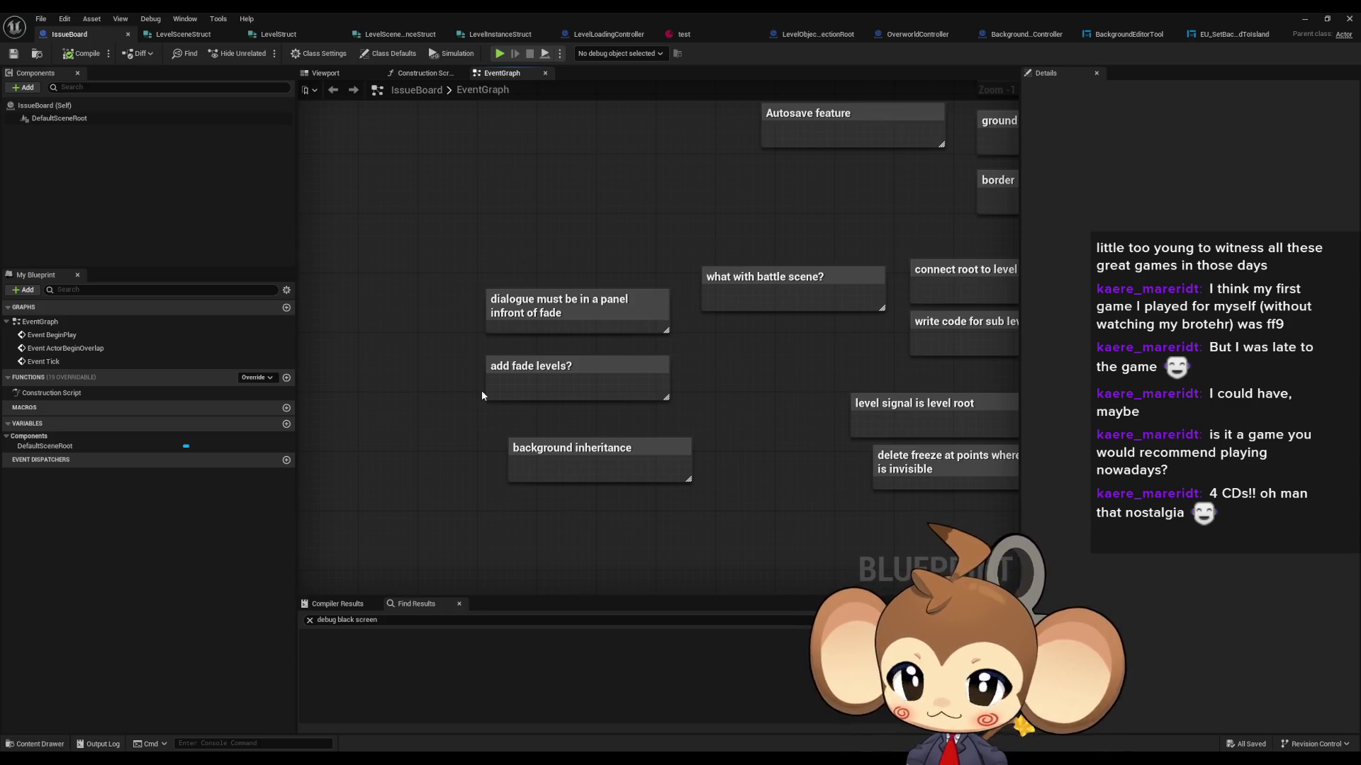
Step: Cycle through the LevelObjectCollectionRoot and OverworldController tabs, ending on LevelLoadingController
click(578, 38)
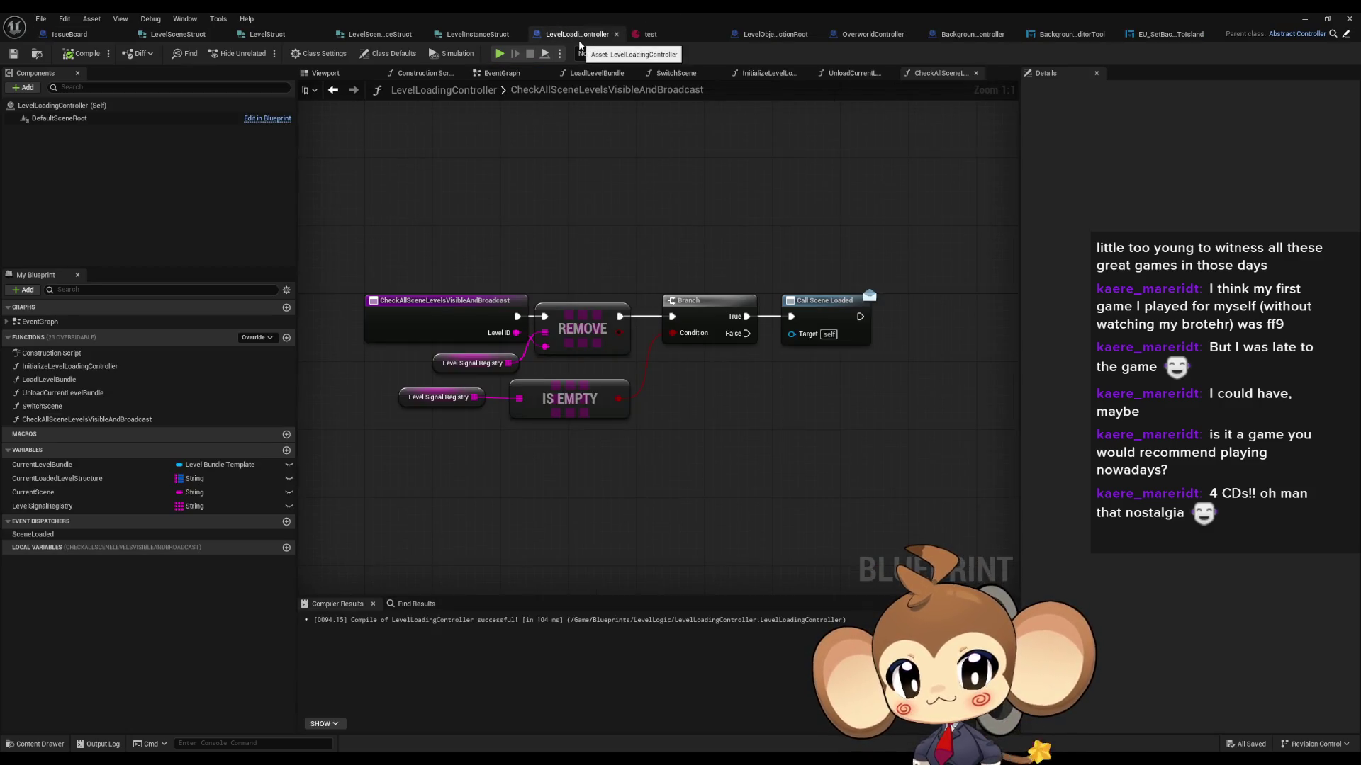
click(784, 36)
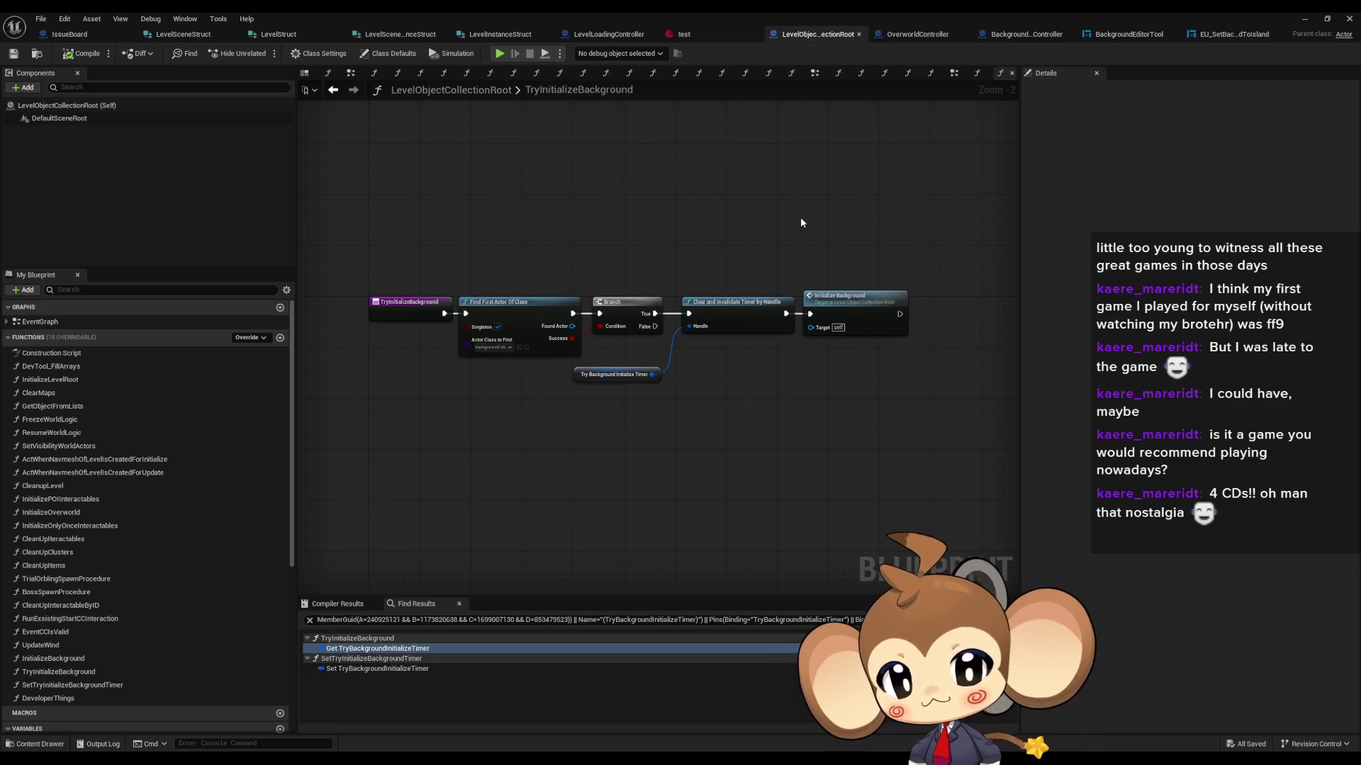
drag(801, 223, 859, 214)
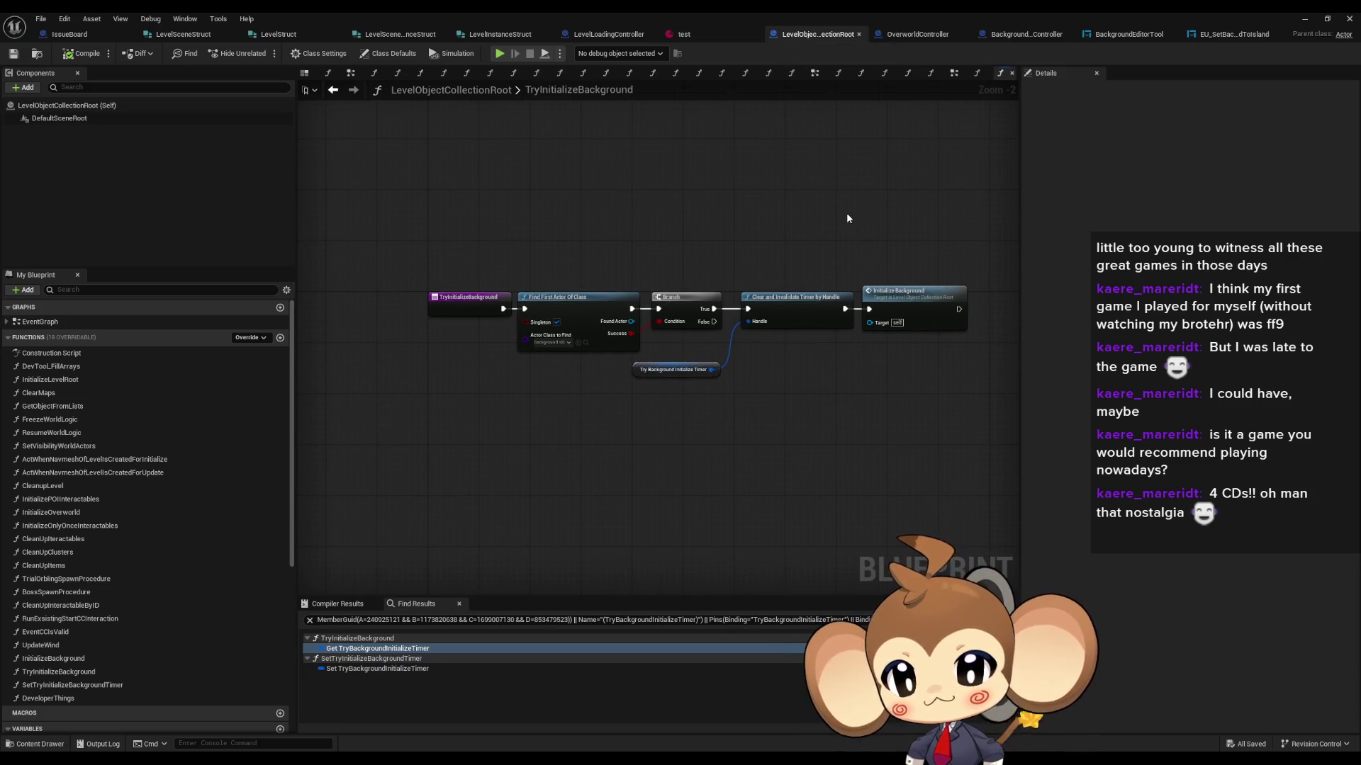
click(908, 34)
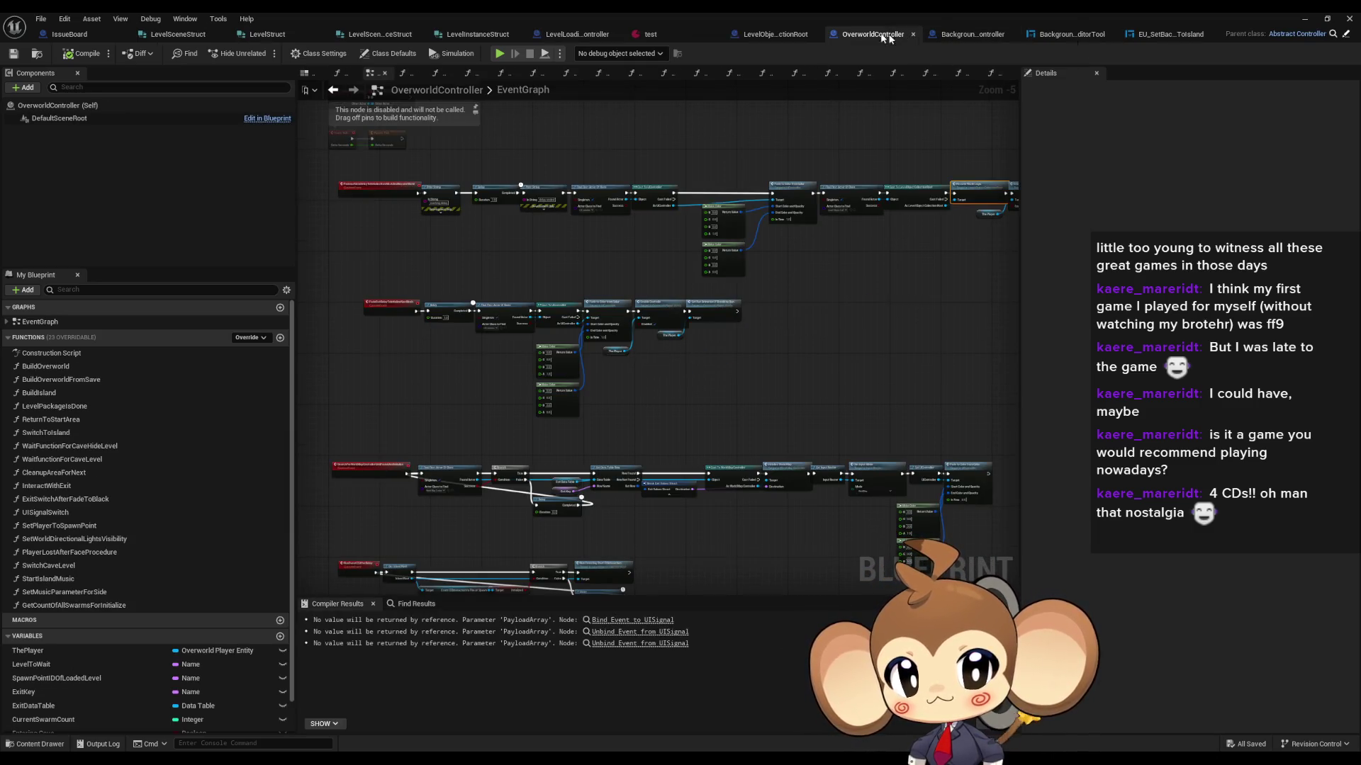
click(769, 33)
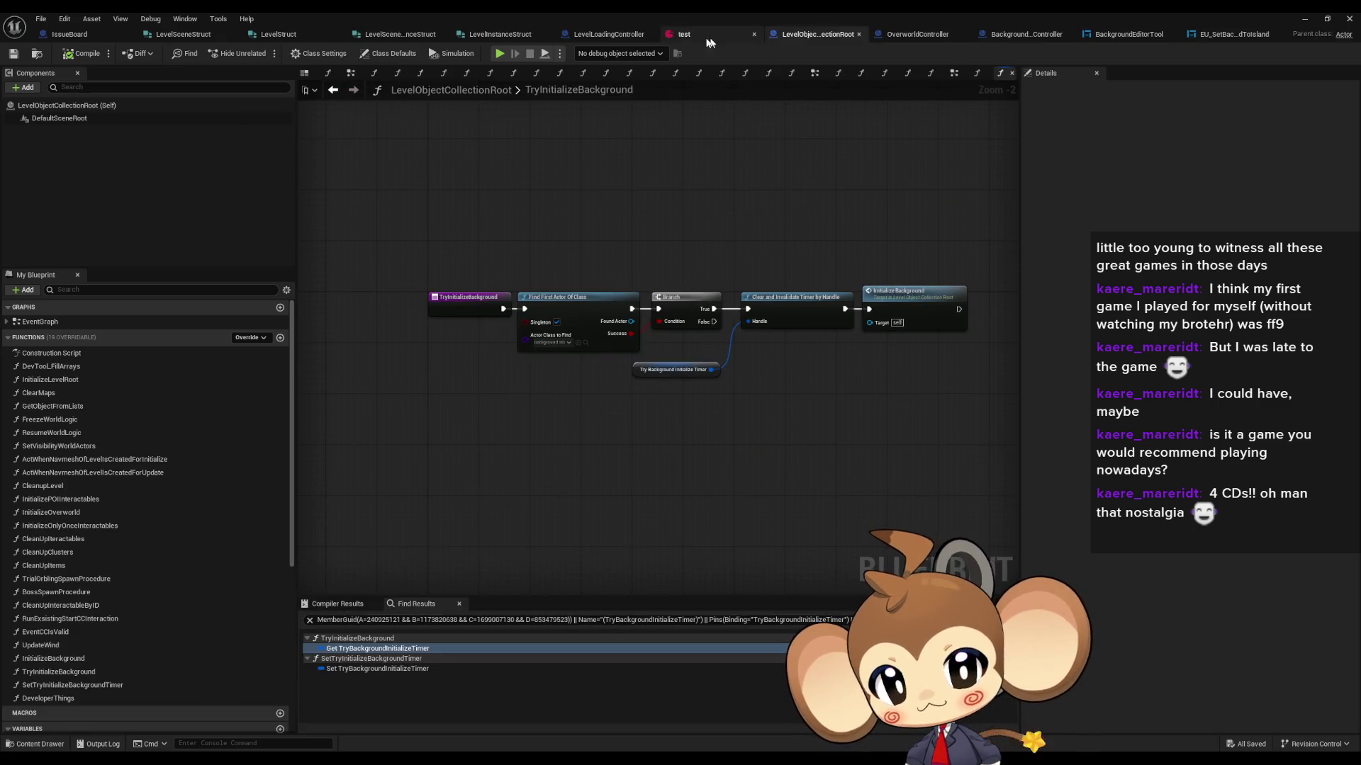
click(609, 36)
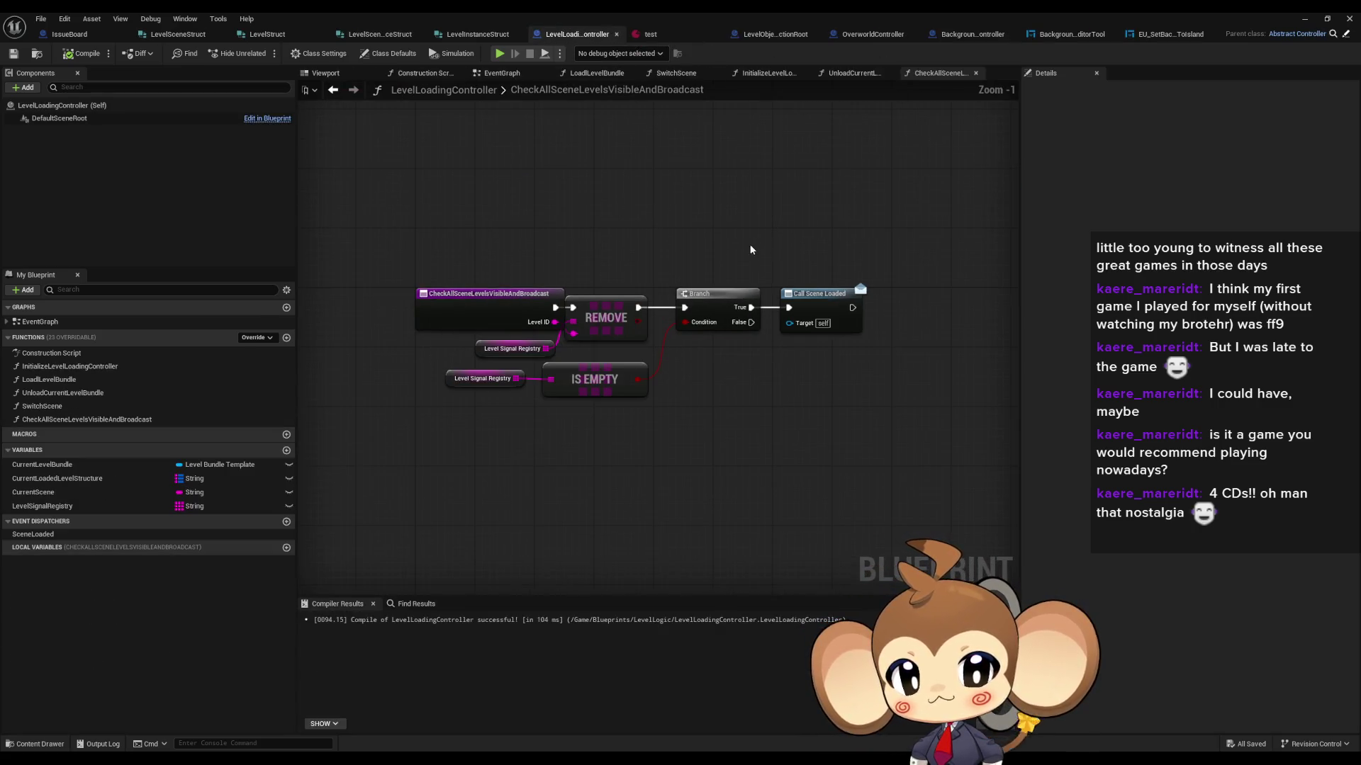
Step: Review the InitializeLevelLoadingController and LoadLevelBundle graphs, panning to the second ADD node
double_click(94, 367)
double_click(79, 381)
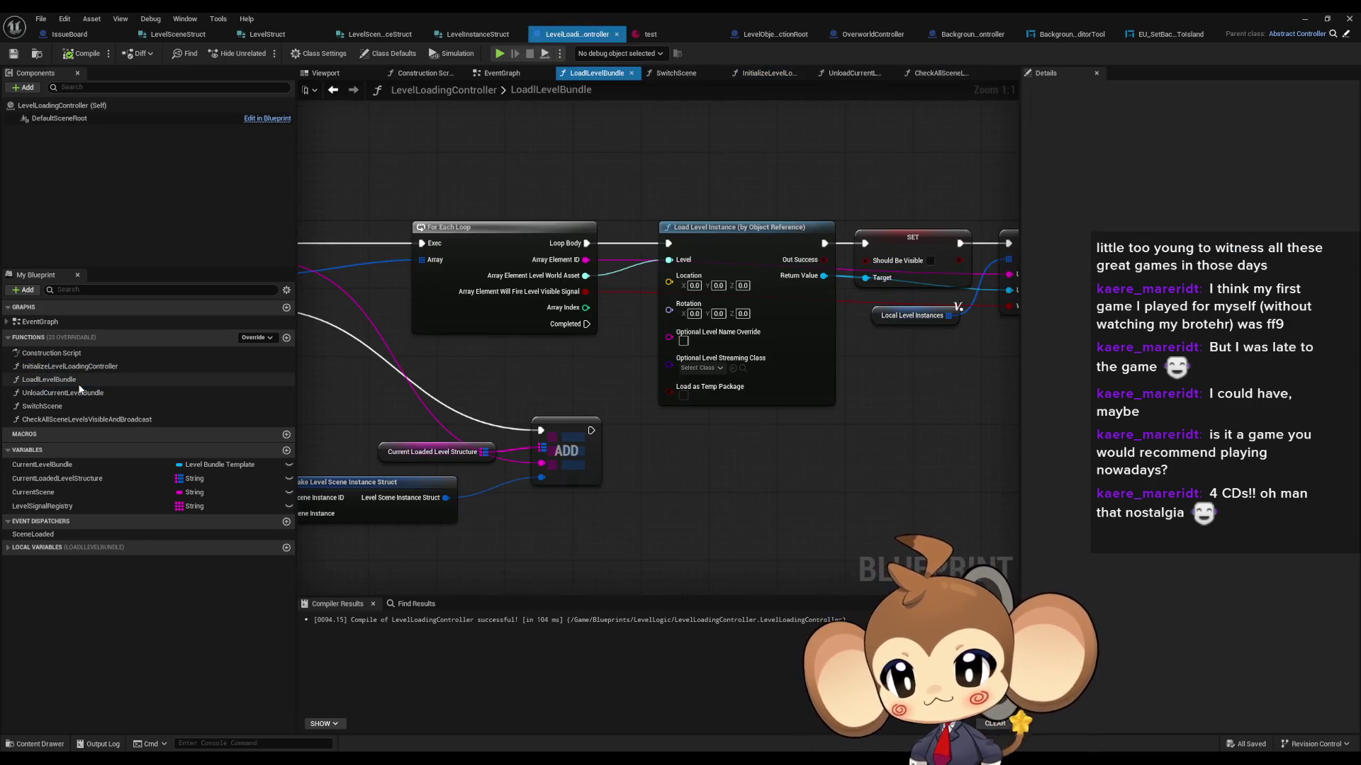
scroll(968, 358, down, 4)
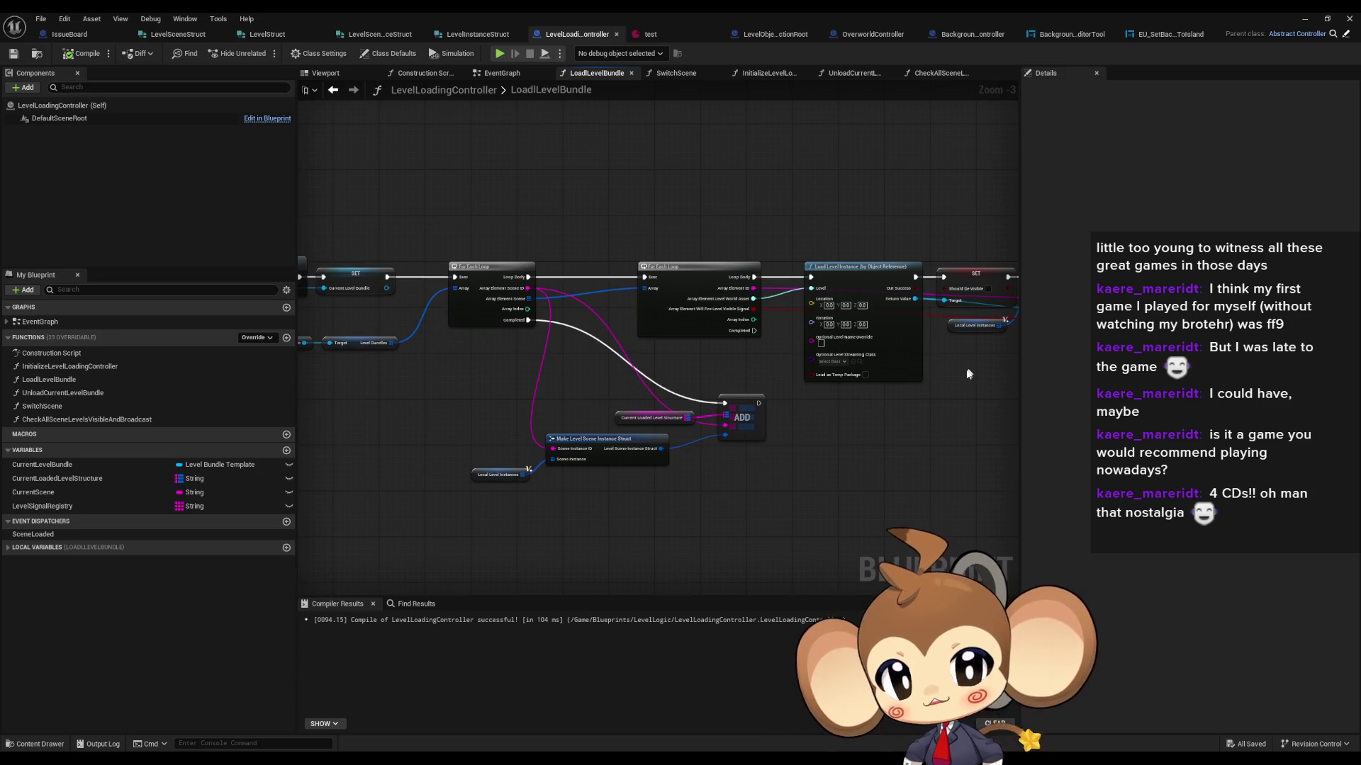
drag(918, 409, 755, 335)
scroll(727, 427, up, 2)
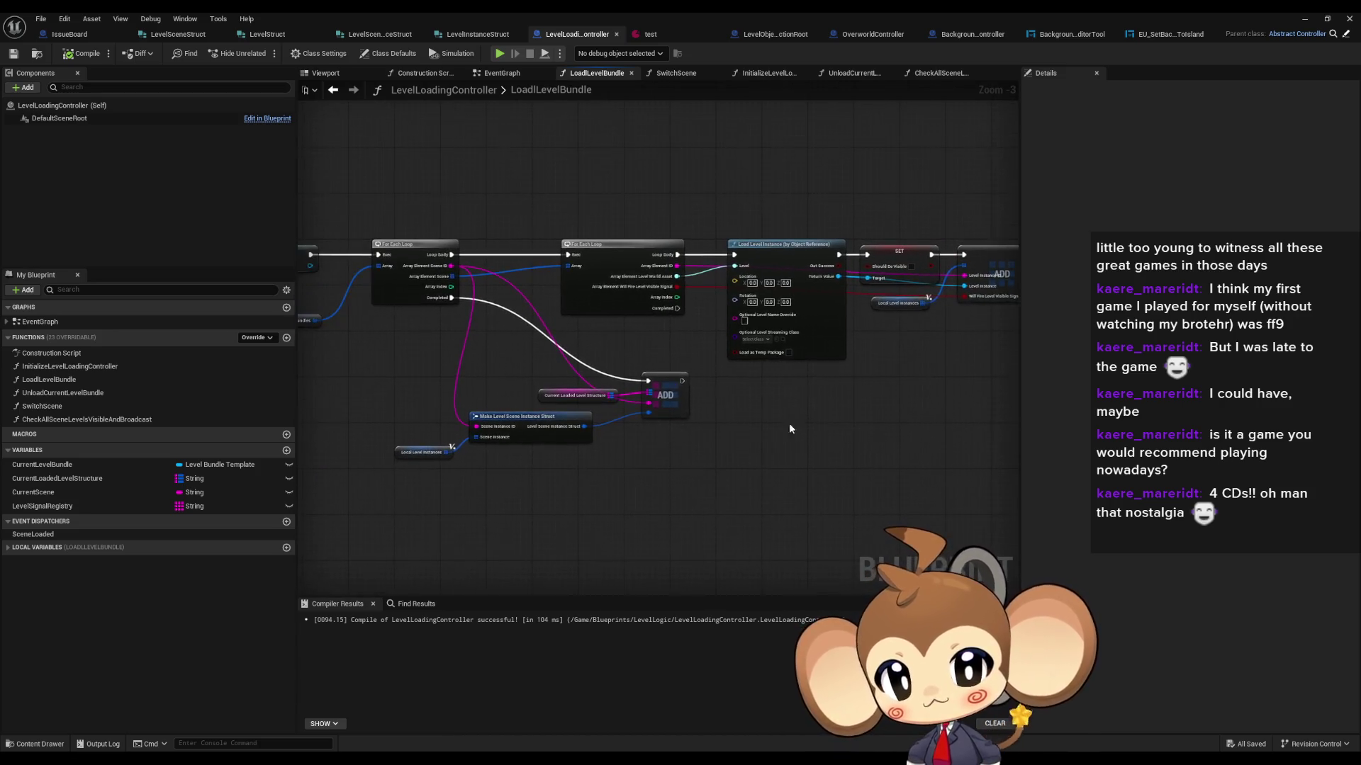
Step: Check the UnloadCurrentLevelBundle and CheckAllSceneLevelsVisibleAndBroadcast graphs, then restore the editor to a floating window
double_click(74, 394)
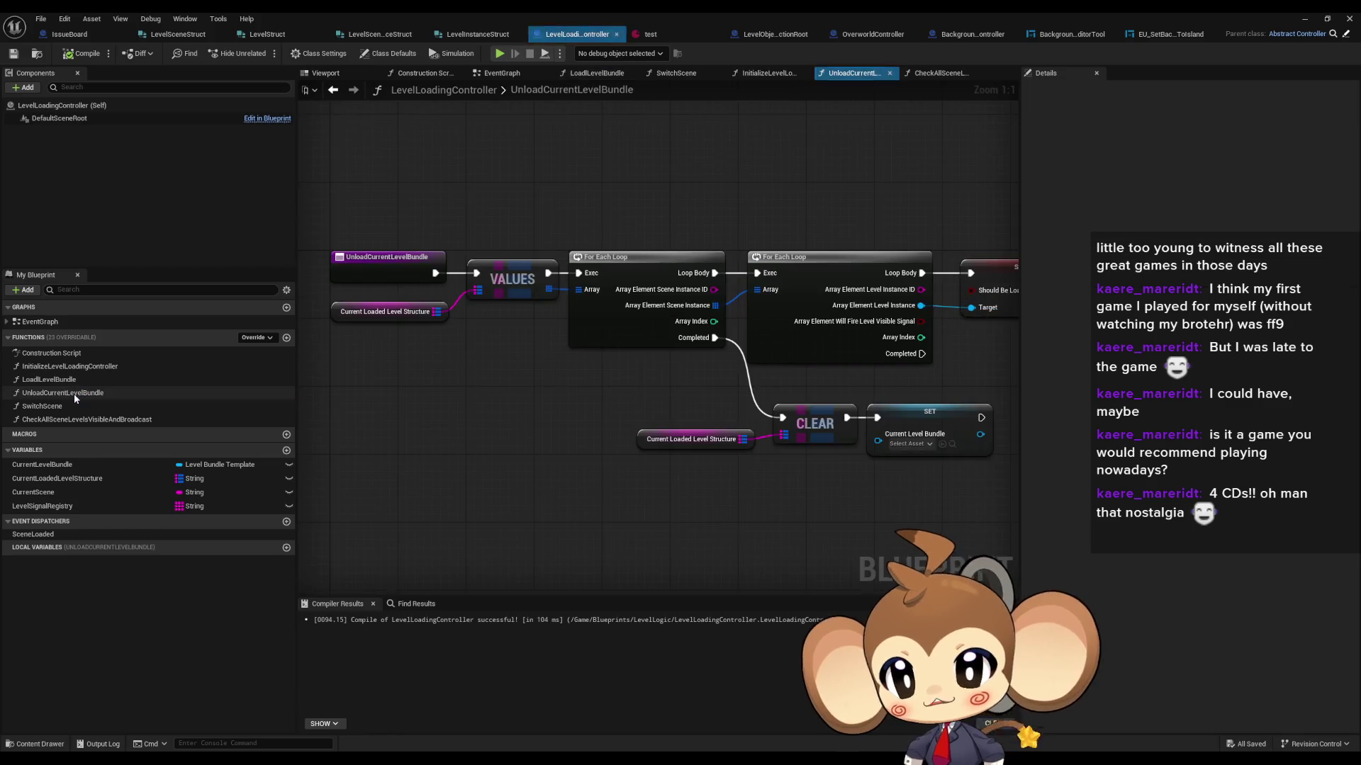
double_click(62, 419)
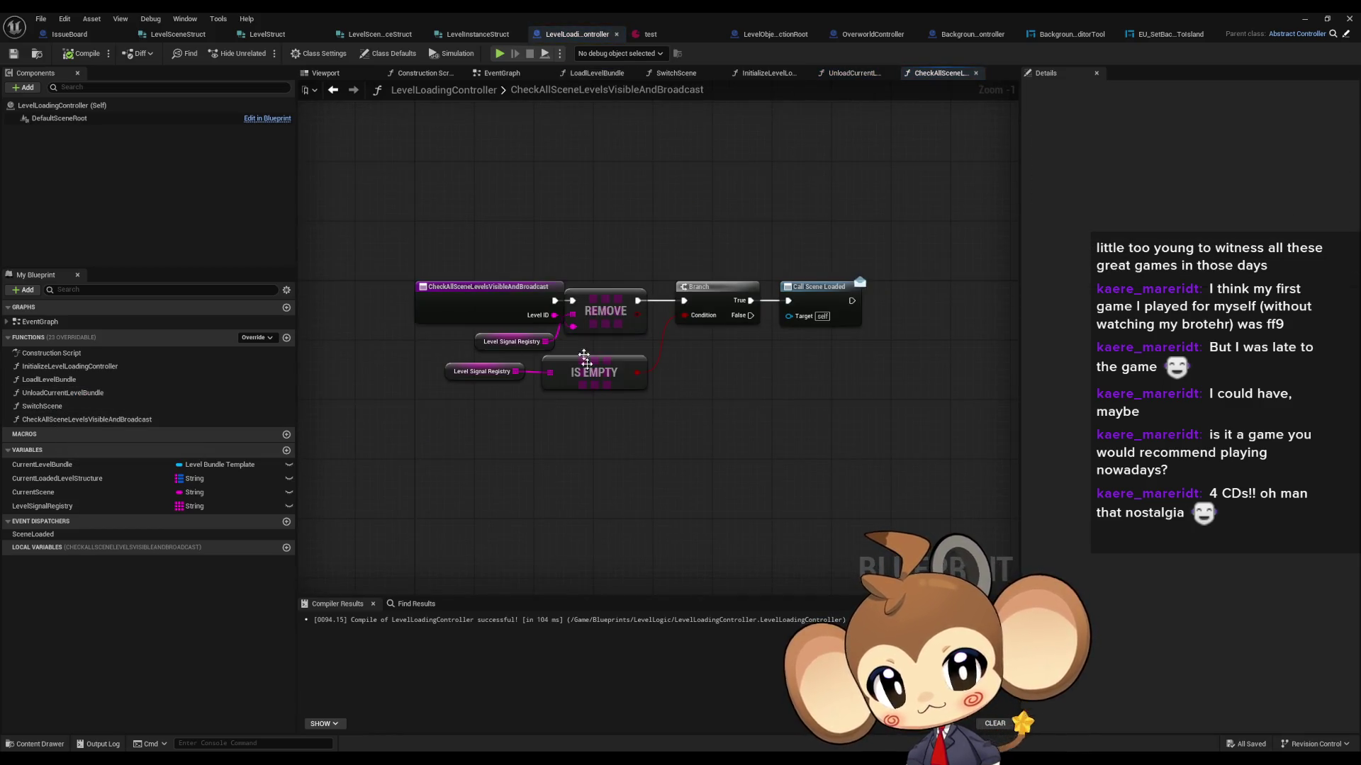
click(433, 296)
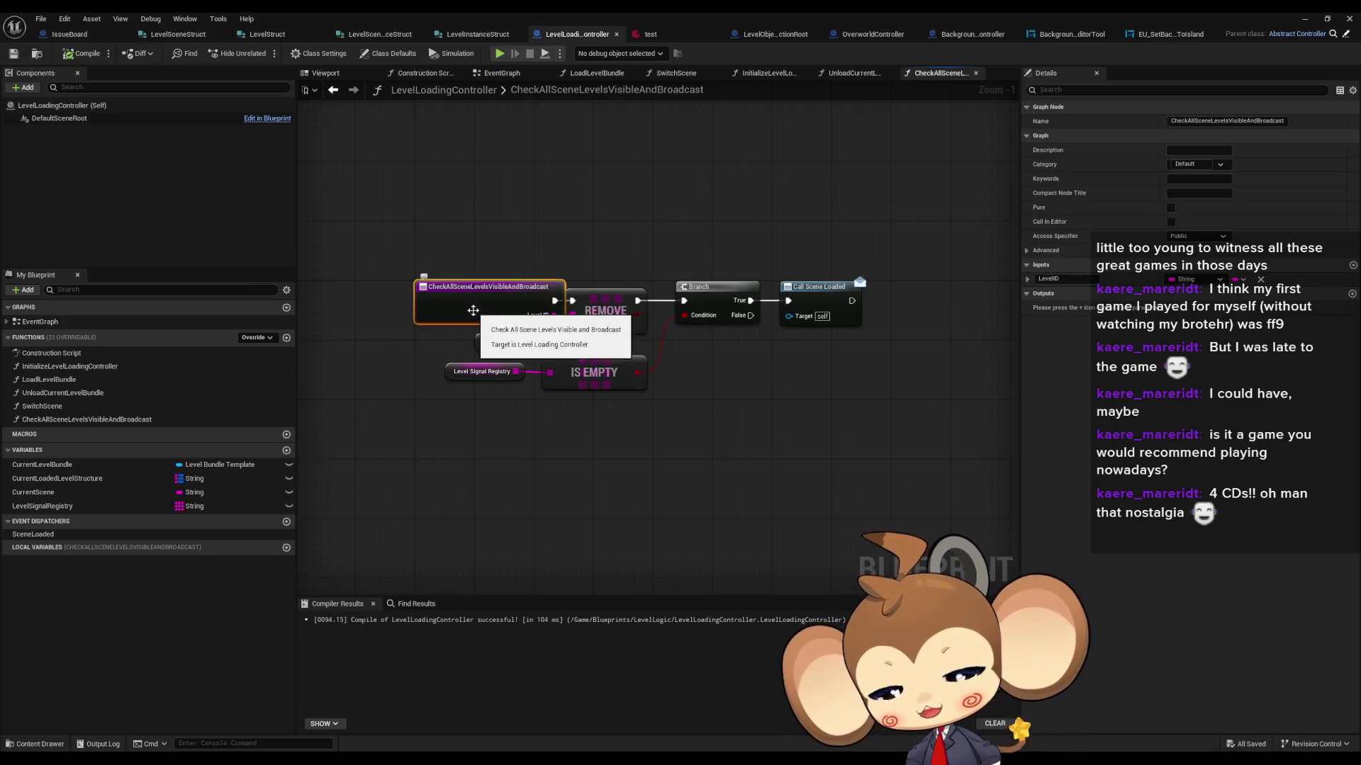
double_click(573, 20)
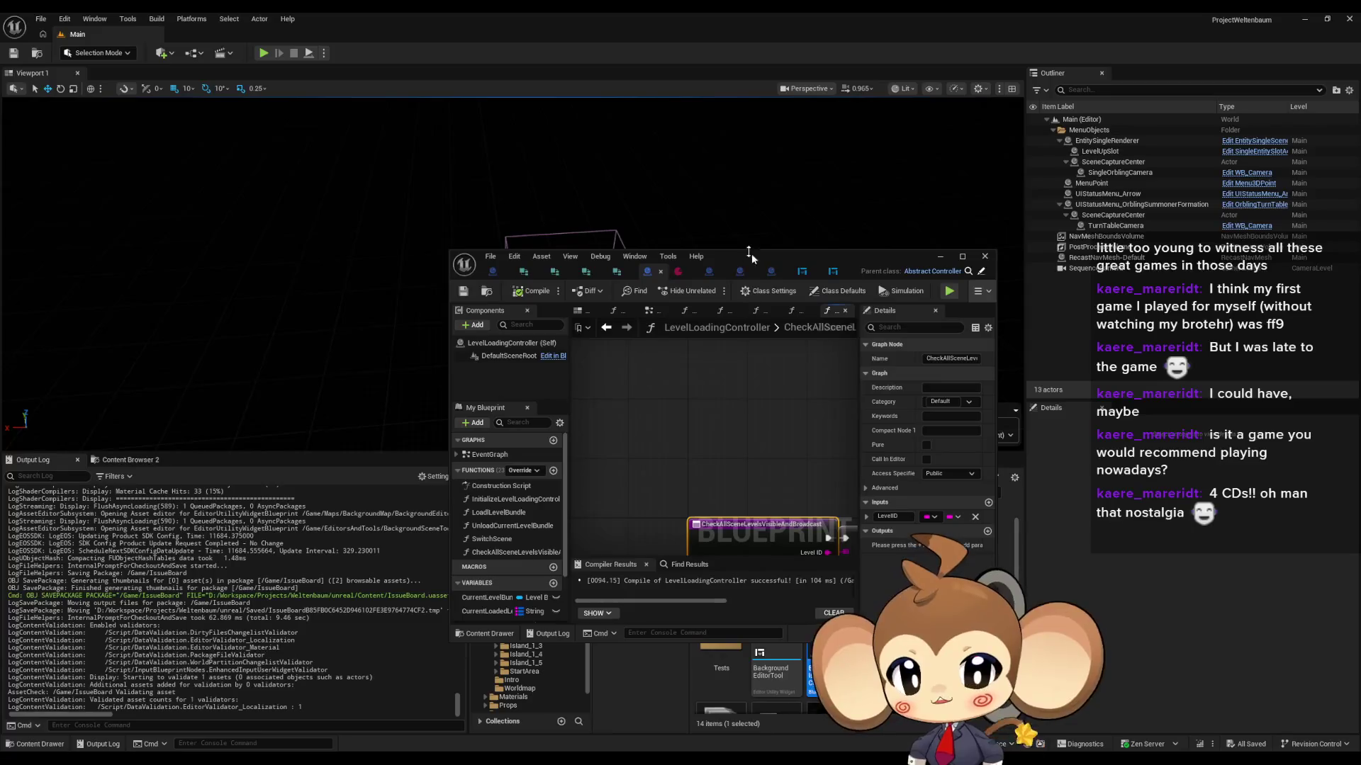
Step: From Content > Blueprints > LevelLogic, open LevelIsLoadedSignal and maximize its editor
drag(786, 260, 447, 138)
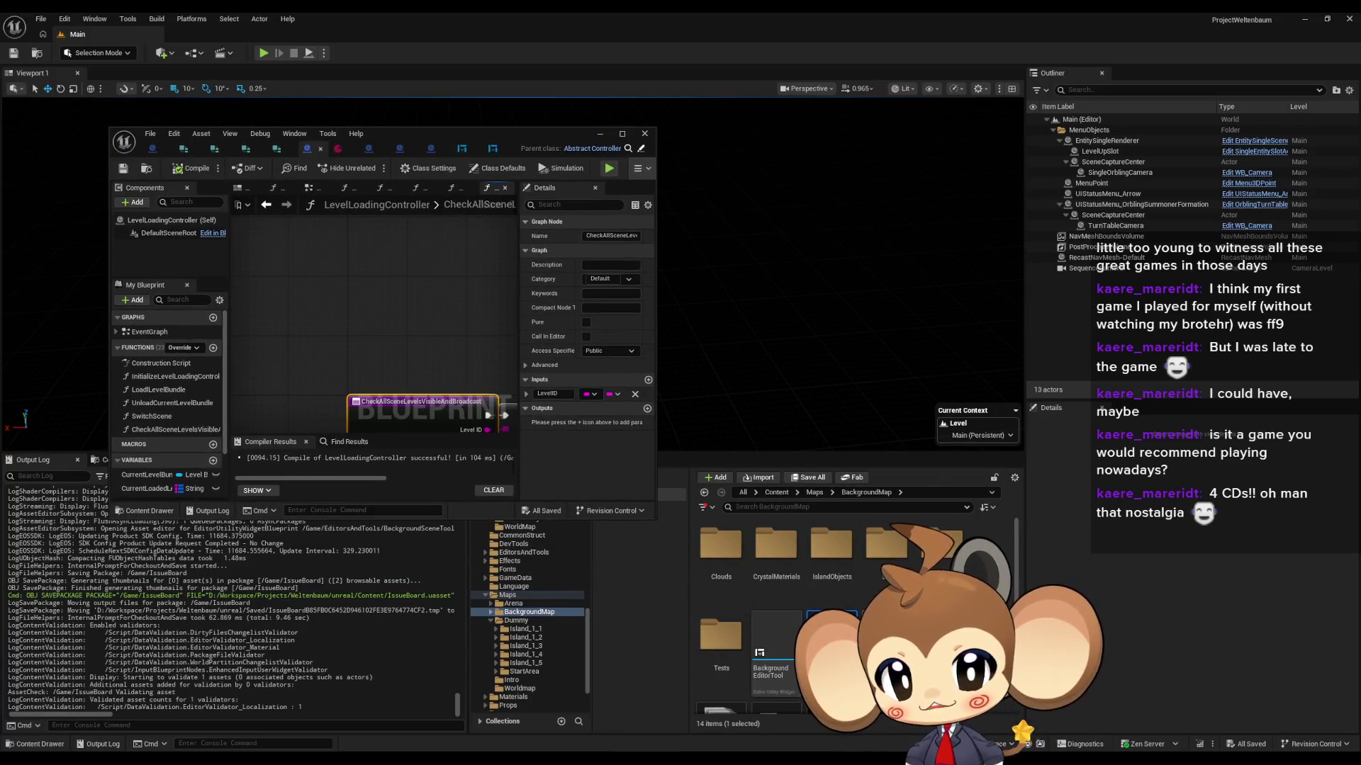
click(776, 492)
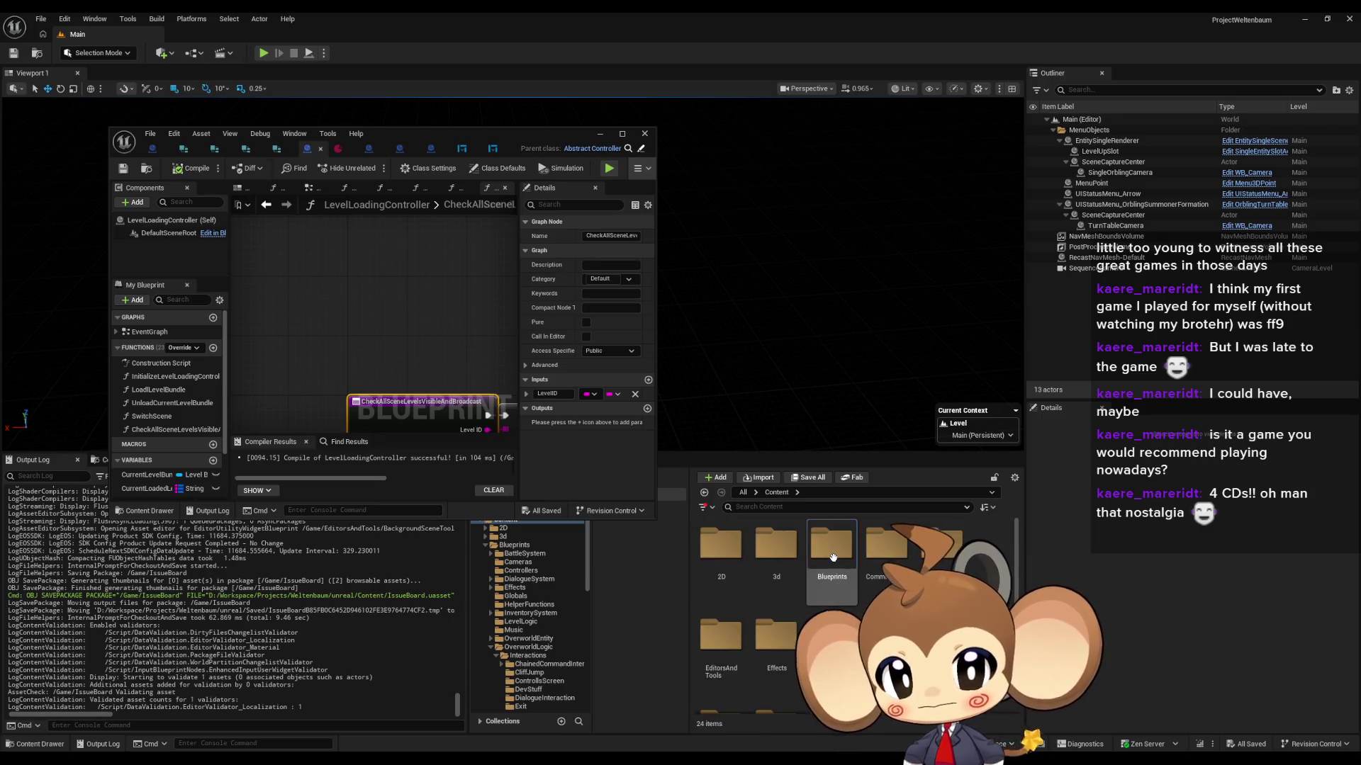
double_click(831, 546)
double_click(886, 635)
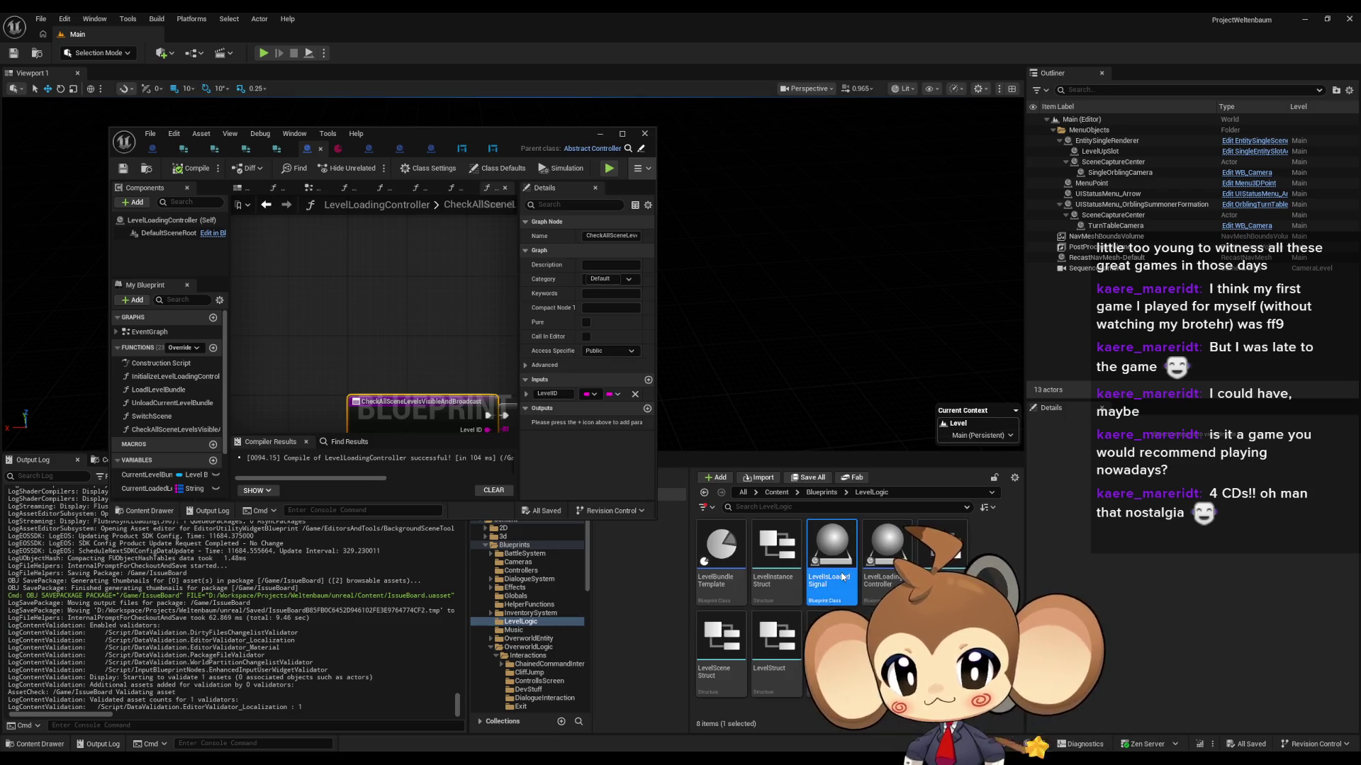
double_click(842, 578)
drag(407, 136, 535, 185)
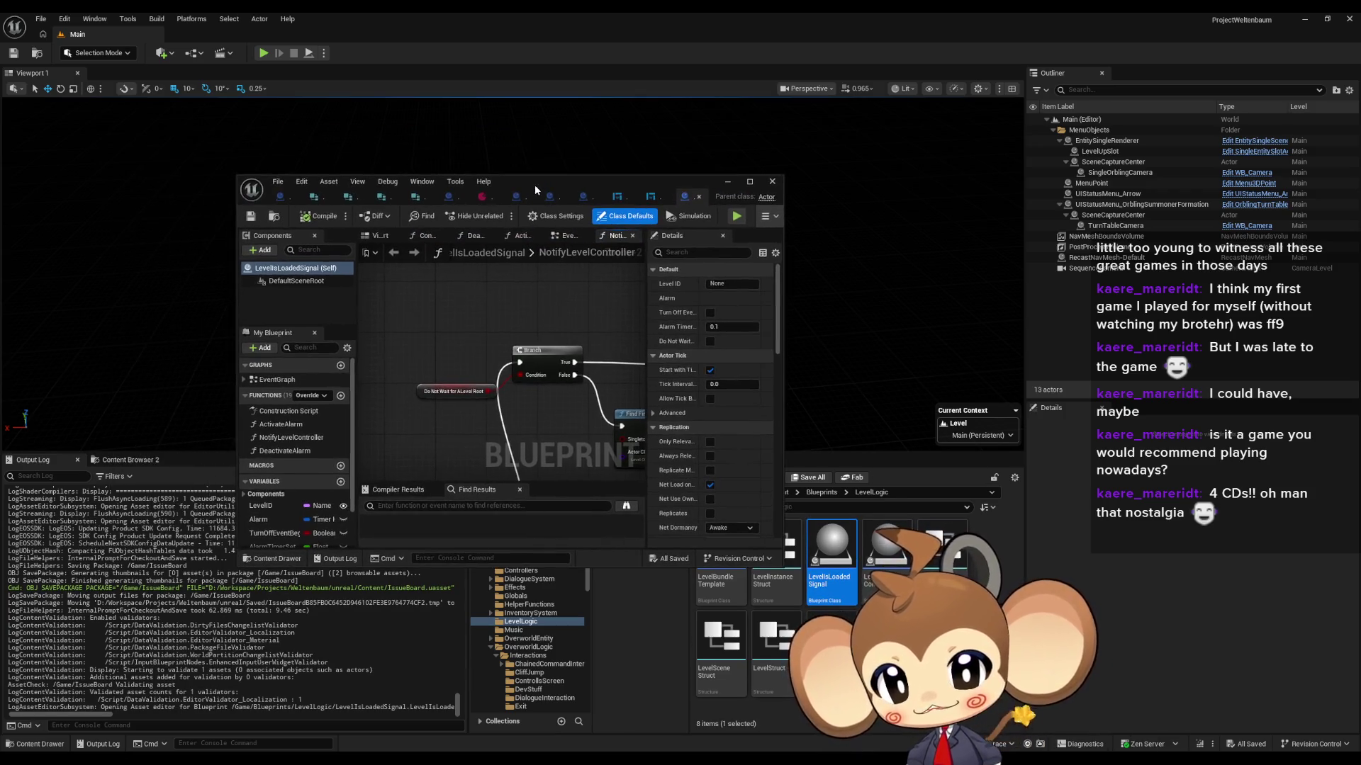
double_click(534, 185)
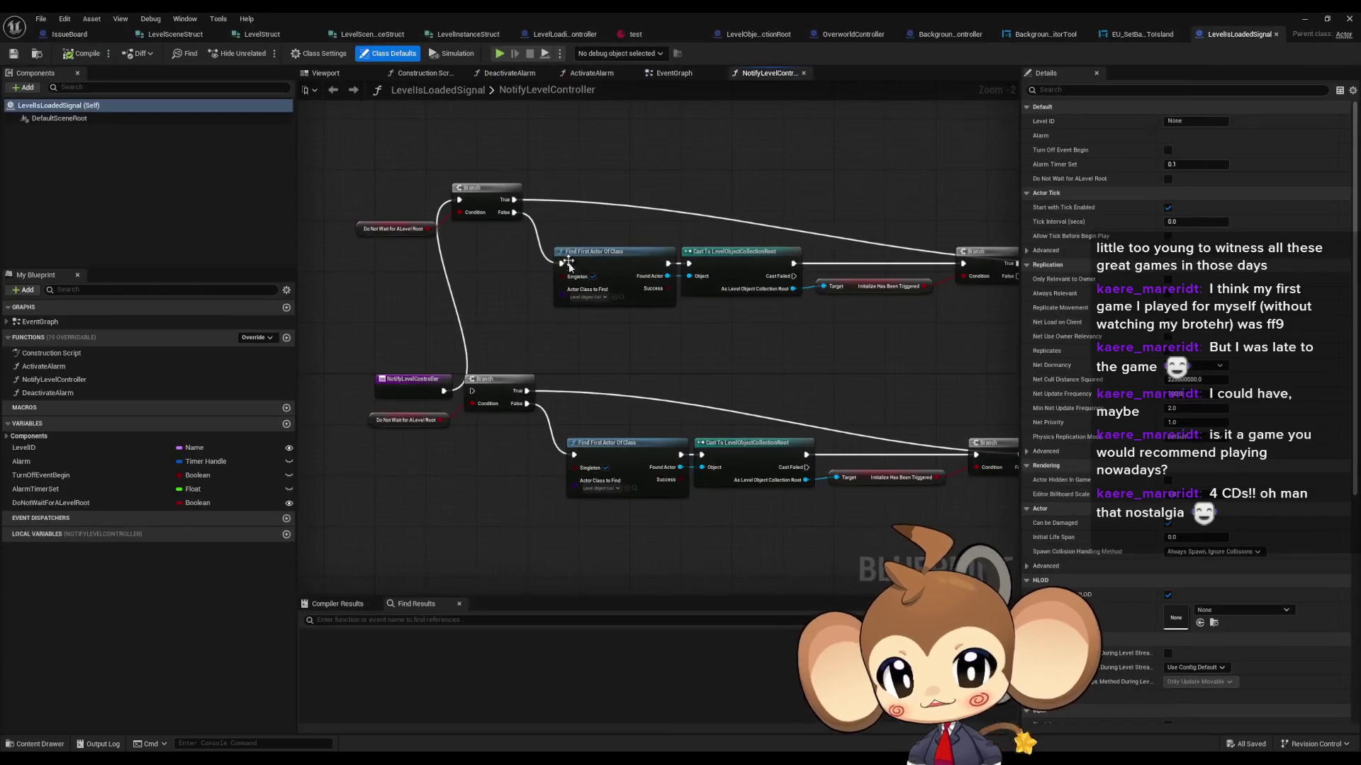
Step: Open the LevelIsLoadedSignal EventGraph, then bring up the 'test' asset's settings
double_click(66, 323)
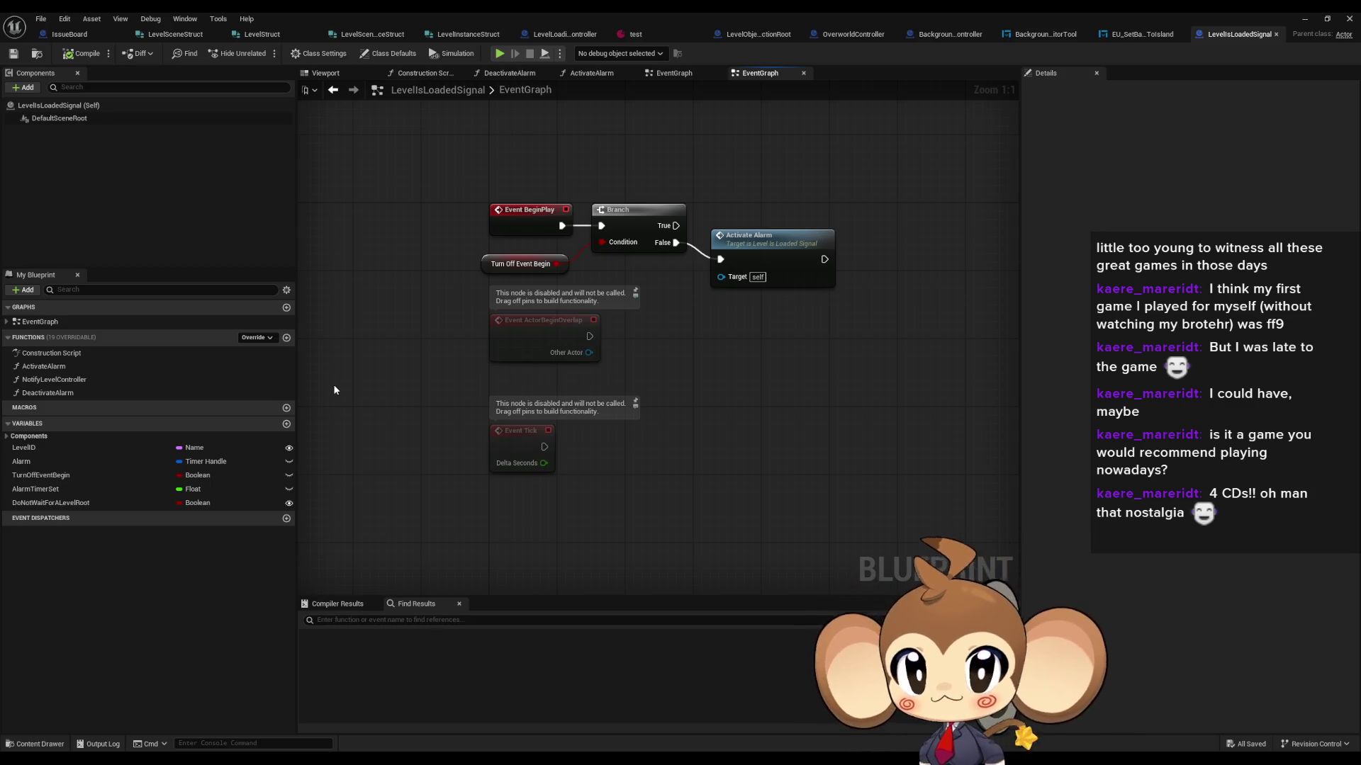
click(649, 31)
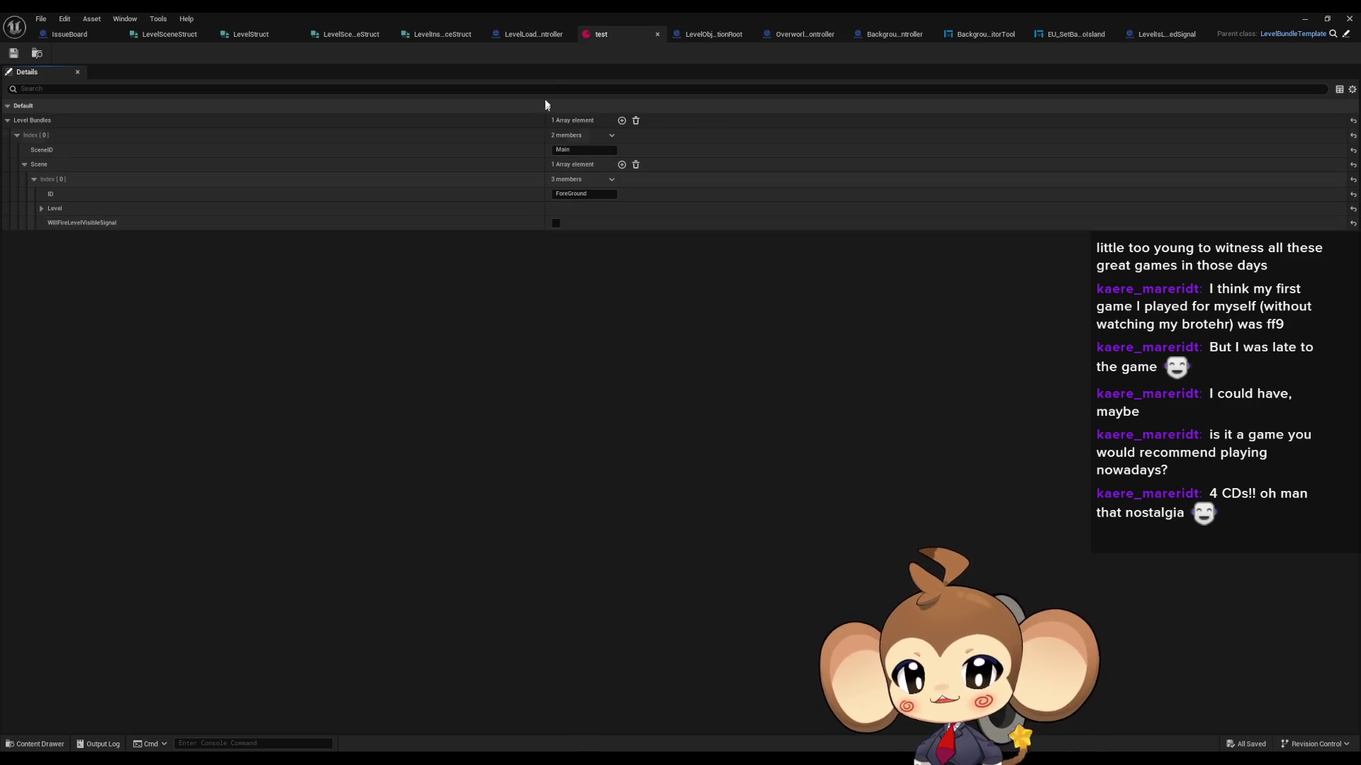
Step: Switch back to the LevelLoadingController blueprint
click(533, 34)
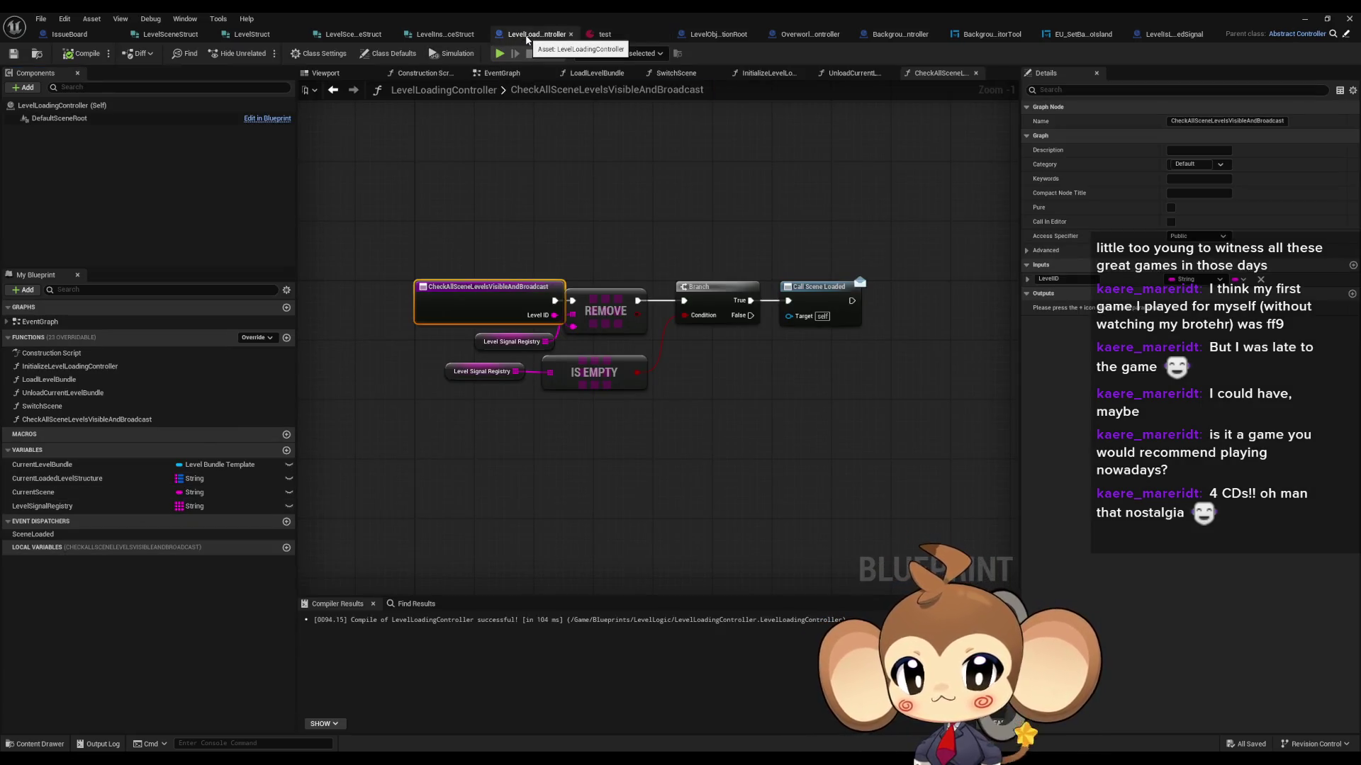
Step: Look over the test asset and LevelBundleTemplate, resizing and re-maximizing the editor window
click(616, 33)
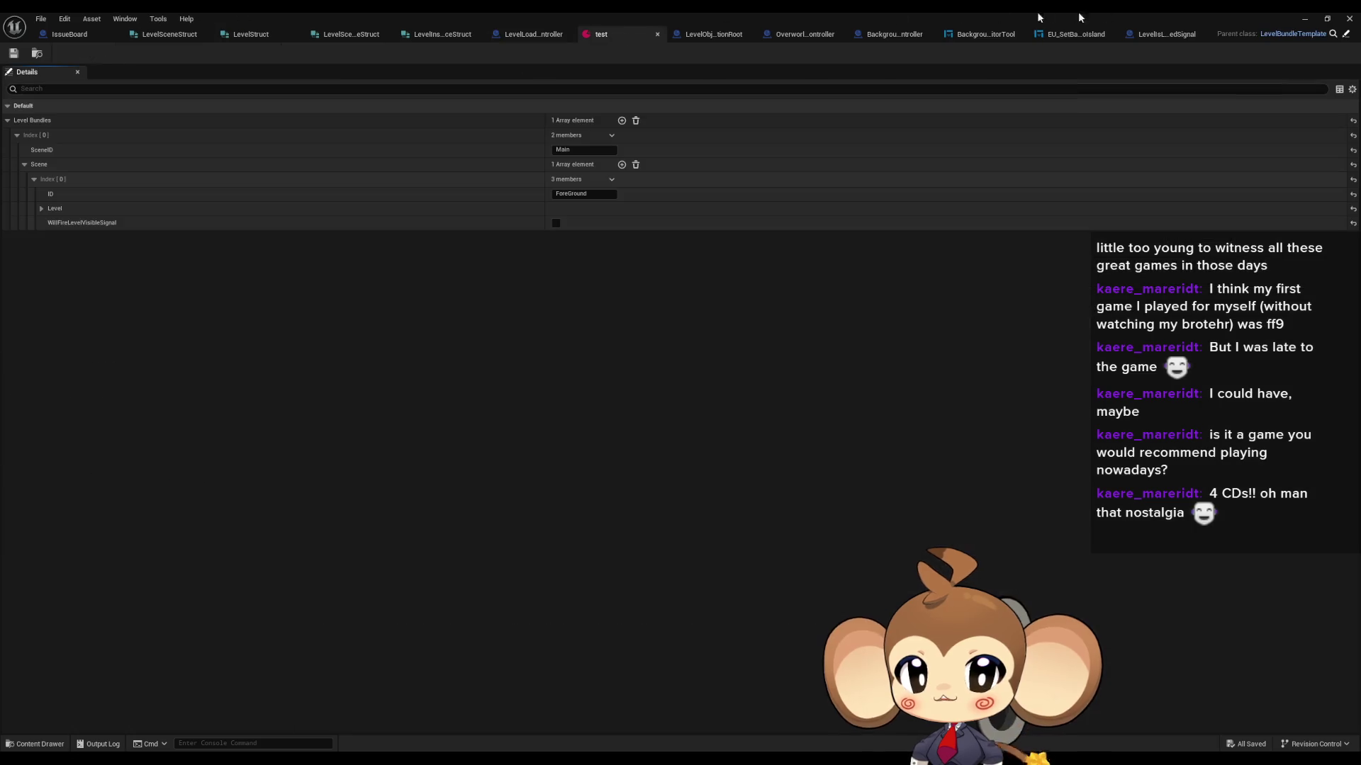
click(1346, 34)
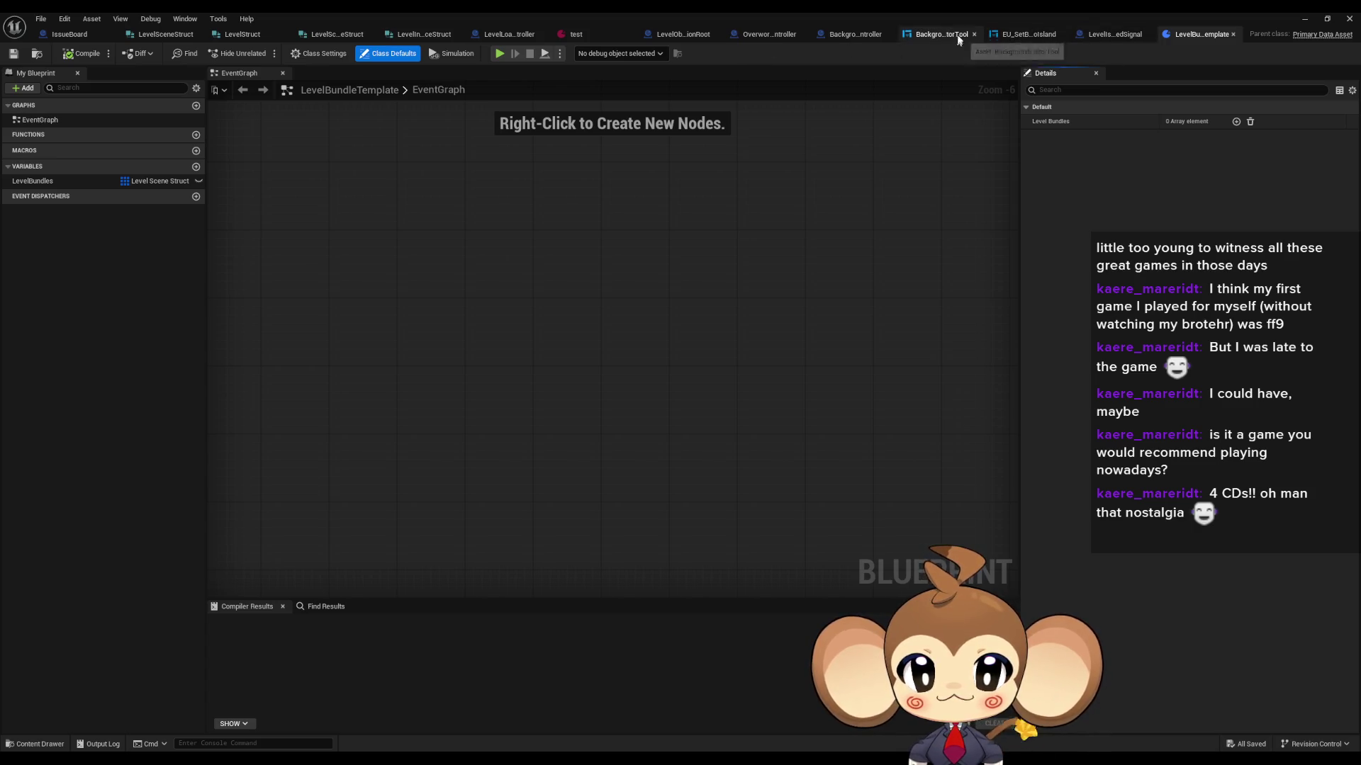
double_click(928, 12)
double_click(632, 177)
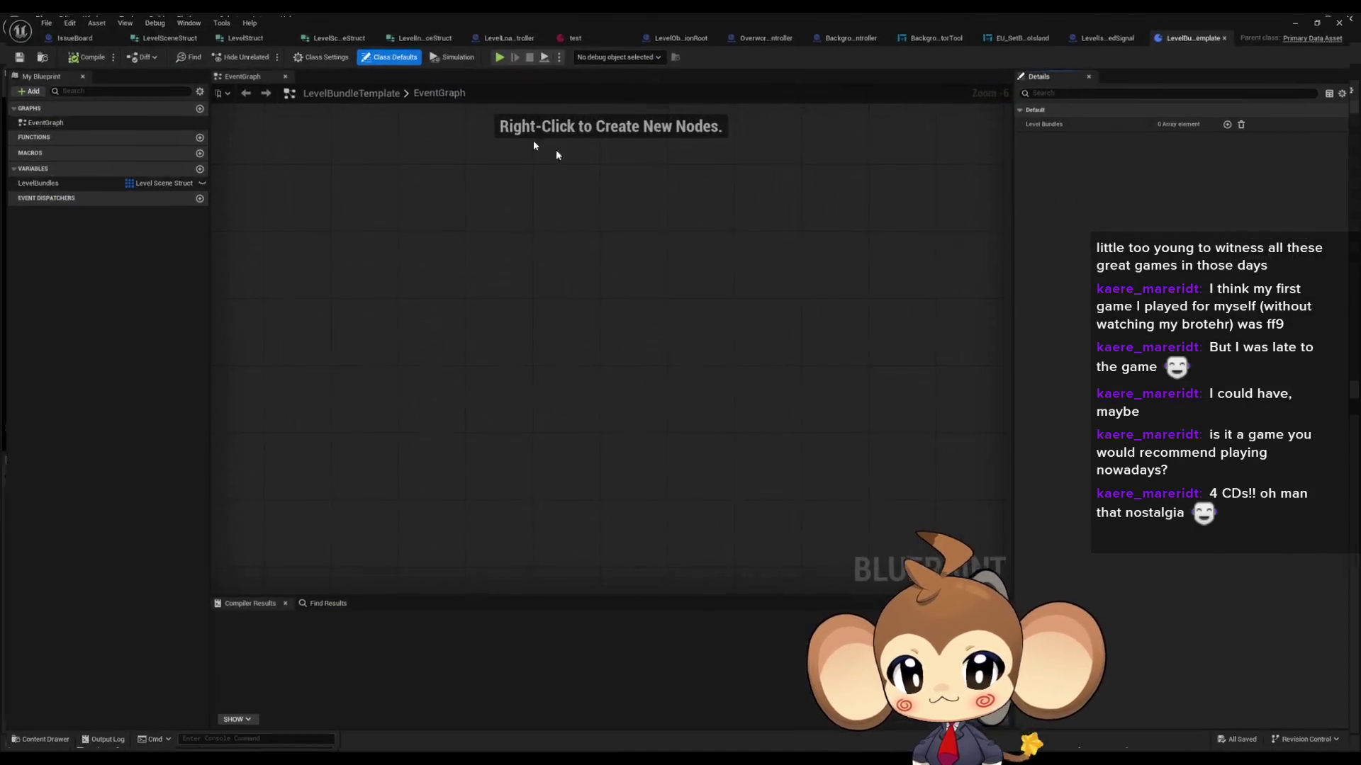
Step: Default LevelStruct's WillFireLevelVisibleSignal to true, then save LevelStruct and LevelSceneStruct
click(170, 35)
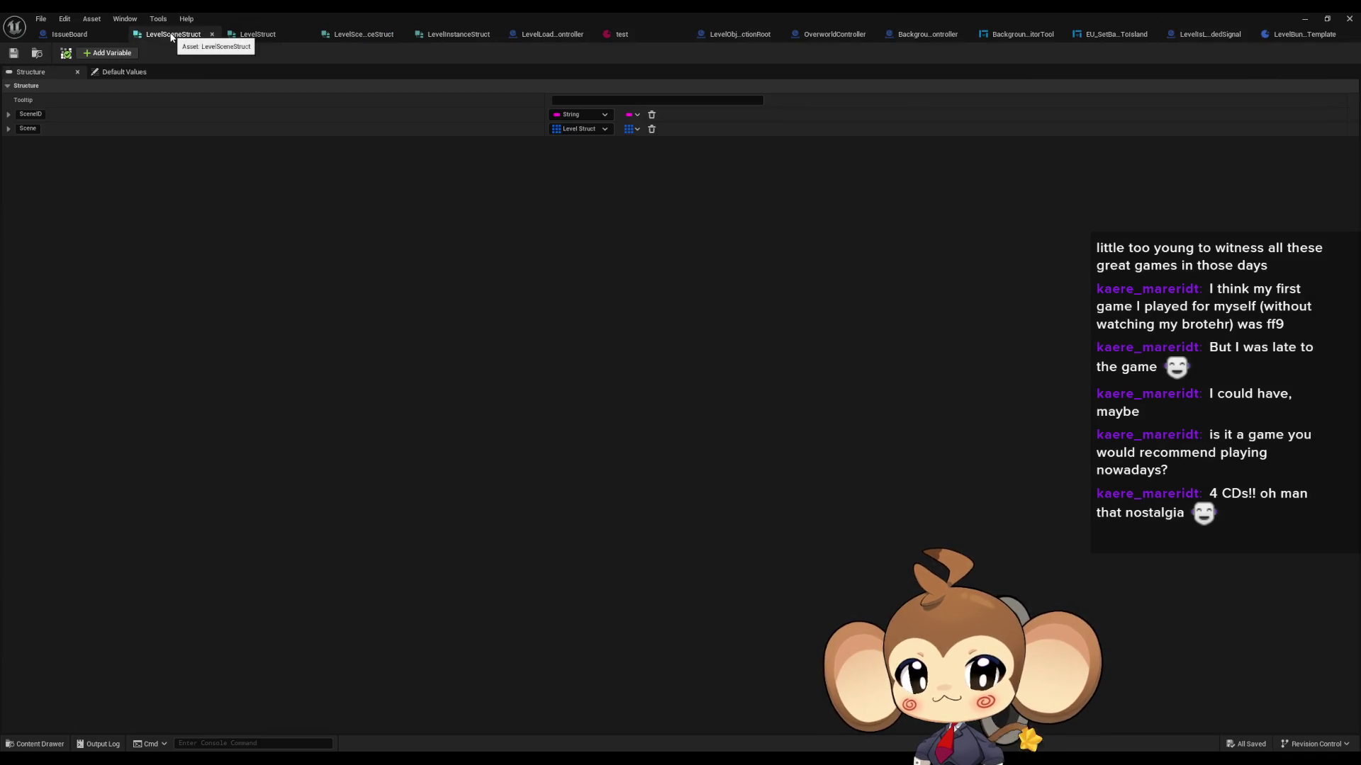
click(257, 34)
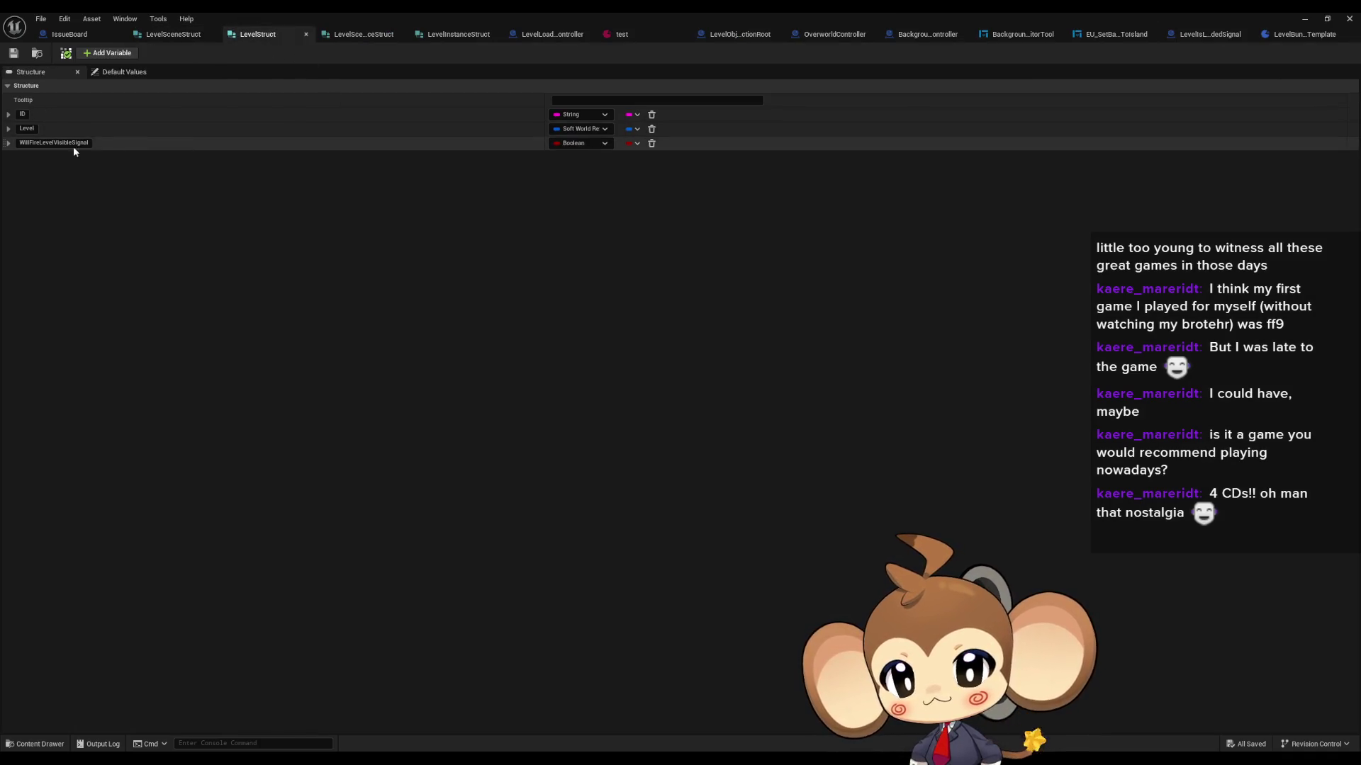
click(8, 142)
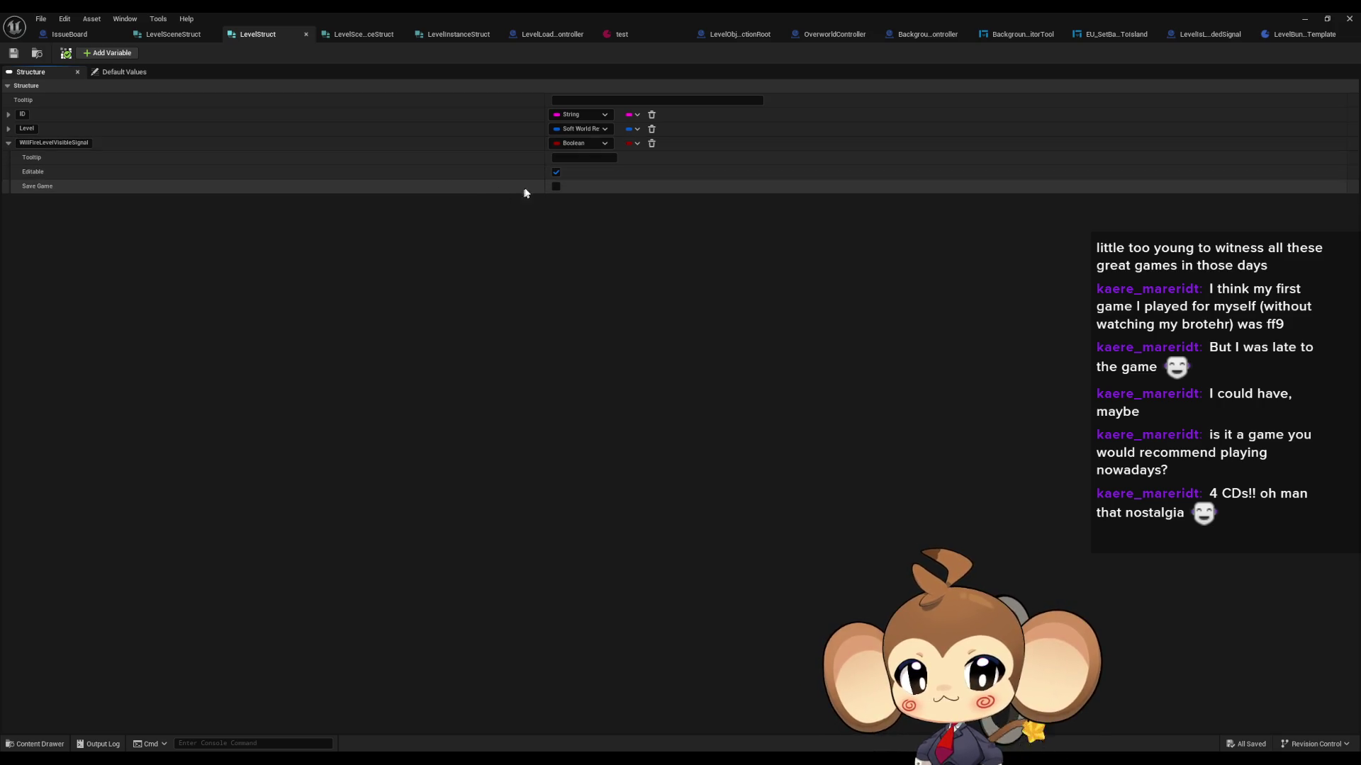
click(556, 187)
click(556, 186)
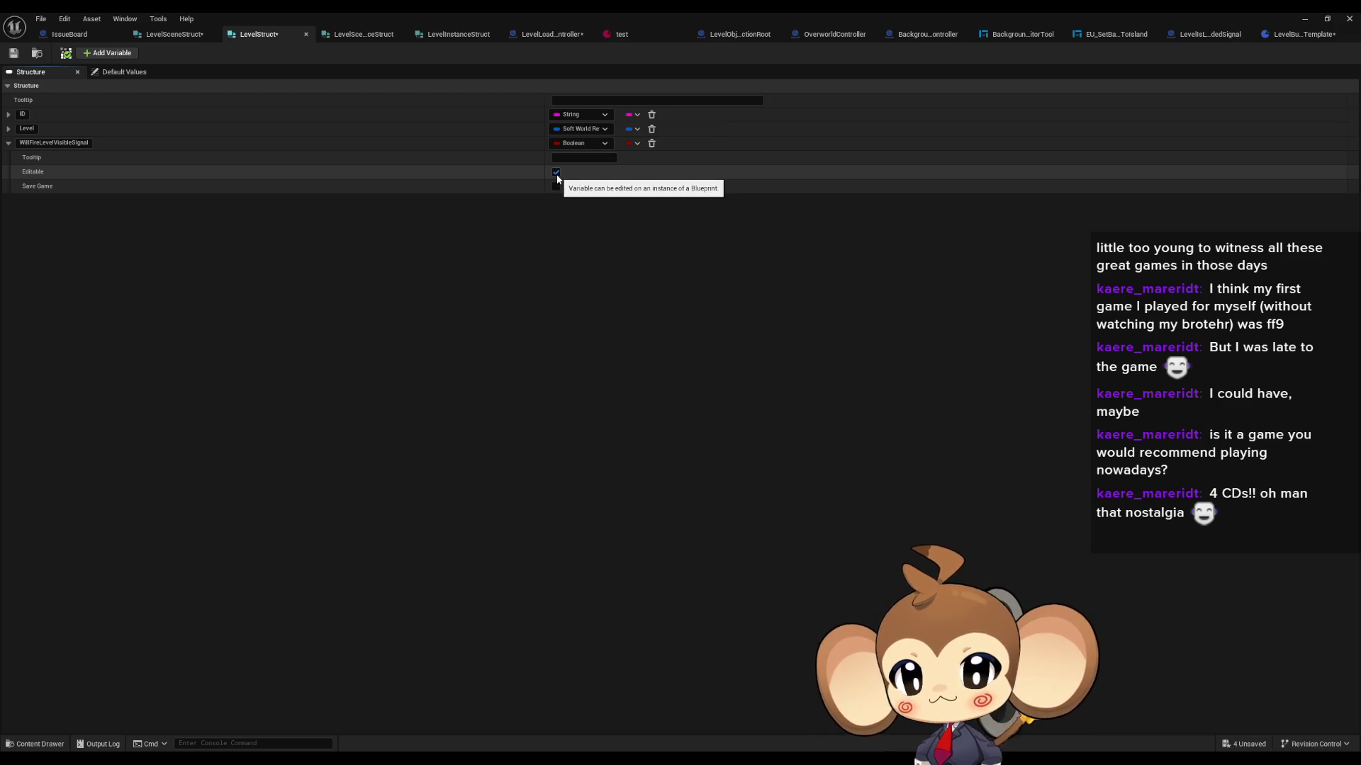
click(111, 73)
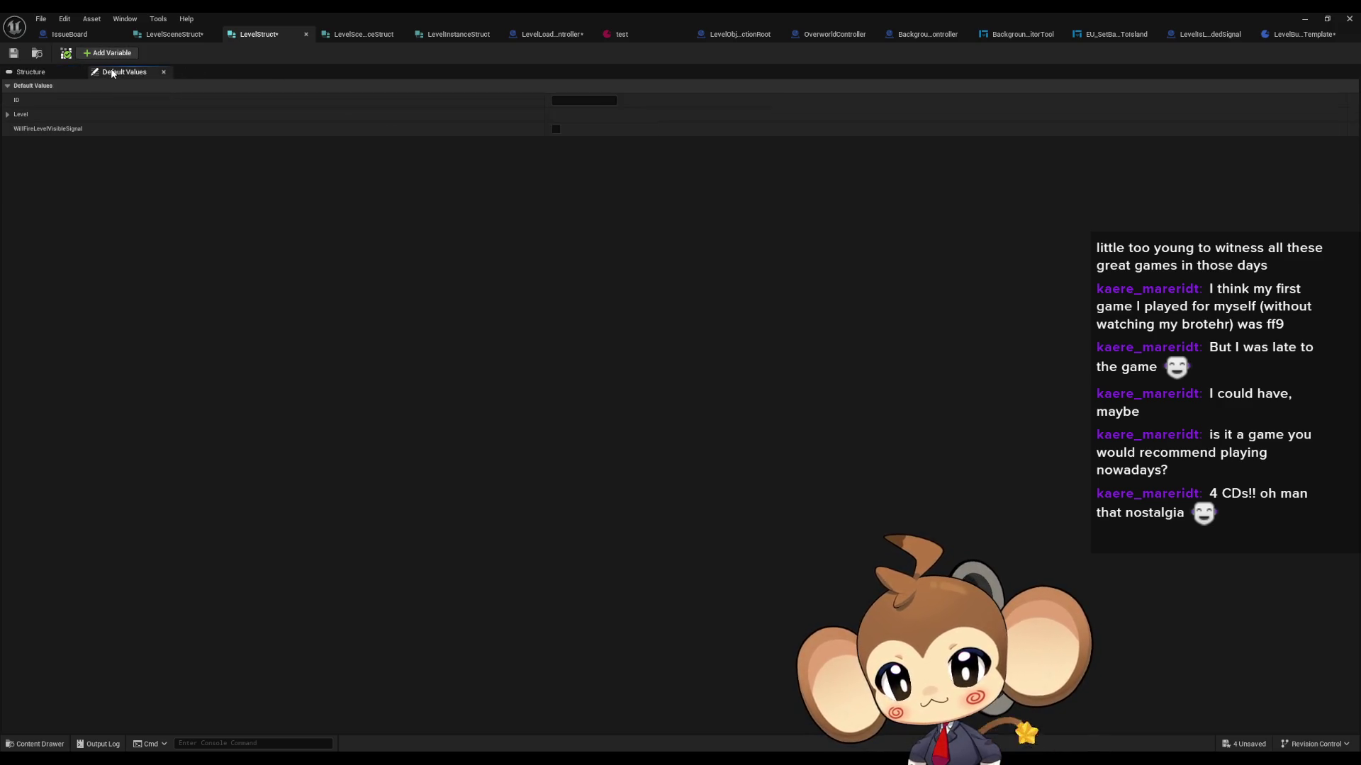
click(555, 129)
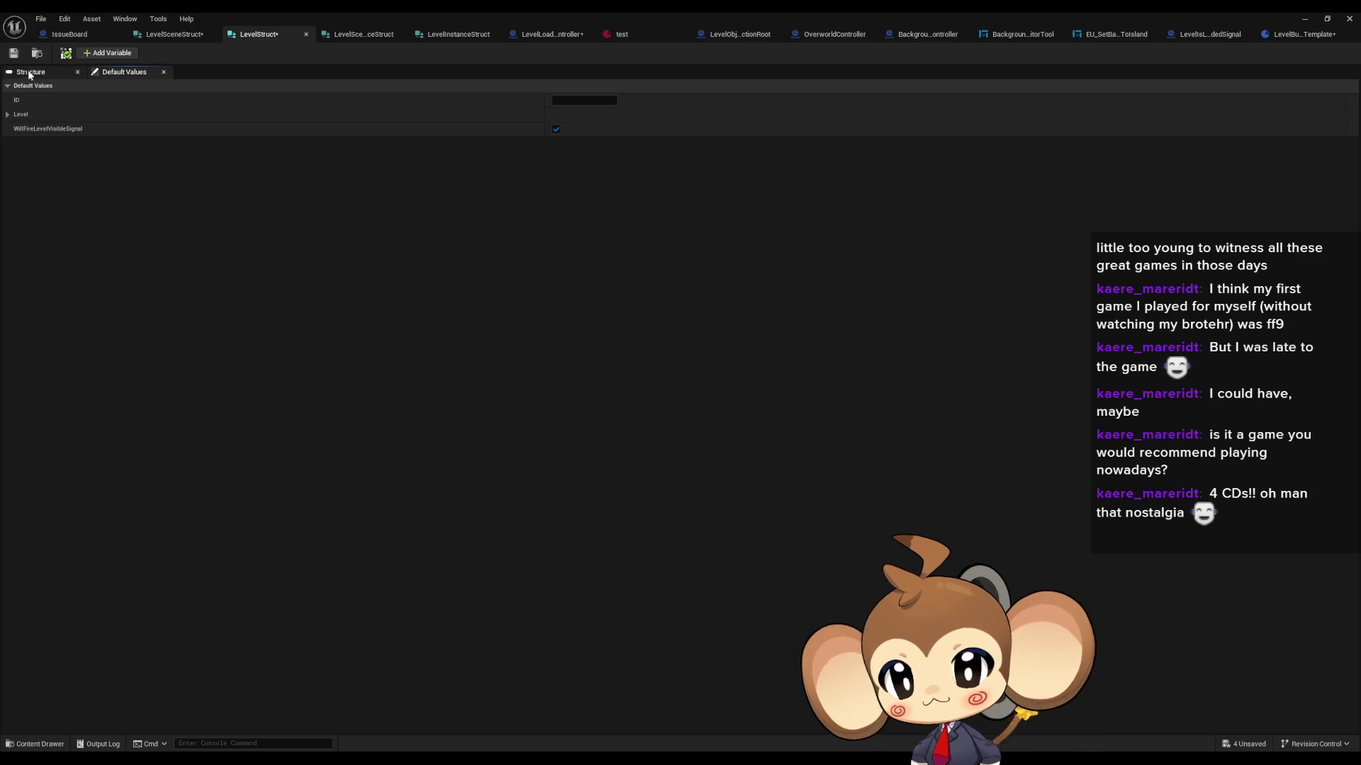
click(13, 54)
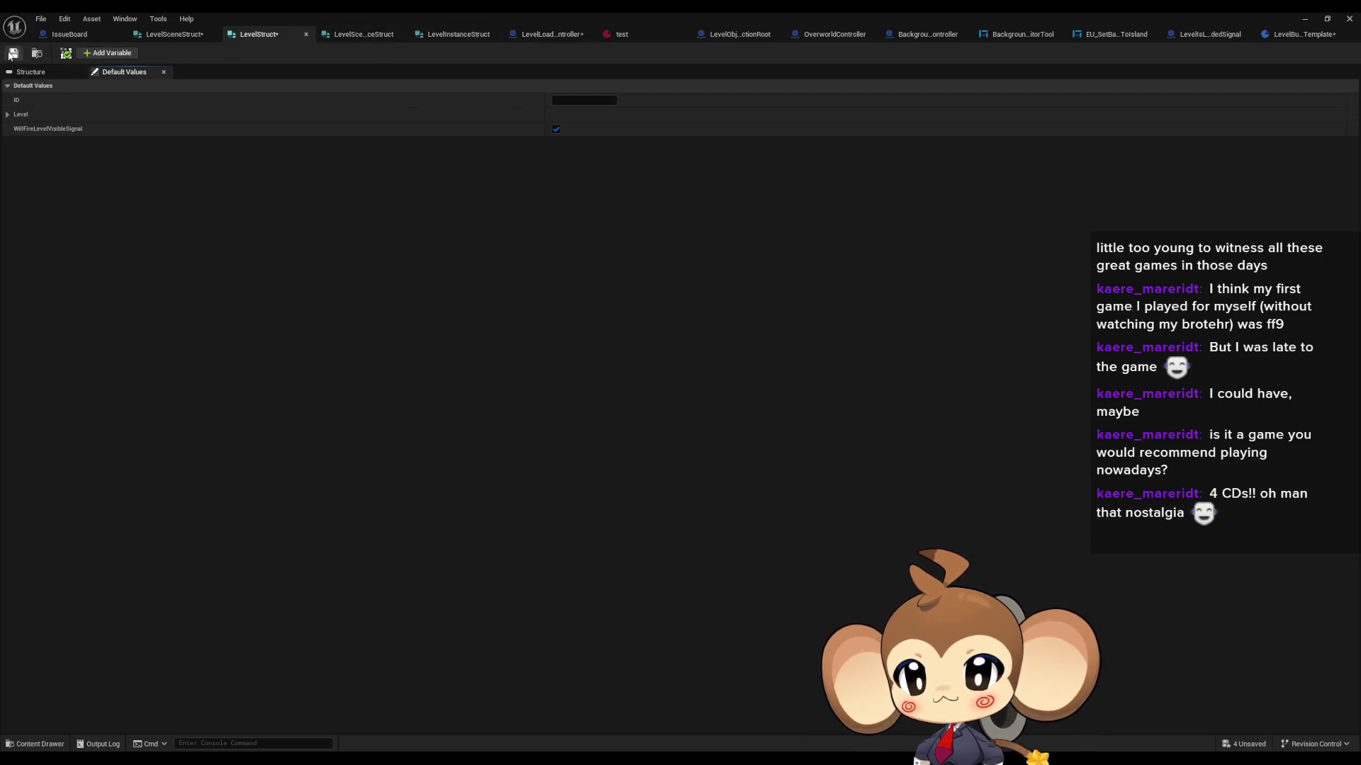
click(173, 34)
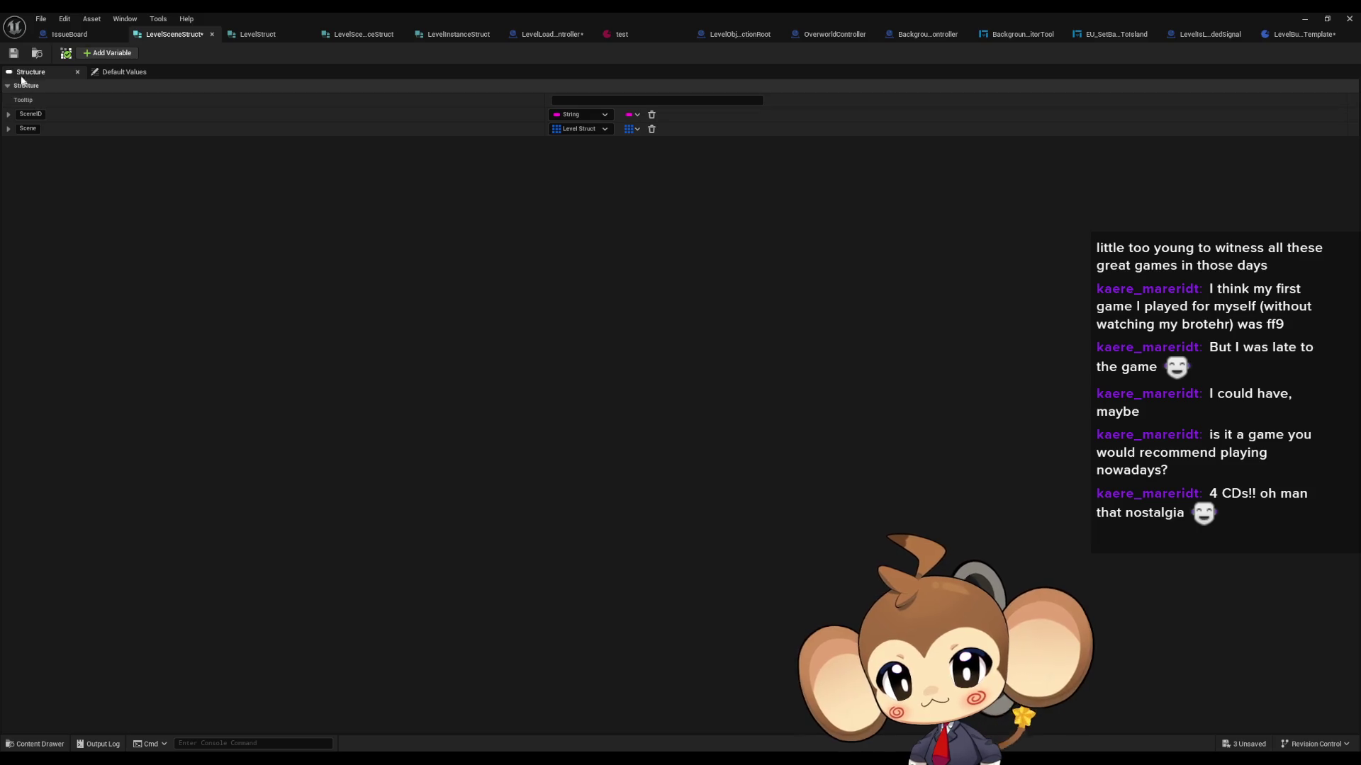
click(13, 53)
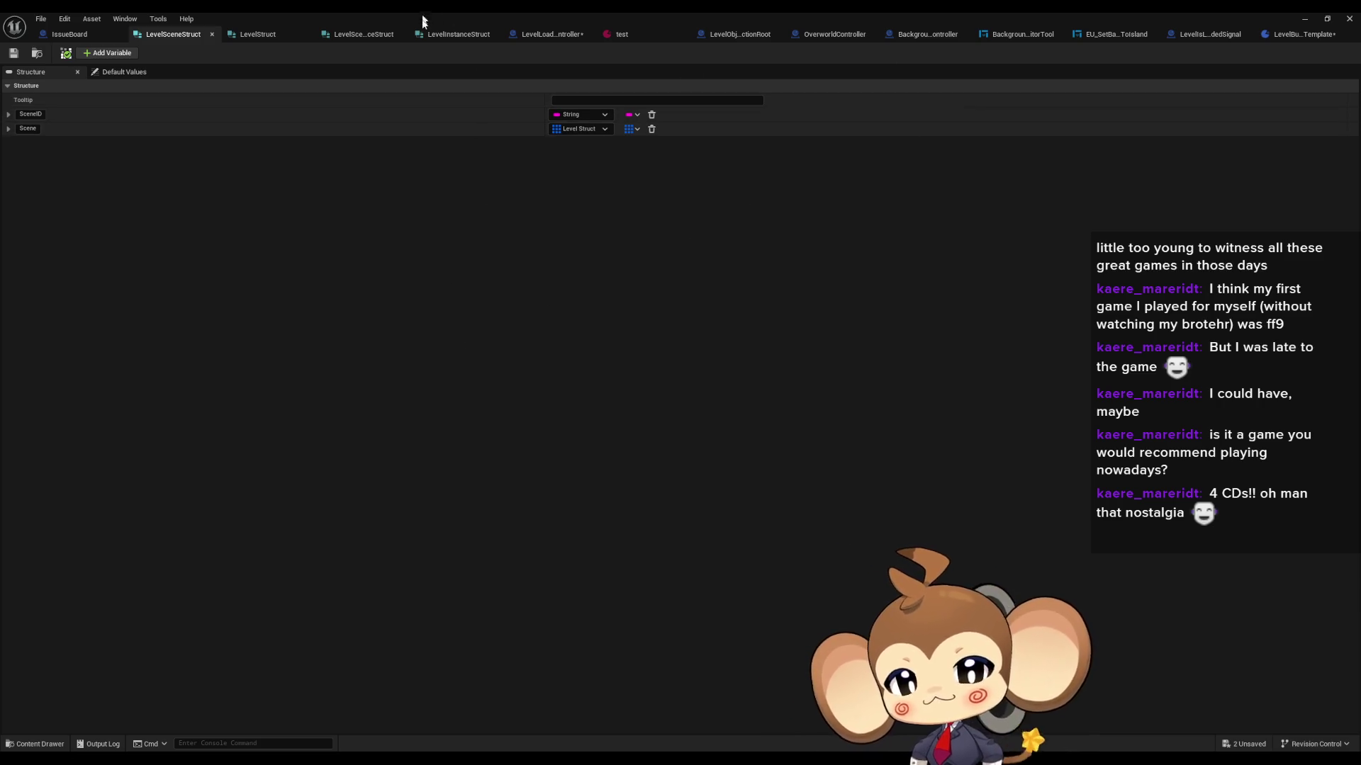
Step: Recompile LevelLoadingController and jump to the failing For Each Loop
click(550, 34)
click(80, 60)
double_click(593, 90)
key(Escape)
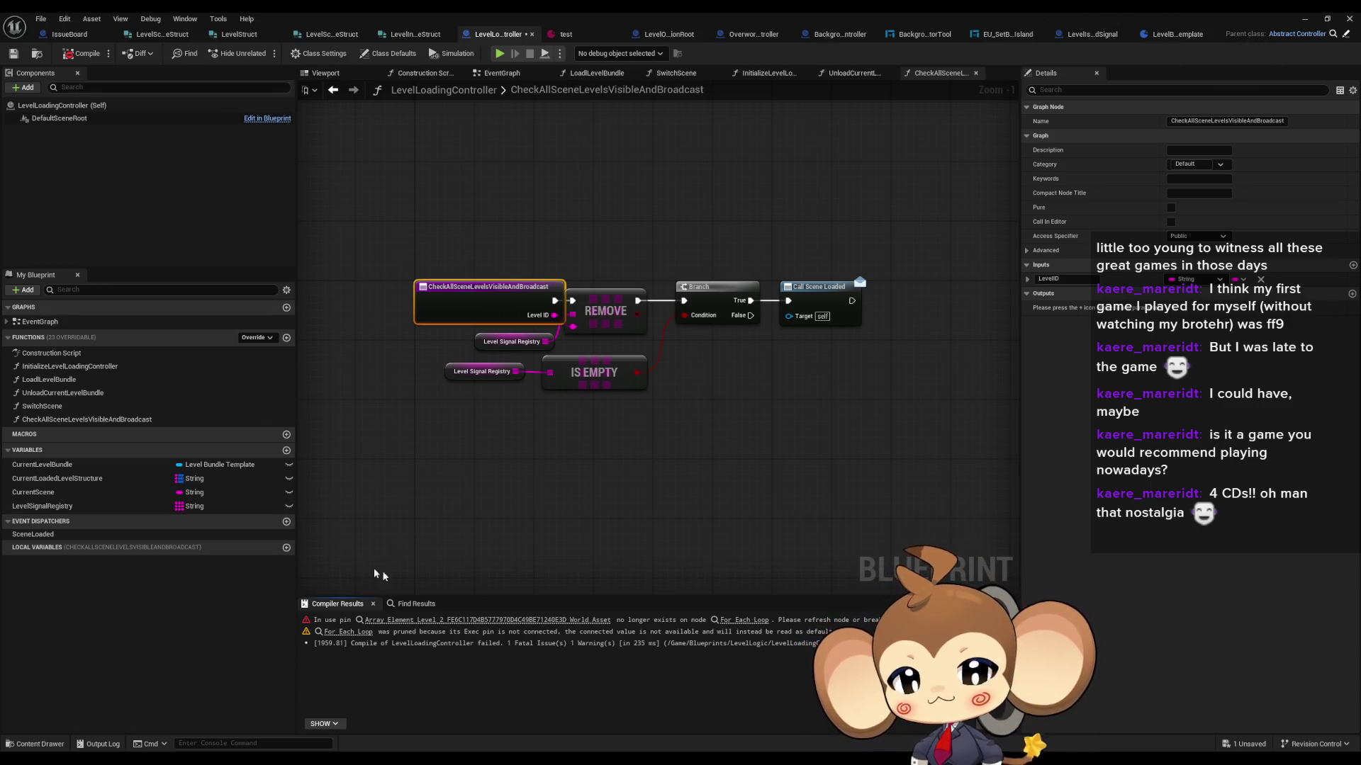
click(426, 621)
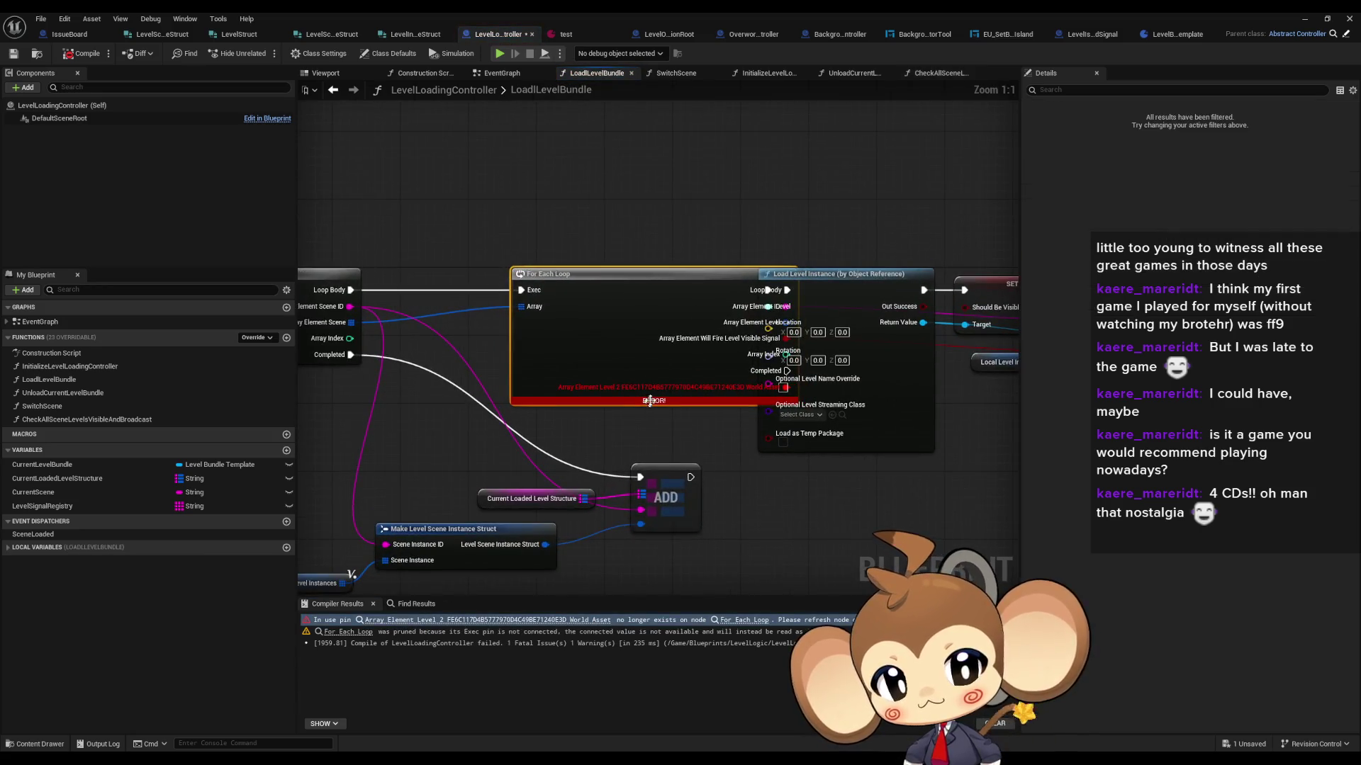
Step: Split the loop's Array Element Level pin, wire World Asset into Load Level Instance's Level, and recompile
drag(617, 341, 547, 335)
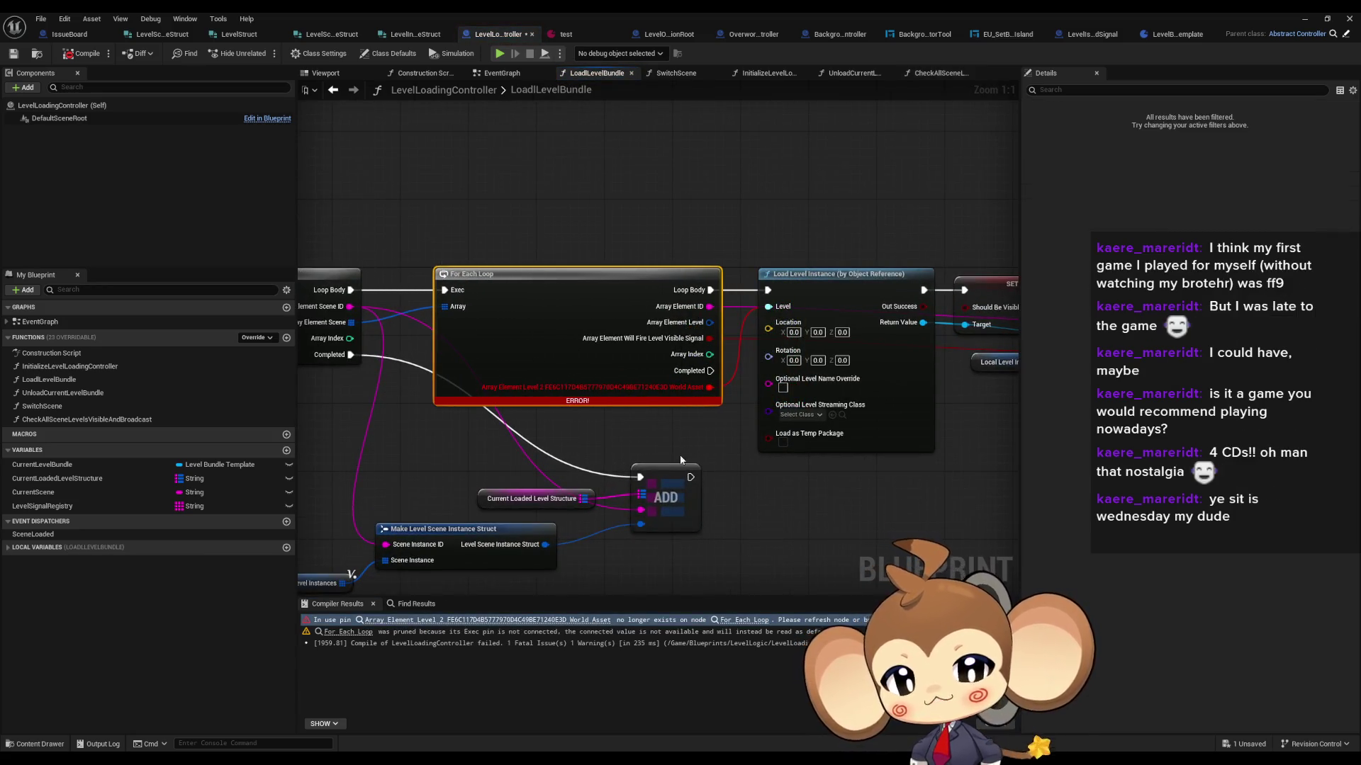
drag(728, 375, 649, 388)
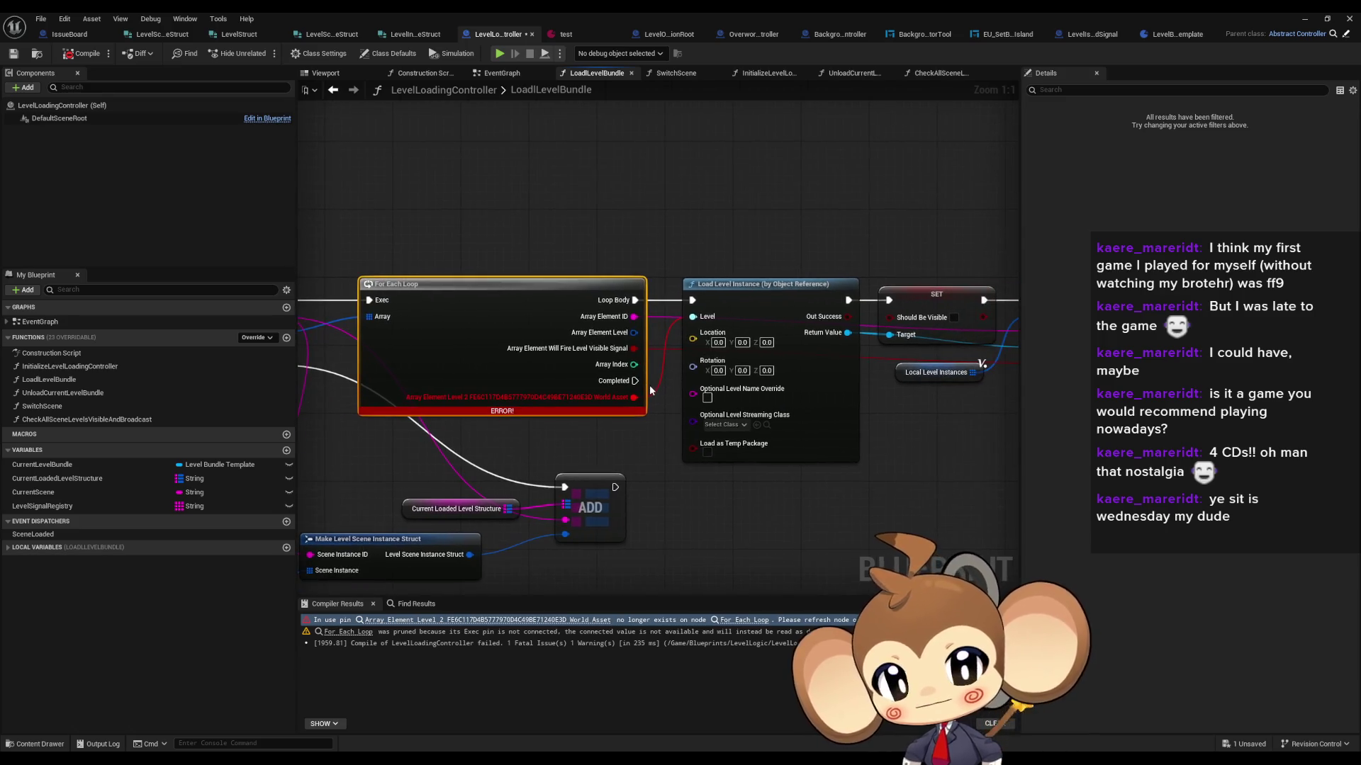
right_click(635, 338)
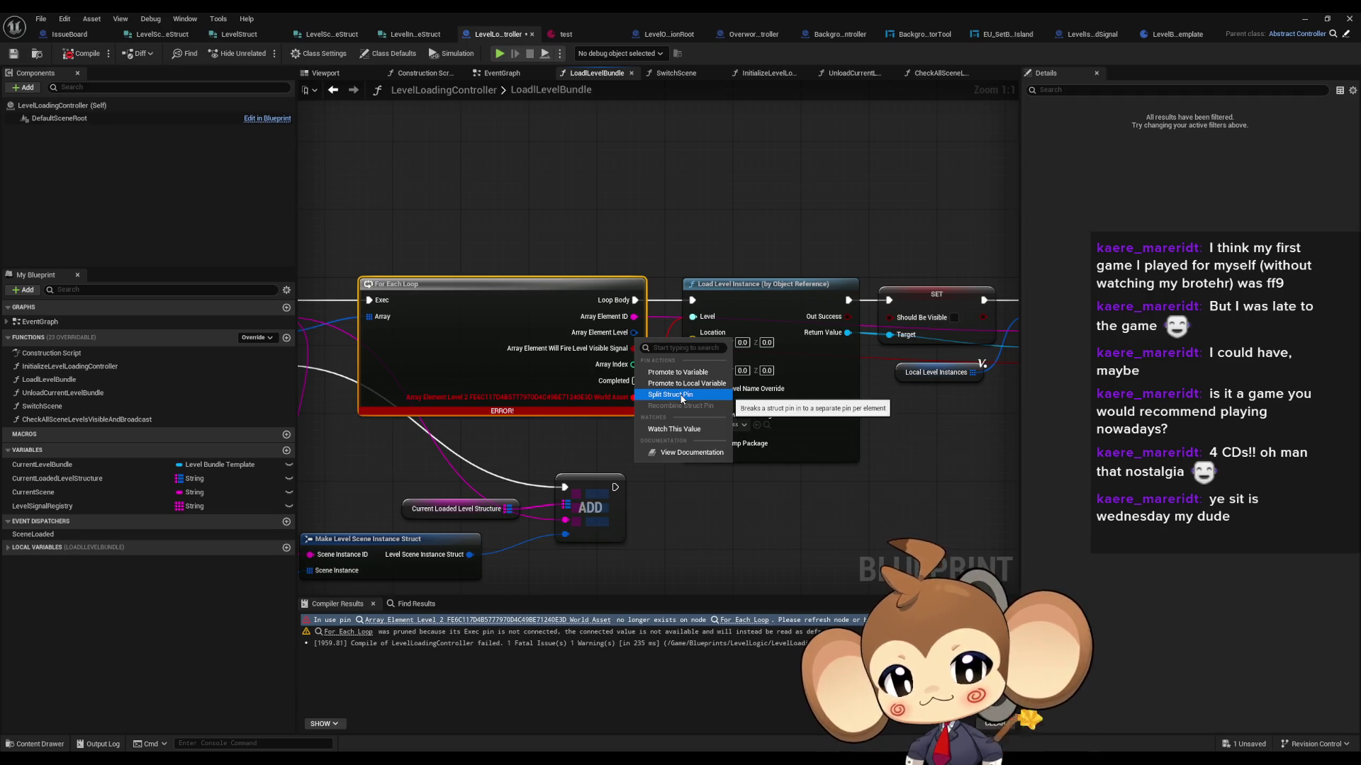
click(682, 395)
drag(648, 338, 693, 316)
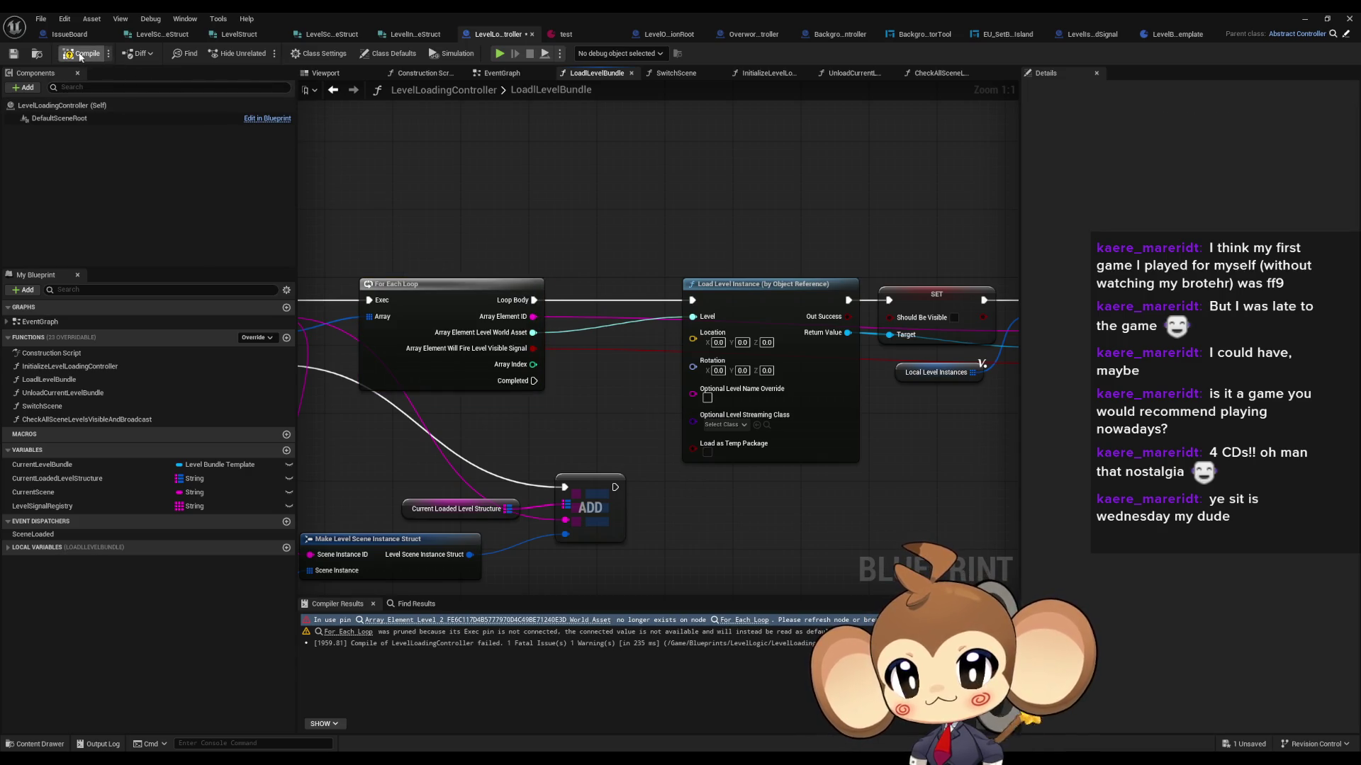
click(81, 57)
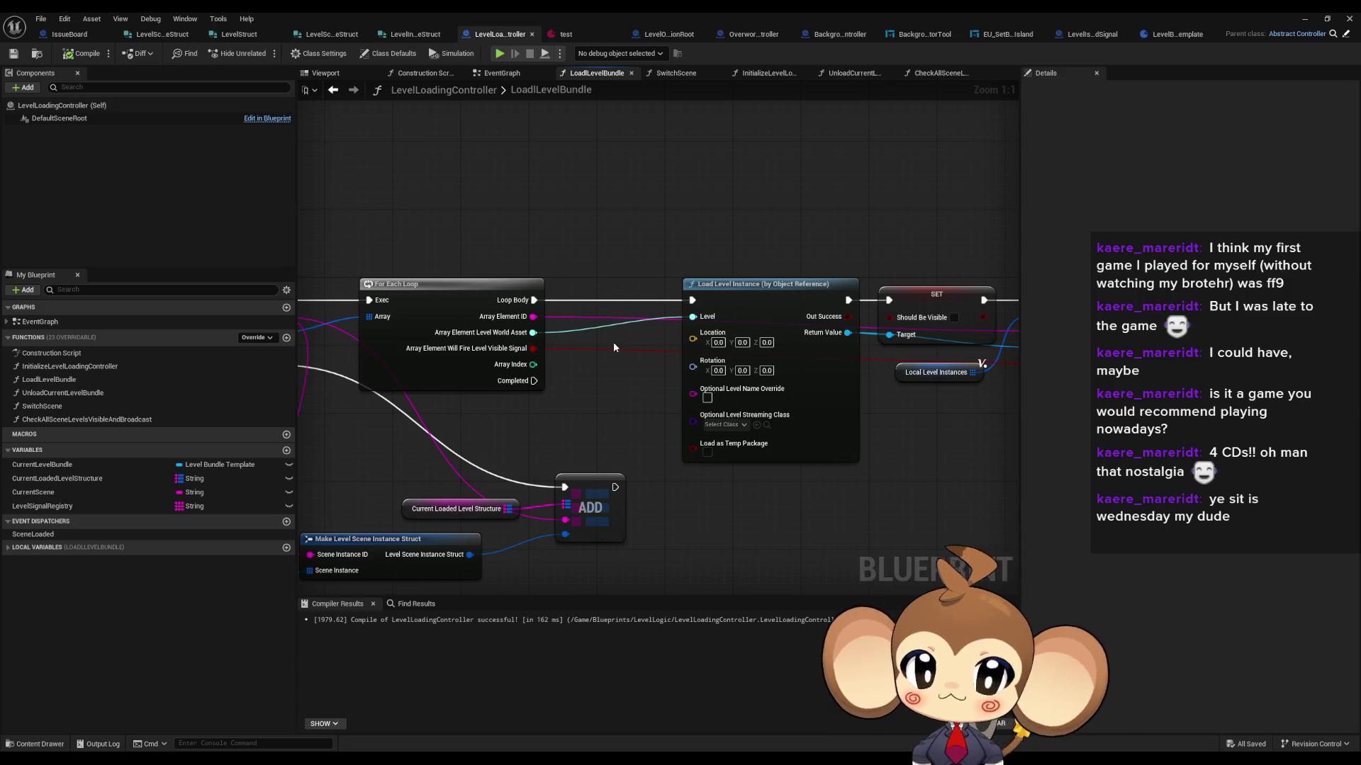
scroll(616, 333, down, 4)
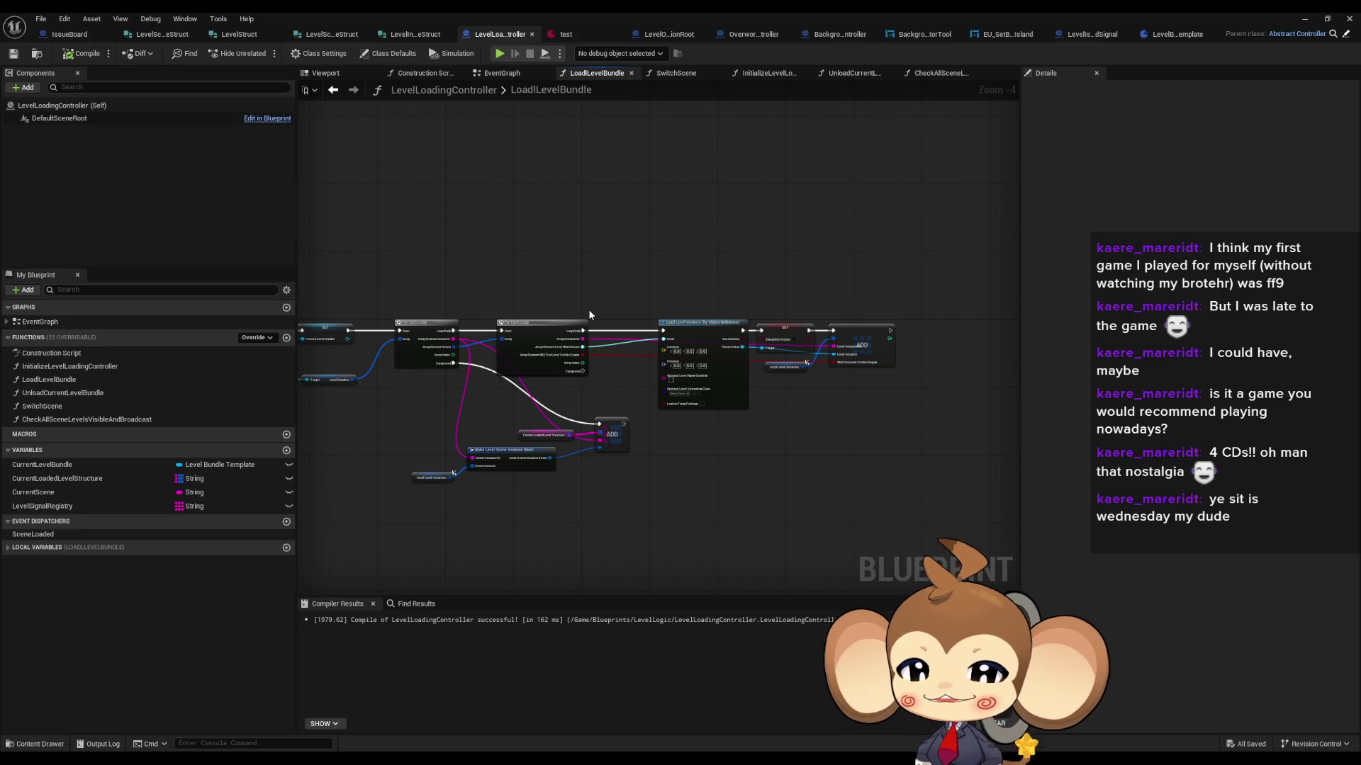
Step: Browse the LevelBundleTemplate, IssueBoard, LevelObjectCollectionRoot, OverworldController and BackgroundIslandMapController blueprints
click(1177, 34)
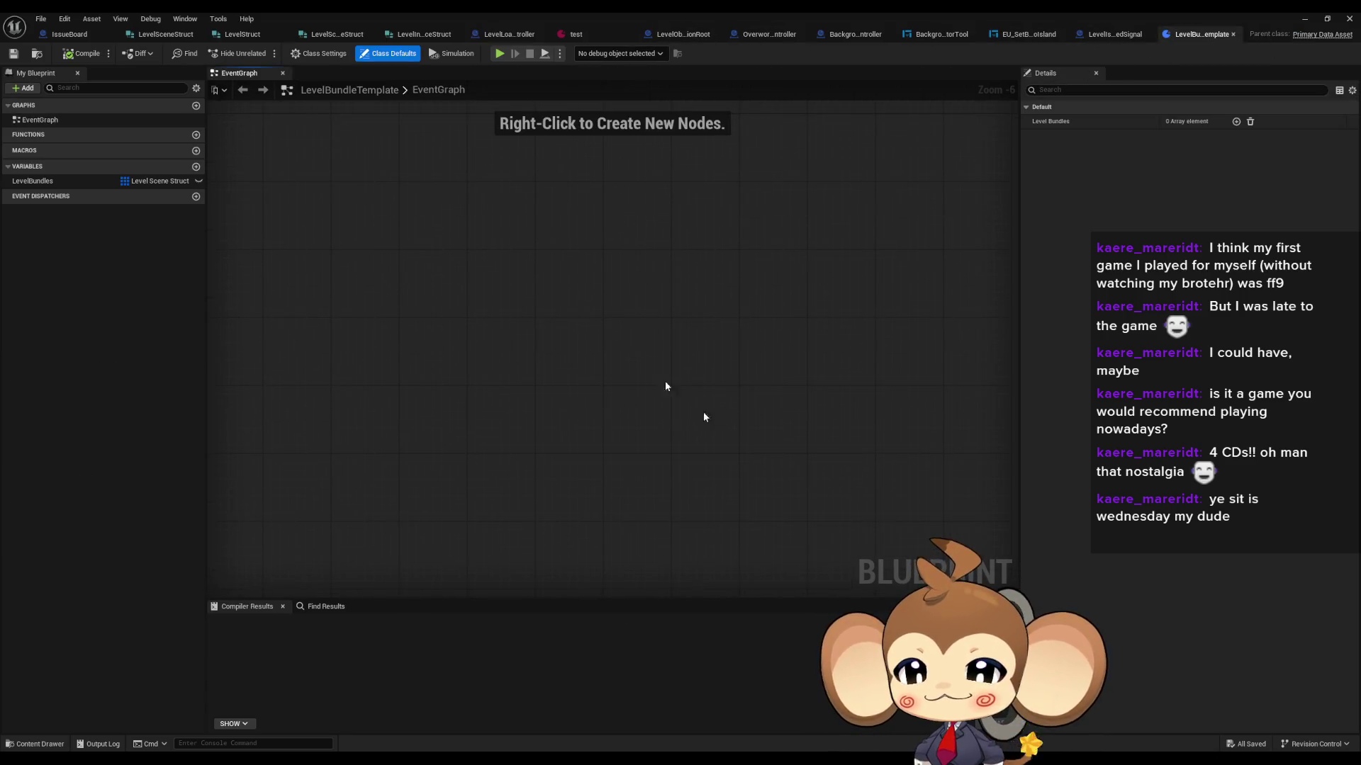
click(87, 33)
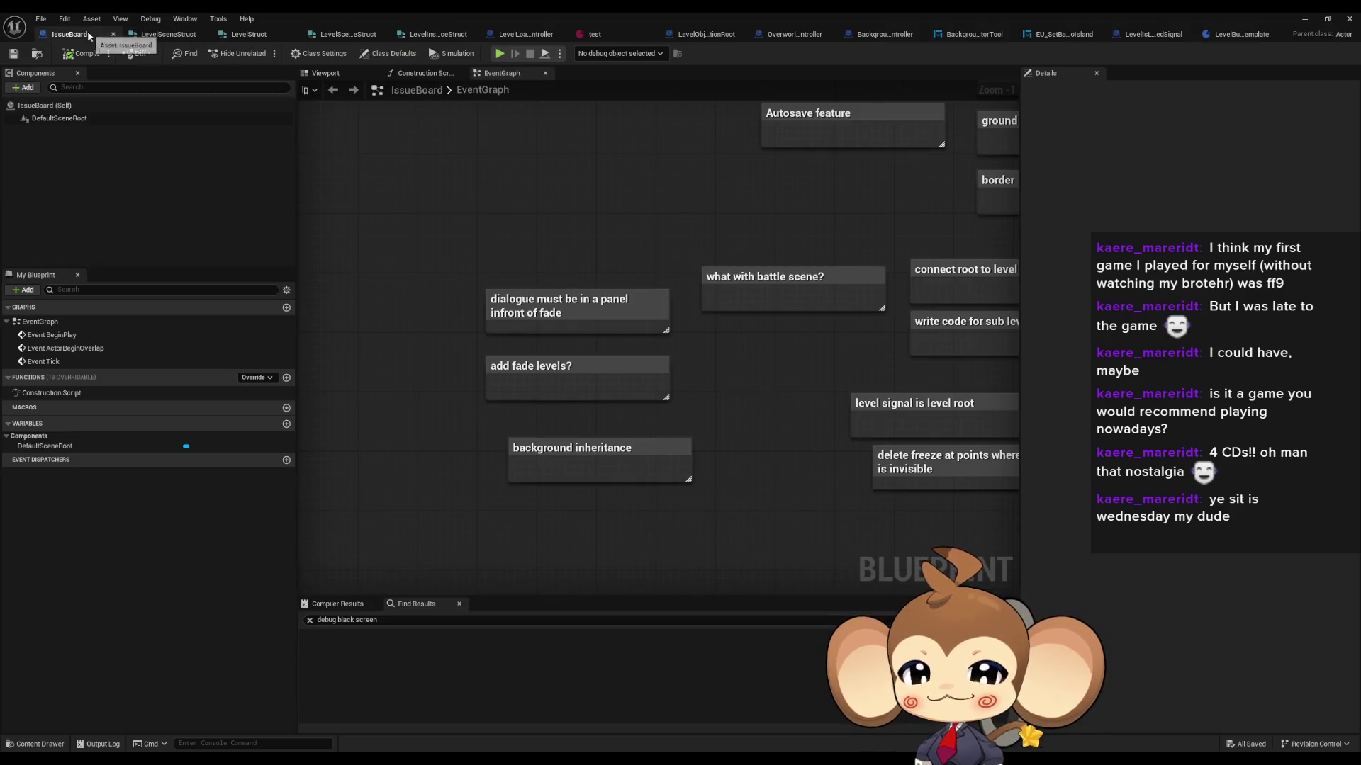
click(707, 34)
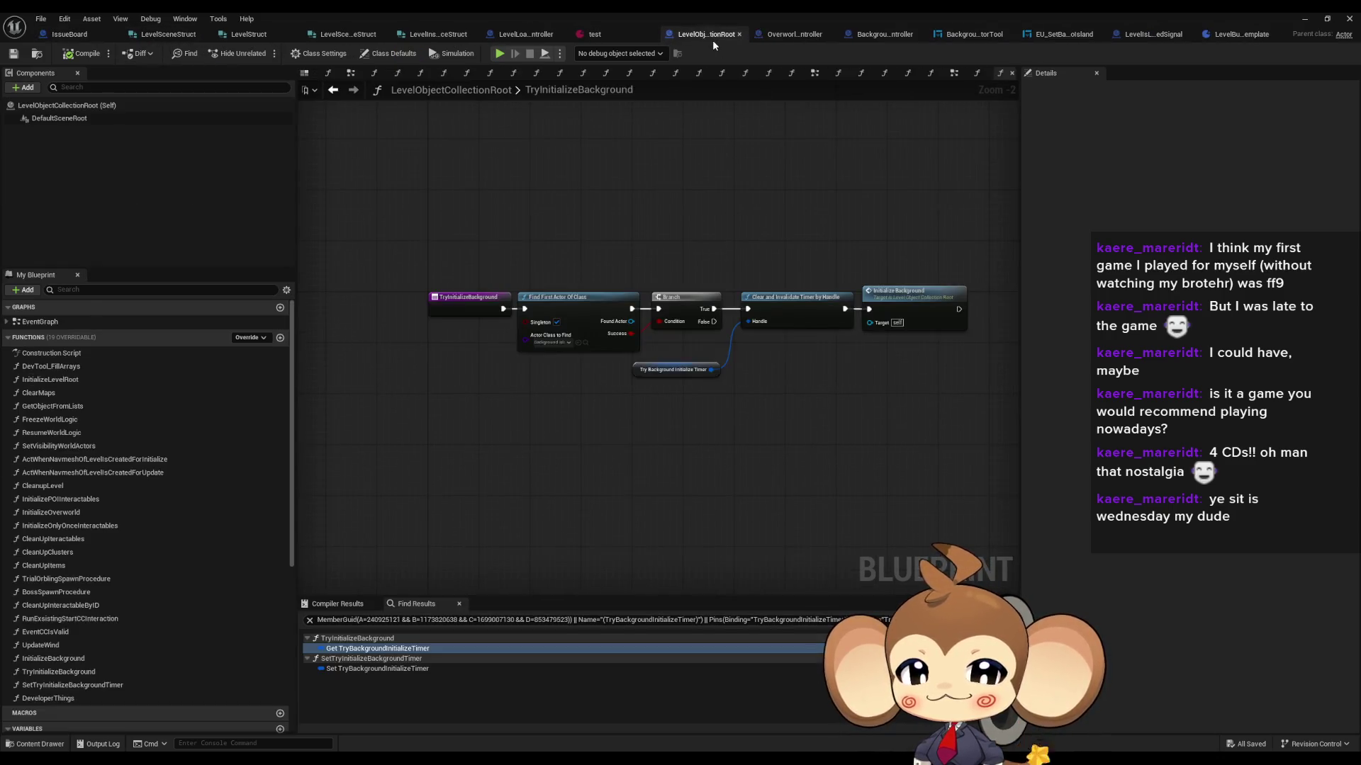
click(793, 33)
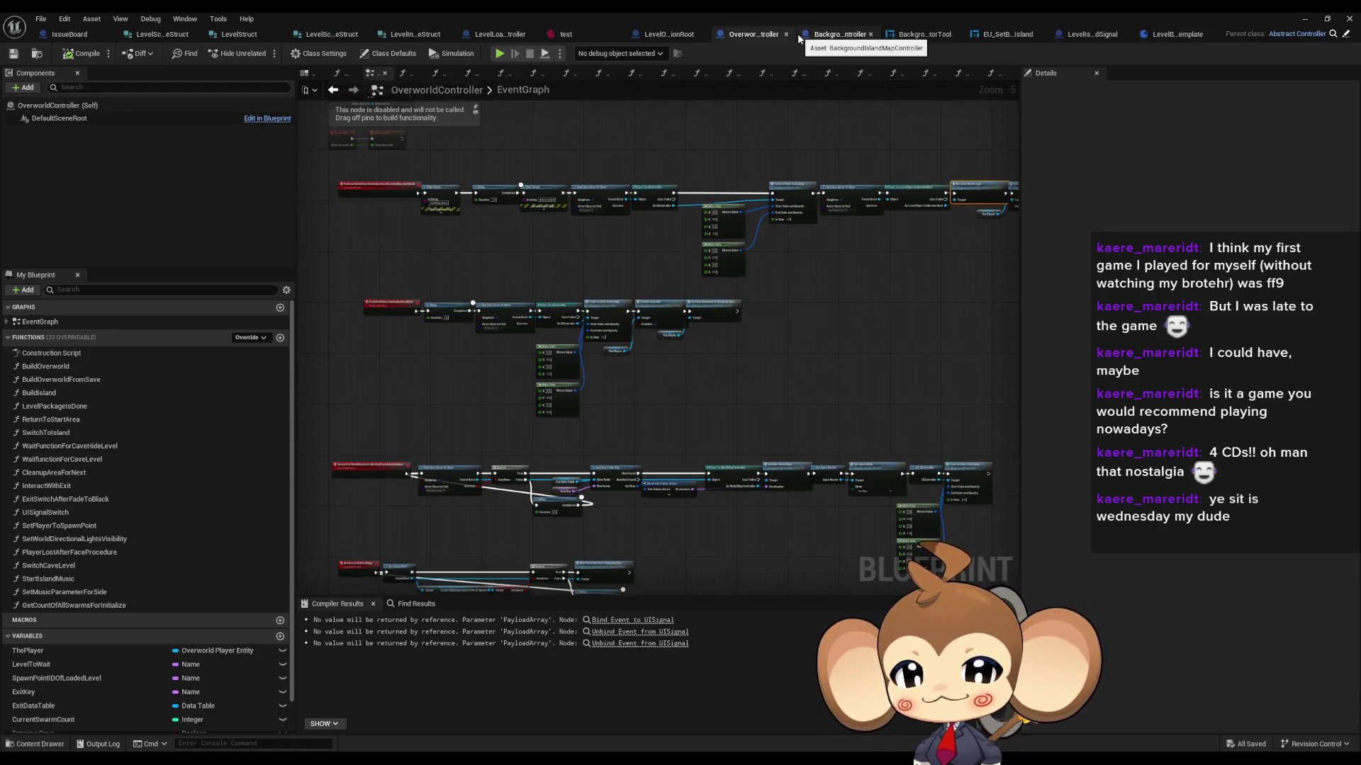
click(829, 31)
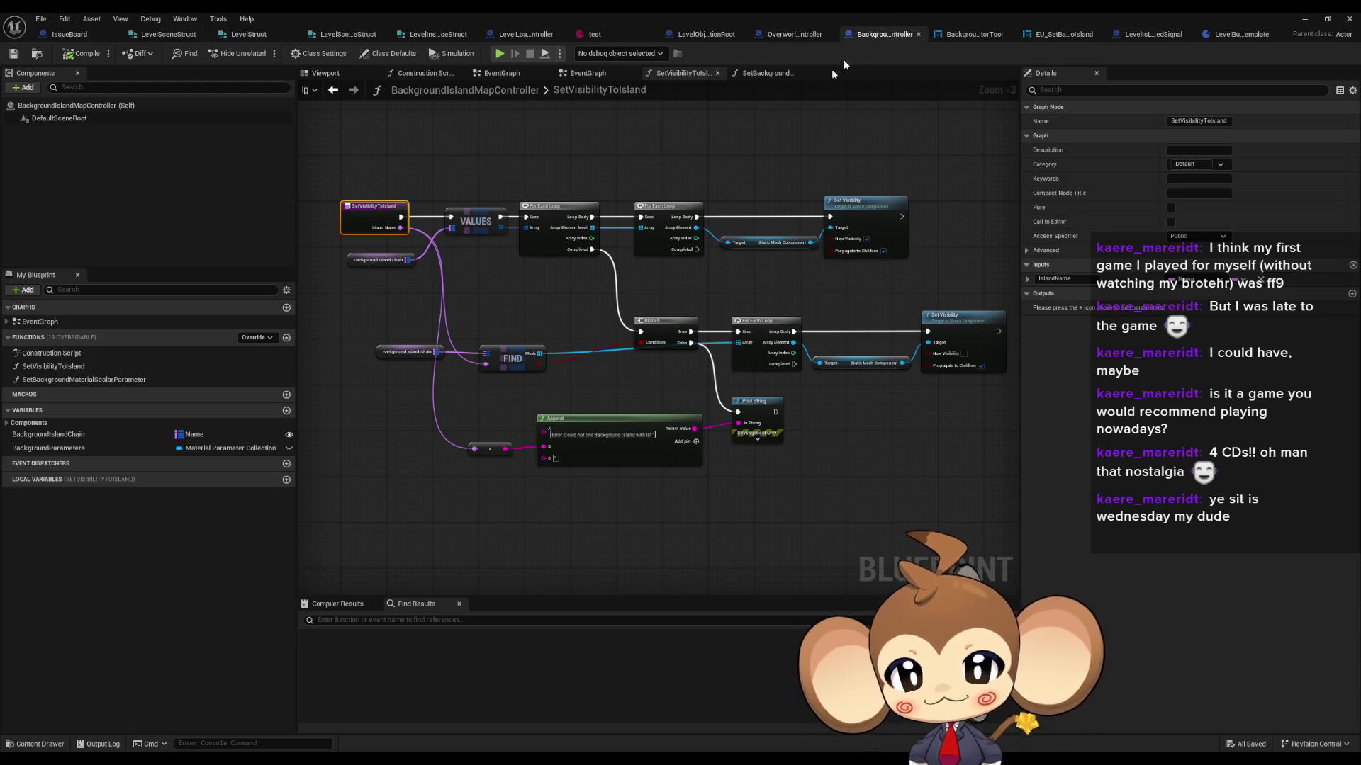
click(707, 33)
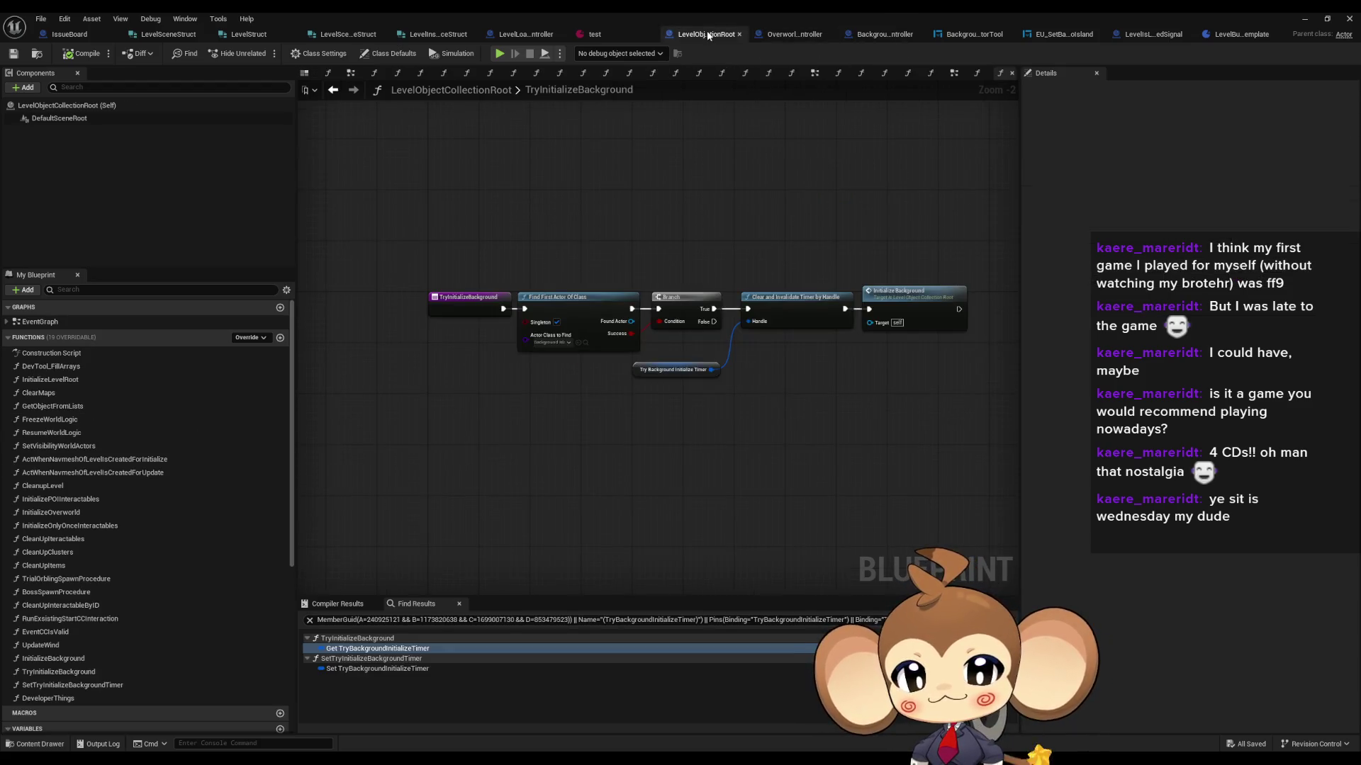
Step: Nudge the REMOVE and IS EMPTY nodes in CheckAllSceneLevelsVisibleAndBroadcast, then return to the test asset
click(513, 33)
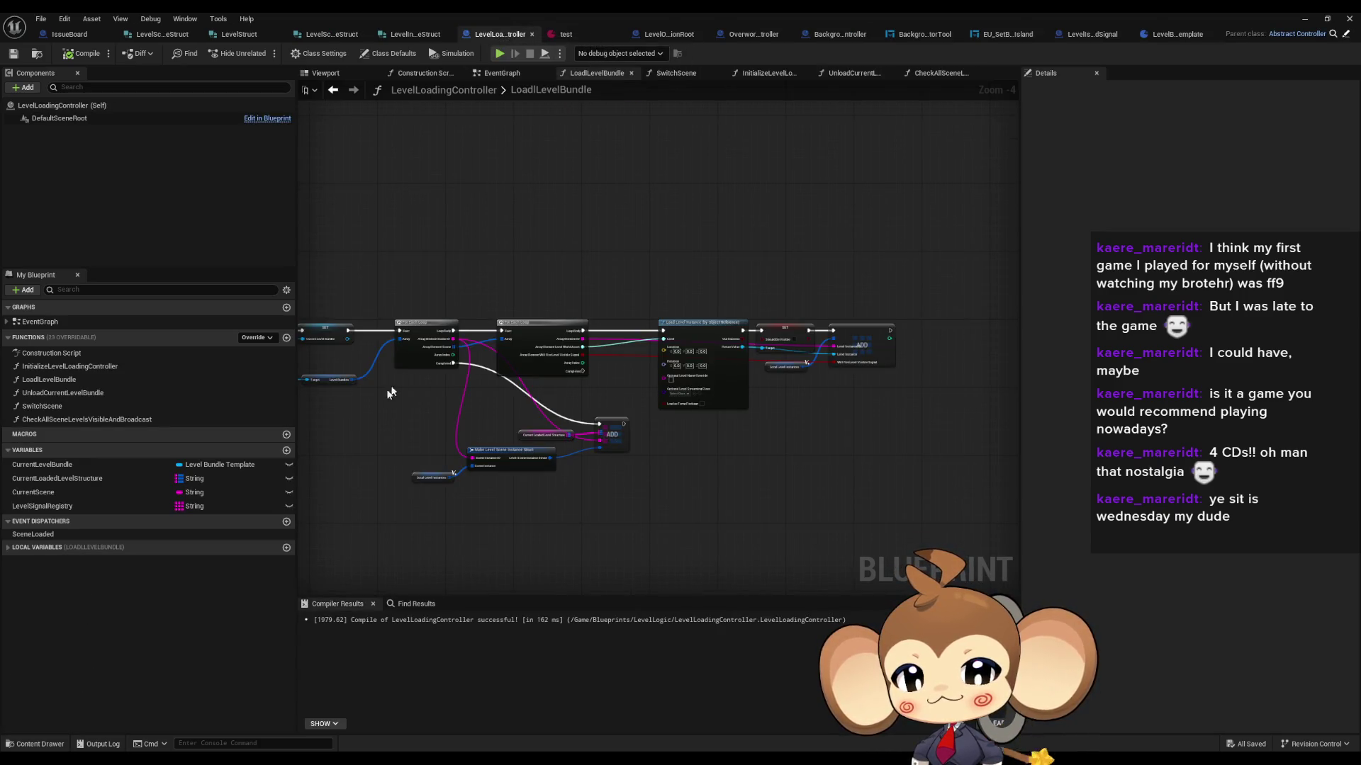
double_click(133, 419)
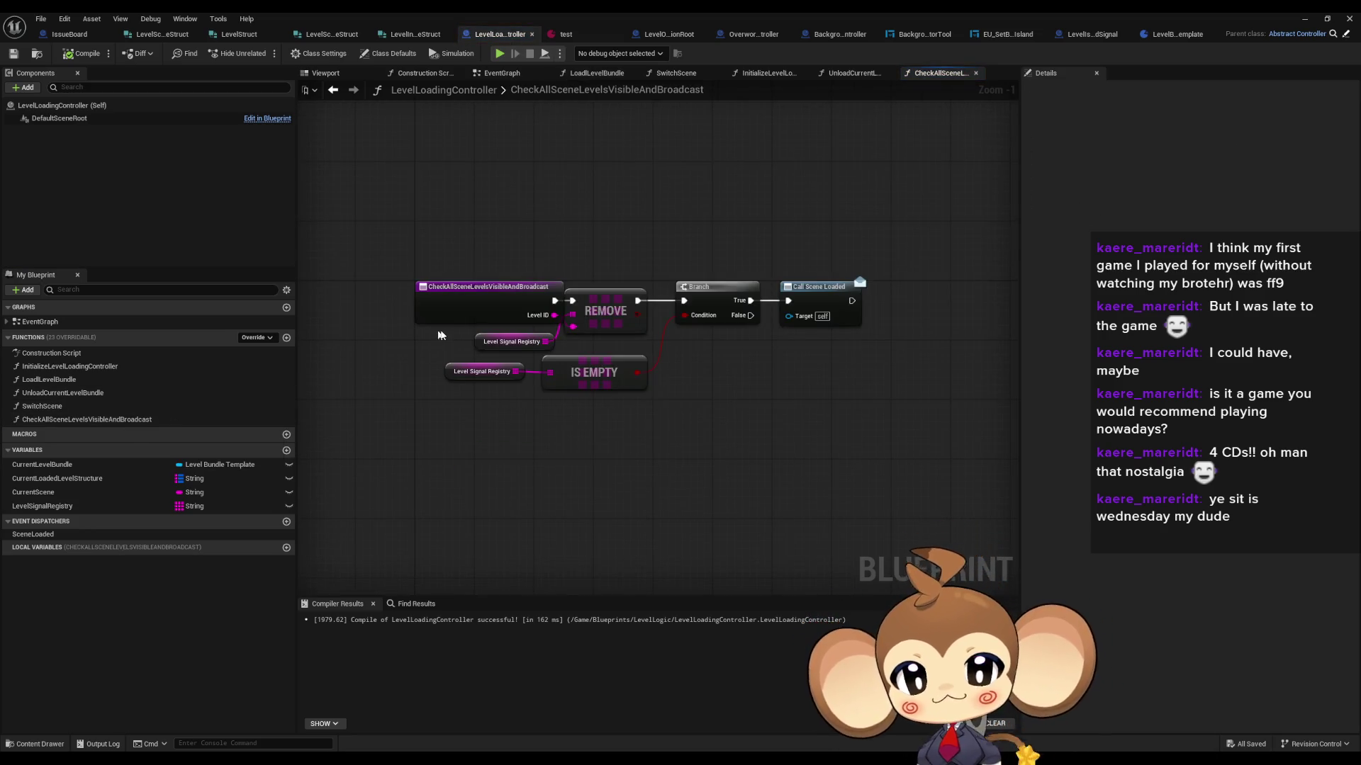
scroll(537, 296, up, 1)
drag(617, 313, 623, 314)
click(716, 387)
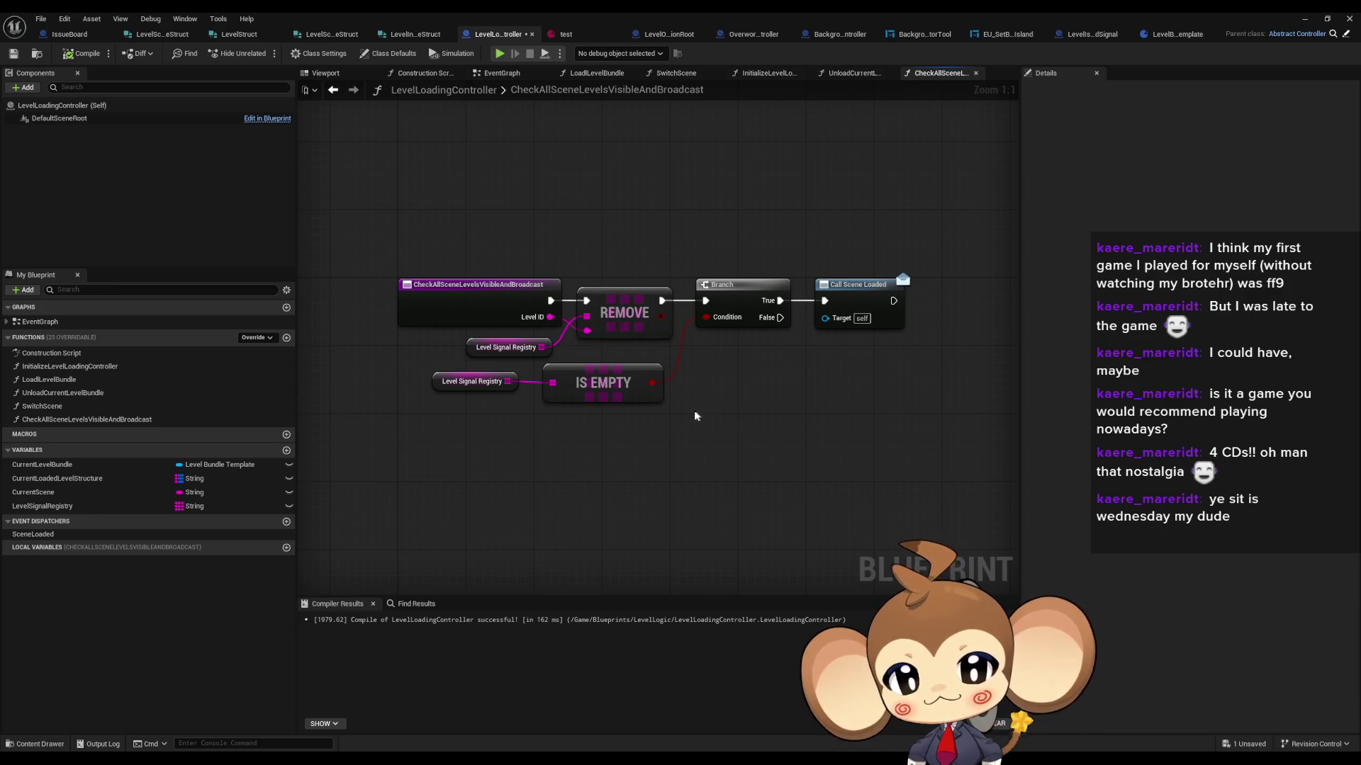
drag(608, 391, 616, 393)
click(707, 453)
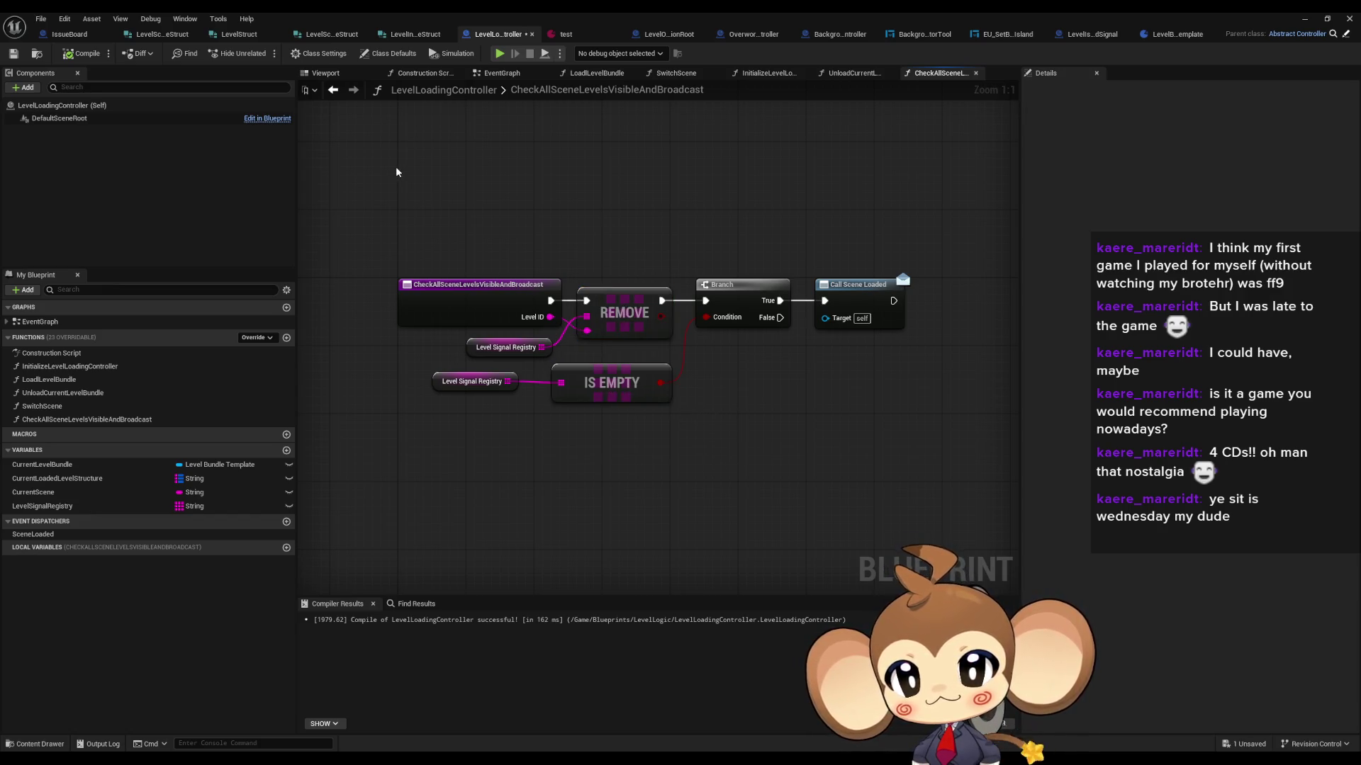
click(679, 36)
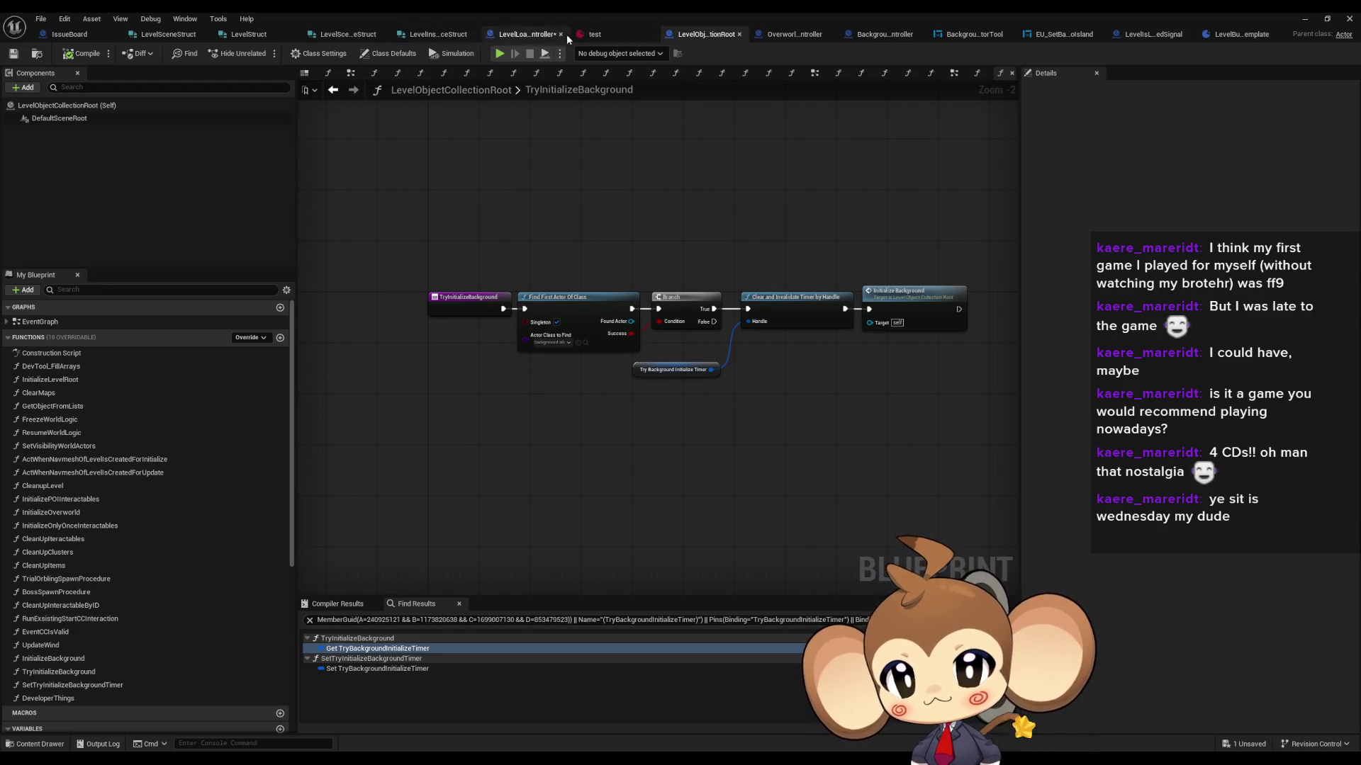
click(629, 37)
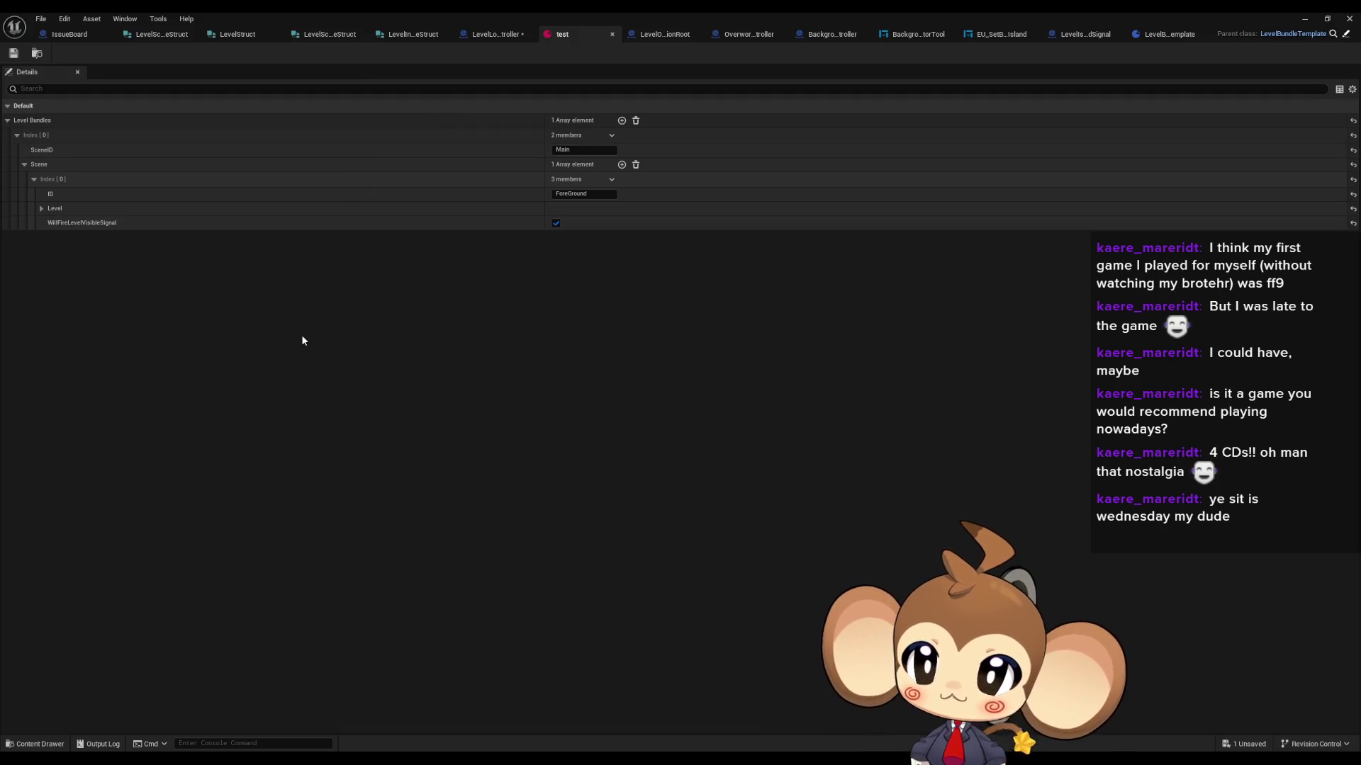
click(24, 165)
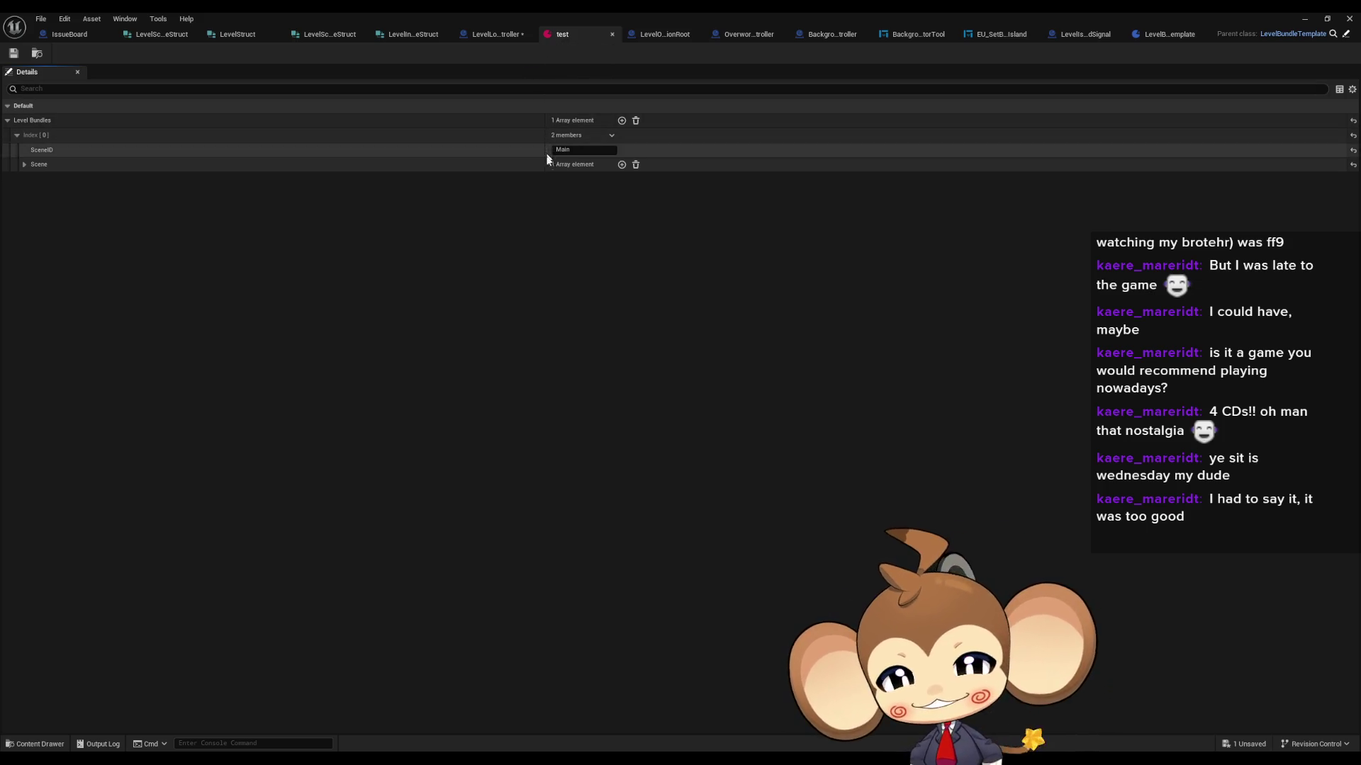
click(24, 165)
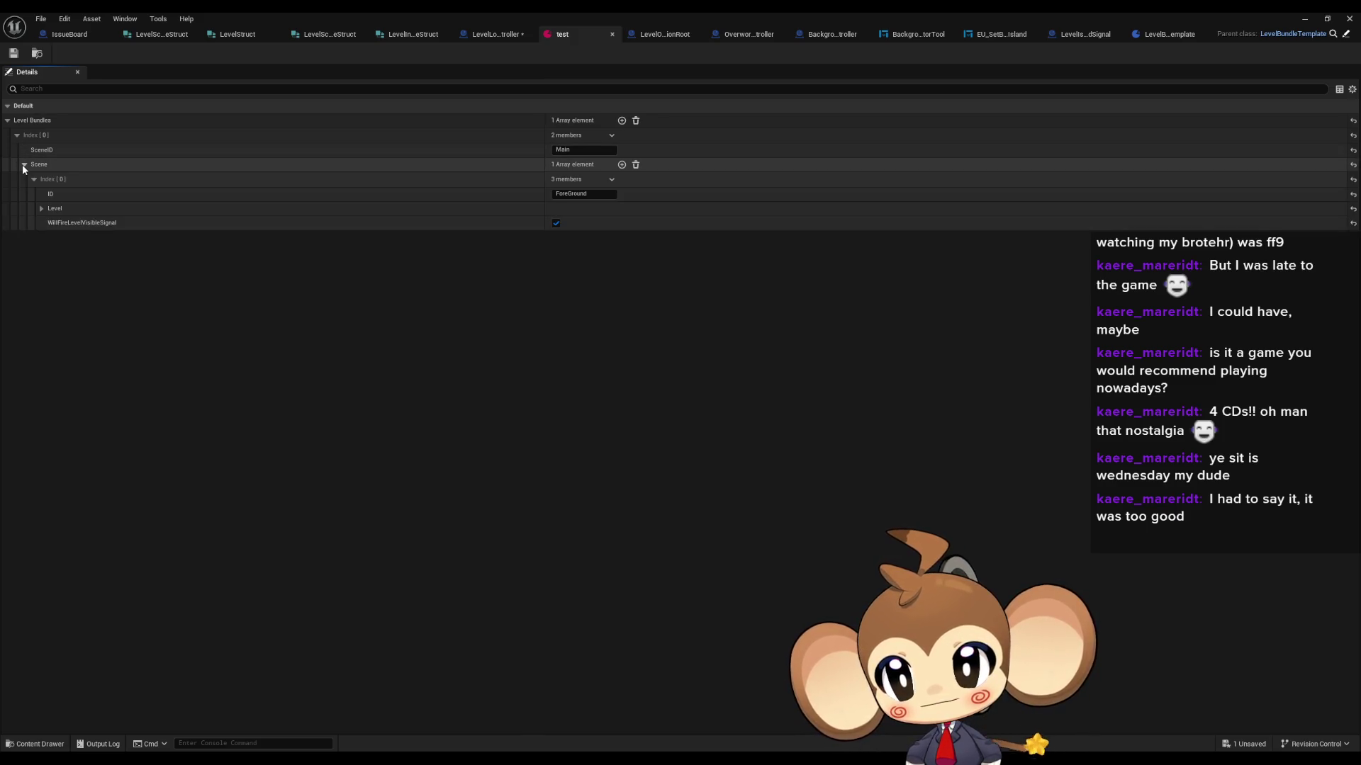
click(24, 165)
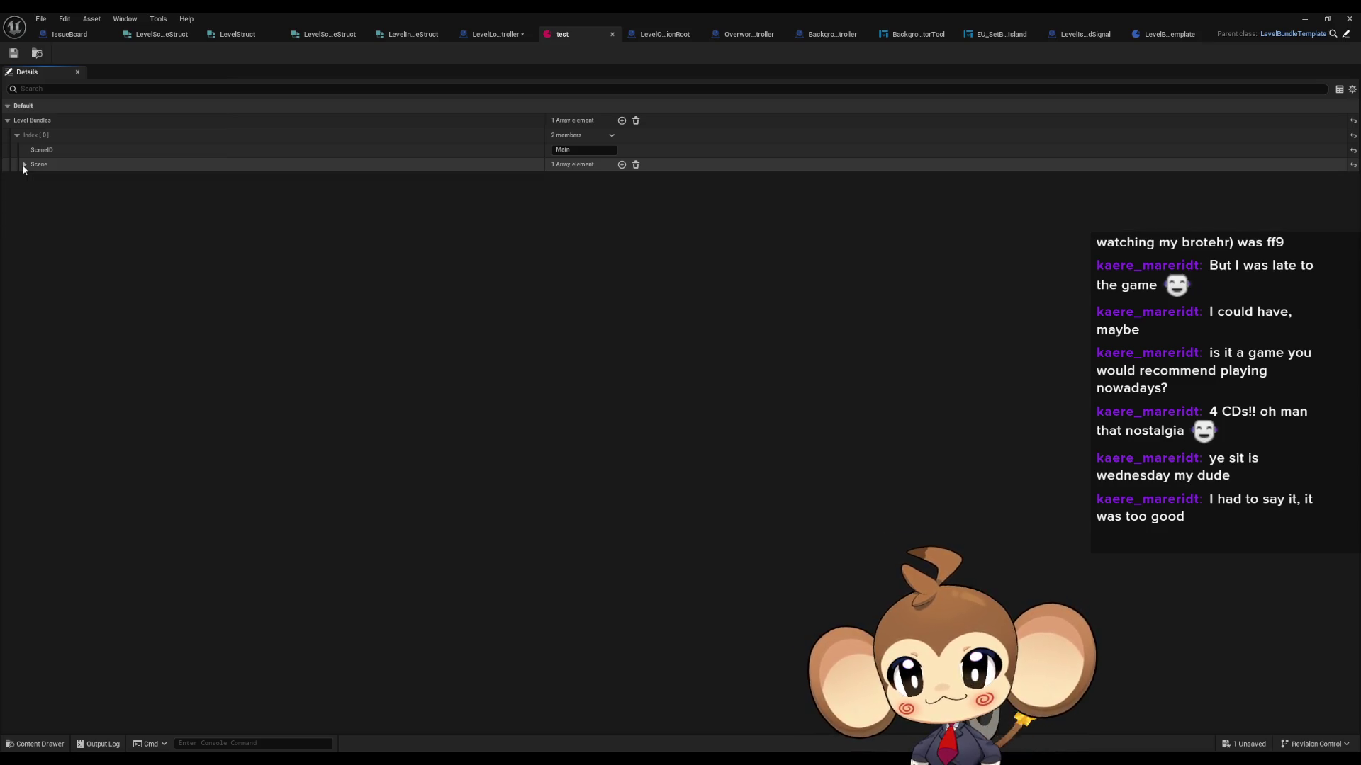
click(24, 165)
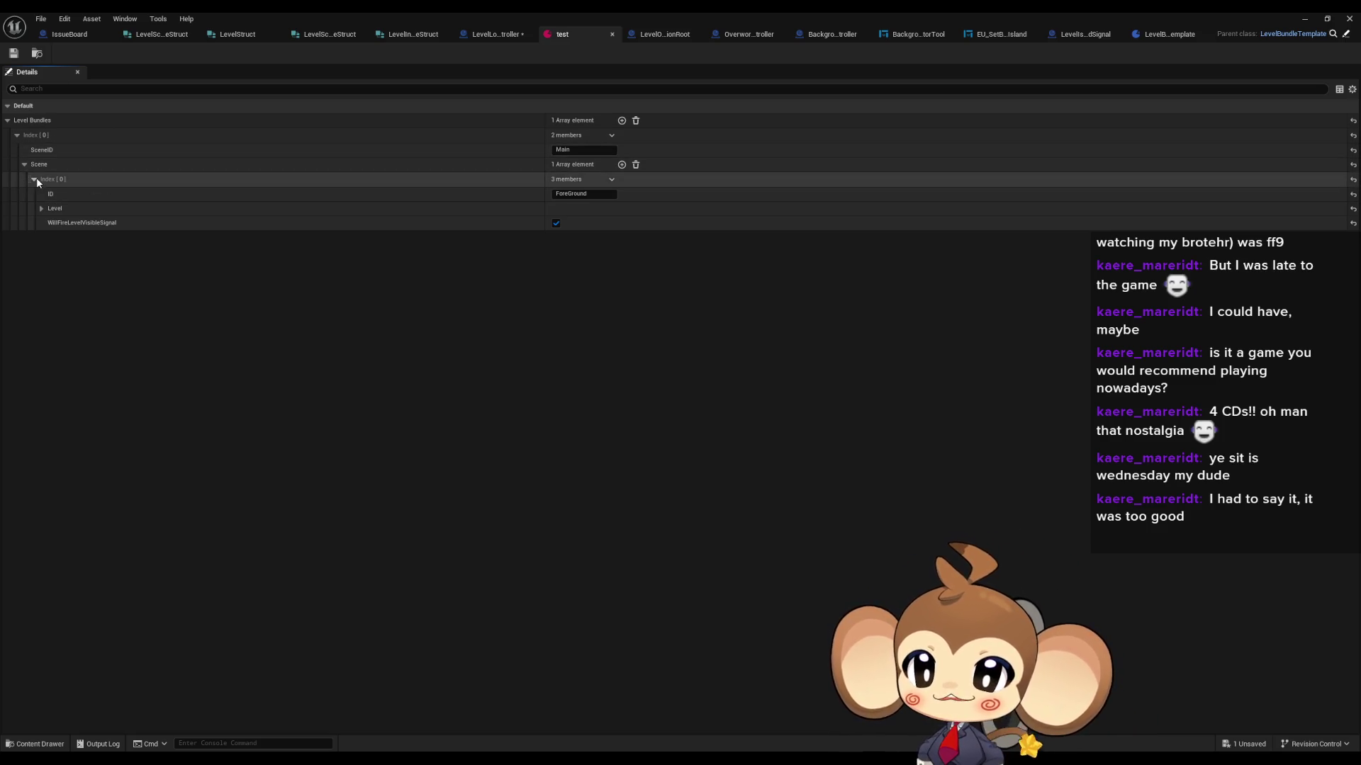
click(33, 179)
click(17, 137)
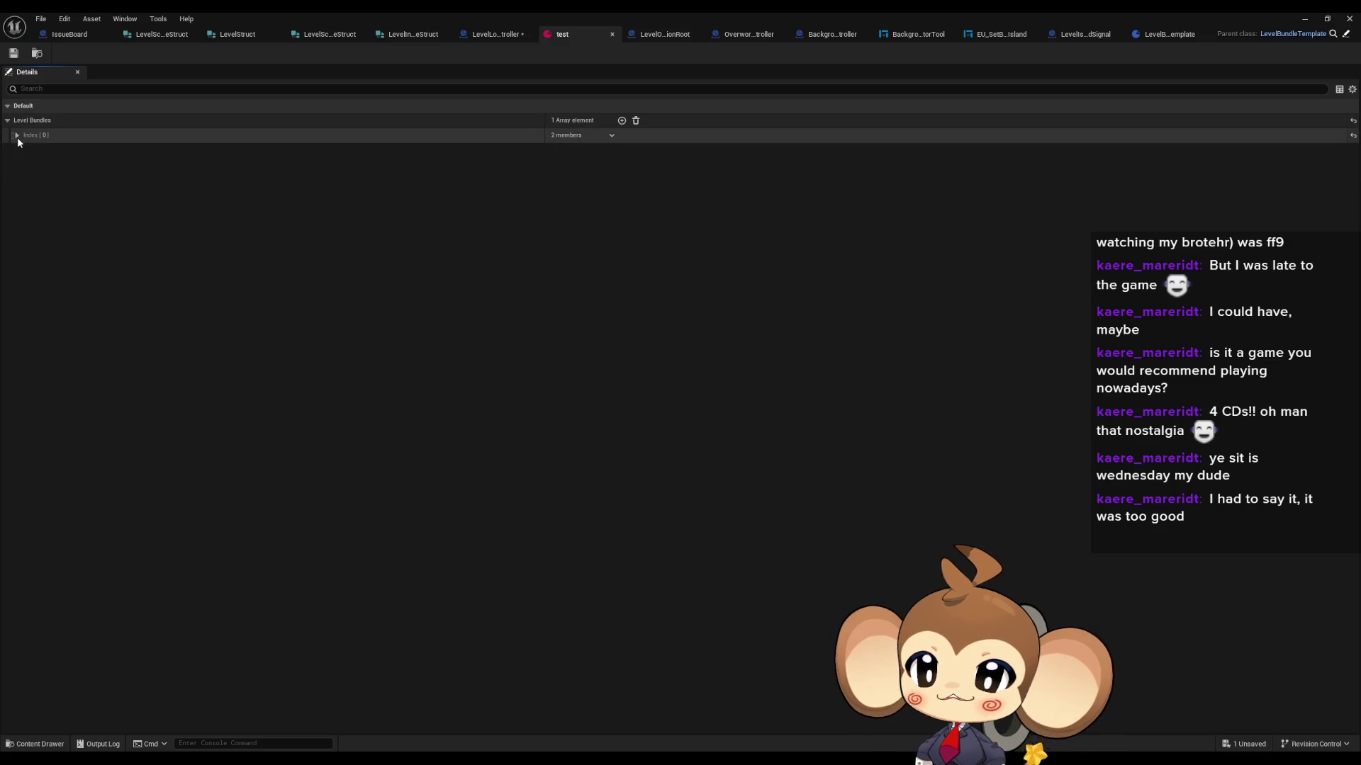
click(17, 136)
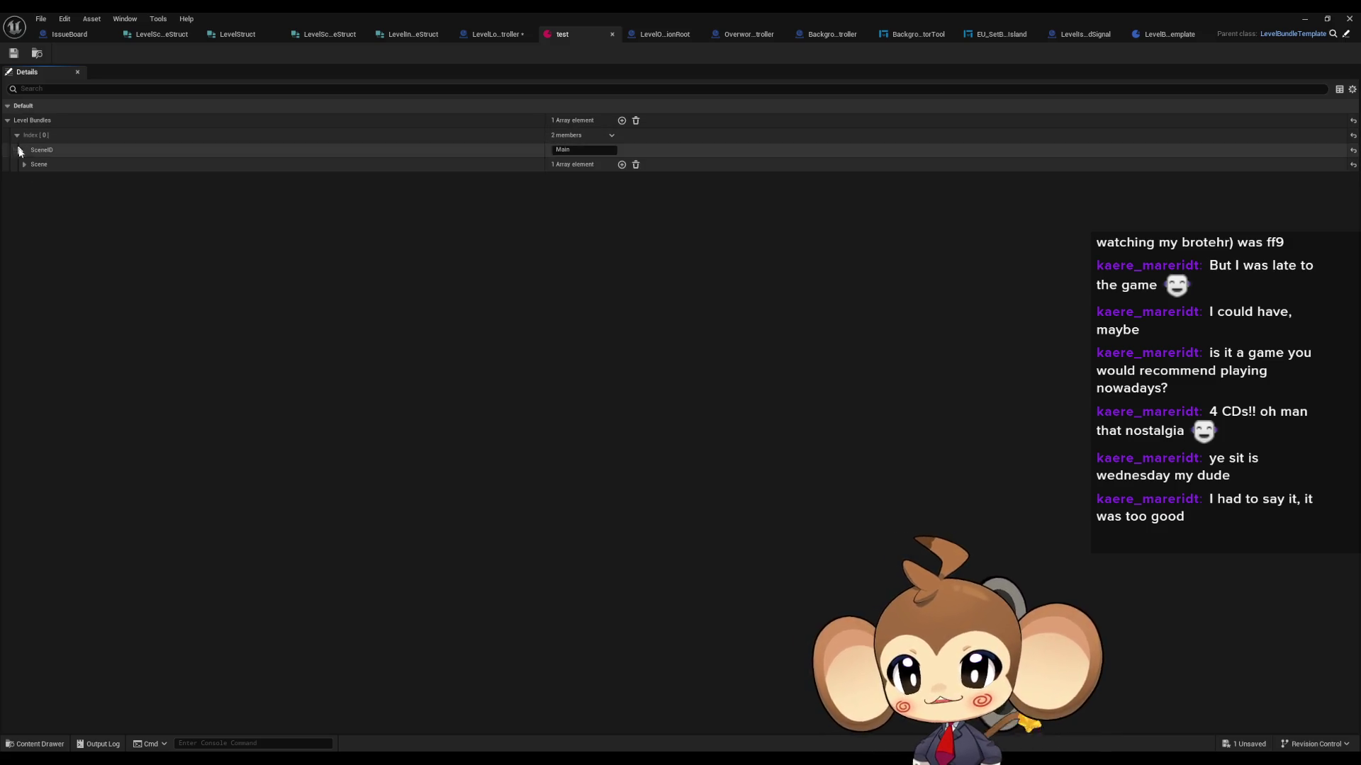
click(26, 166)
click(35, 181)
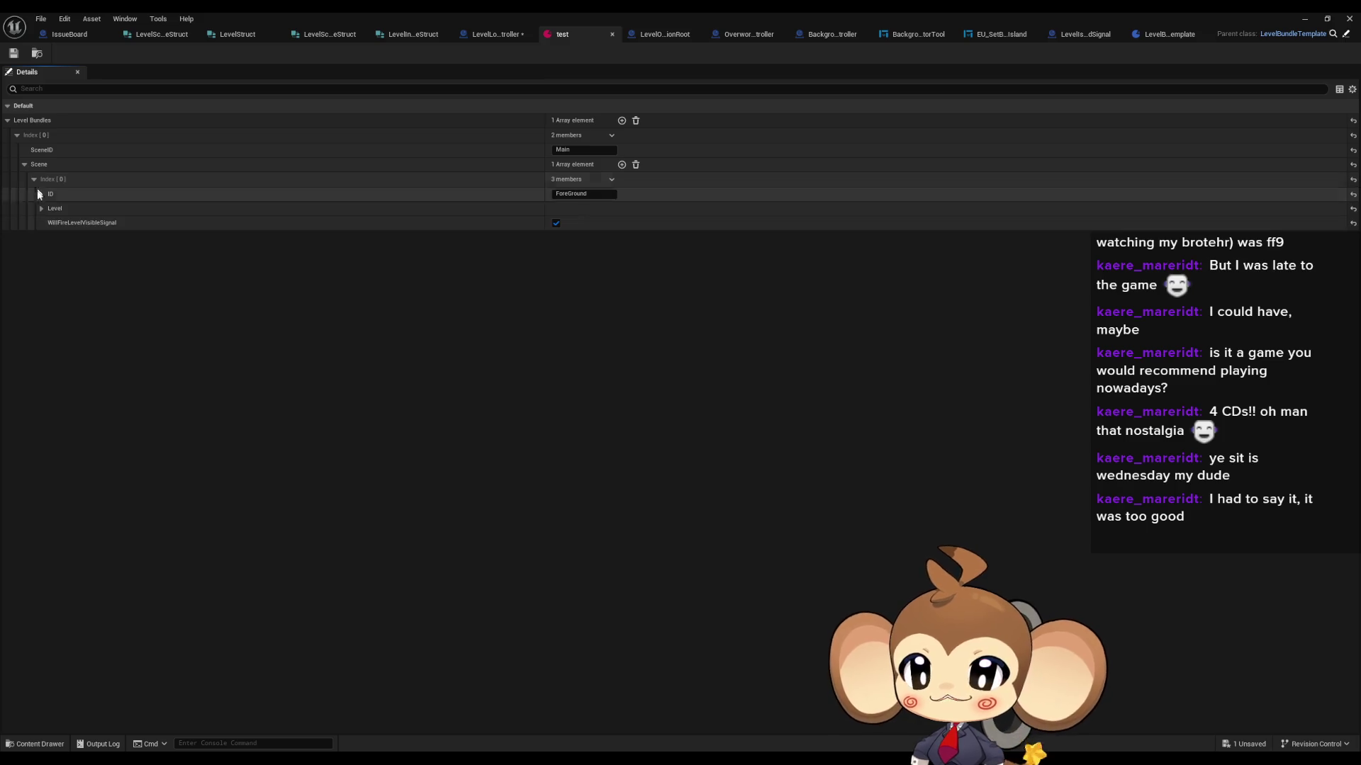
click(41, 208)
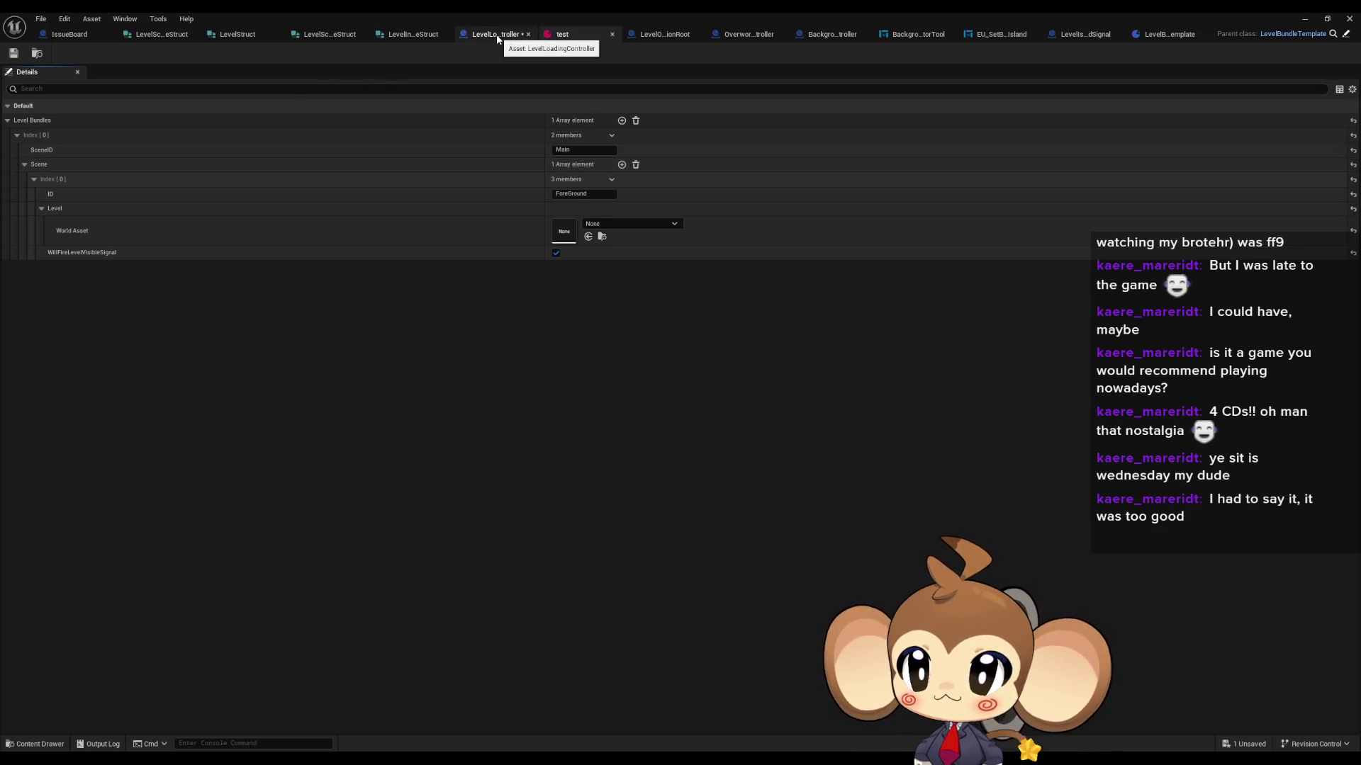
Step: Open LevelSceneStruct to see its SceneID String and Scene Level Struct members
click(142, 41)
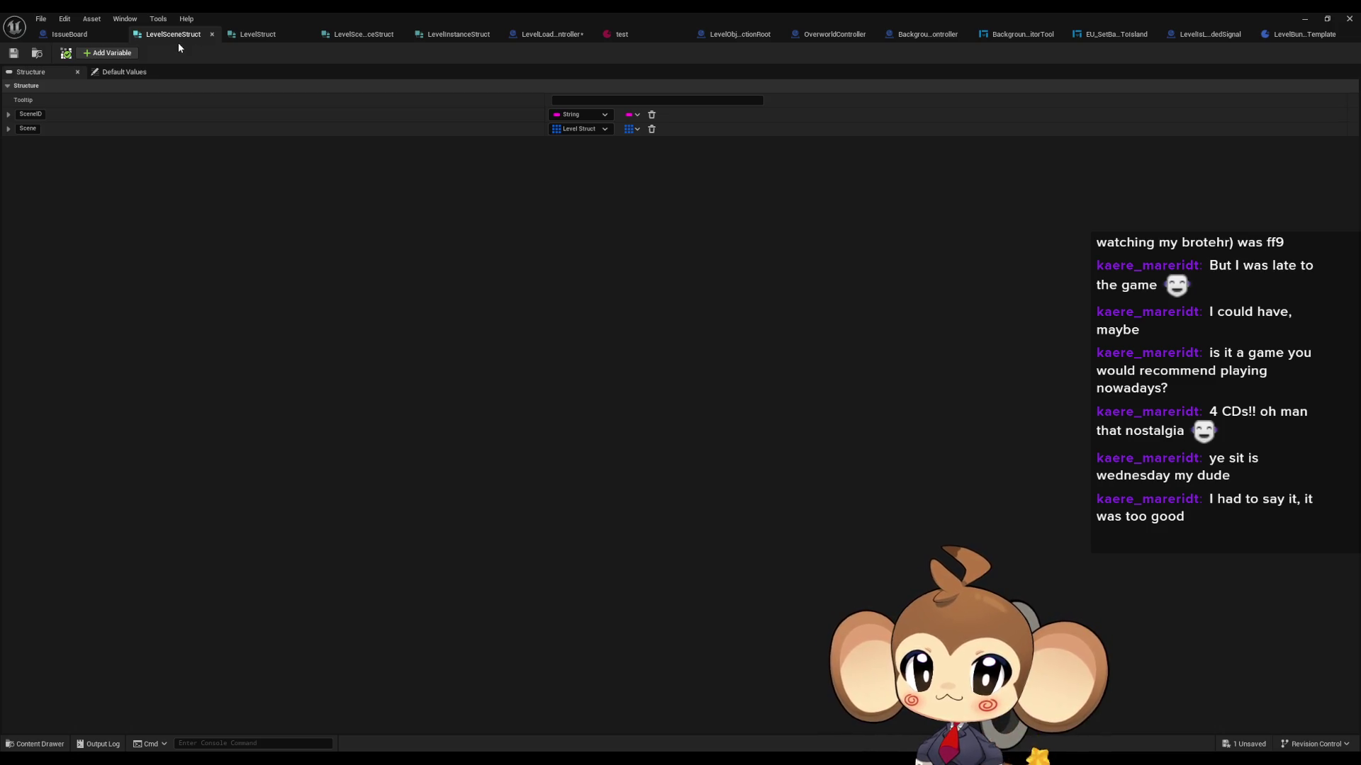
Step: Compare LevelStruct and LevelSceneStruct, expanding the Level and Scene members, then return to LevelLoadingController
click(252, 38)
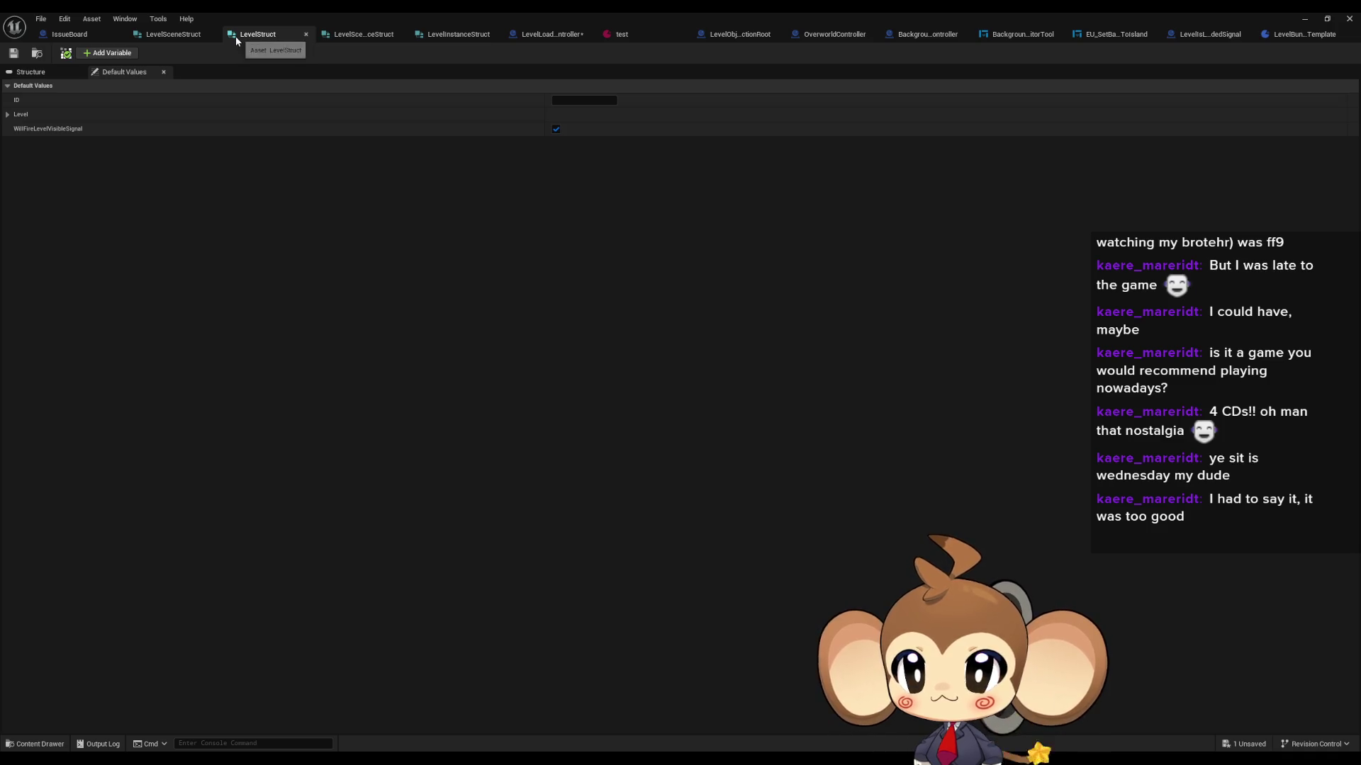
click(162, 42)
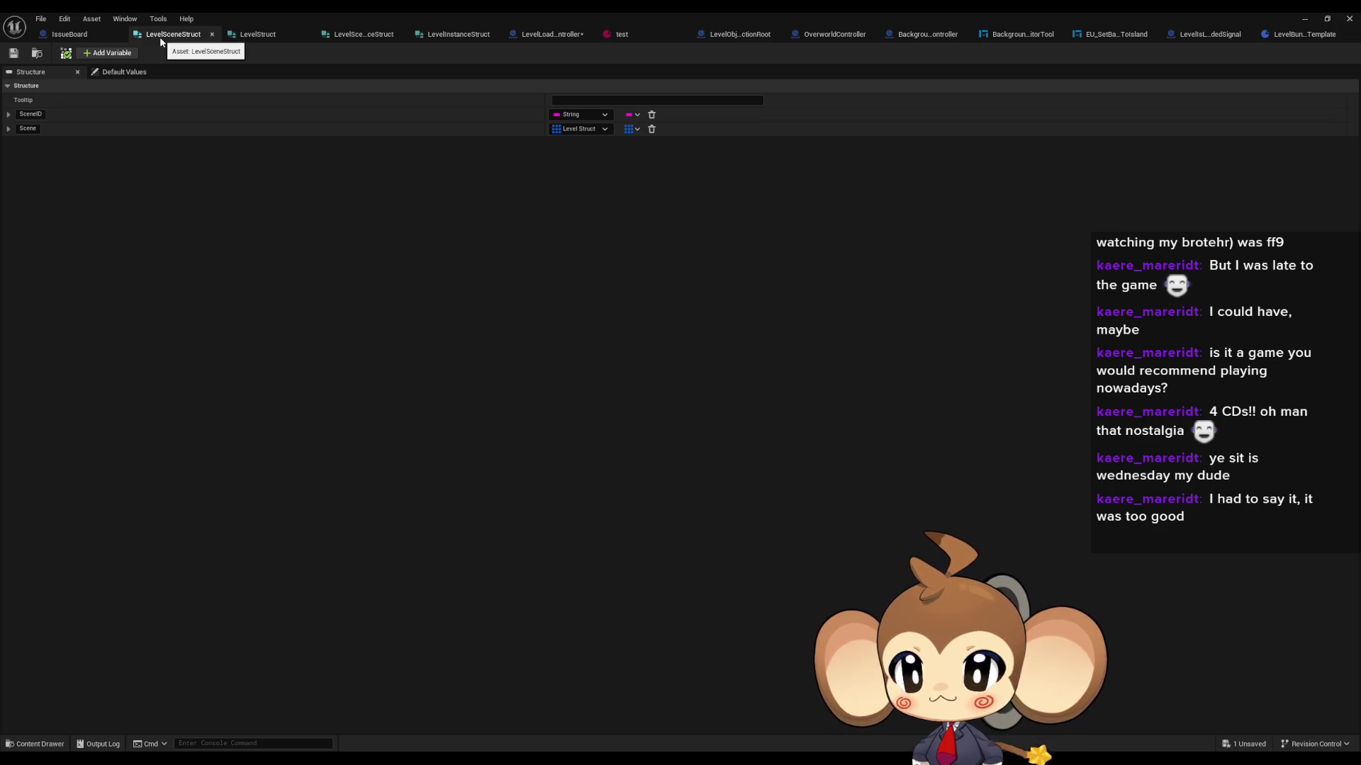
click(275, 41)
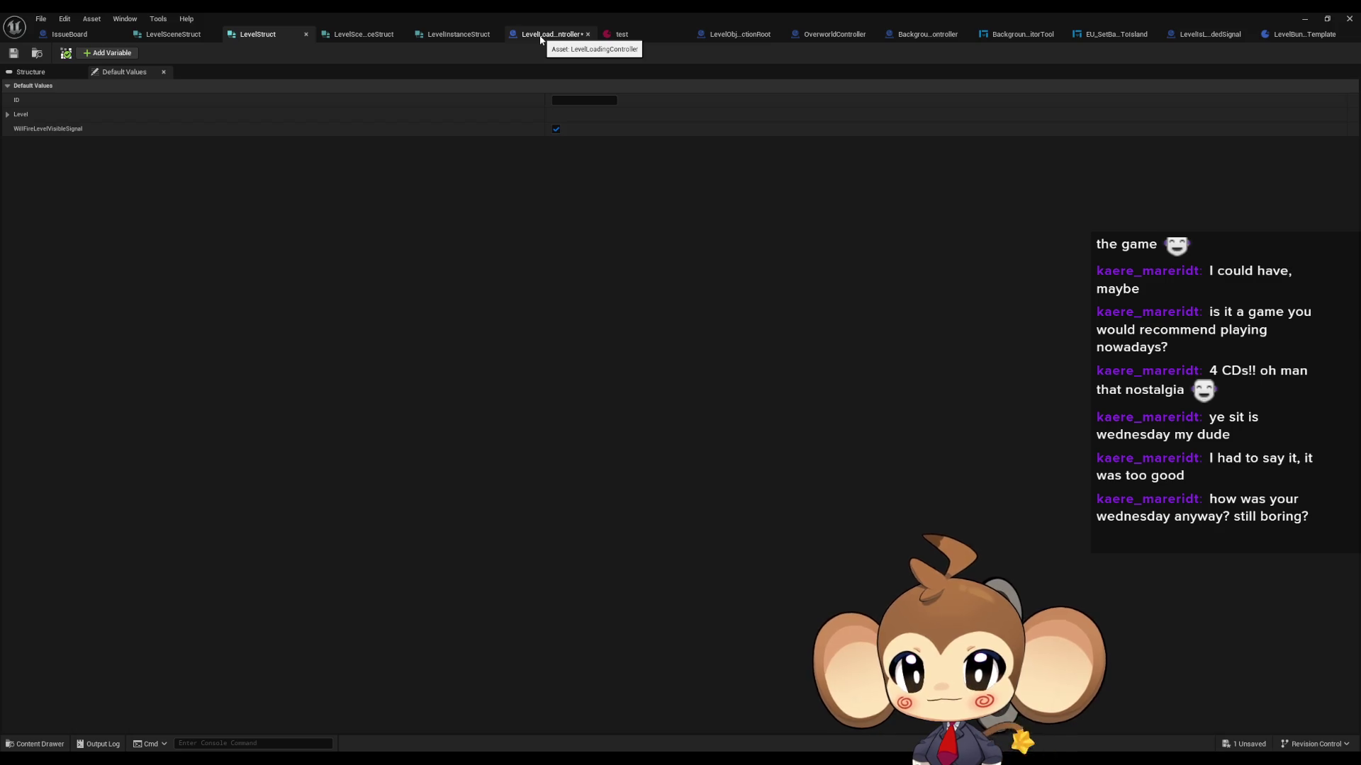
click(8, 115)
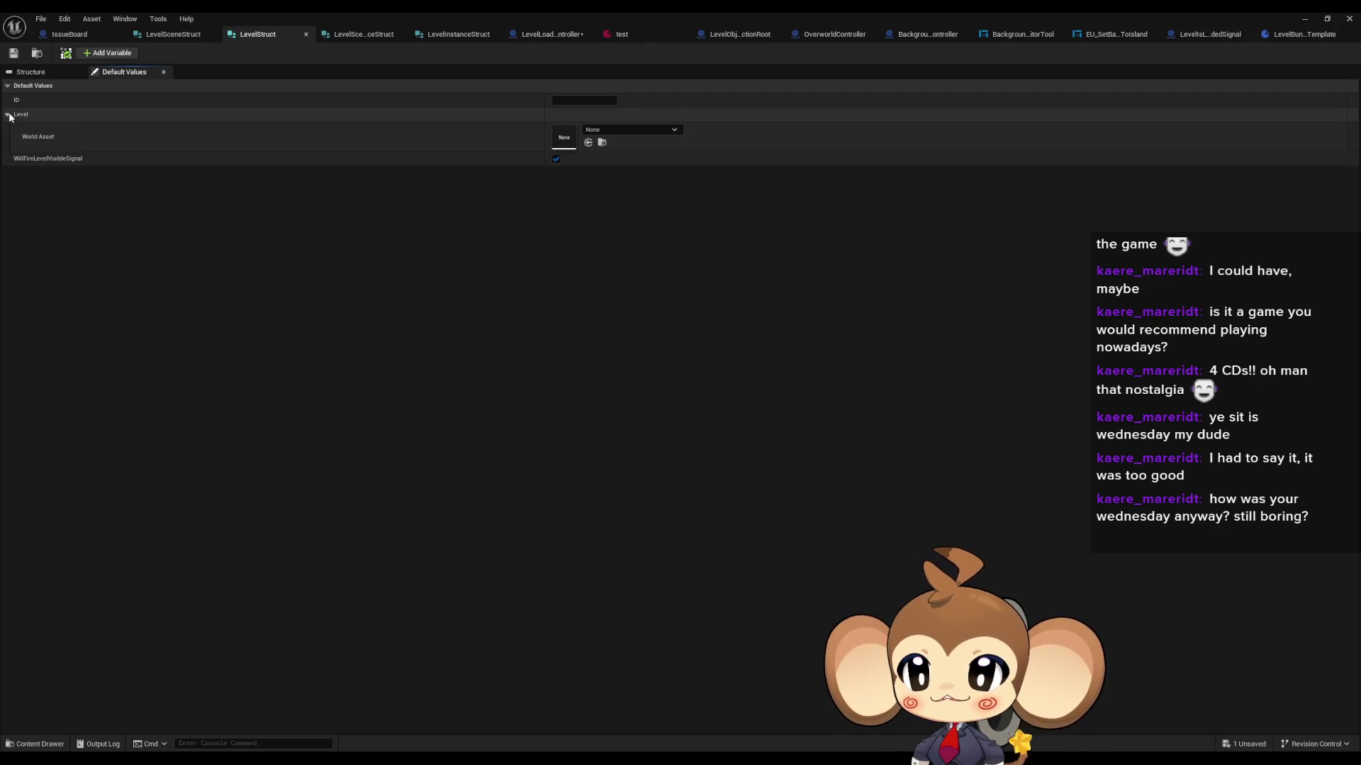
click(175, 37)
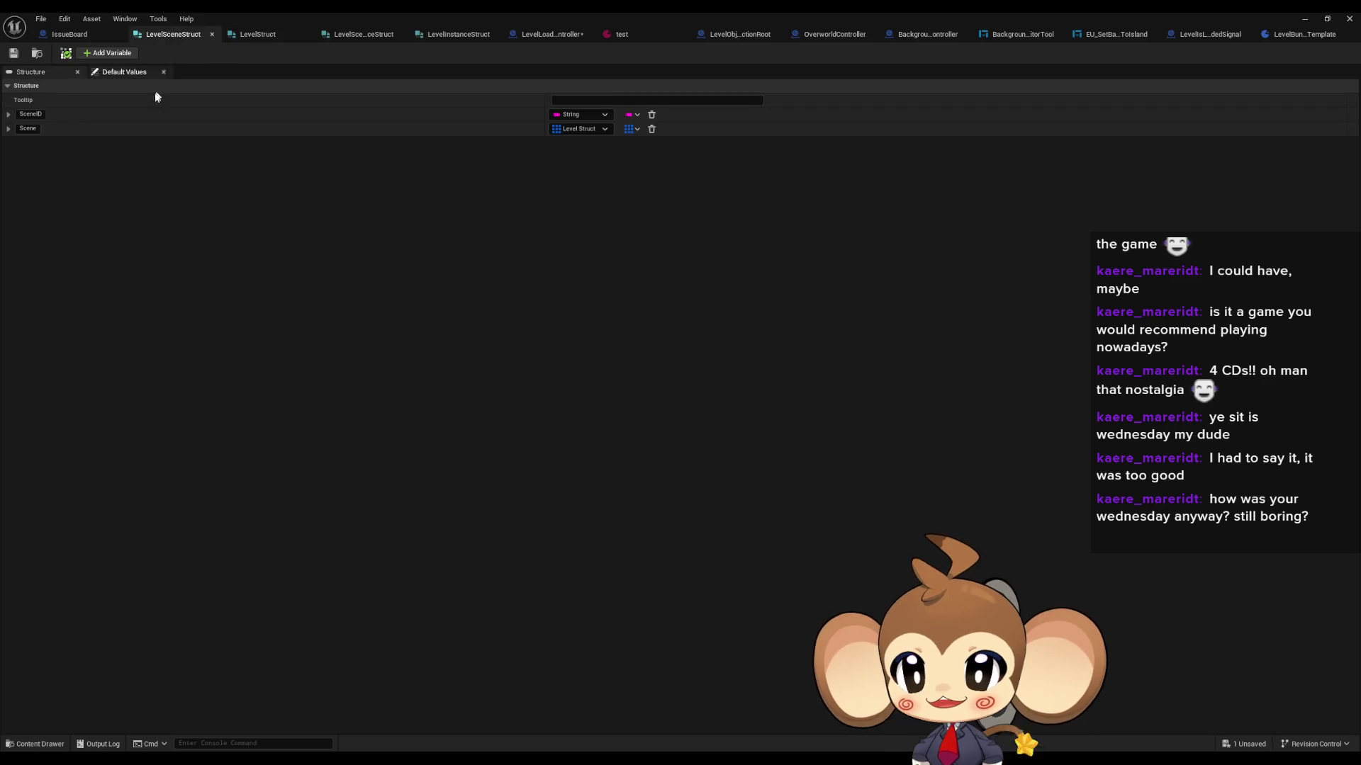
click(9, 131)
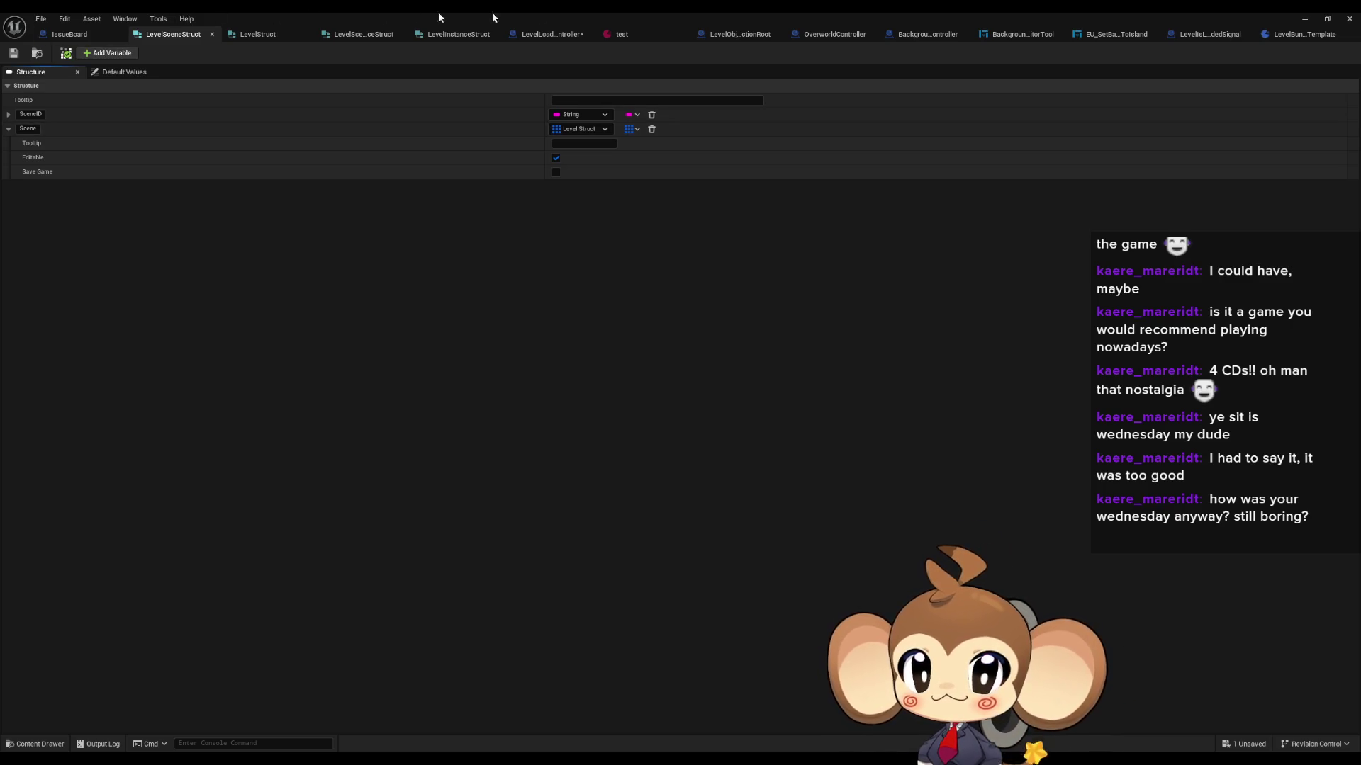
click(552, 36)
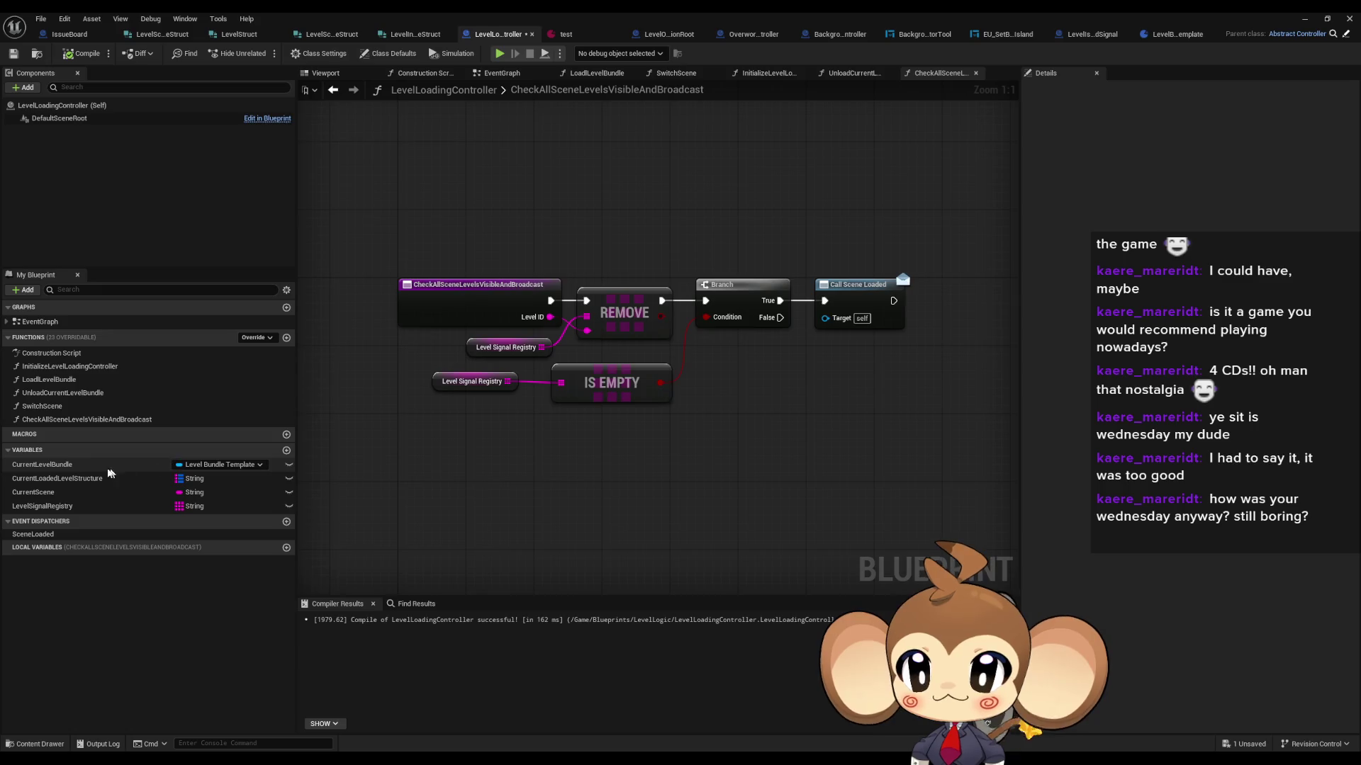
Step: Review the start of the LoadlLevelBundle graph and glance at the test asset
click(51, 382)
double_click(51, 382)
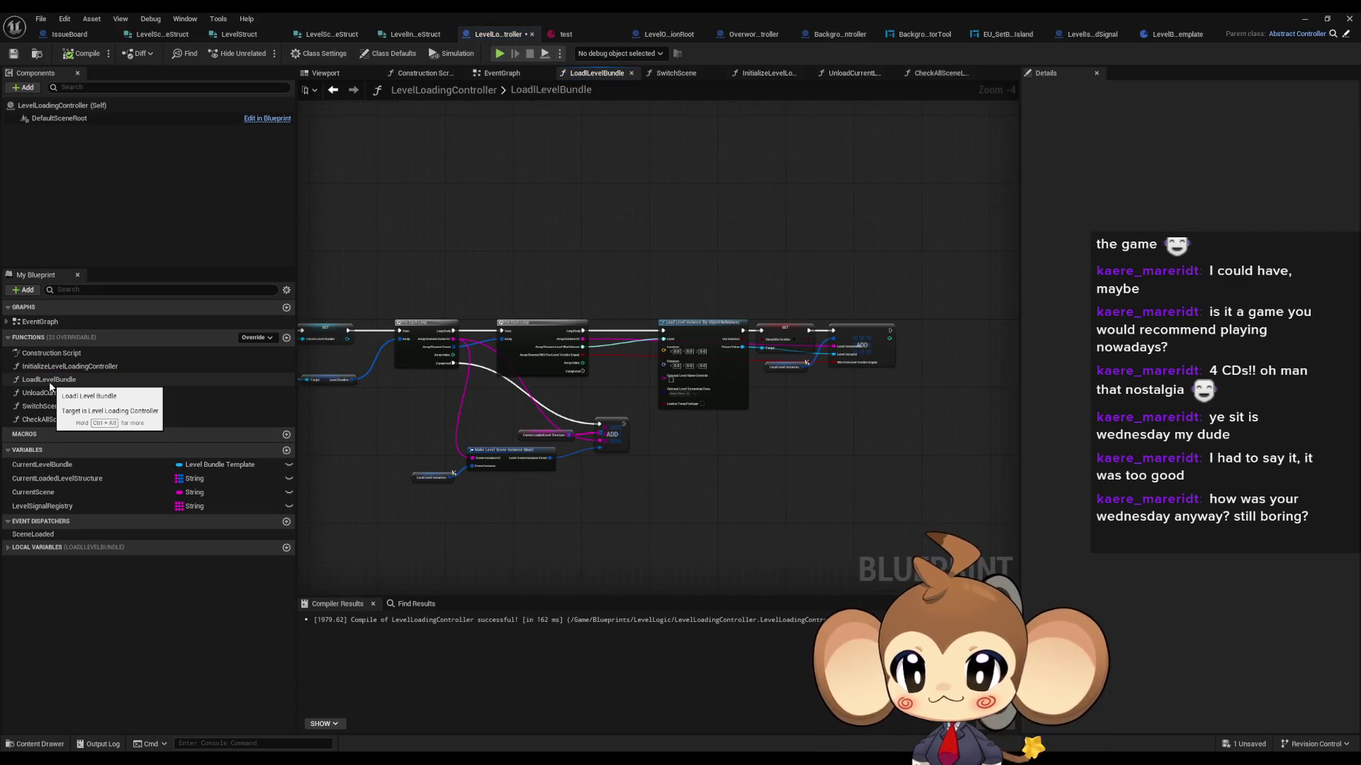
scroll(533, 457, up, 3)
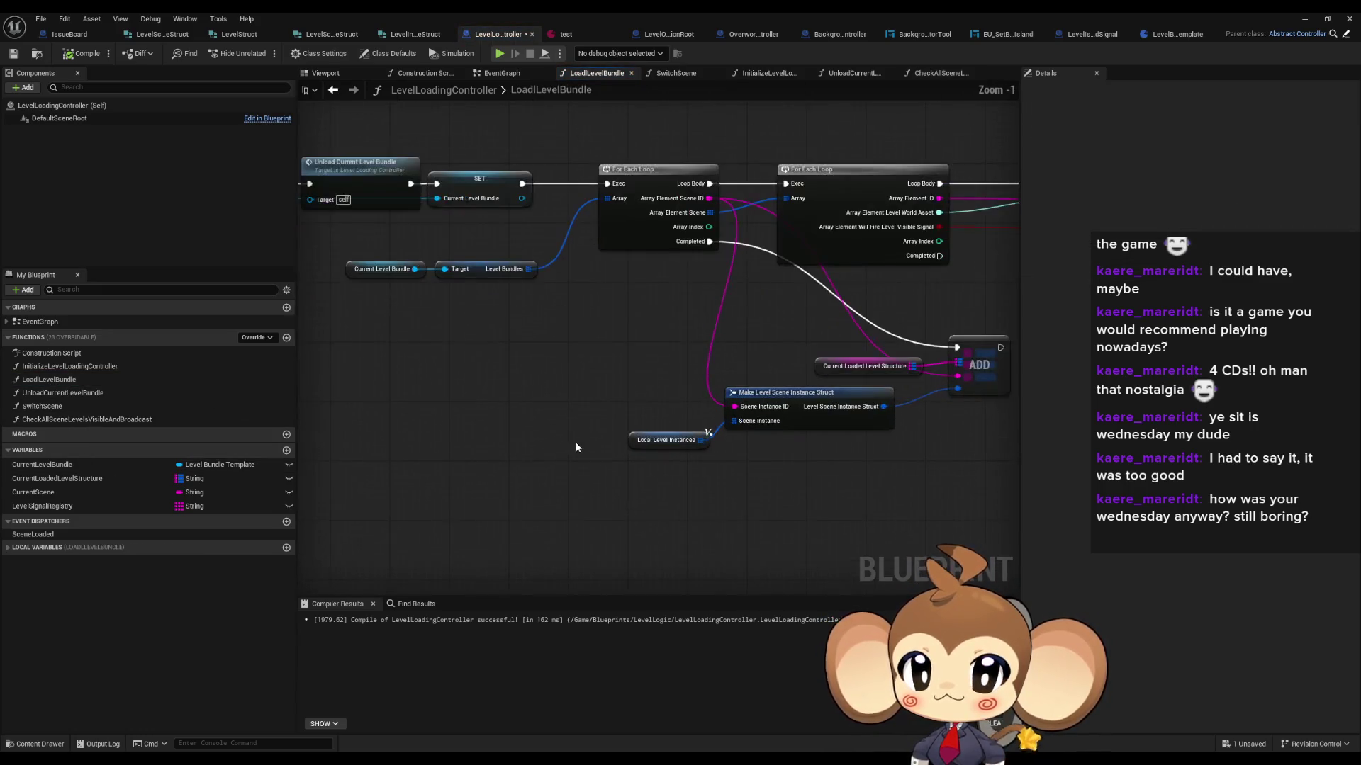
scroll(762, 474, up, 1)
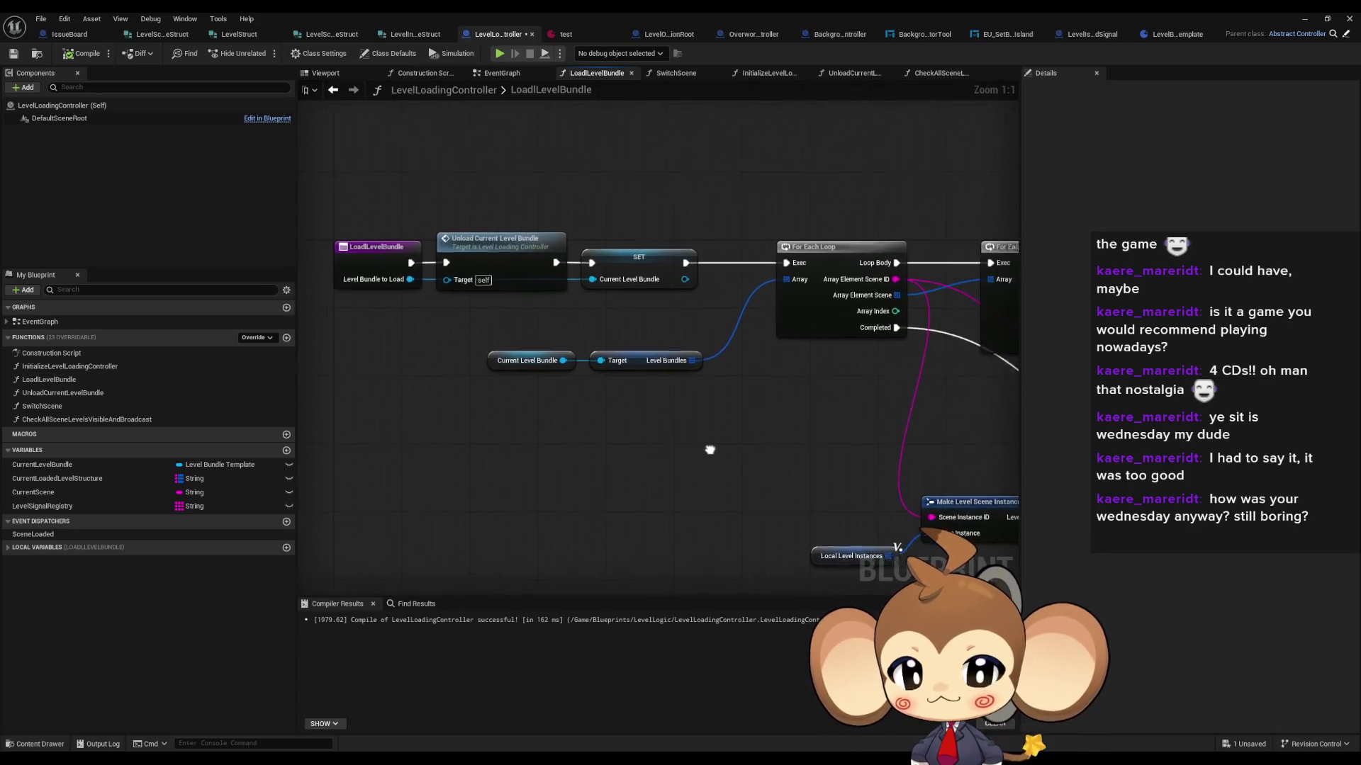
mouse_move(607, 431)
mouse_down()
mouse_move(619, 403)
mouse_move(656, 383)
mouse_up()
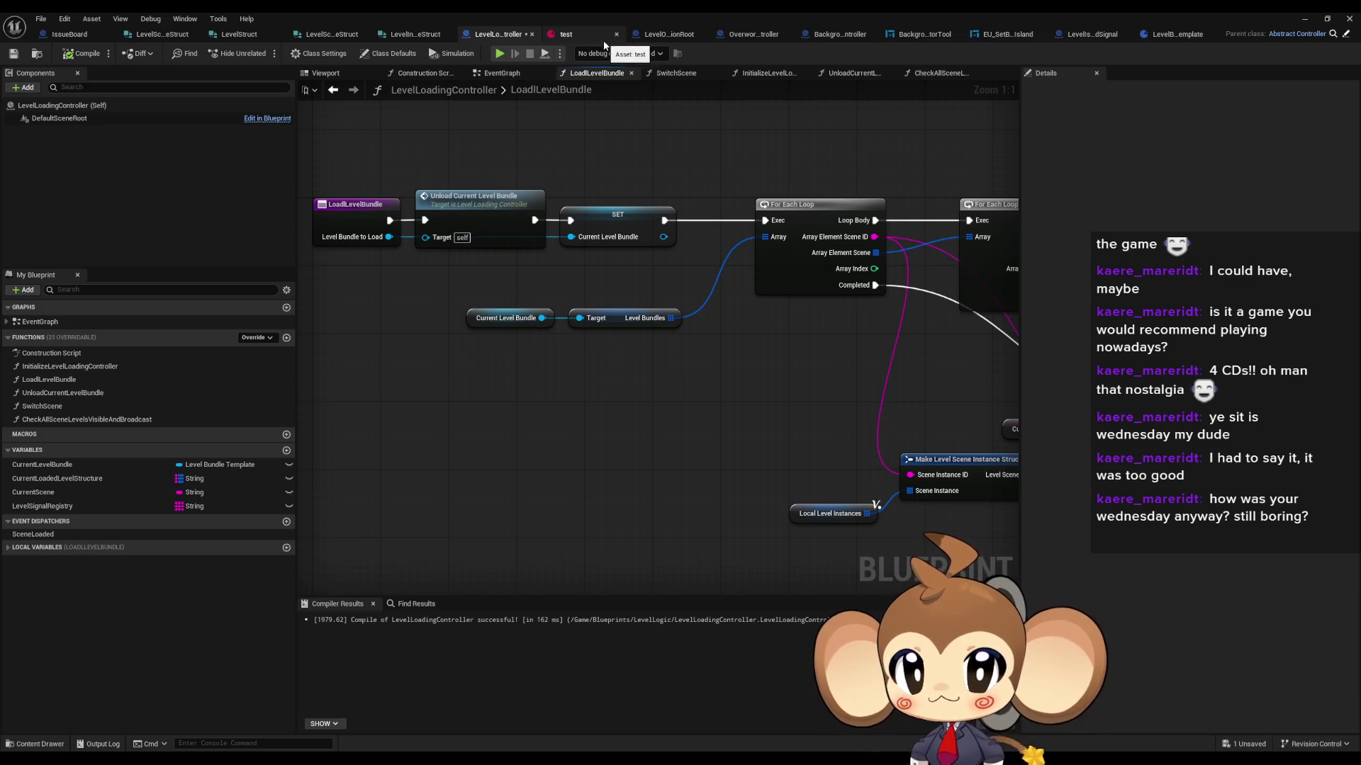
click(570, 35)
Step: Change LevelBundleTemplate's LevelBundles type to Level Struct and compile with F7
click(1178, 33)
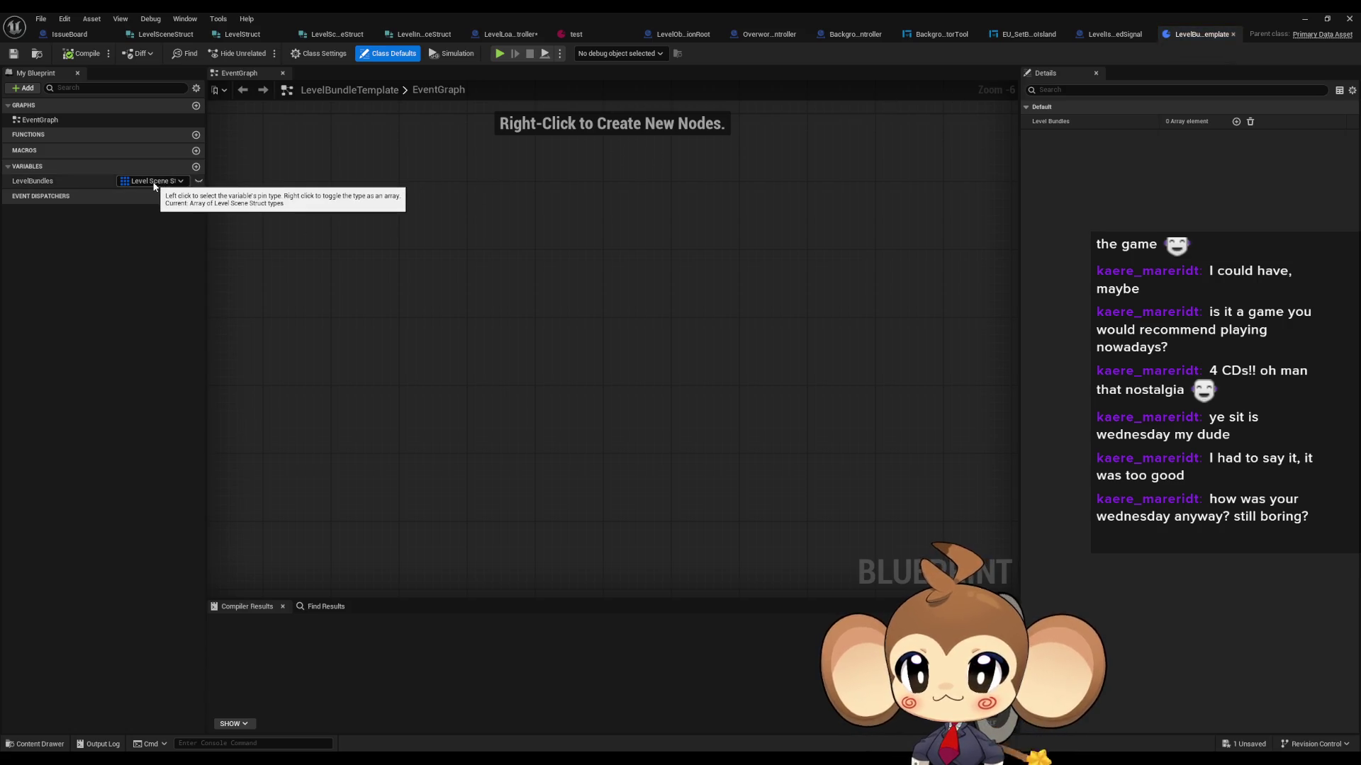
click(153, 182)
text(level s)
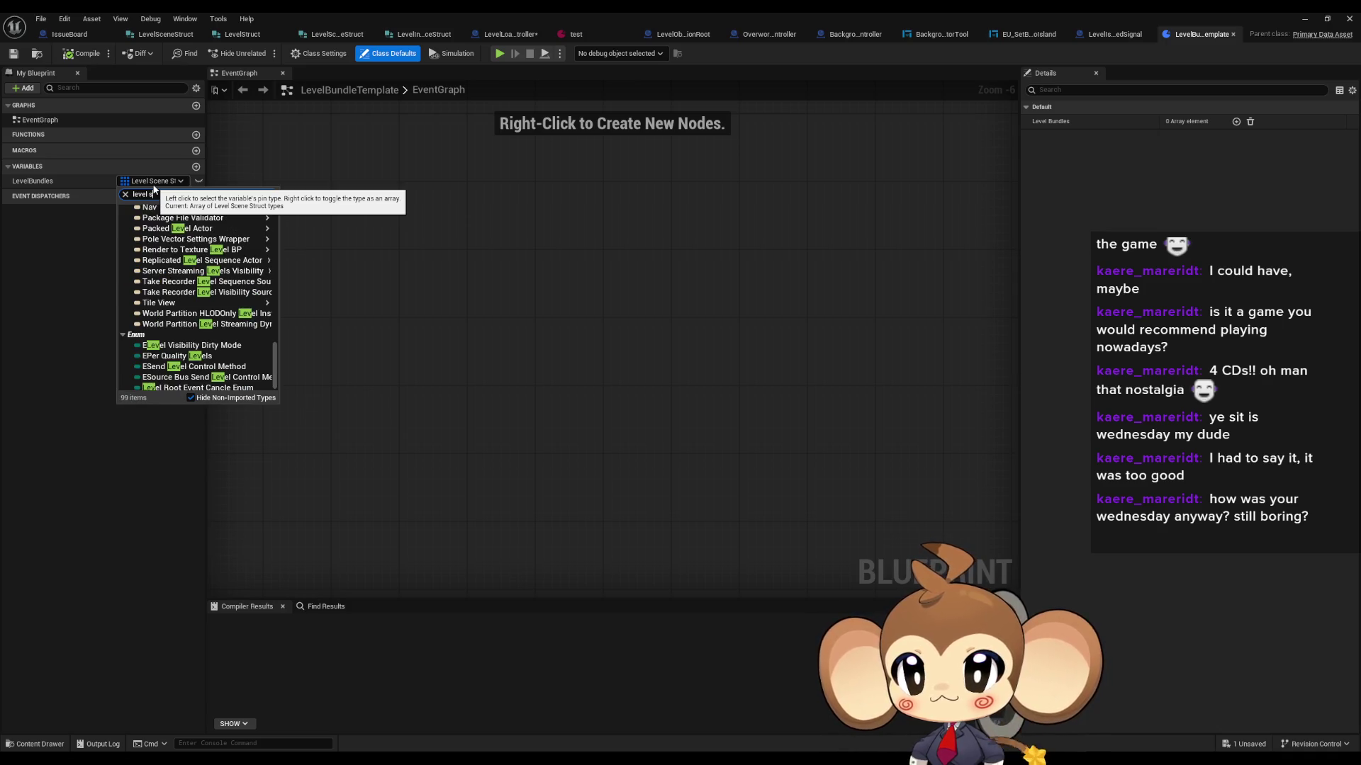
text(ruct)
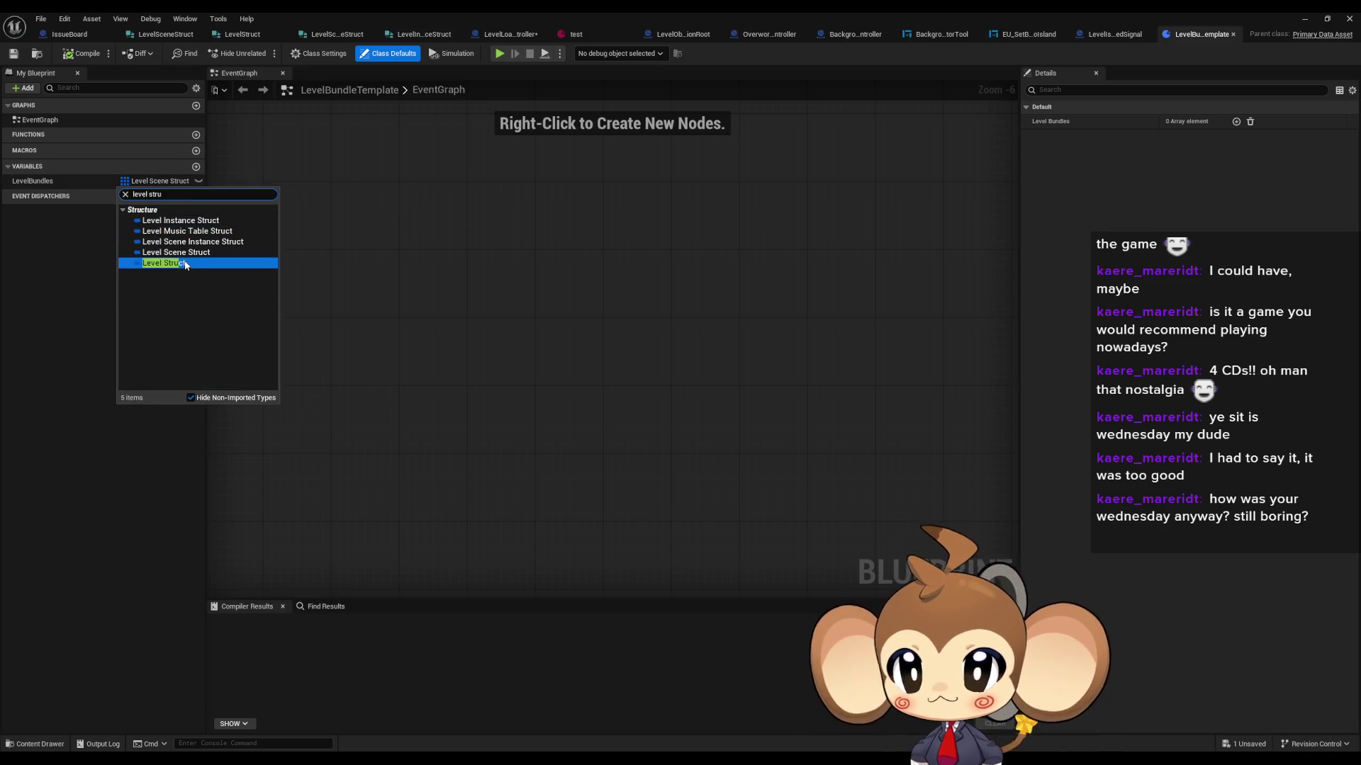
click(181, 260)
key(F7)
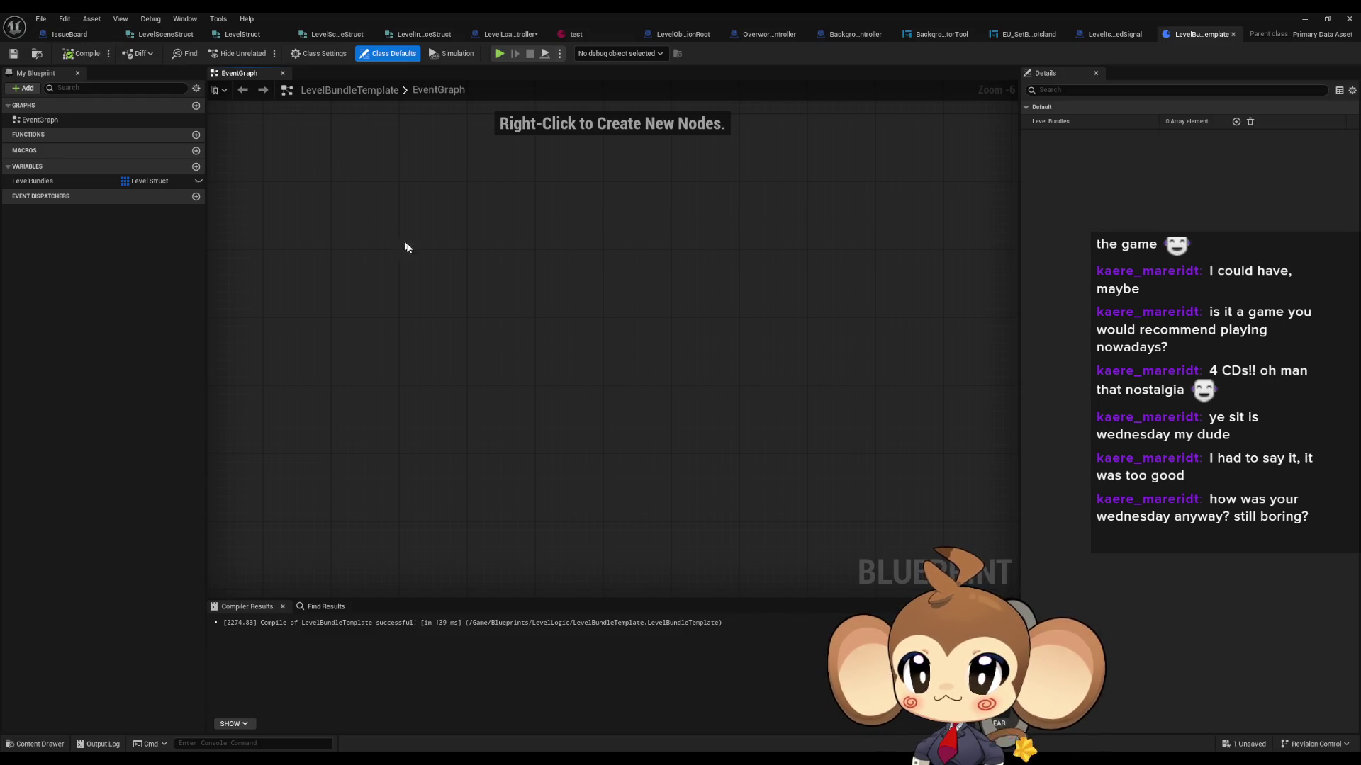
click(578, 32)
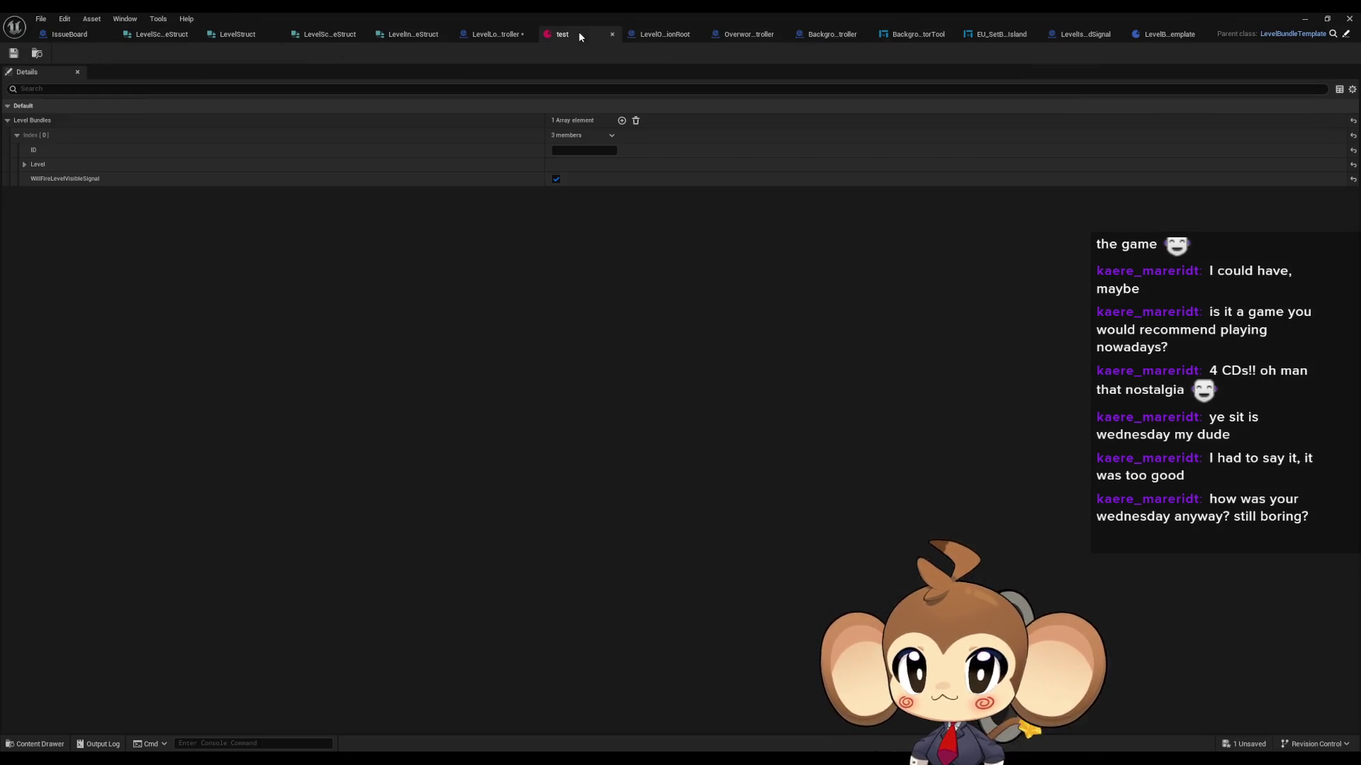
Step: Inspect the test bundle's Index [0] entry, expanding its Level field, then go back to LevelLoadingController
click(17, 136)
click(8, 123)
click(8, 123)
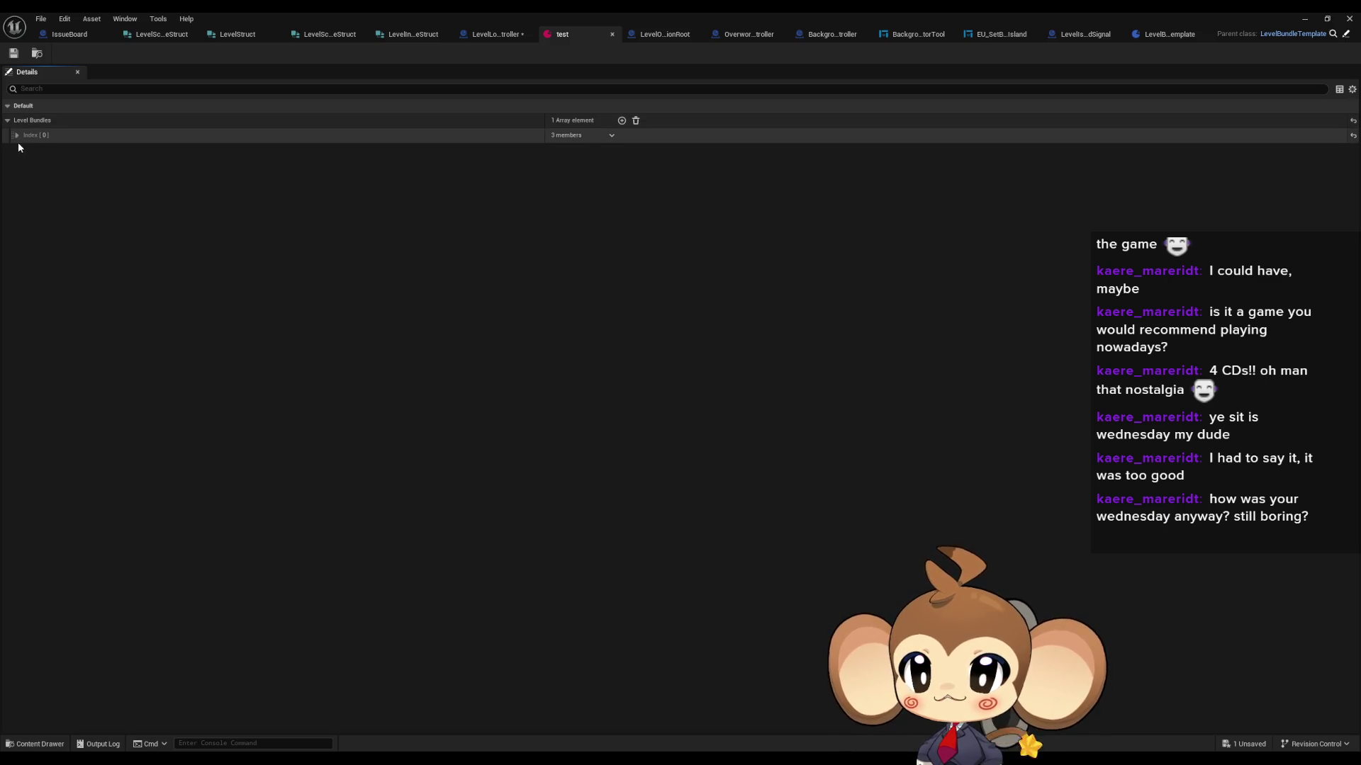
click(18, 135)
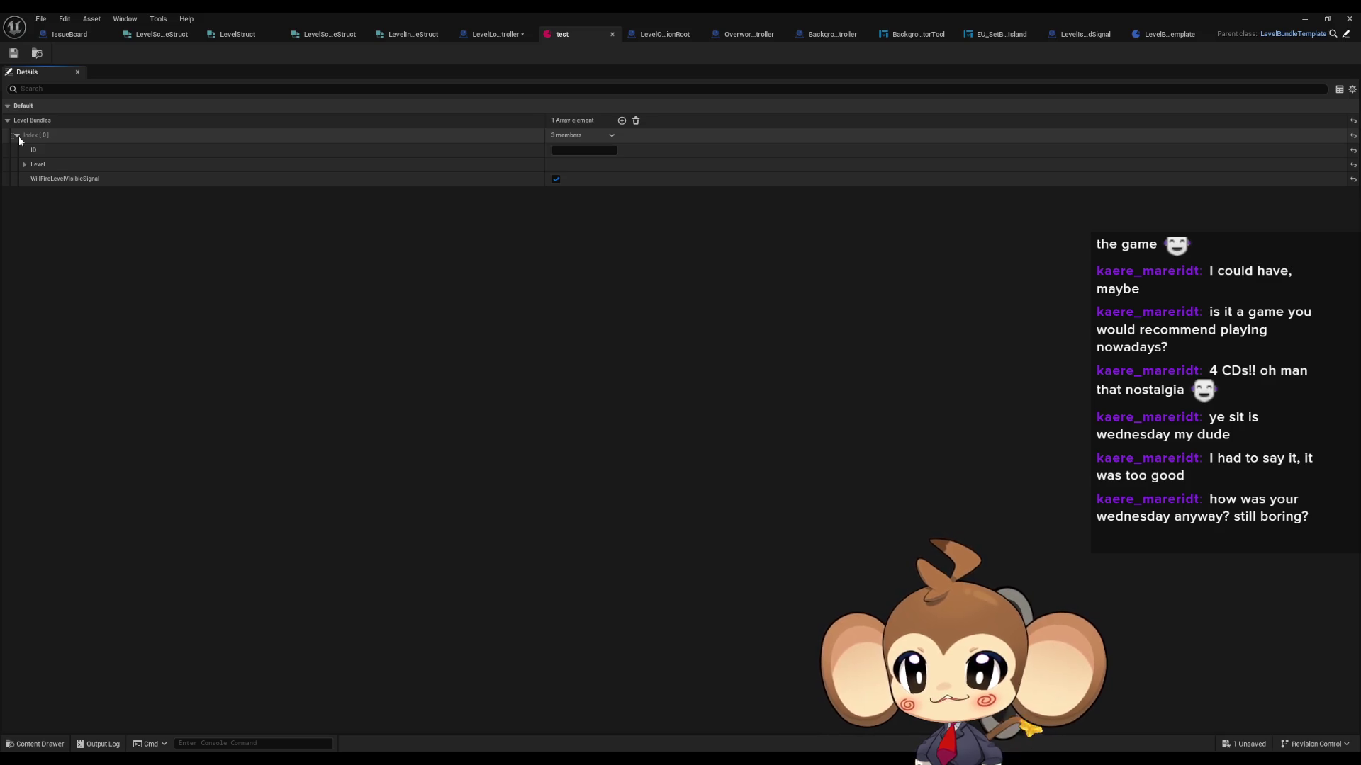
click(25, 164)
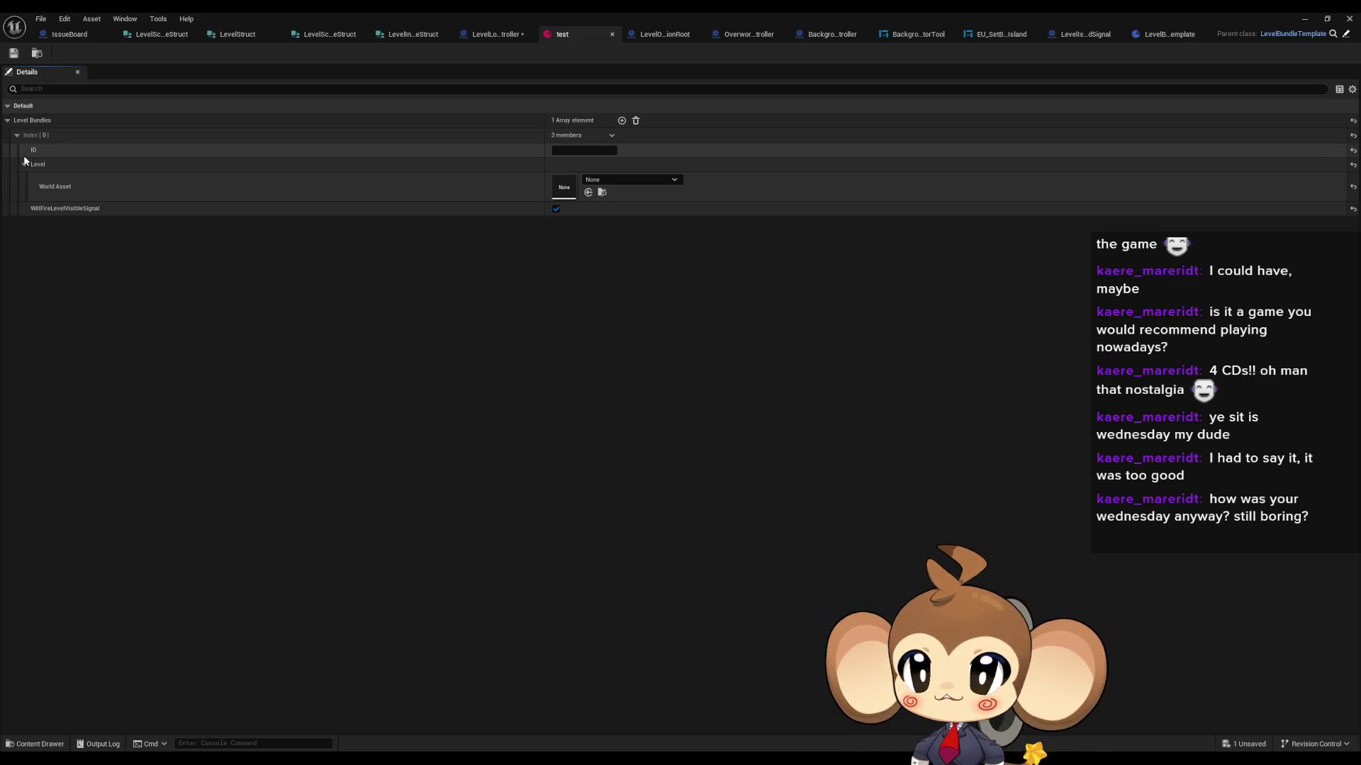
click(572, 152)
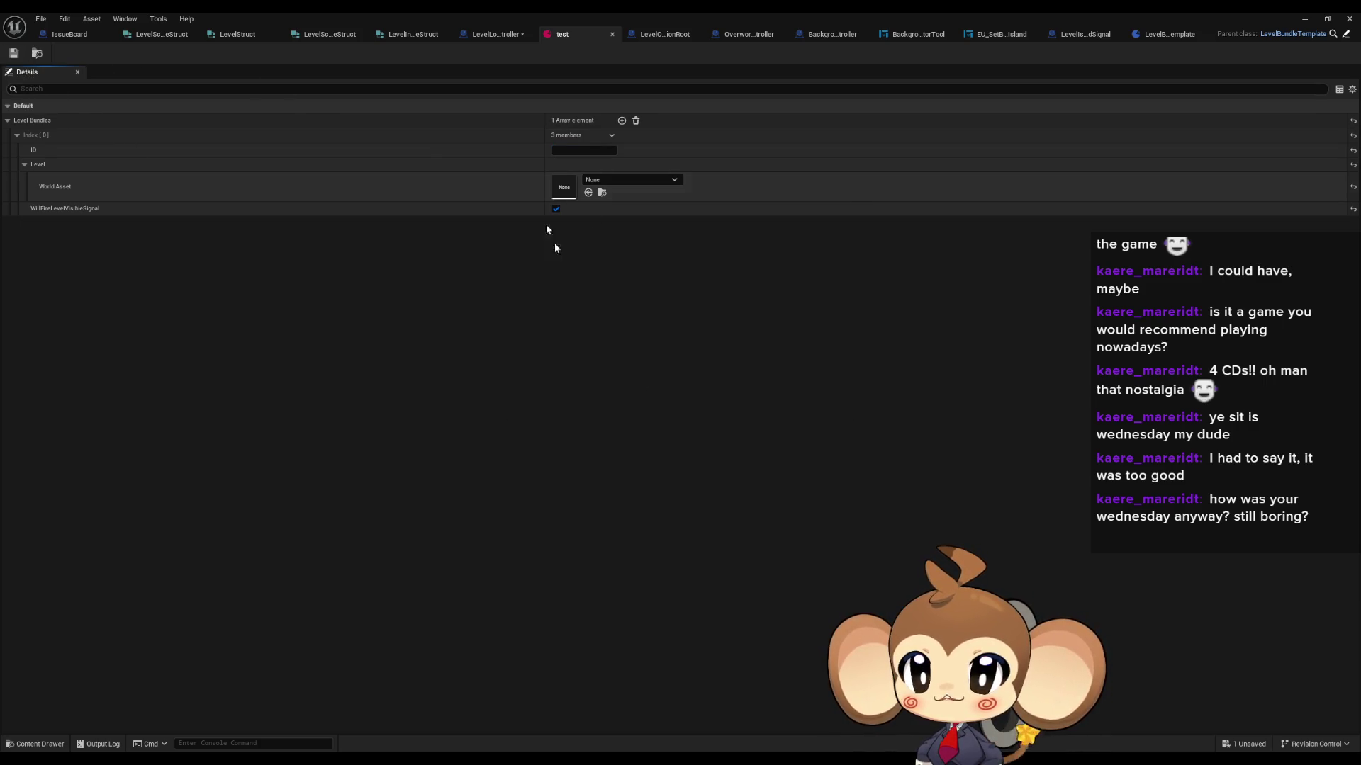
click(503, 35)
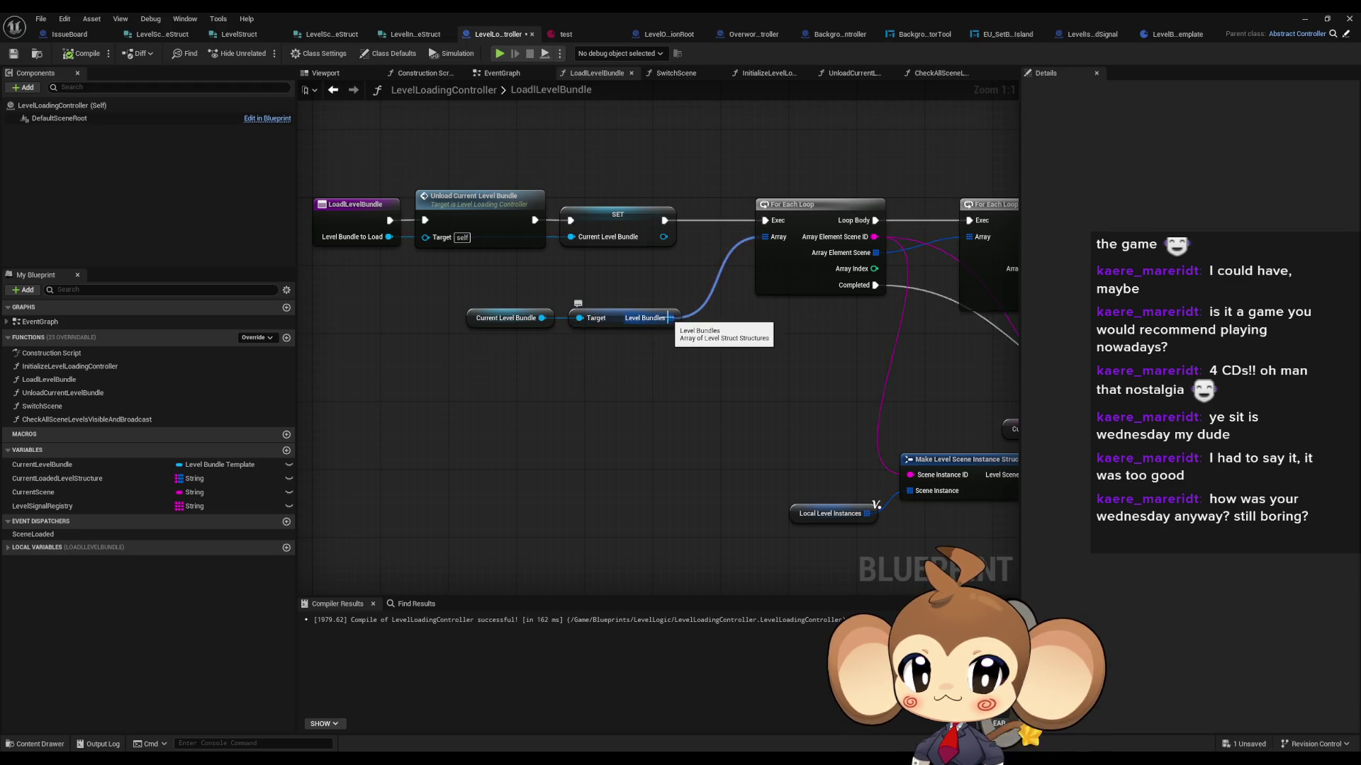
Step: Duplicate the Current Level Bundle getter in the LoadLevelBundle graph
click(489, 317)
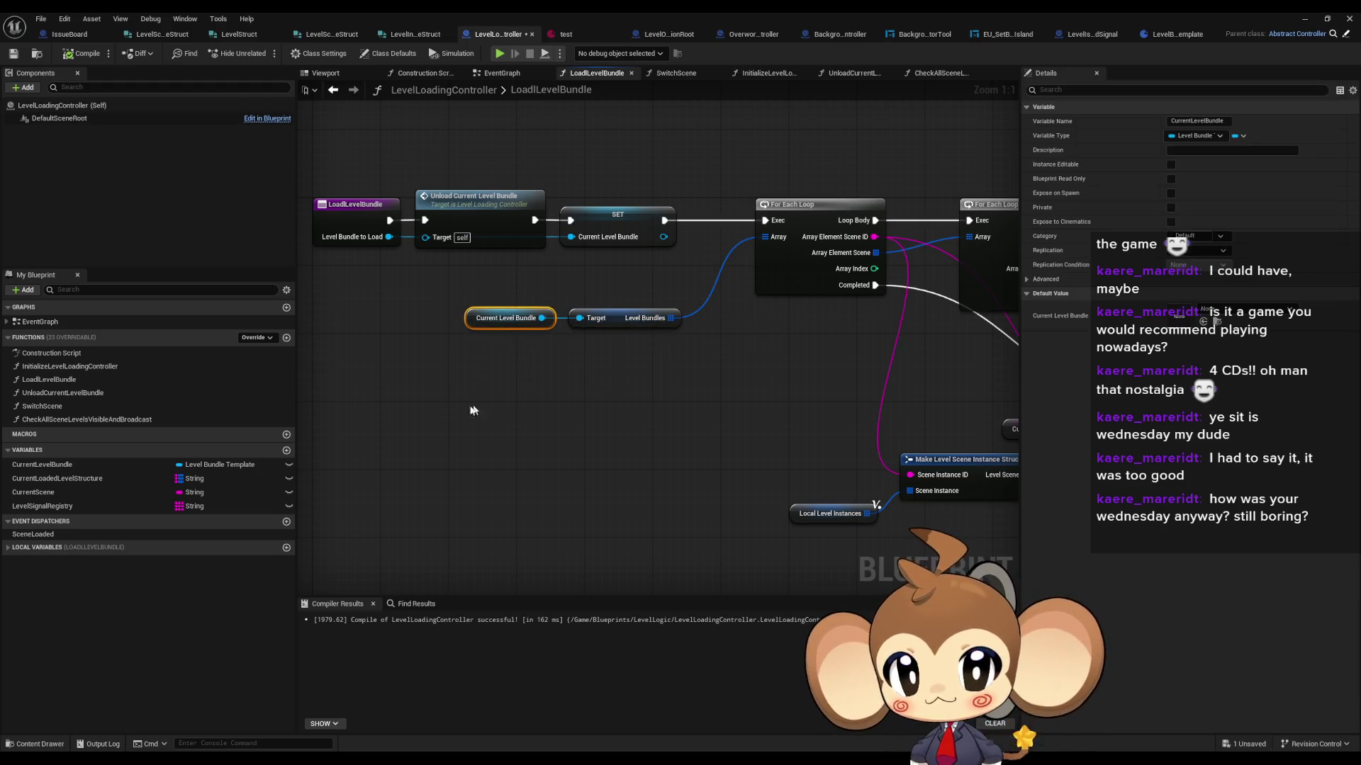
key(ctrl+c)
key(ctrl+v)
drag(473, 420, 489, 426)
click(538, 319)
Step: Rename LevelBundleTemplate's LevelBundles variable to Levels and recompile the blueprint
click(1173, 34)
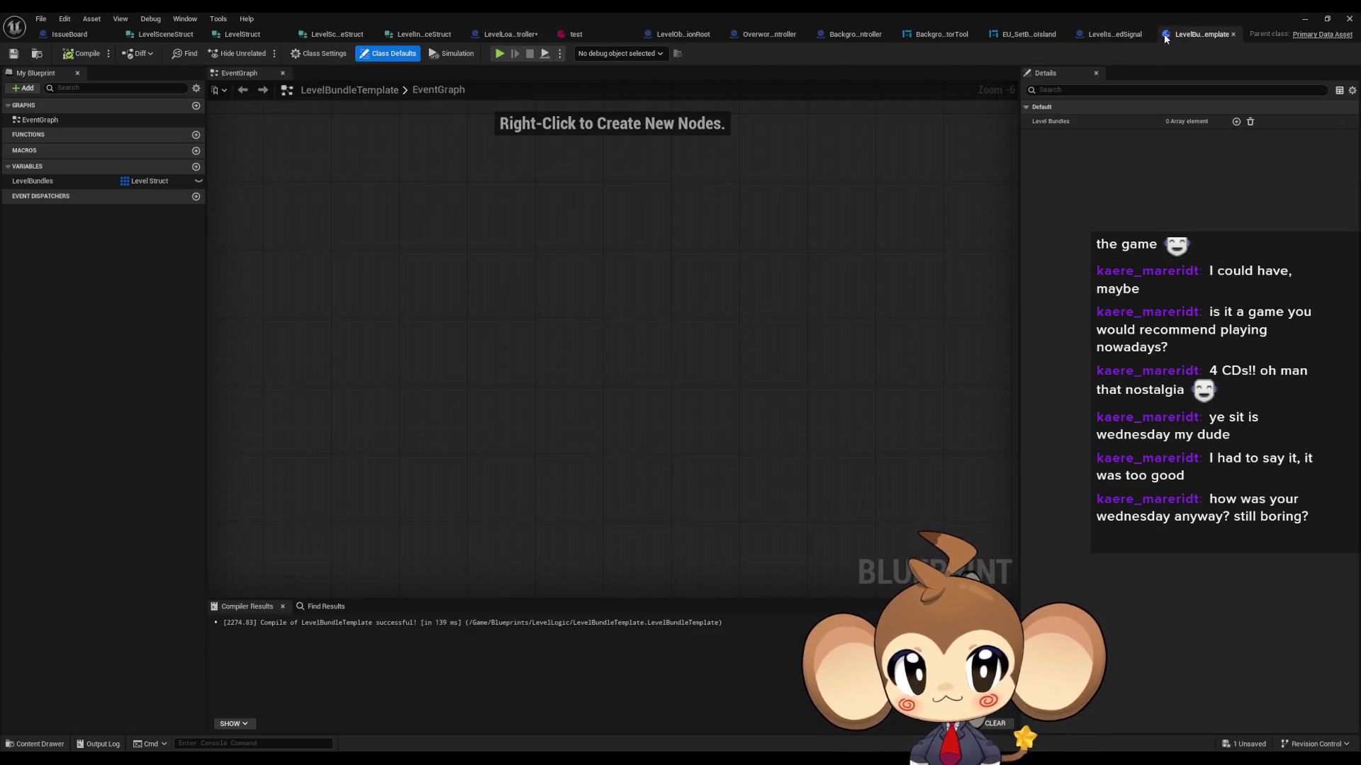
click(53, 183)
key(F2)
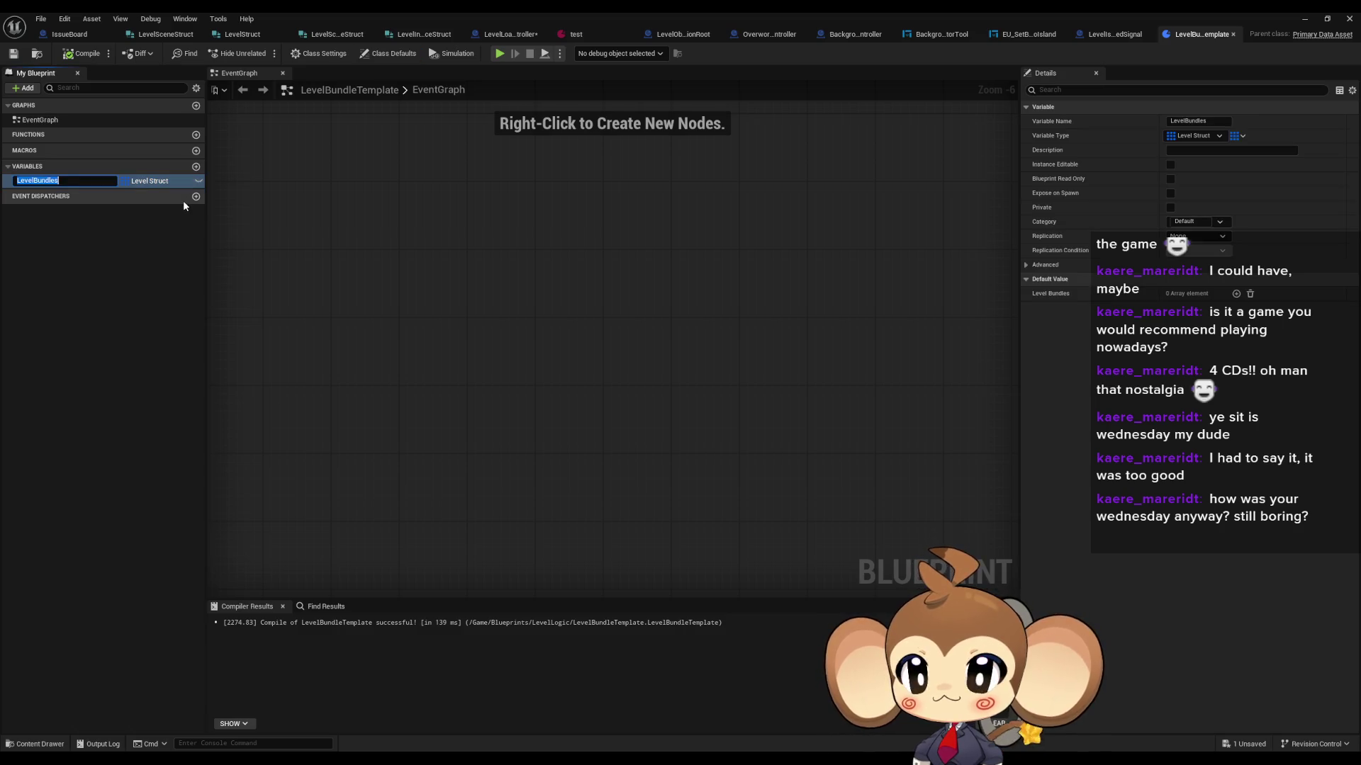
key(BackSpace)
key(BackSpace)
key(BackSpace)
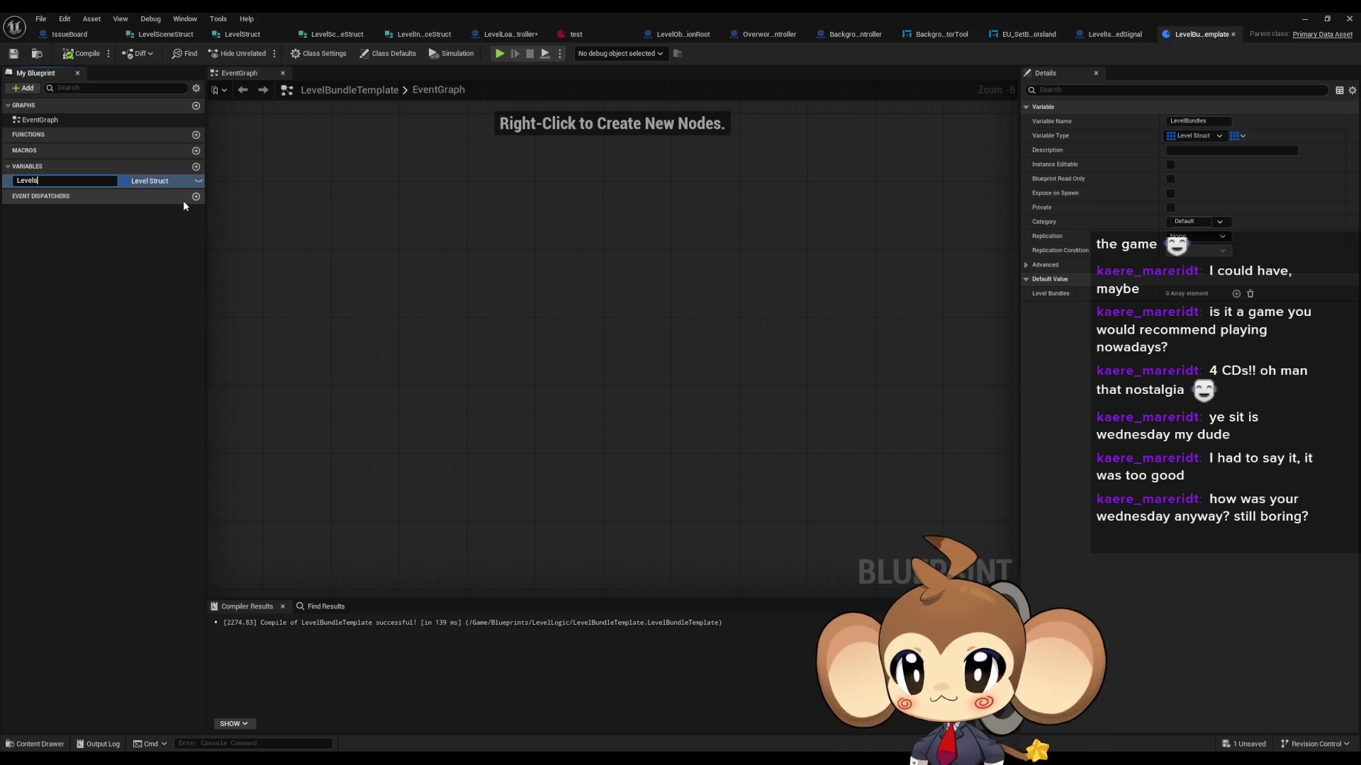
key(Return)
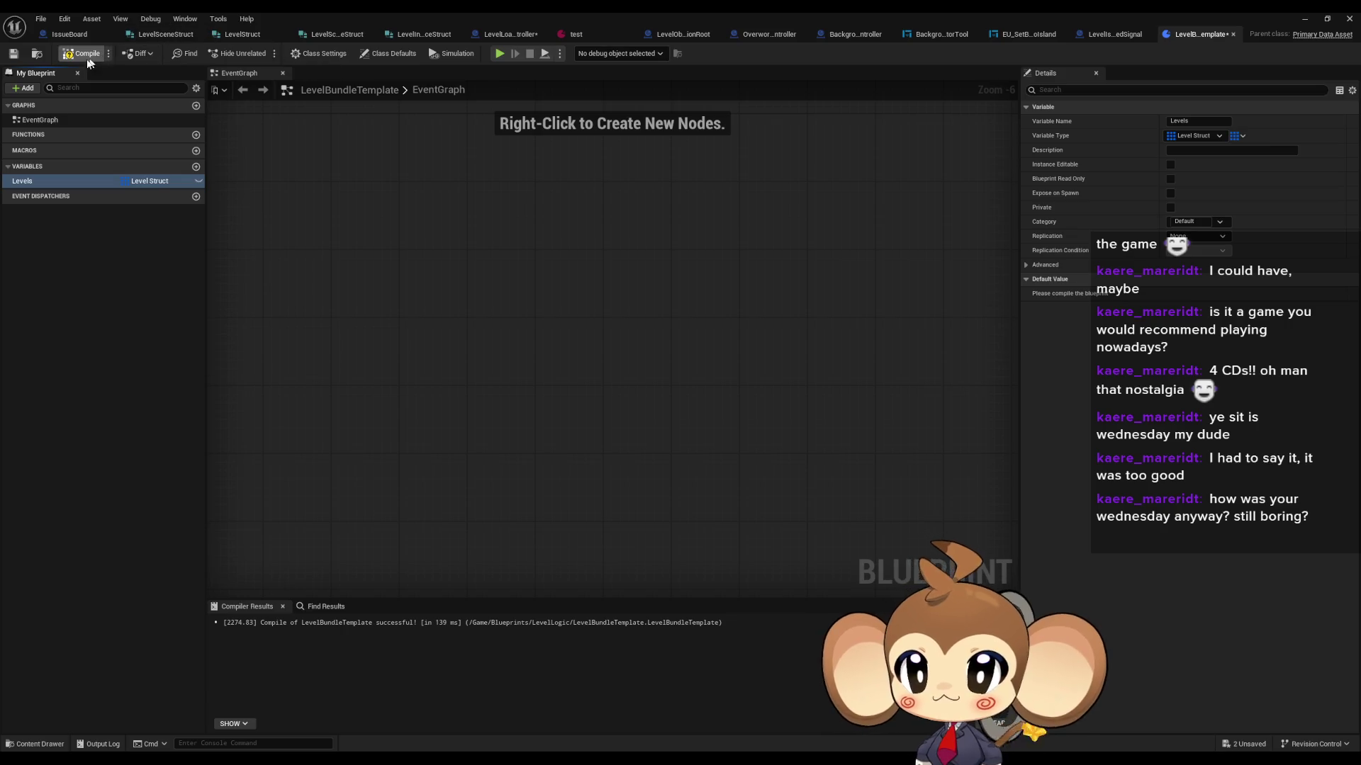
click(80, 57)
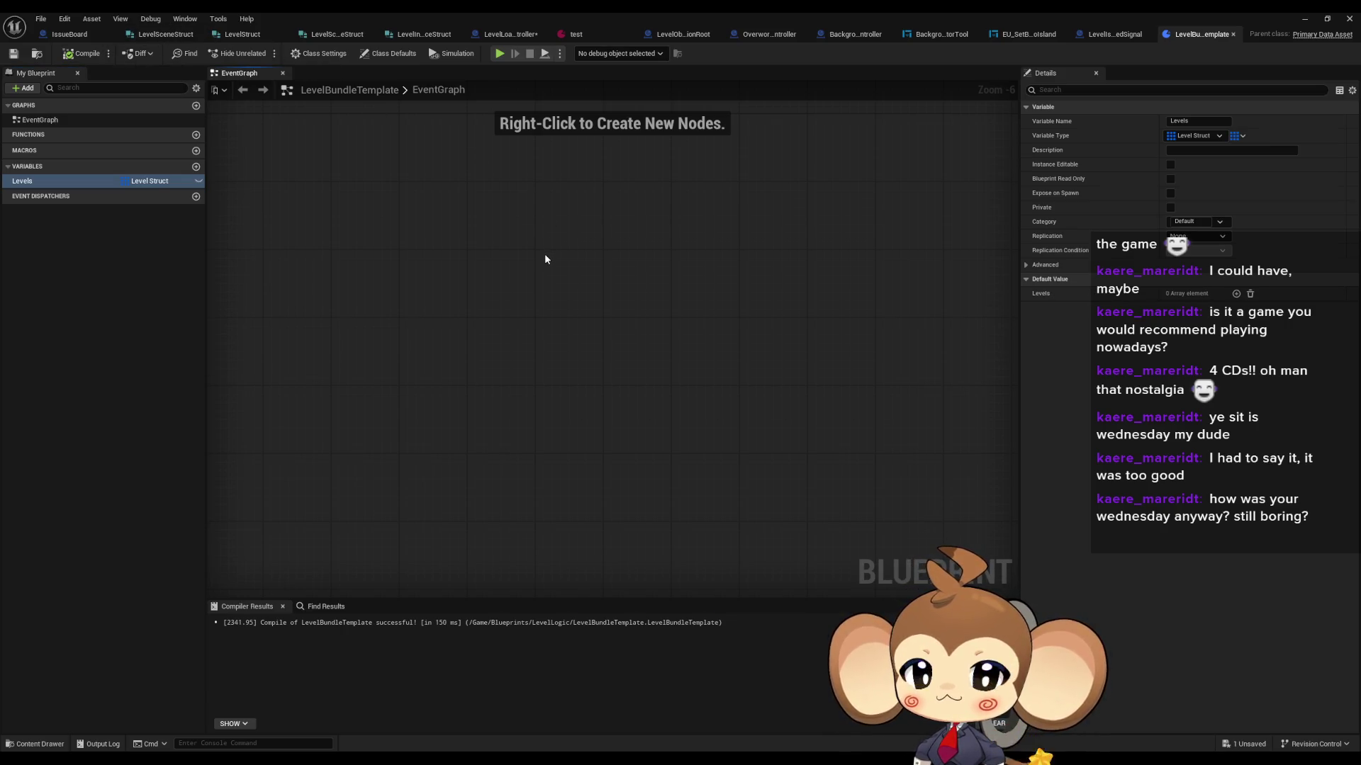
Step: Add a Get Levels node from the duplicate getter feeding a new For Each Loop
click(494, 40)
drag(474, 419, 549, 419)
text(levels)
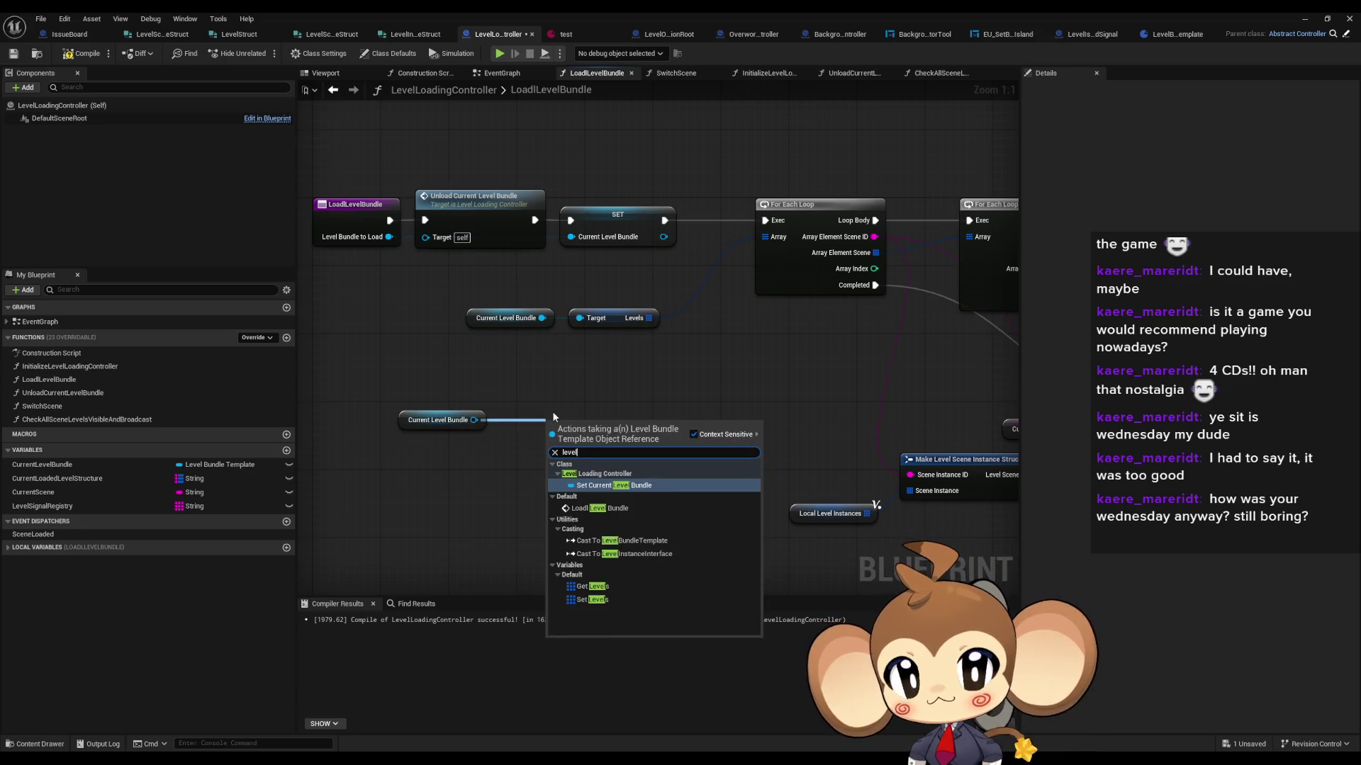
key(Return)
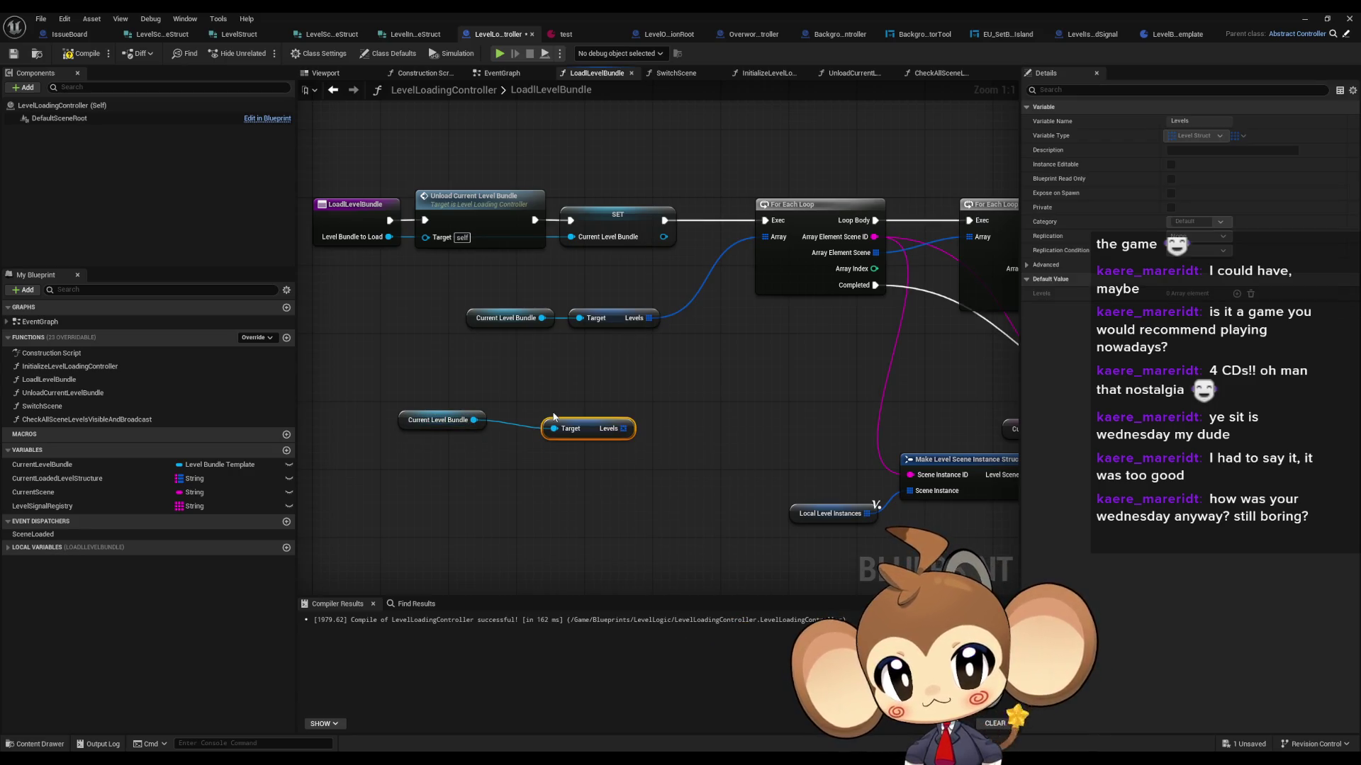
drag(598, 434, 555, 419)
drag(571, 421, 638, 416)
text(for each)
key(Return)
Step: Move the new loop nodes beside the SET node and wire SET's execution into the loop
scroll(638, 483, down, 1)
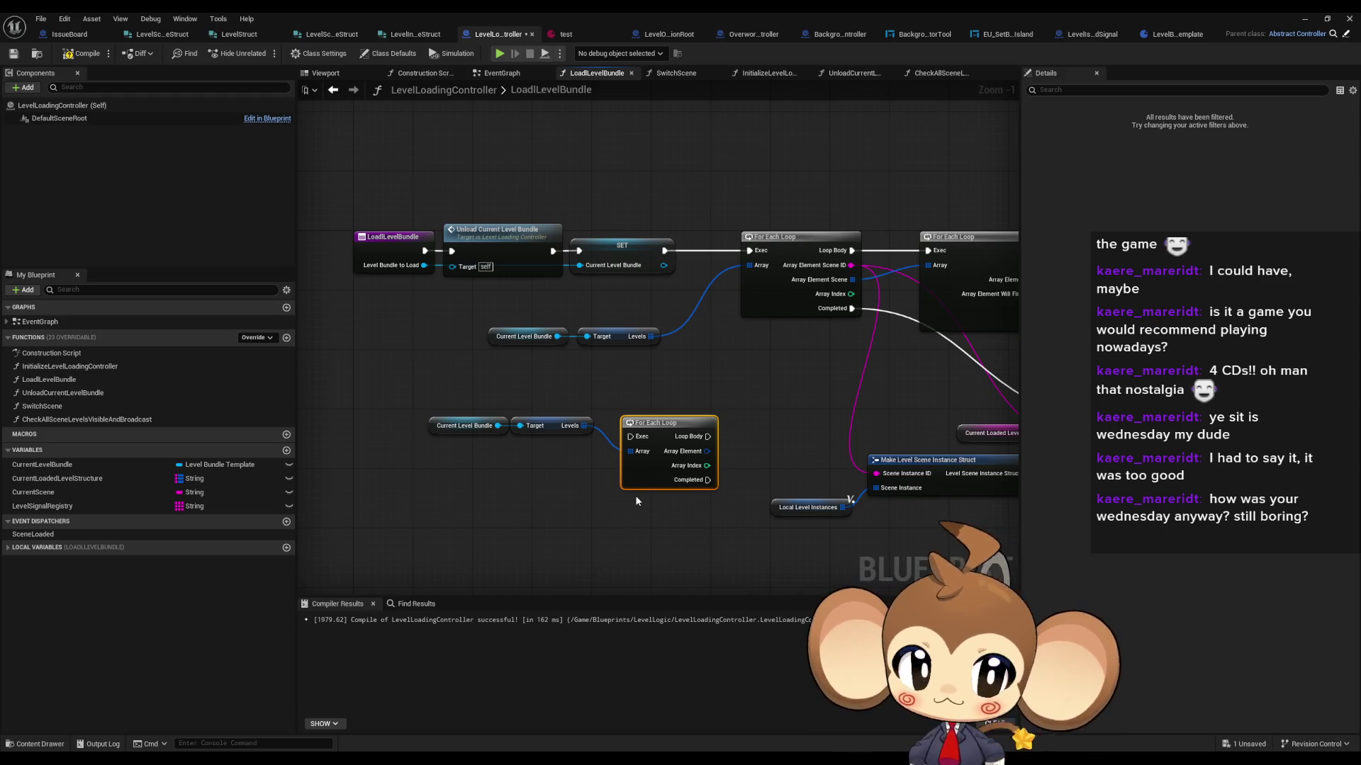
scroll(632, 441, down, 1)
drag(633, 441, 433, 443)
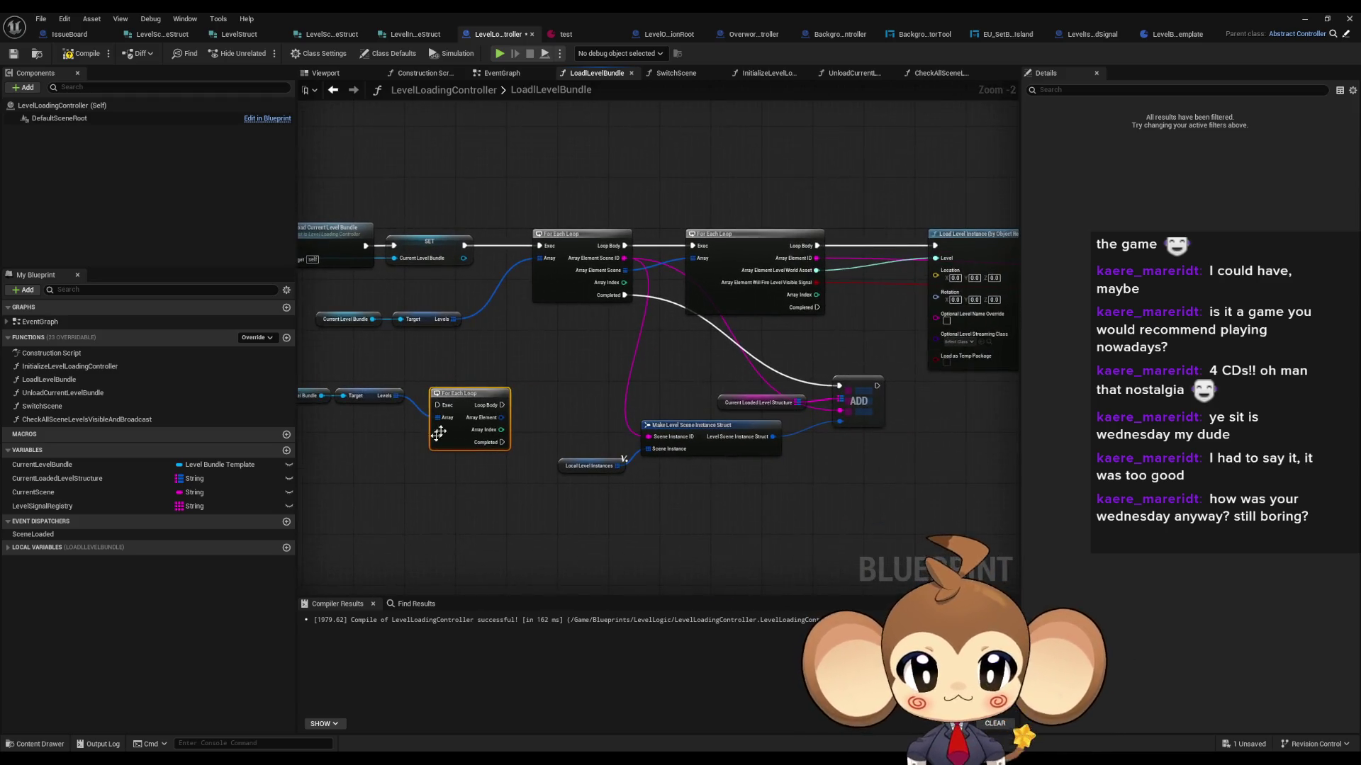
scroll(530, 368, down, 2)
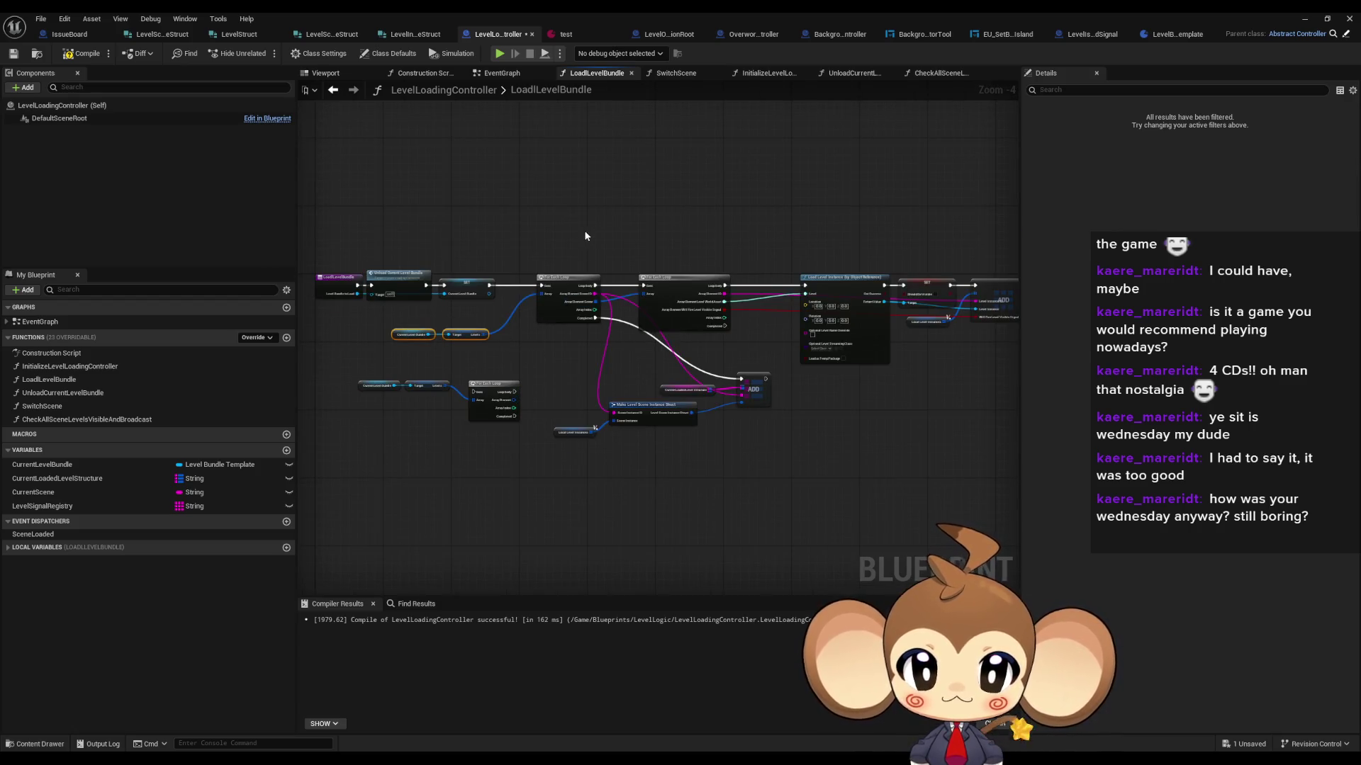
key(f)
scroll(633, 385, down, 1)
drag(632, 385, 415, 328)
drag(518, 344, 552, 303)
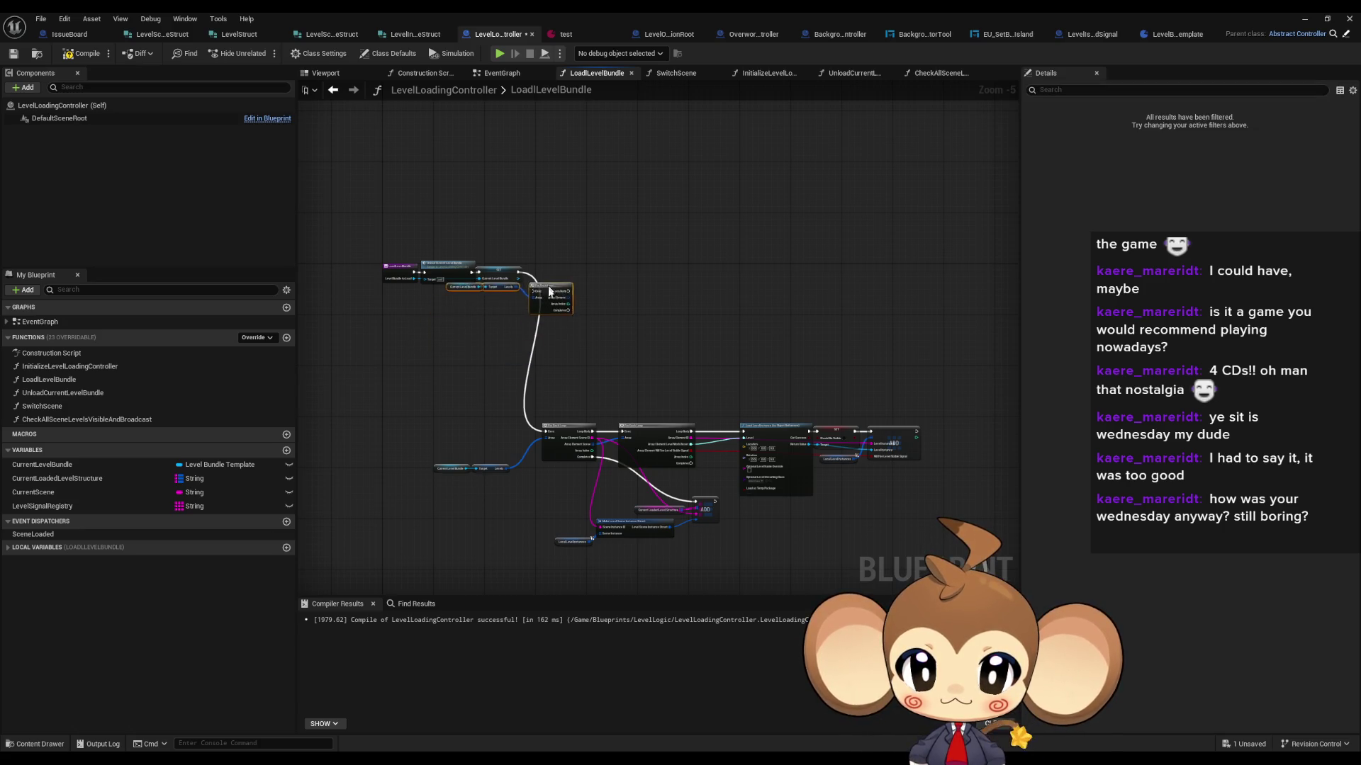
scroll(552, 303, up, 5)
drag(578, 255, 569, 246)
drag(454, 248, 537, 248)
click(735, 248)
Step: Split the loop's Array Element pin, then split its Level pin to expose the world asset
right_click(616, 269)
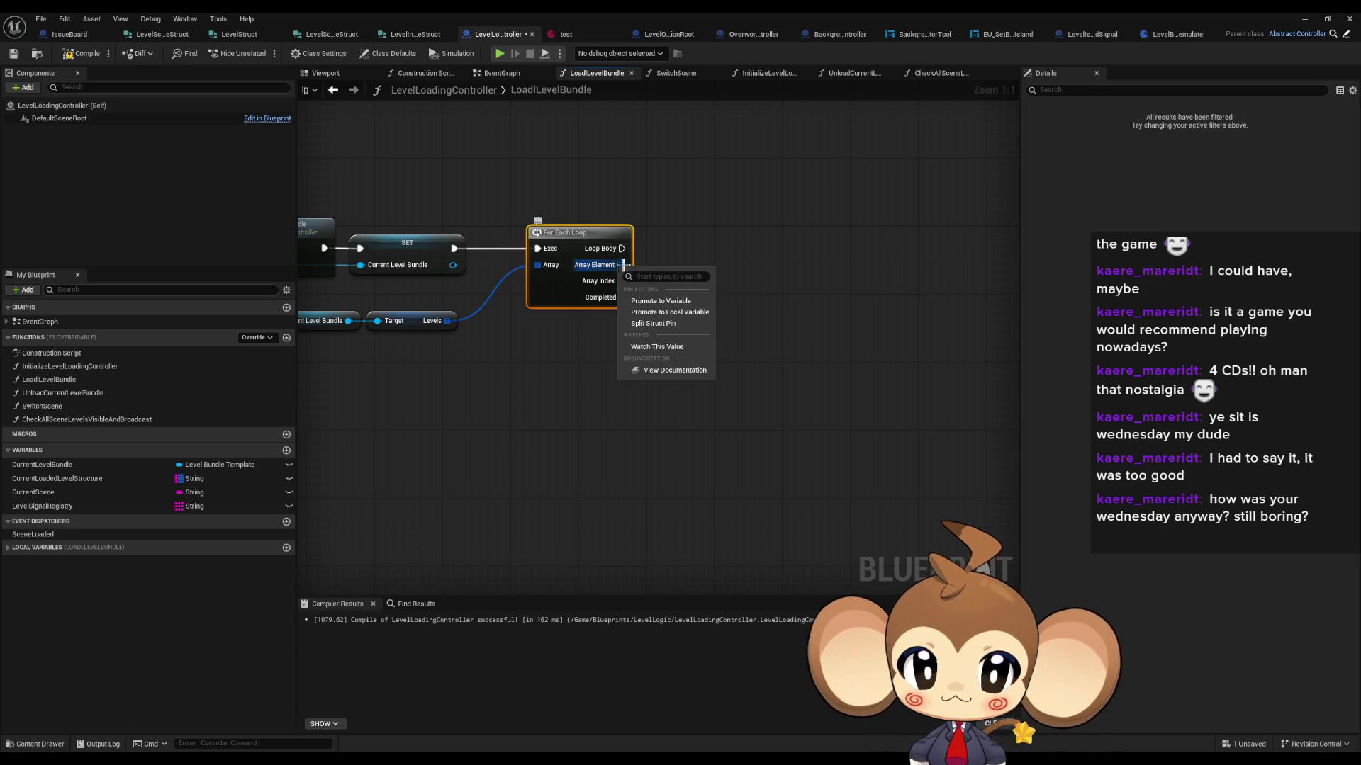
click(659, 325)
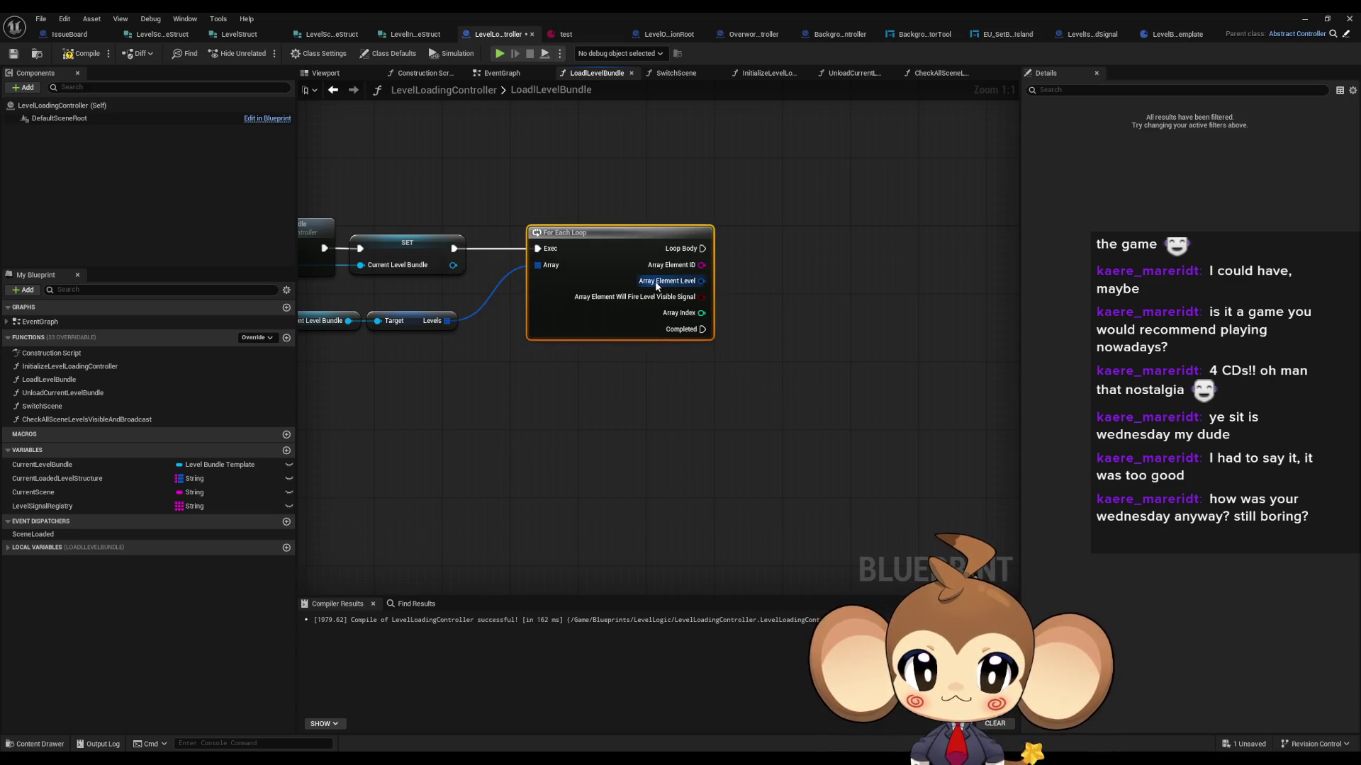
right_click(677, 282)
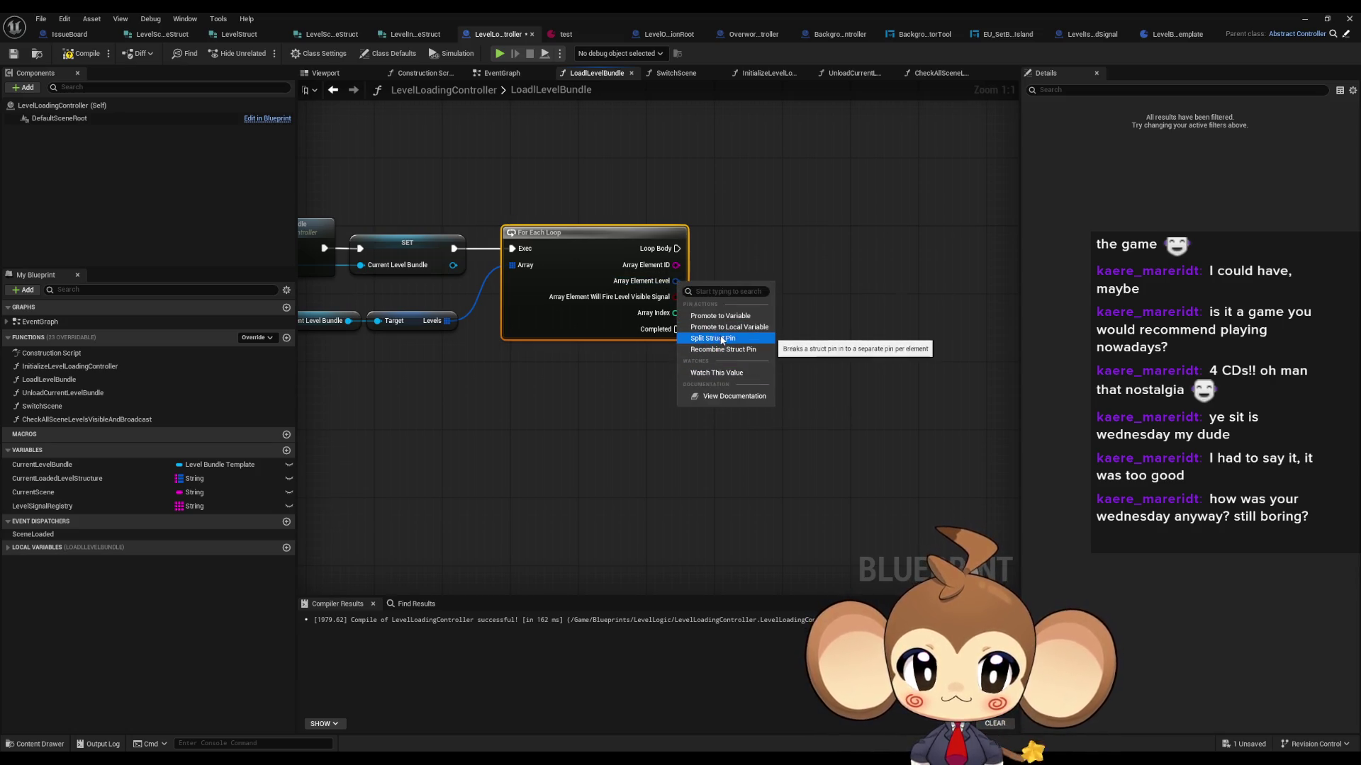
click(716, 339)
scroll(712, 391, down, 3)
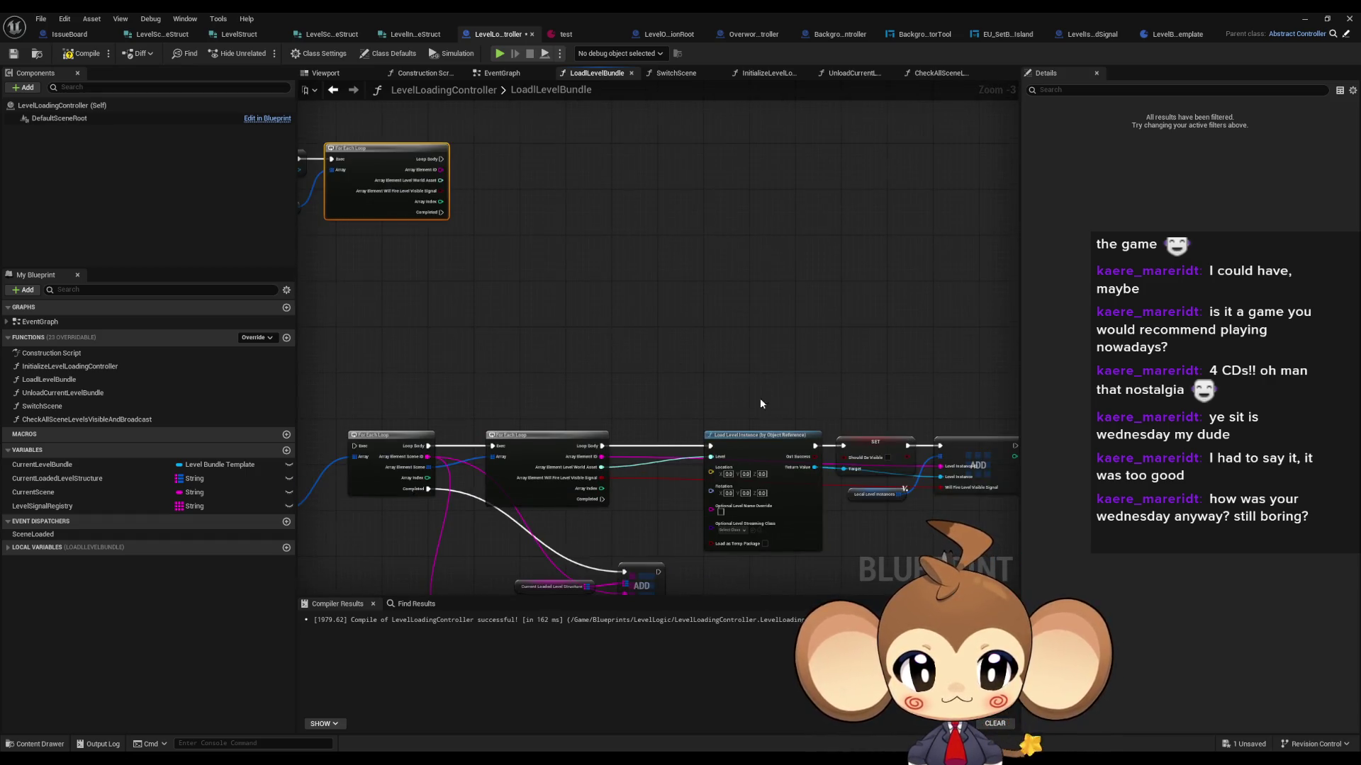
Step: Copy the Load Level Instance, SET and ADD nodes and paste them beside the new loop
drag(623, 347, 890, 505)
key(Delete)
drag(703, 298, 697, 357)
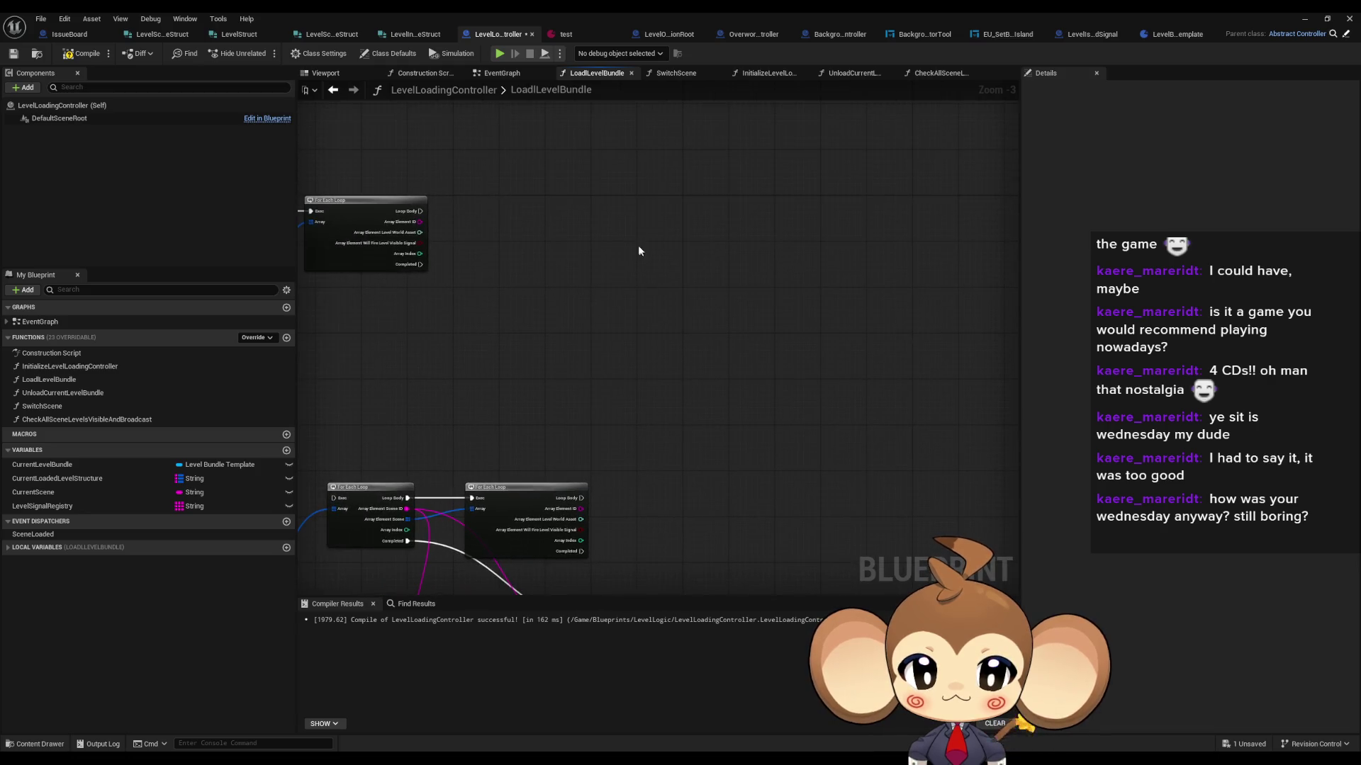
key(ctrl+z)
drag(704, 291, 687, 251)
drag(992, 571, 659, 434)
key(ctrl+c)
key(ctrl+v)
scroll(495, 237, up, 2)
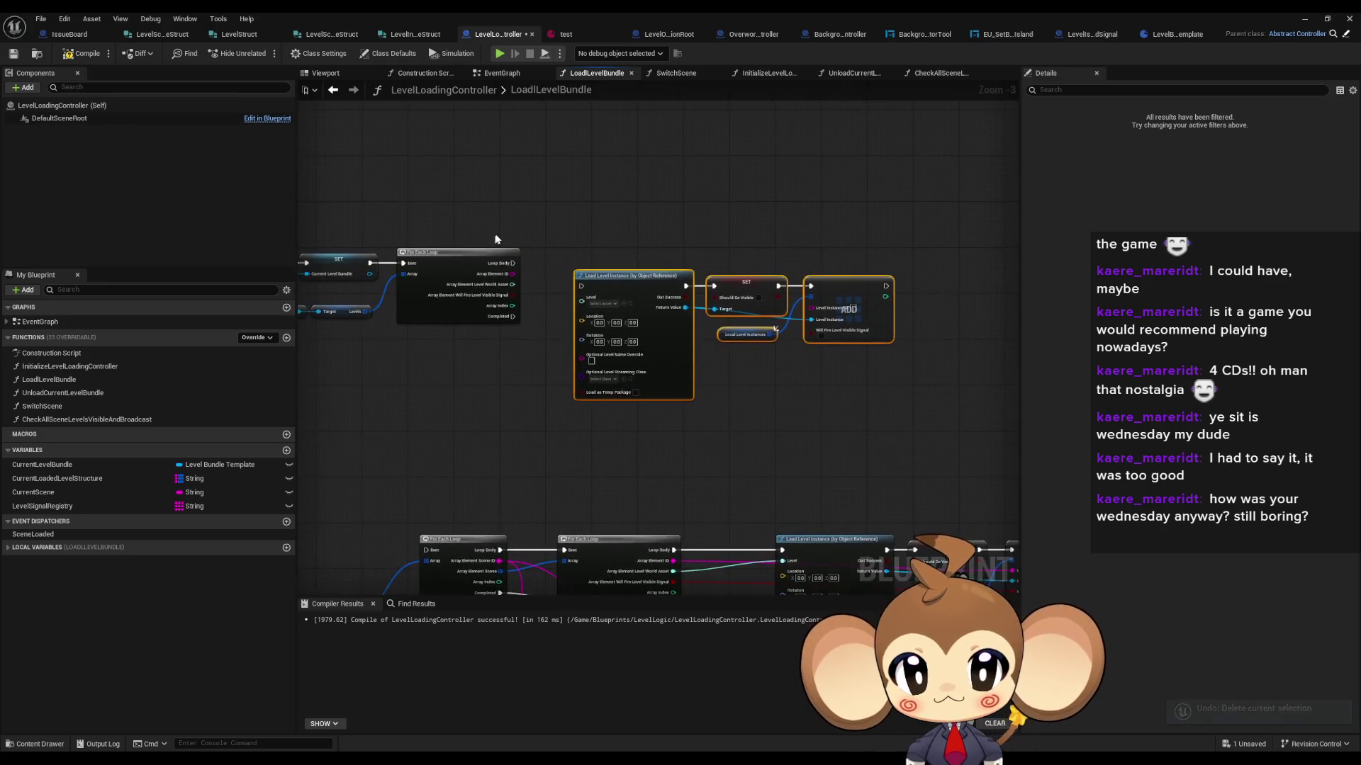
Step: Wire the world asset to Level, element ID to ADD, and Loop Body to Load Level Instance
mouse_move(520, 283)
mouse_down()
mouse_move(593, 335)
mouse_move(597, 304)
mouse_move(666, 245)
mouse_move(655, 257)
mouse_up()
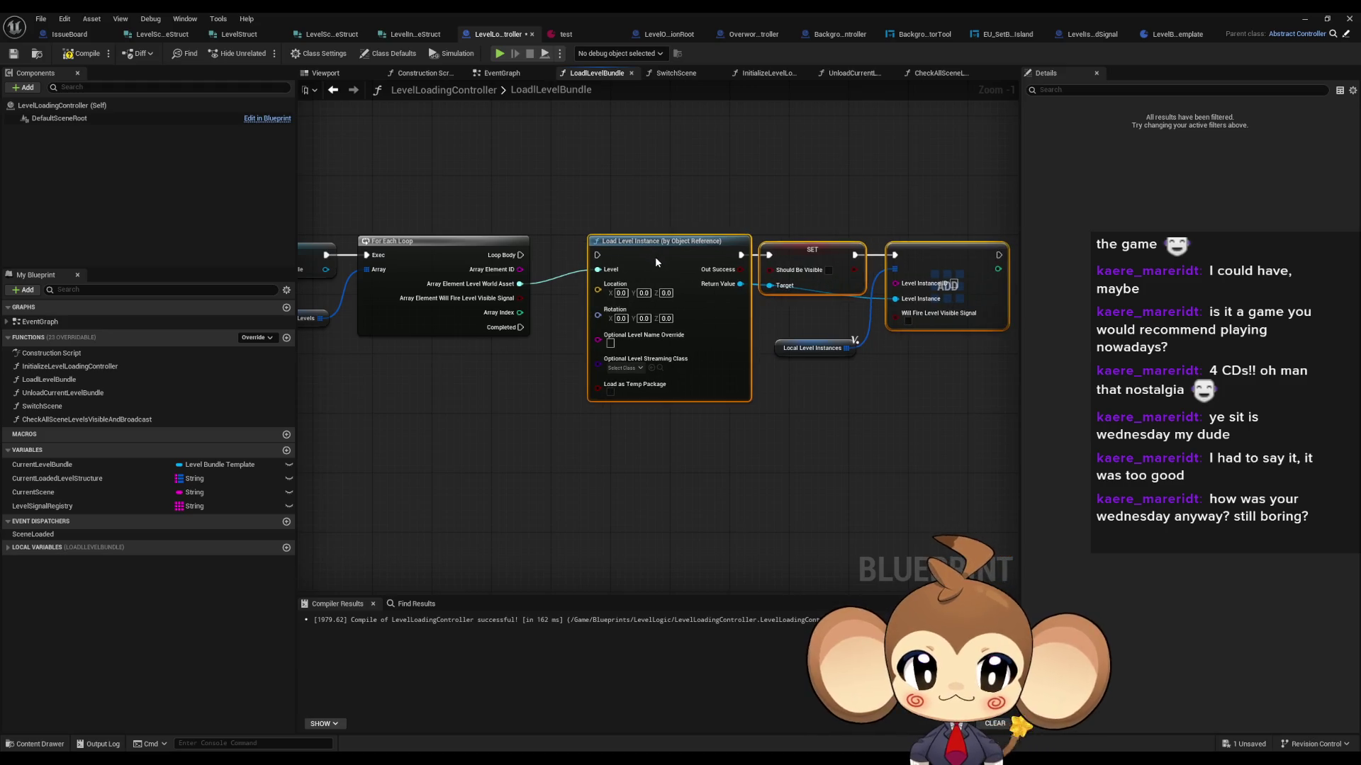
click(808, 318)
mouse_move(520, 269)
mouse_down()
mouse_move(577, 340)
mouse_move(550, 402)
mouse_move(542, 388)
mouse_up()
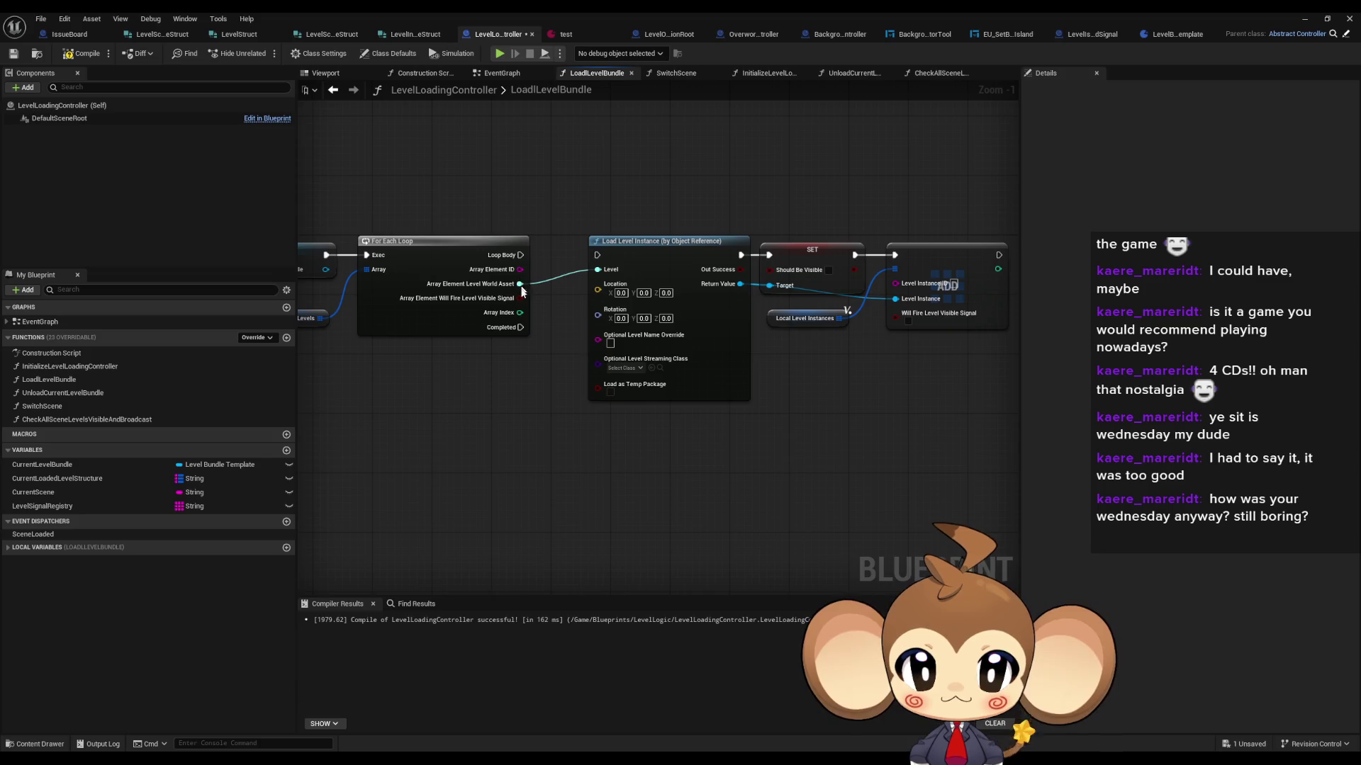
mouse_move(519, 269)
mouse_down()
mouse_move(528, 306)
mouse_move(603, 292)
mouse_move(850, 312)
mouse_move(897, 289)
mouse_up()
mouse_move(521, 255)
mouse_down()
mouse_move(619, 261)
mouse_move(606, 260)
mouse_up()
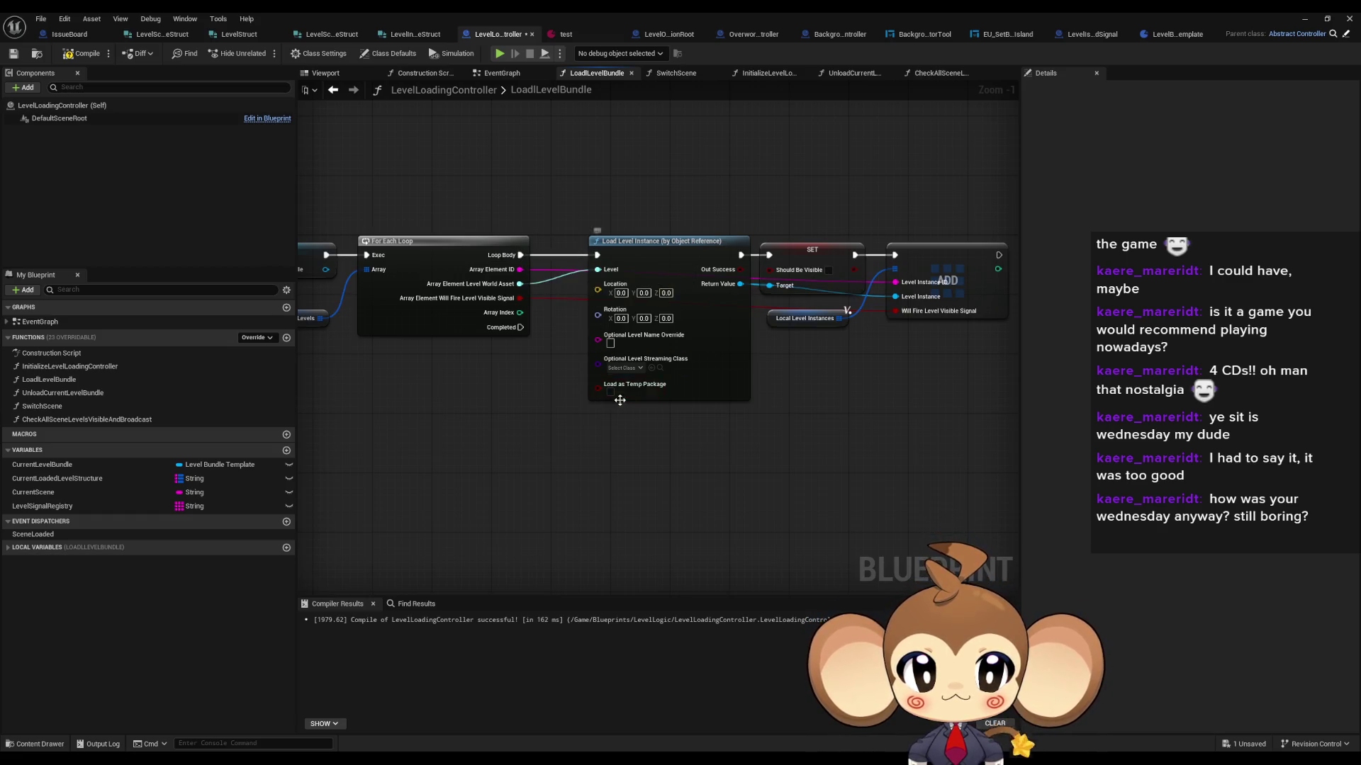
scroll(609, 298, down, 1)
drag(697, 468, 730, 473)
click(652, 458)
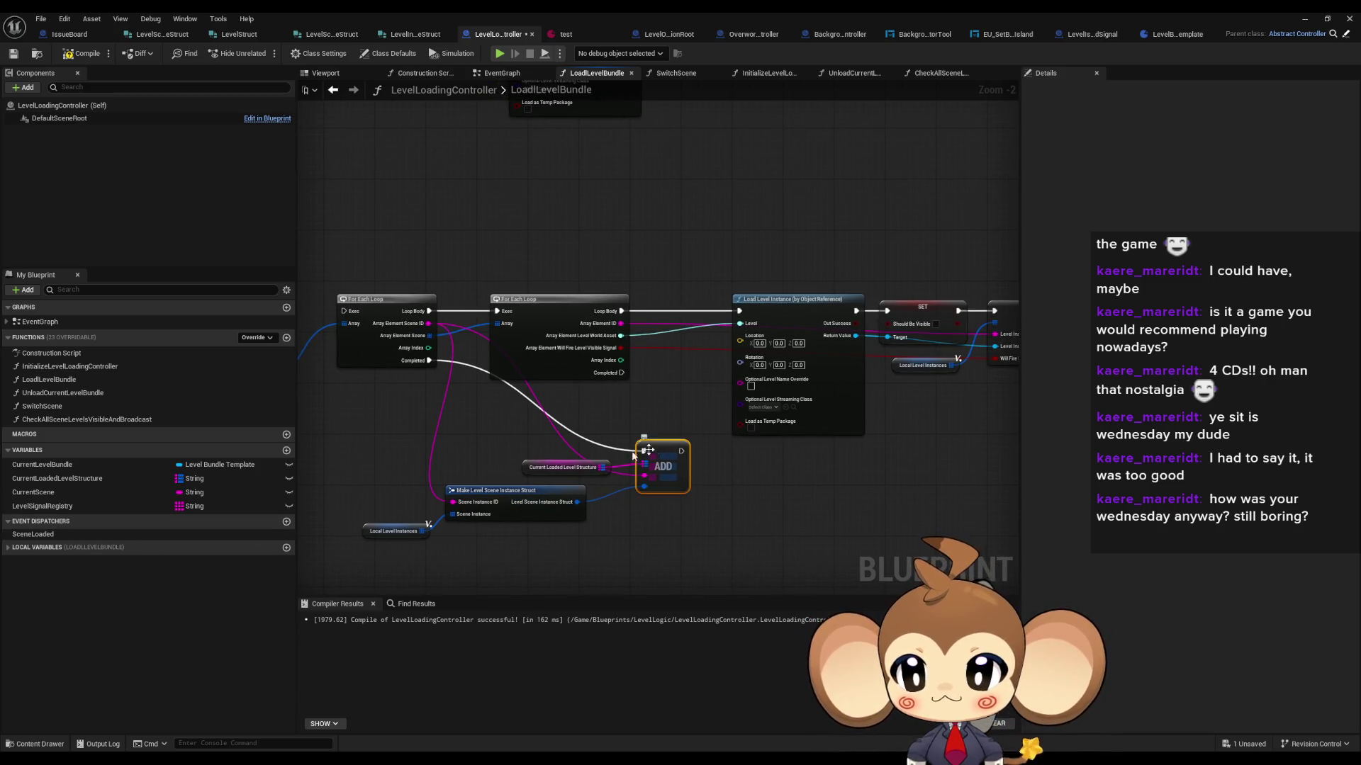
Step: Change CurrentLoadedLevelStructure's map value type to Level Instance Struct and confirm the change
click(82, 479)
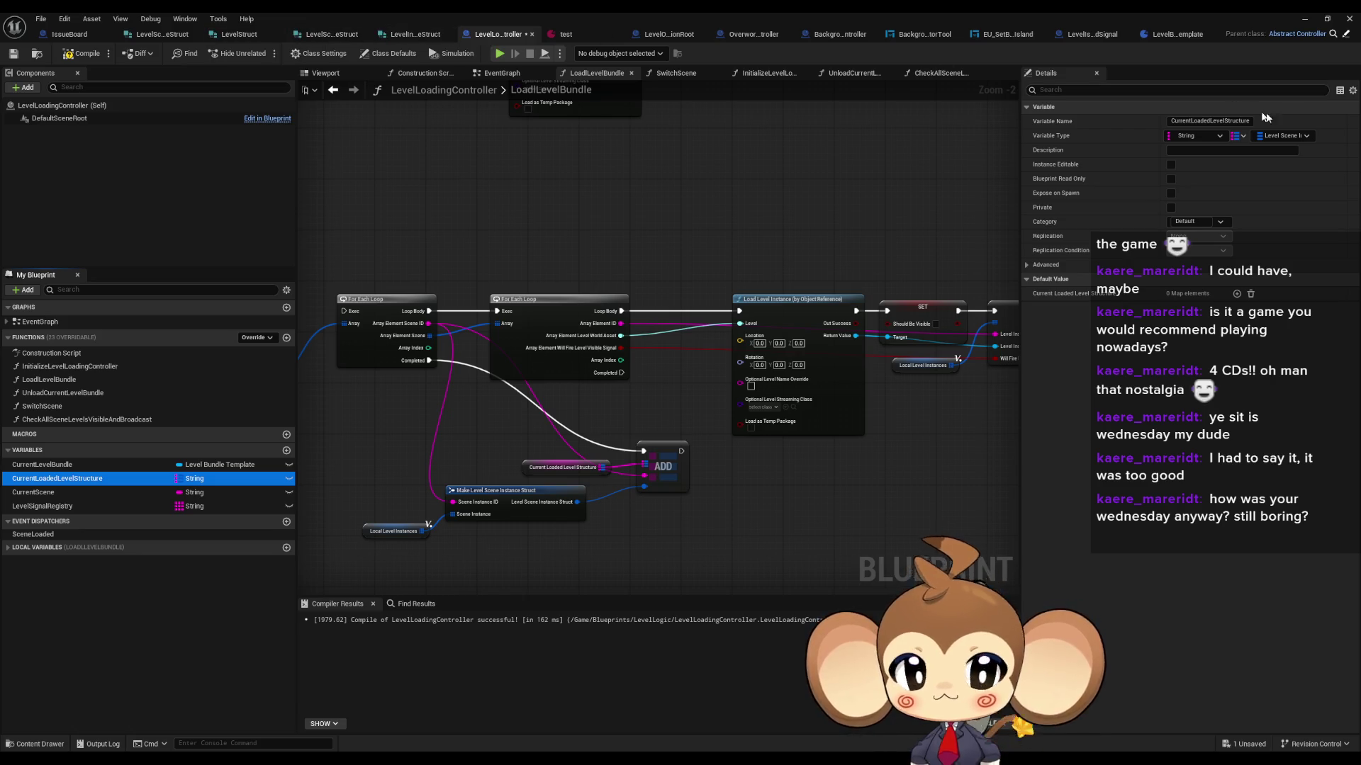
click(1285, 137)
text(level)
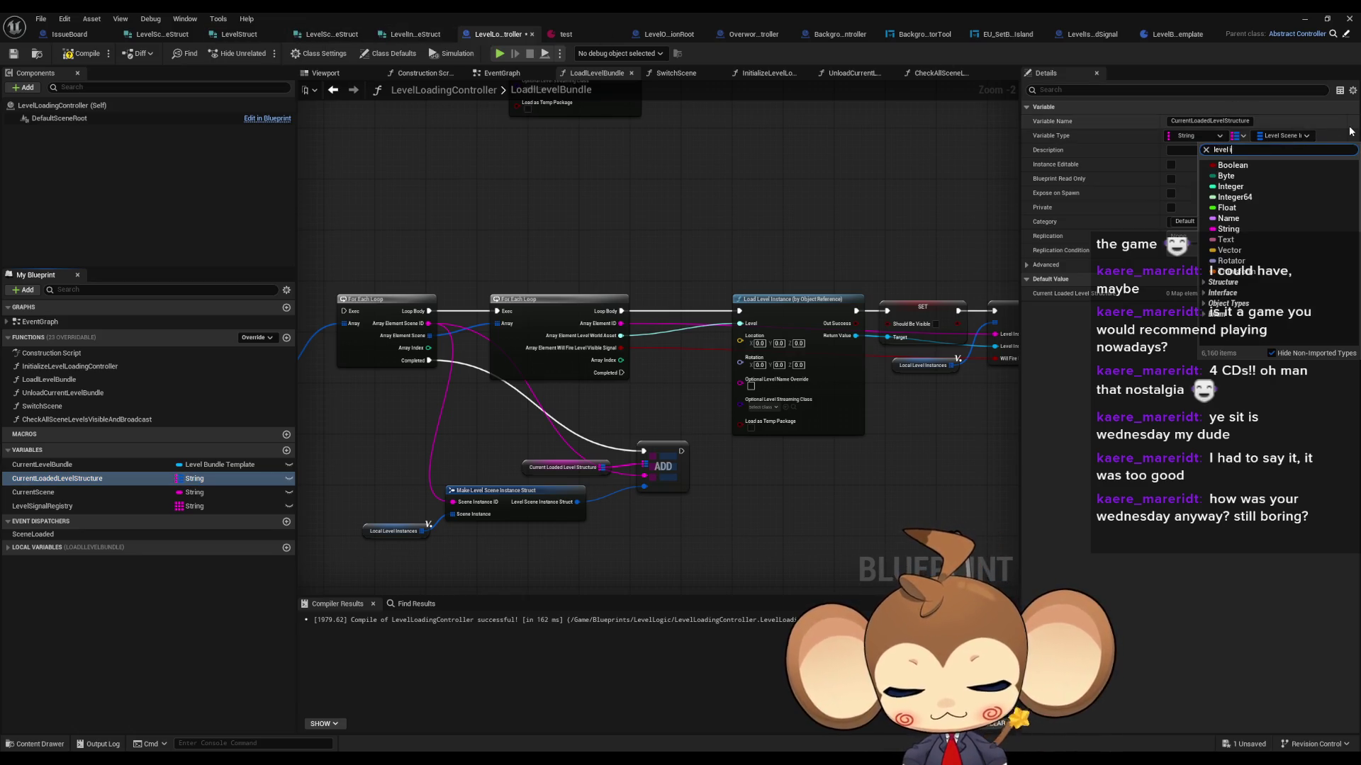
text(nsta)
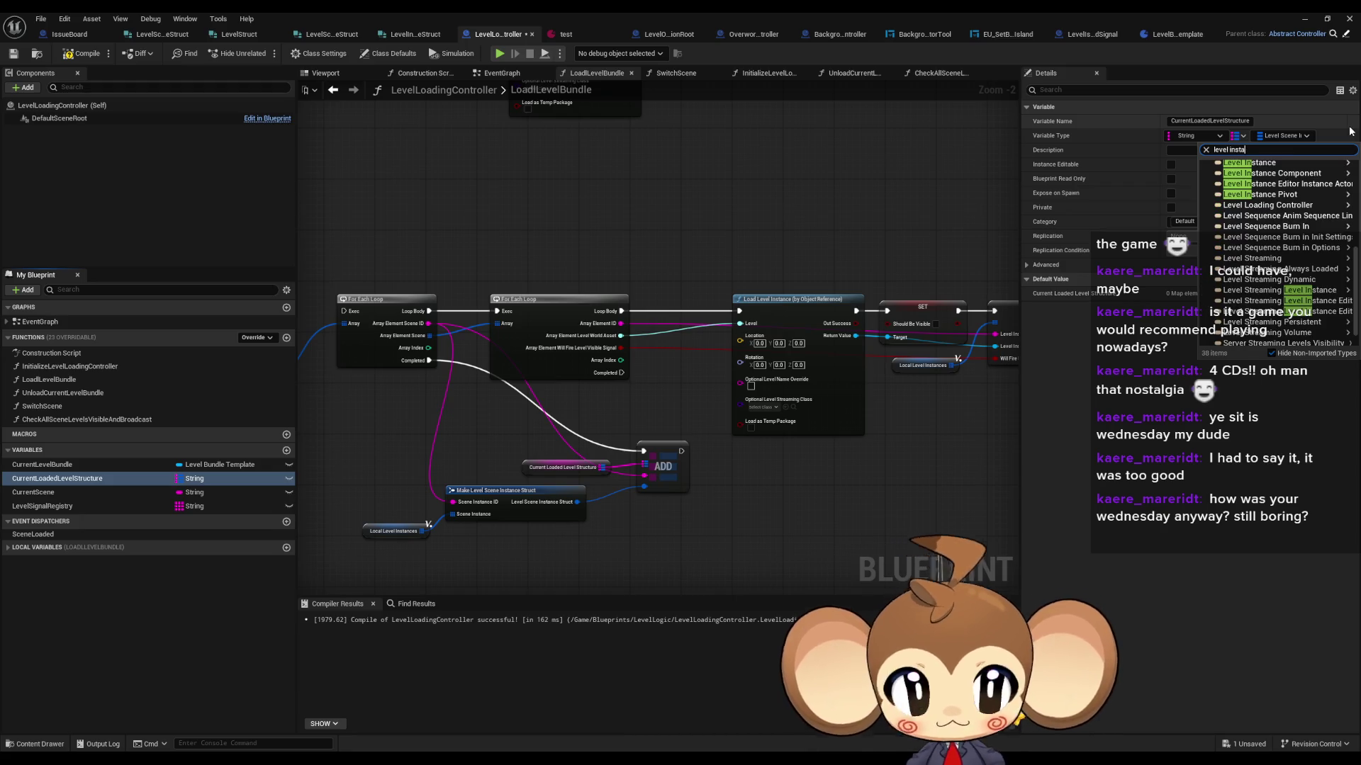
text( str)
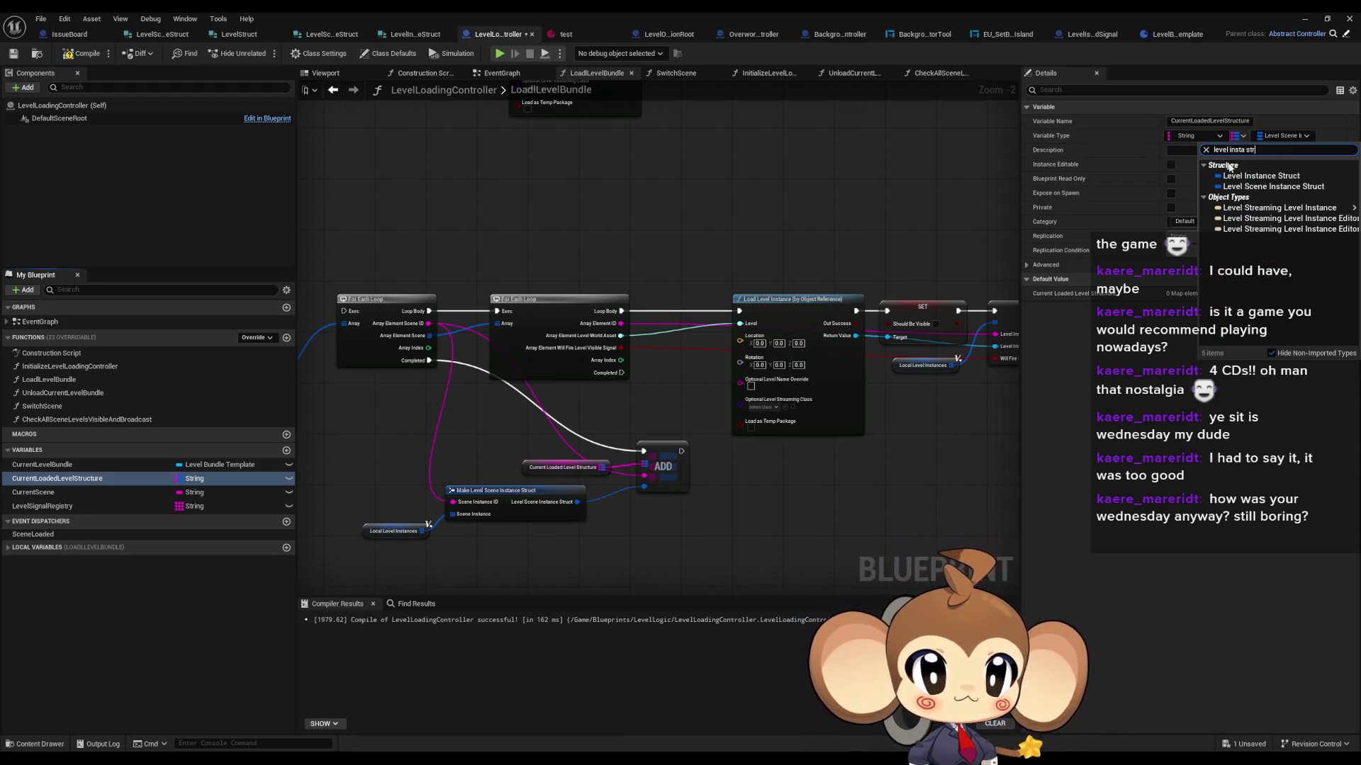
click(1238, 175)
click(708, 409)
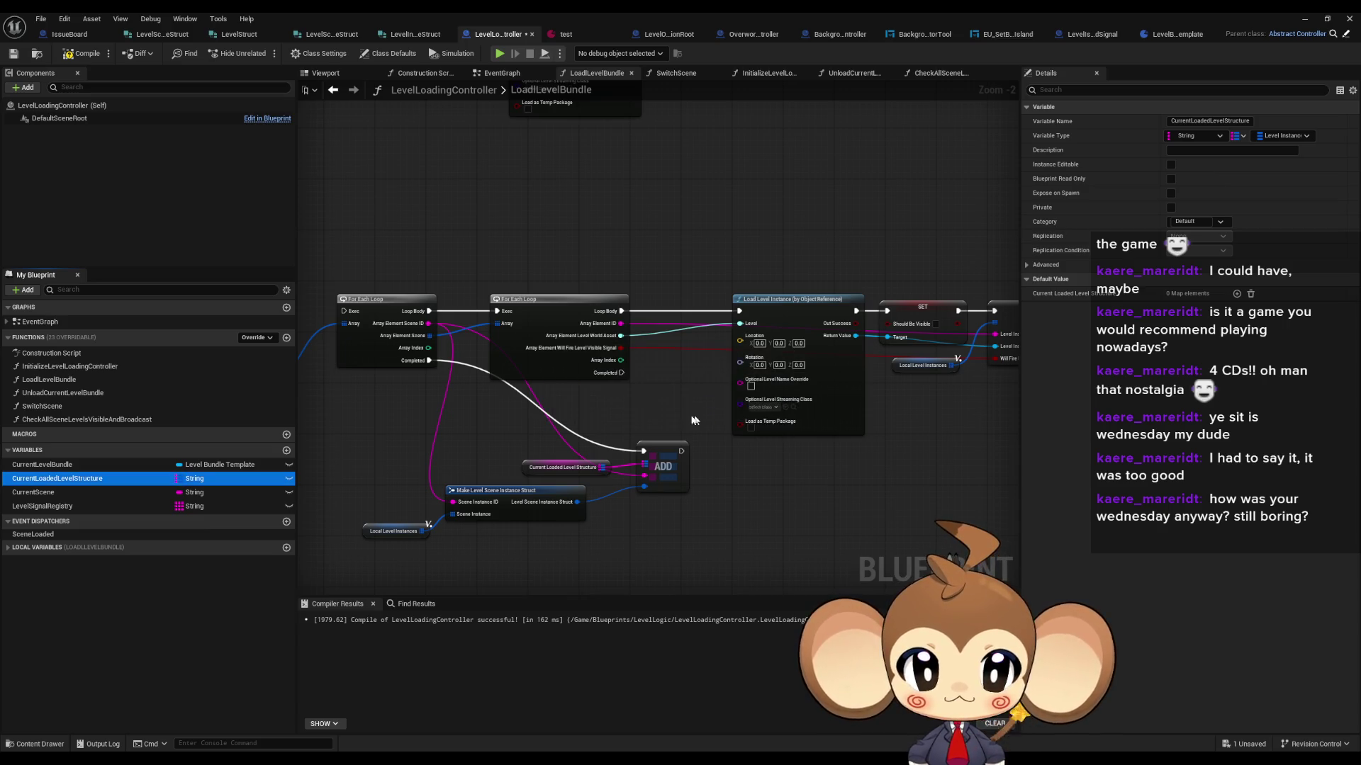
Step: Place a Current Loaded Level Structure getter in the LoadLevelBundle graph
drag(98, 479, 404, 174)
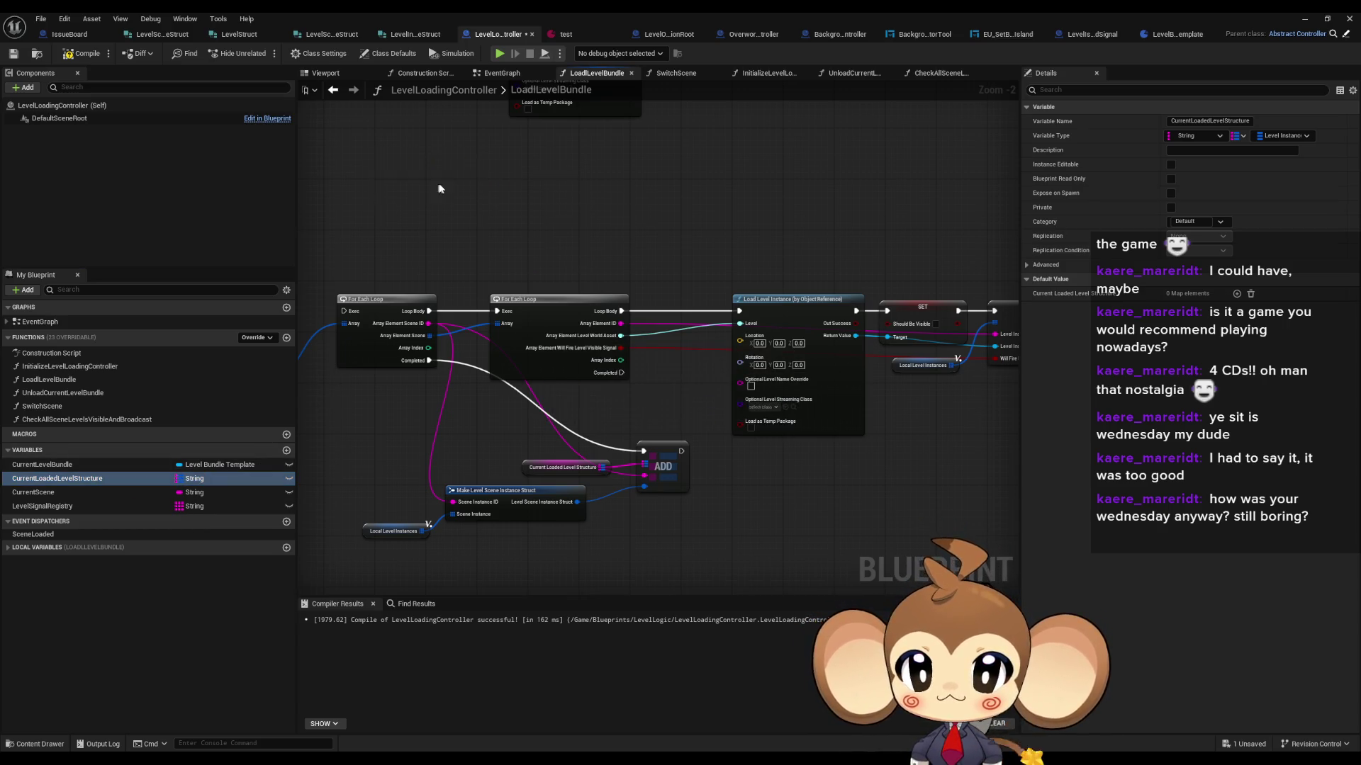
click(418, 171)
mouse_move(489, 272)
mouse_down()
mouse_move(542, 271)
mouse_move(593, 344)
mouse_move(648, 354)
mouse_move(635, 329)
mouse_up()
Step: Add a map ADD node, split its struct pin, and wire in Return Value and element ID
click(581, 374)
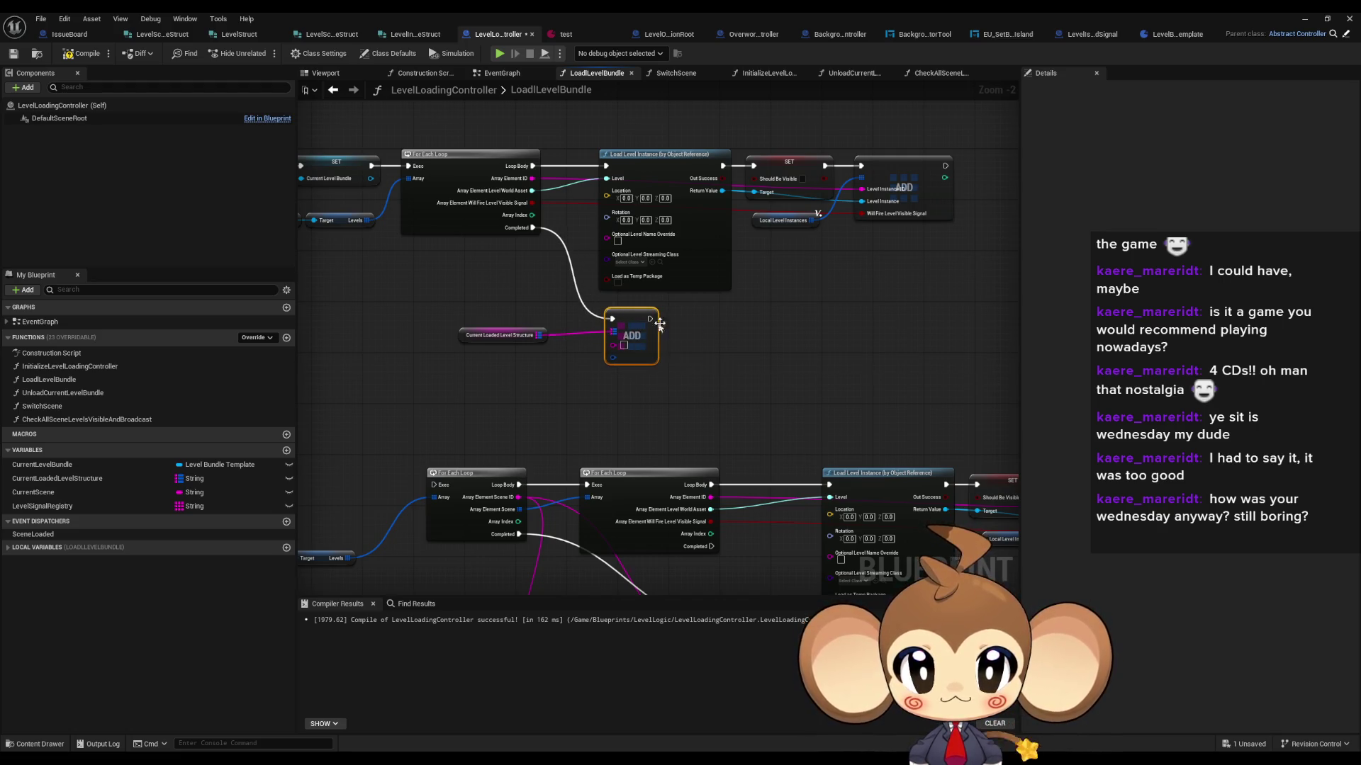
drag(648, 346, 744, 346)
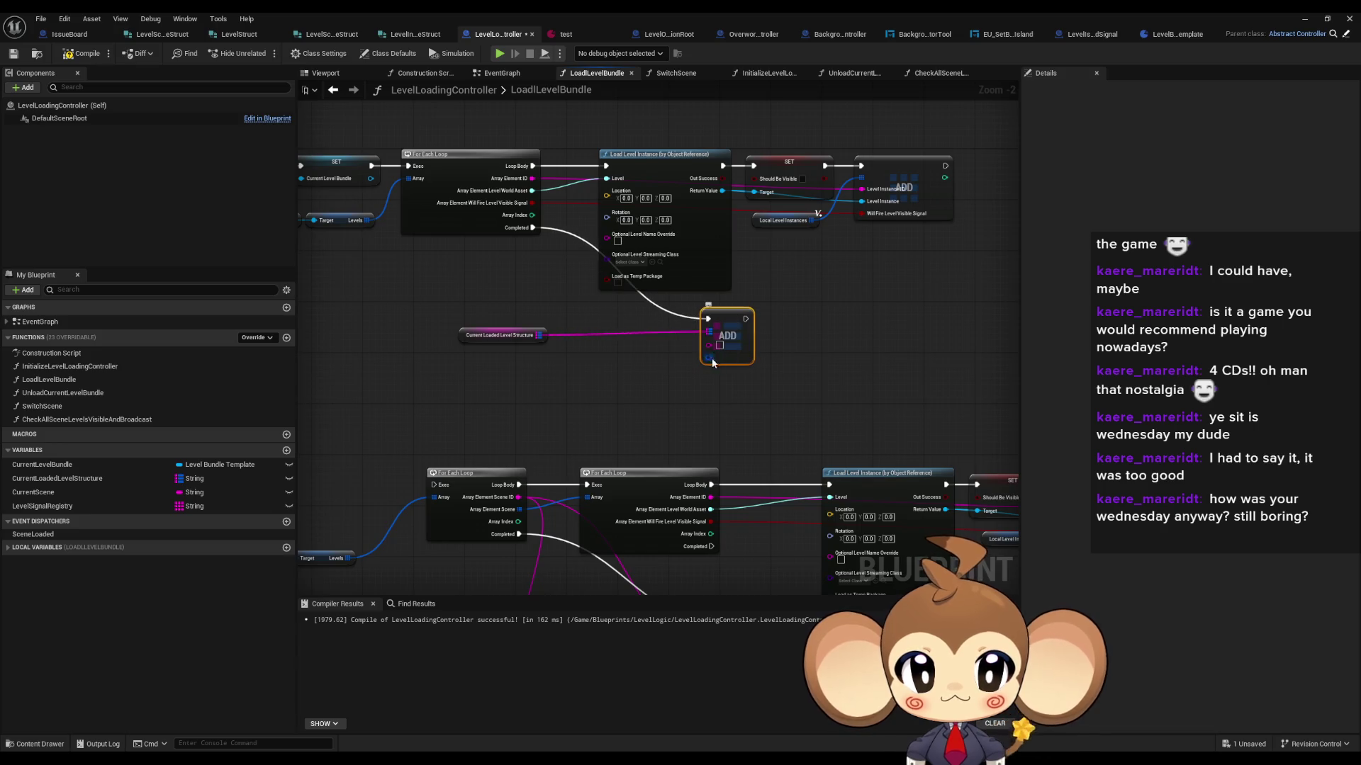
right_click(709, 358)
click(743, 416)
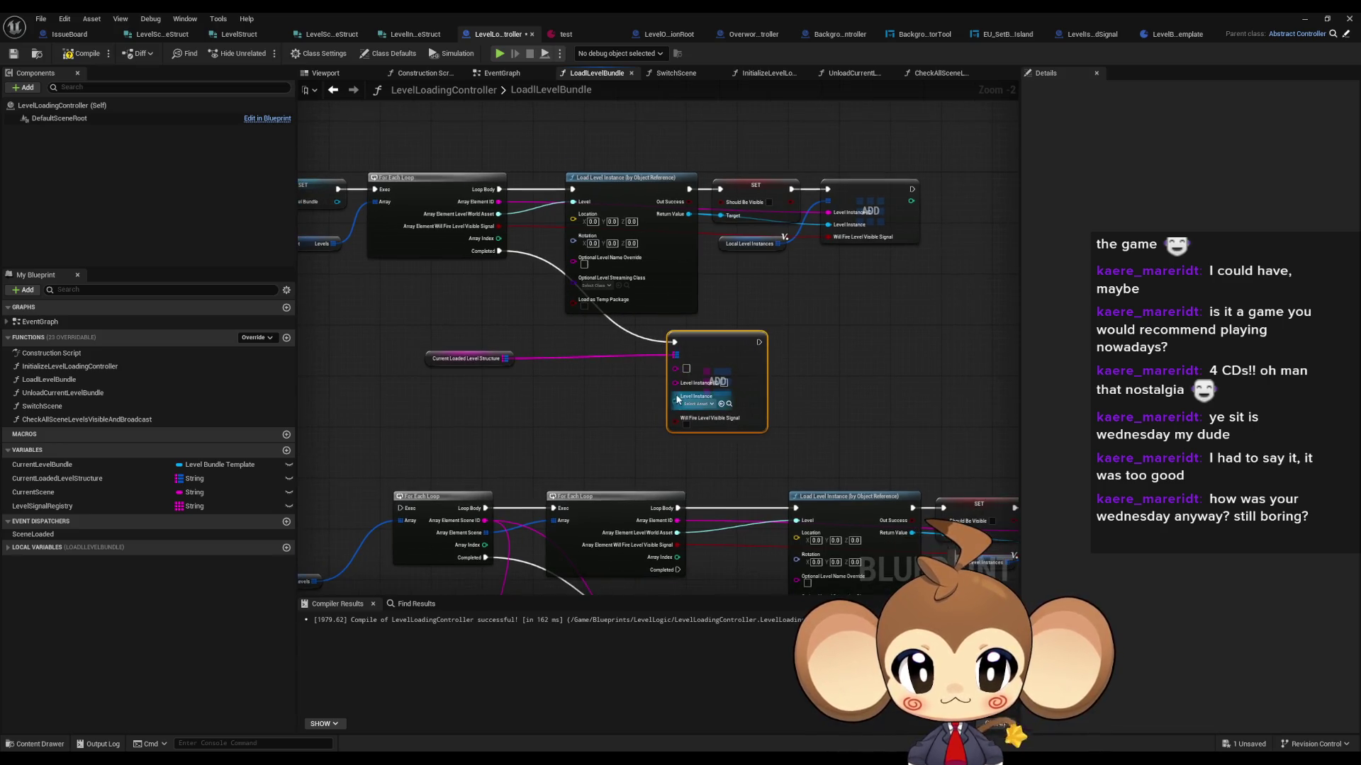
drag(689, 213, 675, 396)
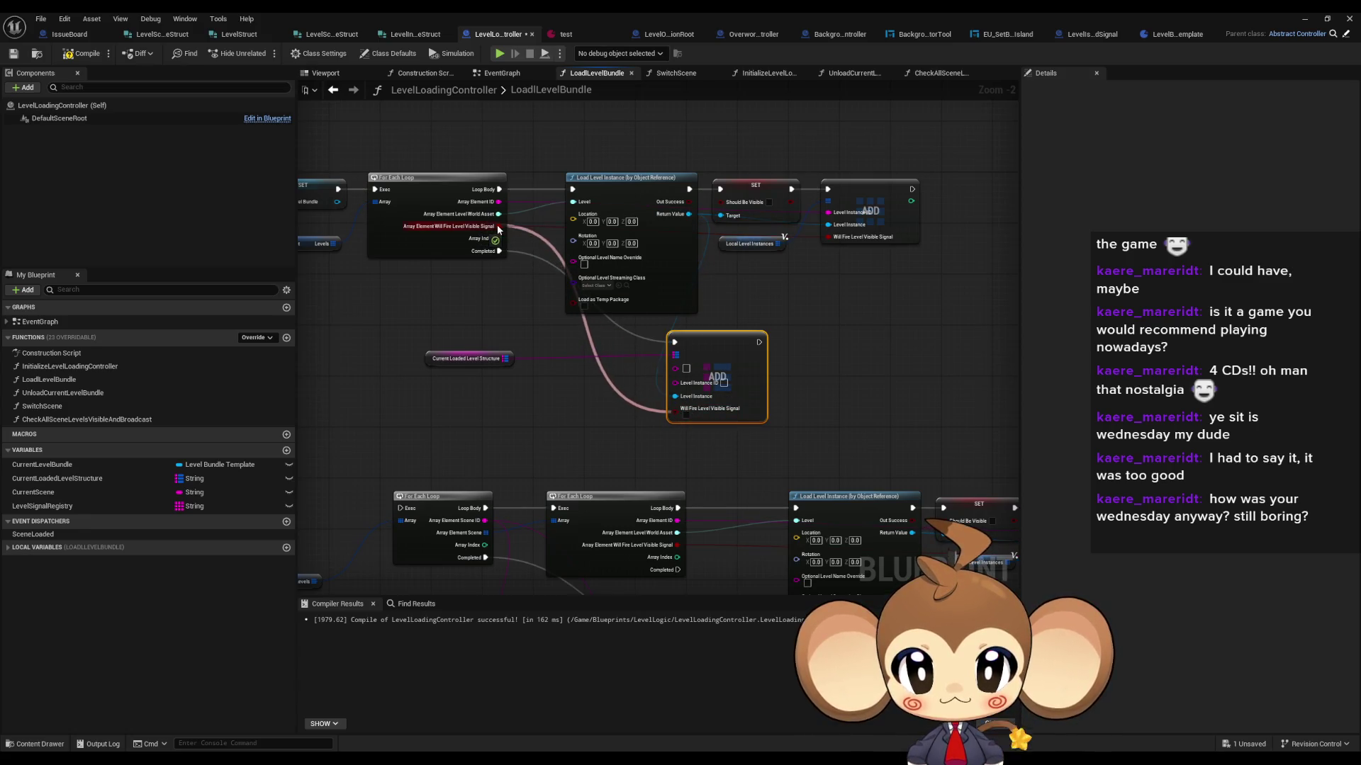
mouse_move(499, 201)
mouse_down()
mouse_move(675, 380)
mouse_move(513, 206)
mouse_move(532, 213)
mouse_up()
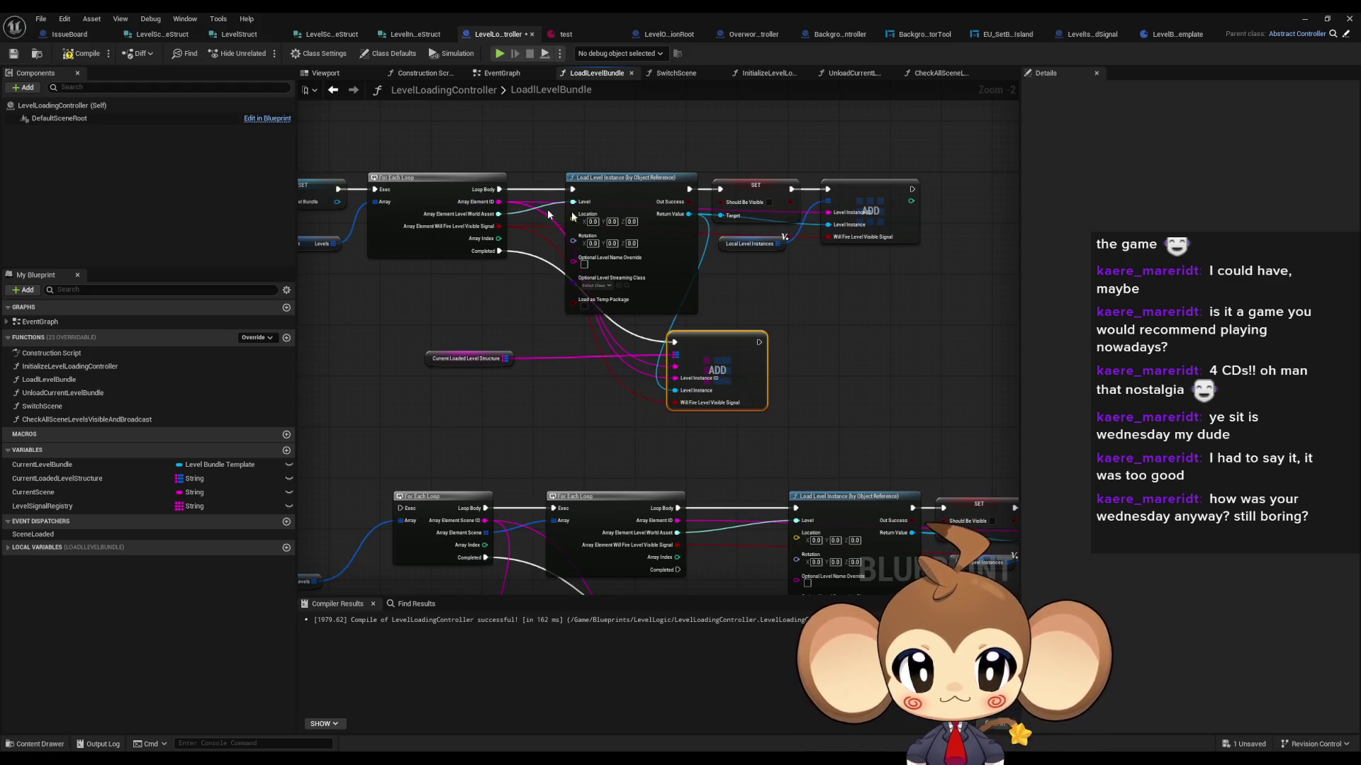
Step: Delete the old ADD node and move the new ADD and map getter after the SET node
click(880, 206)
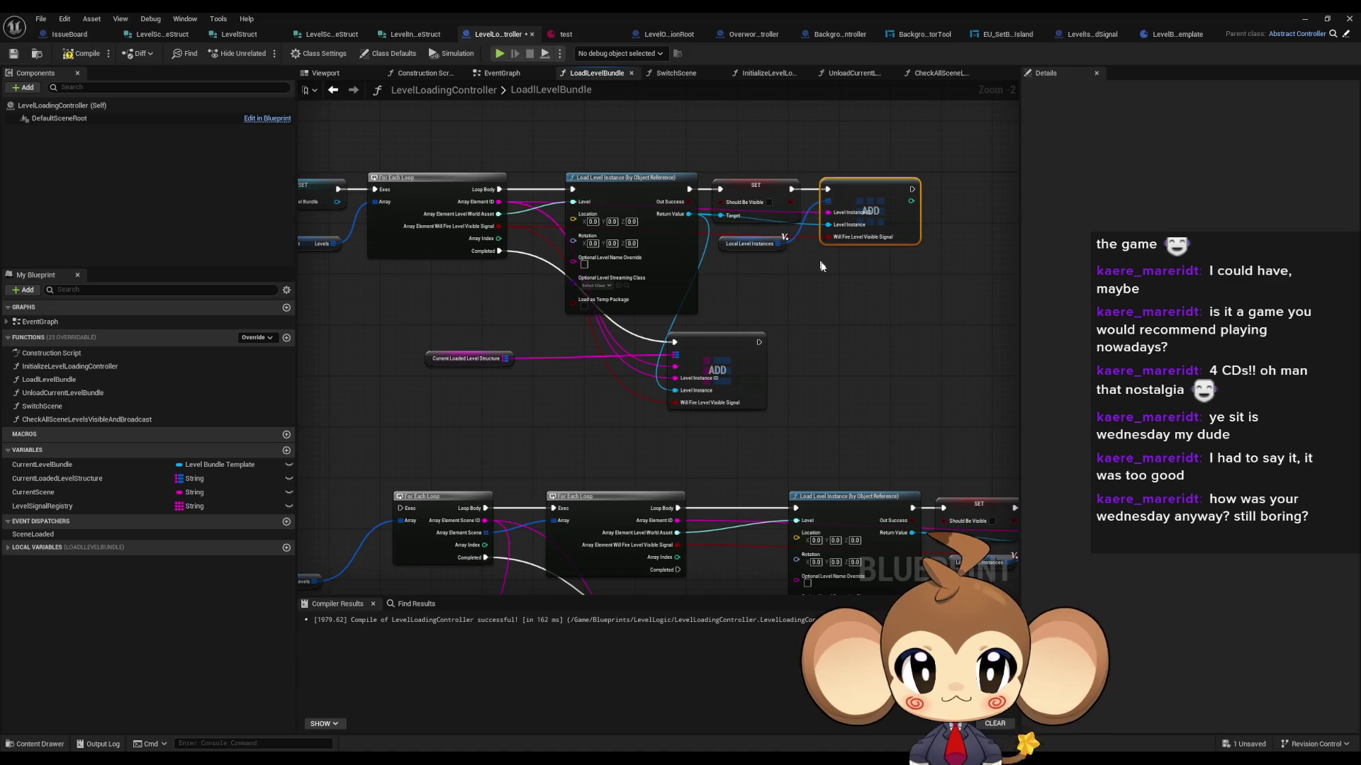
key(Delete)
mouse_move(691, 340)
mouse_down()
mouse_move(851, 244)
mouse_move(870, 193)
mouse_move(791, 189)
mouse_up()
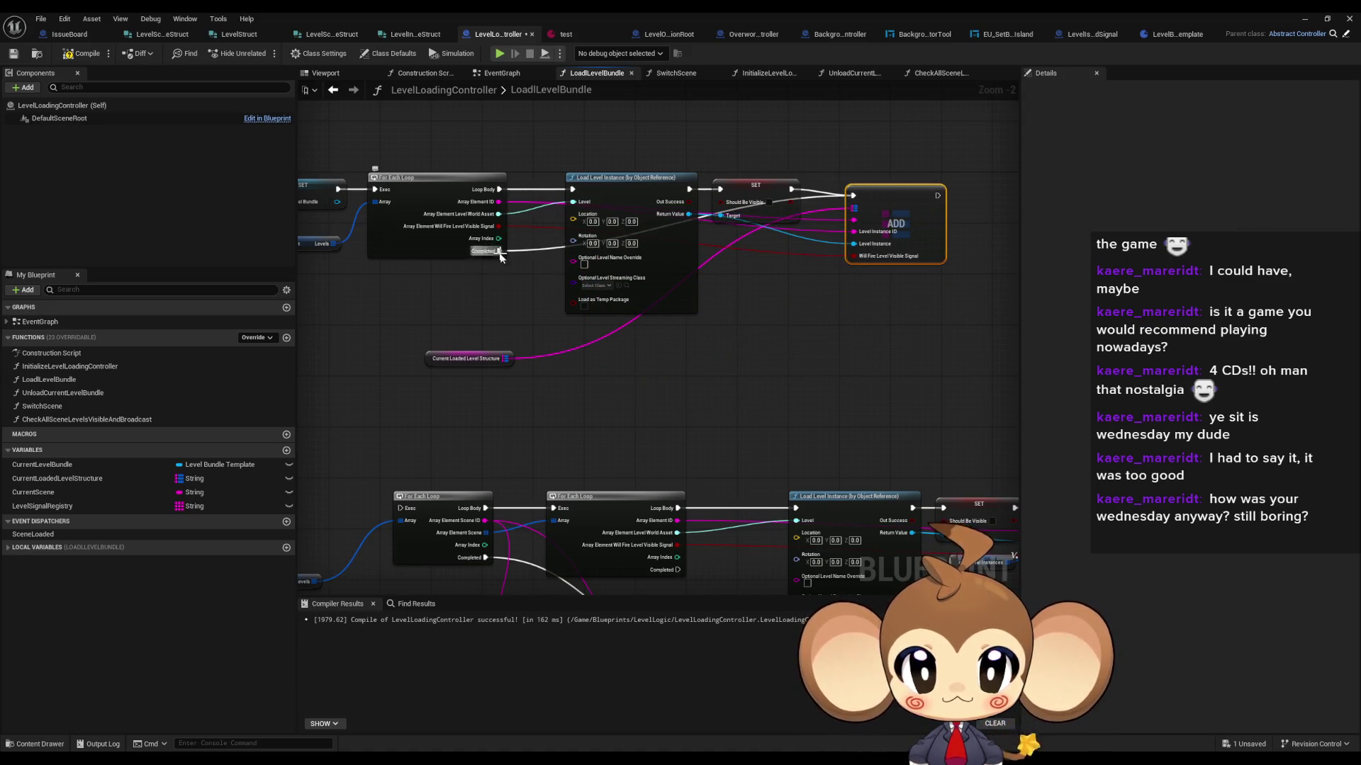
drag(445, 358, 739, 249)
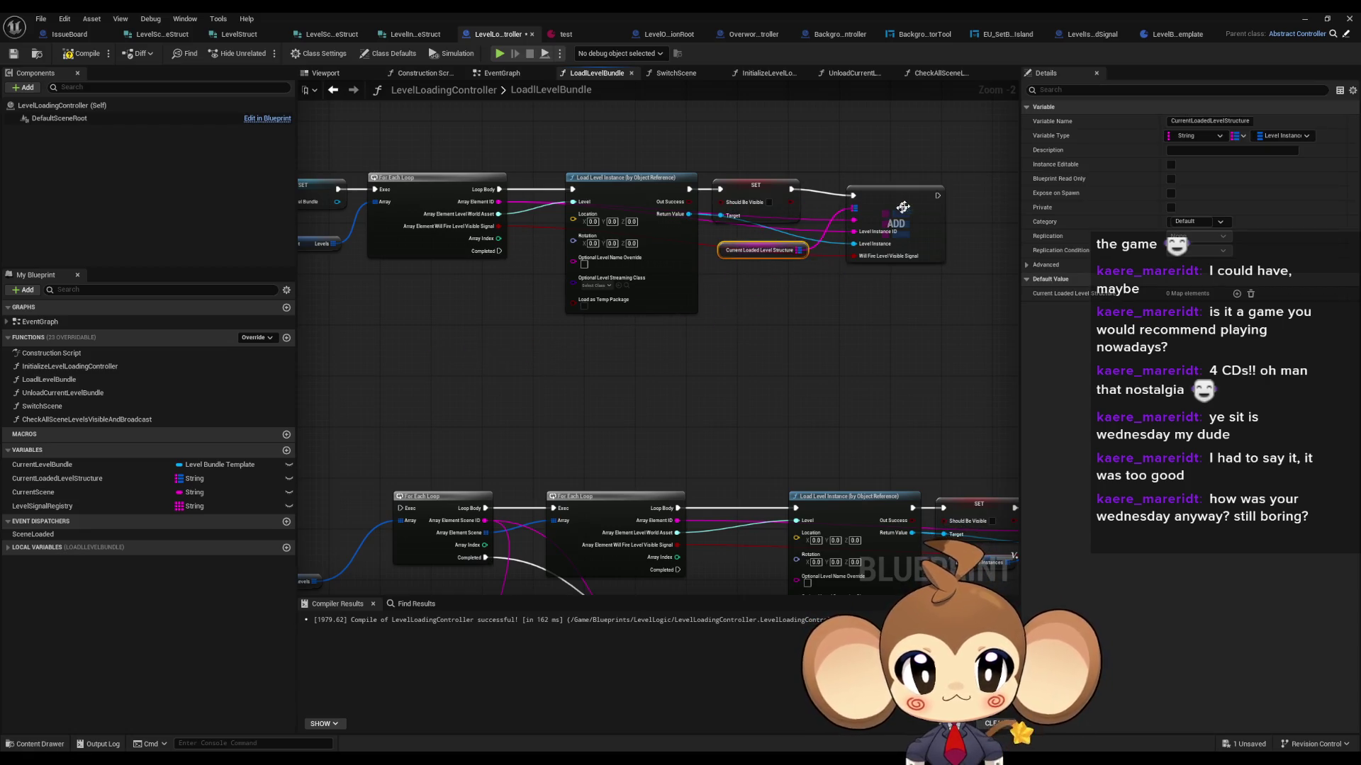
drag(902, 196, 883, 194)
click(863, 304)
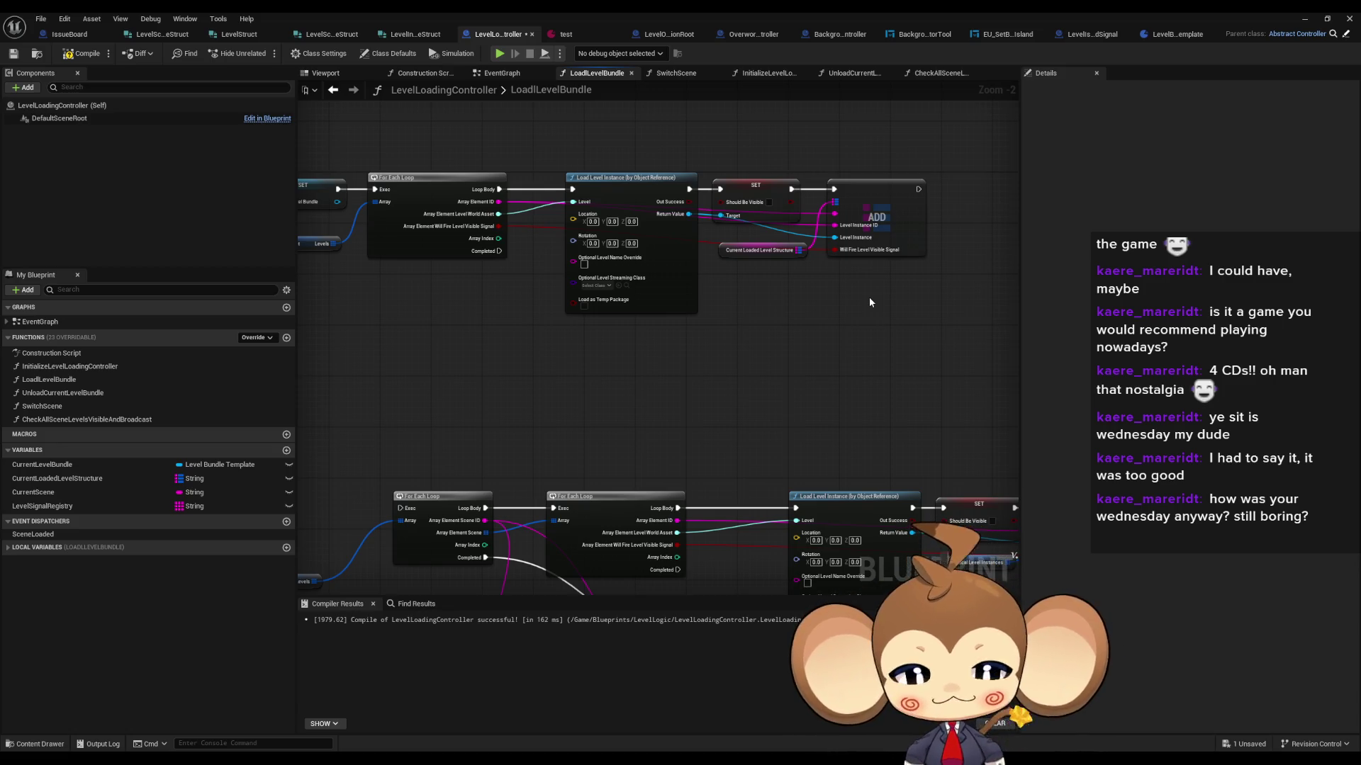
Step: Tidy the graph layout, nudging the map getter into place beside the SET and ADD nodes
scroll(768, 343, down, 3)
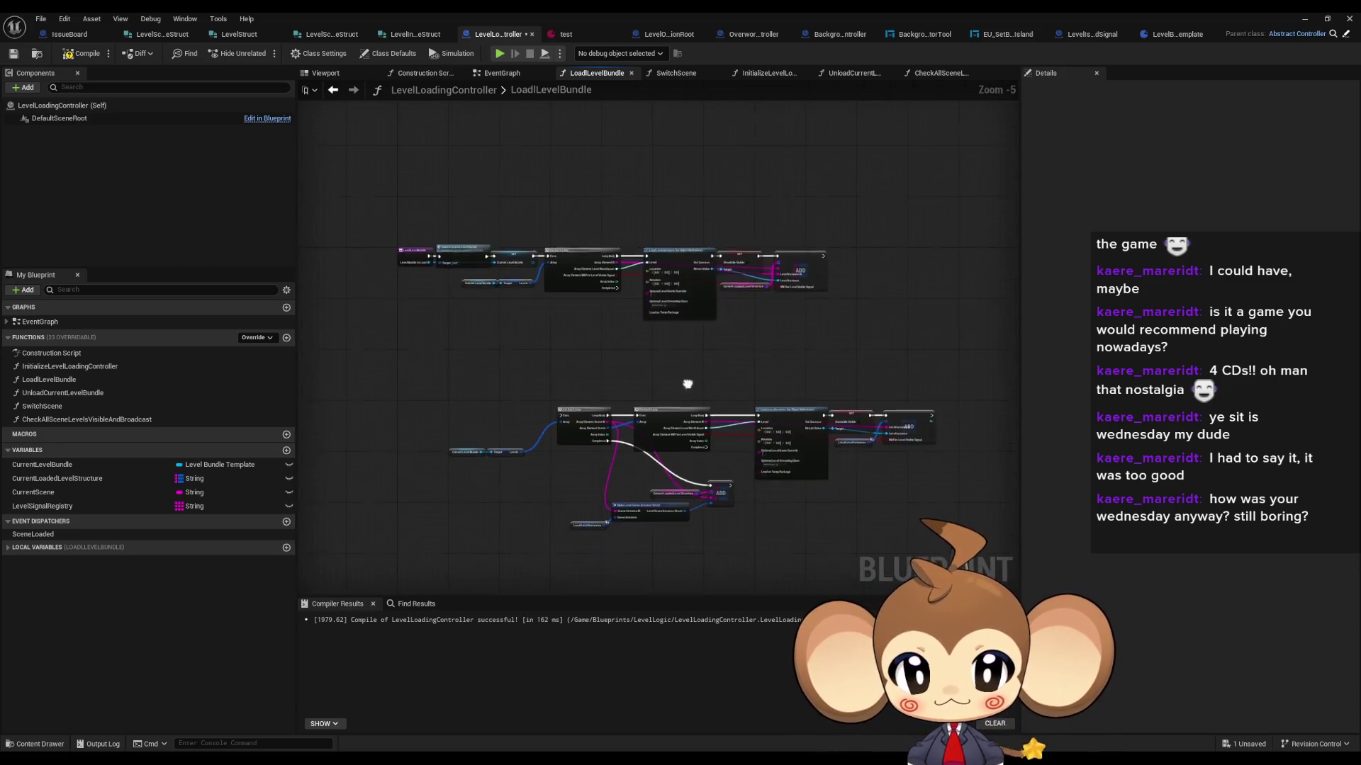
scroll(687, 387, up, 2)
mouse_move(723, 243)
mouse_down()
mouse_move(573, 212)
mouse_move(631, 343)
mouse_up()
scroll(572, 211, down, 2)
scroll(599, 287, up, 3)
drag(693, 259, 562, 269)
click(709, 283)
drag(834, 287, 827, 287)
drag(719, 336, 686, 336)
click(844, 281)
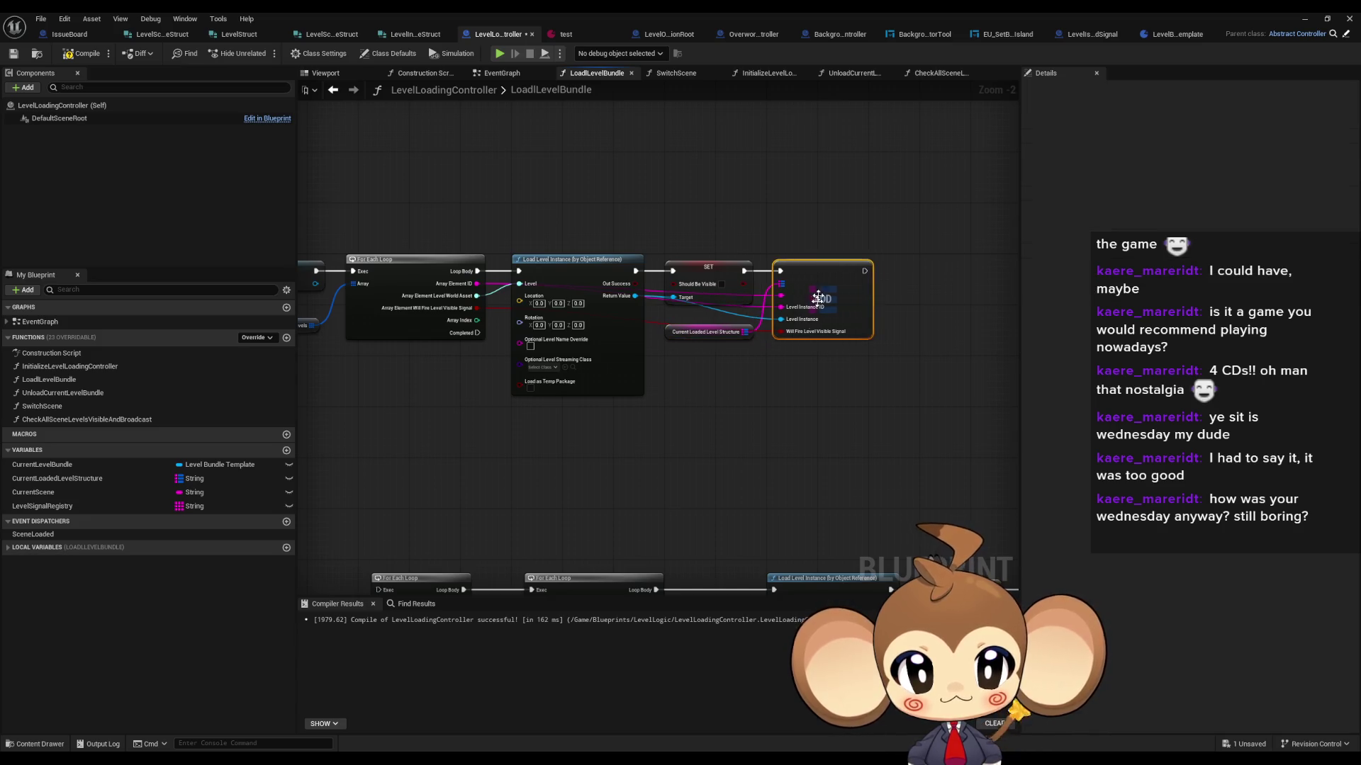
click(709, 332)
scroll(838, 365, down, 1)
mouse_move(838, 365)
mouse_down()
mouse_move(924, 346)
mouse_move(664, 354)
mouse_up()
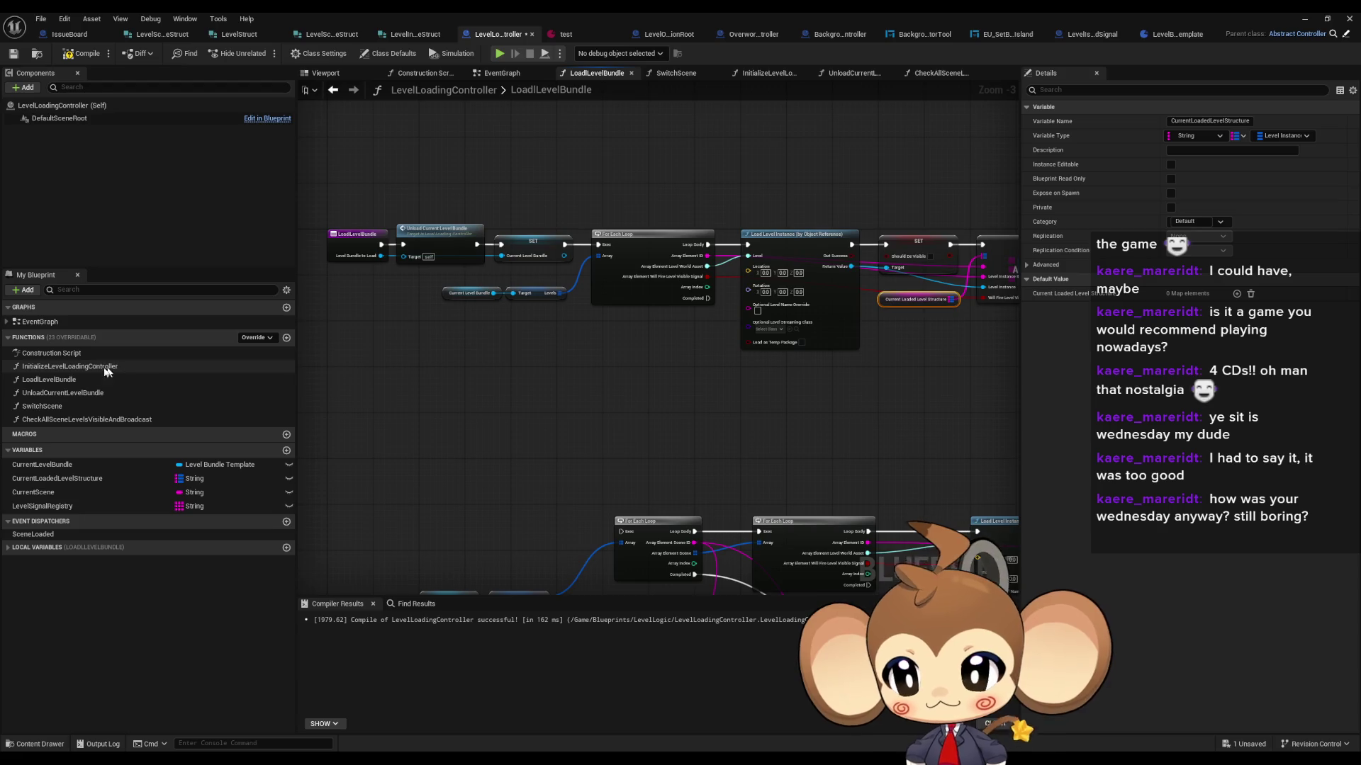
double_click(58, 393)
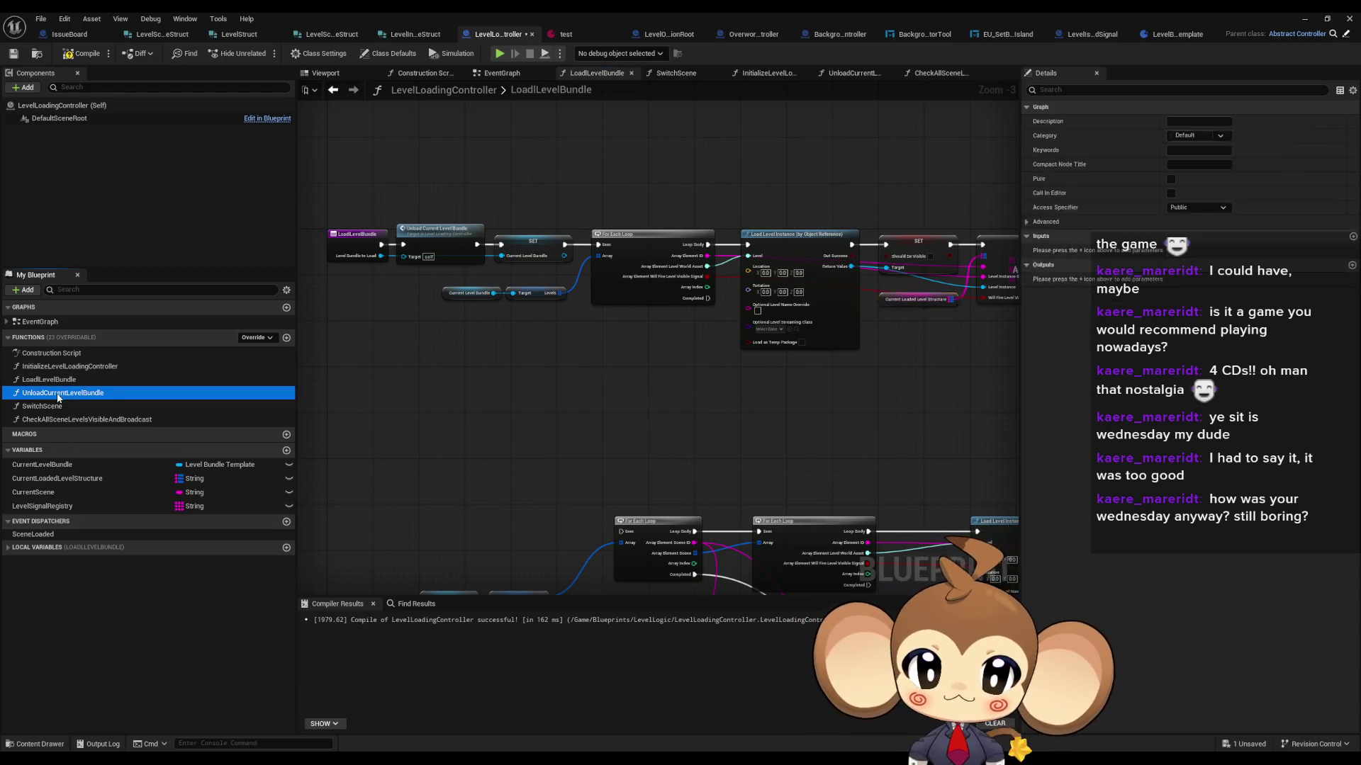
Step: Add a map getter with a Values node, move the old loop chain aside, and route execution into it
mouse_move(455, 379)
mouse_down()
mouse_move(404, 380)
mouse_move(513, 389)
mouse_up()
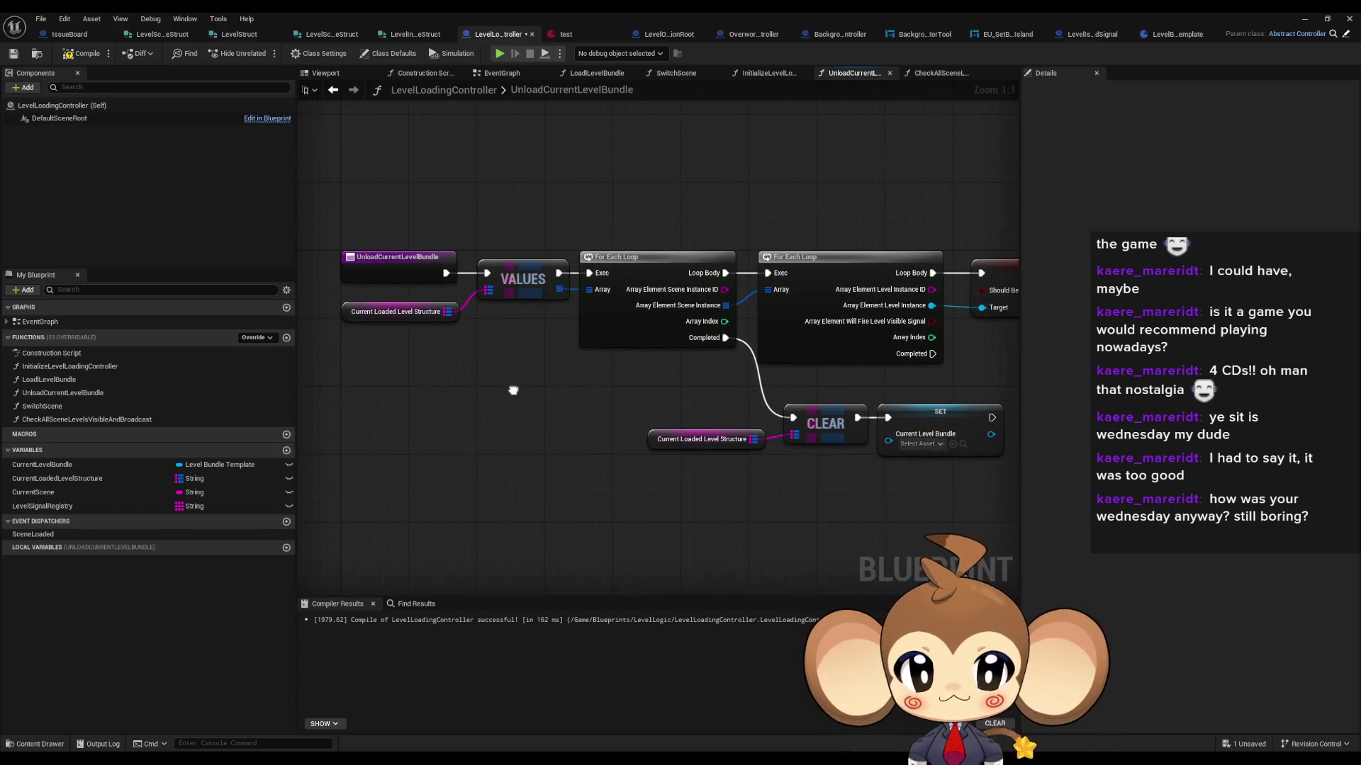
mouse_move(431, 395)
mouse_down()
mouse_move(492, 386)
mouse_move(546, 418)
mouse_up()
key(ctrl+v)
text(val)
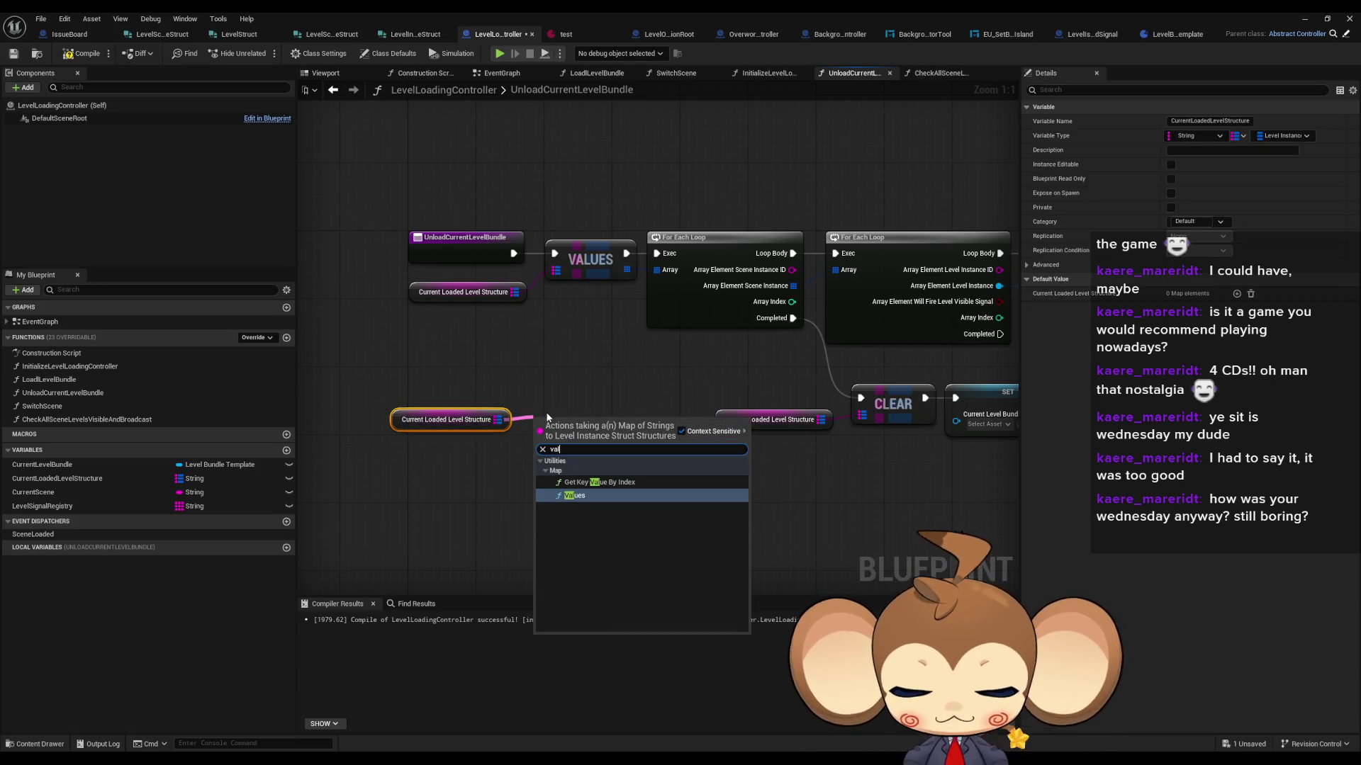
key(Return)
scroll(605, 340, down, 2)
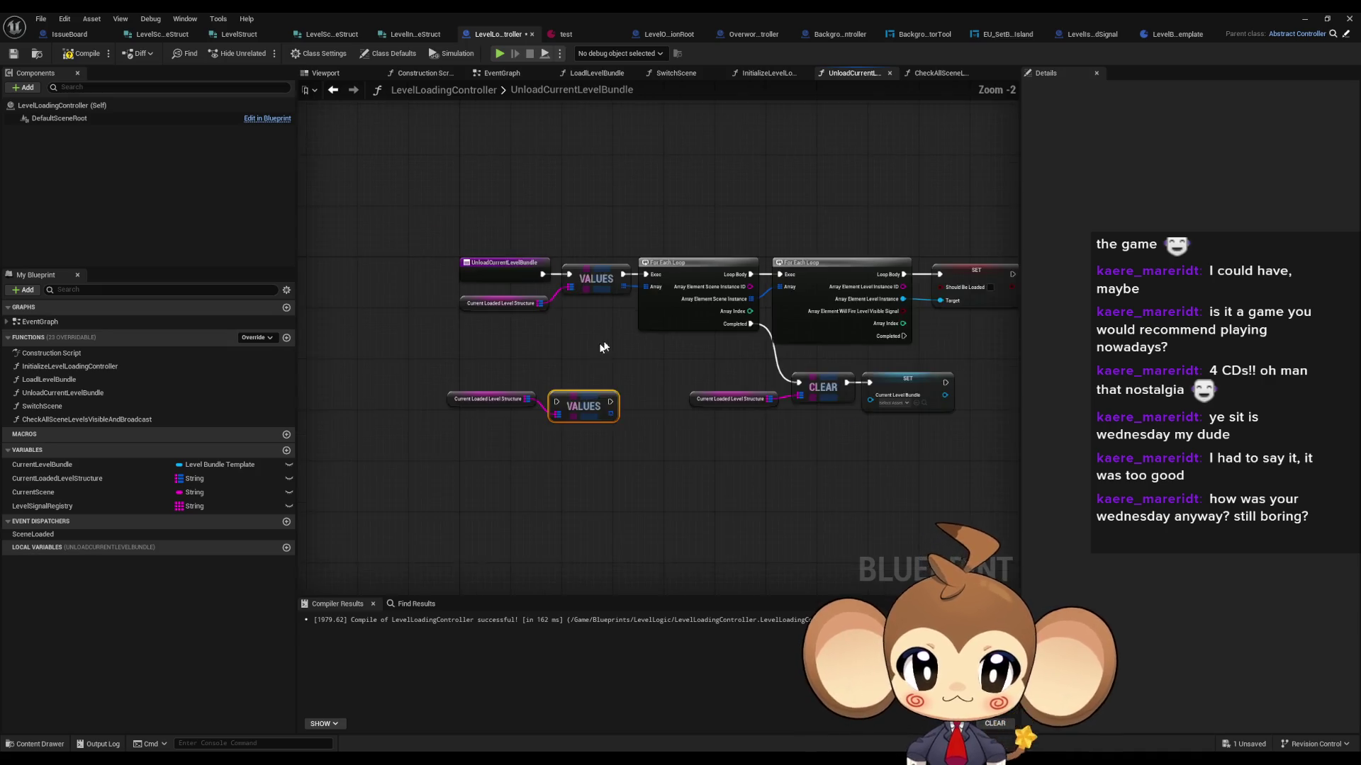
drag(418, 302, 520, 325)
mouse_move(542, 243)
mouse_down()
mouse_move(673, 340)
mouse_move(942, 425)
mouse_up()
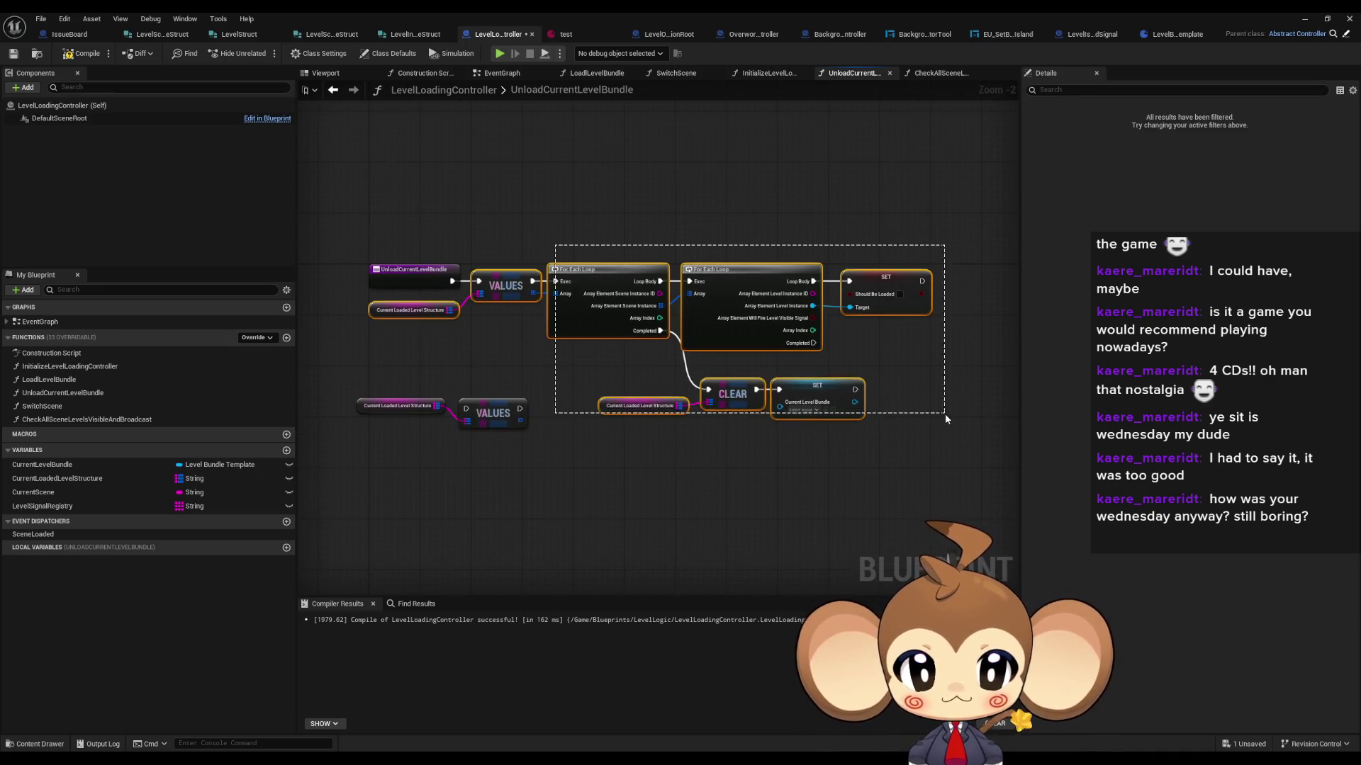
mouse_move(493, 290)
mouse_down()
mouse_move(551, 363)
mouse_move(570, 487)
mouse_up()
mouse_move(482, 409)
mouse_down()
mouse_move(485, 292)
mouse_move(501, 282)
mouse_up()
drag(402, 404, 402, 299)
Step: Loop over the map values with a For Each Loop and split its element struct
mouse_move(539, 292)
mouse_down()
mouse_move(599, 291)
mouse_move(593, 271)
mouse_up()
text(foreach)
key(Return)
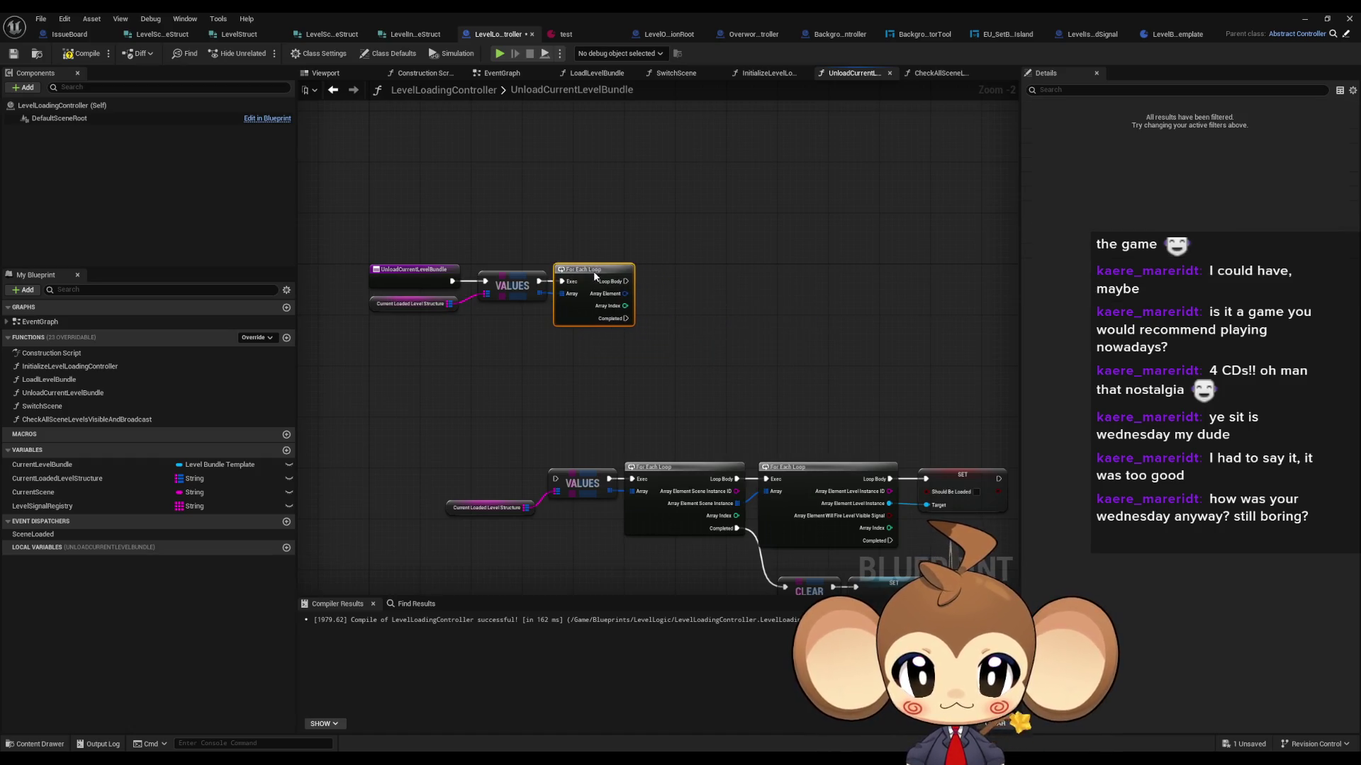
right_click(624, 294)
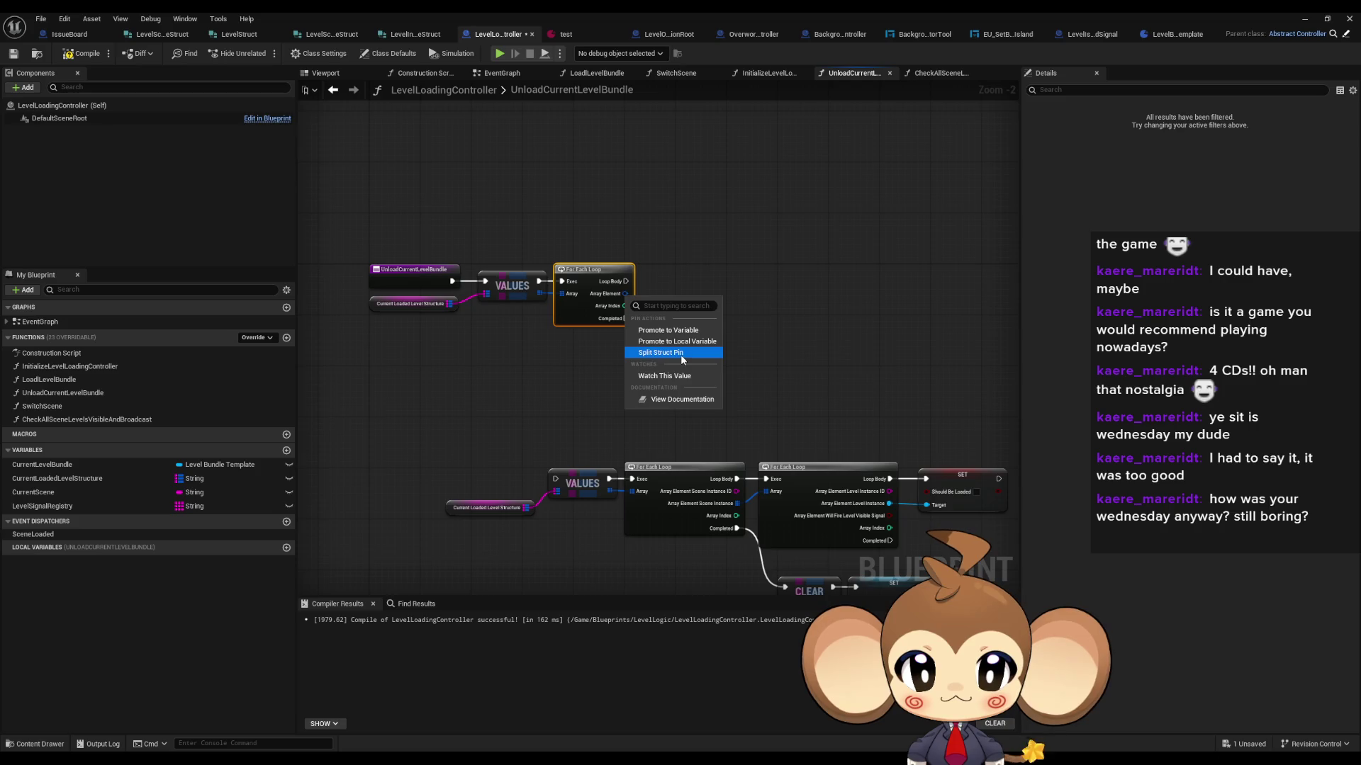
click(680, 355)
drag(768, 359, 677, 331)
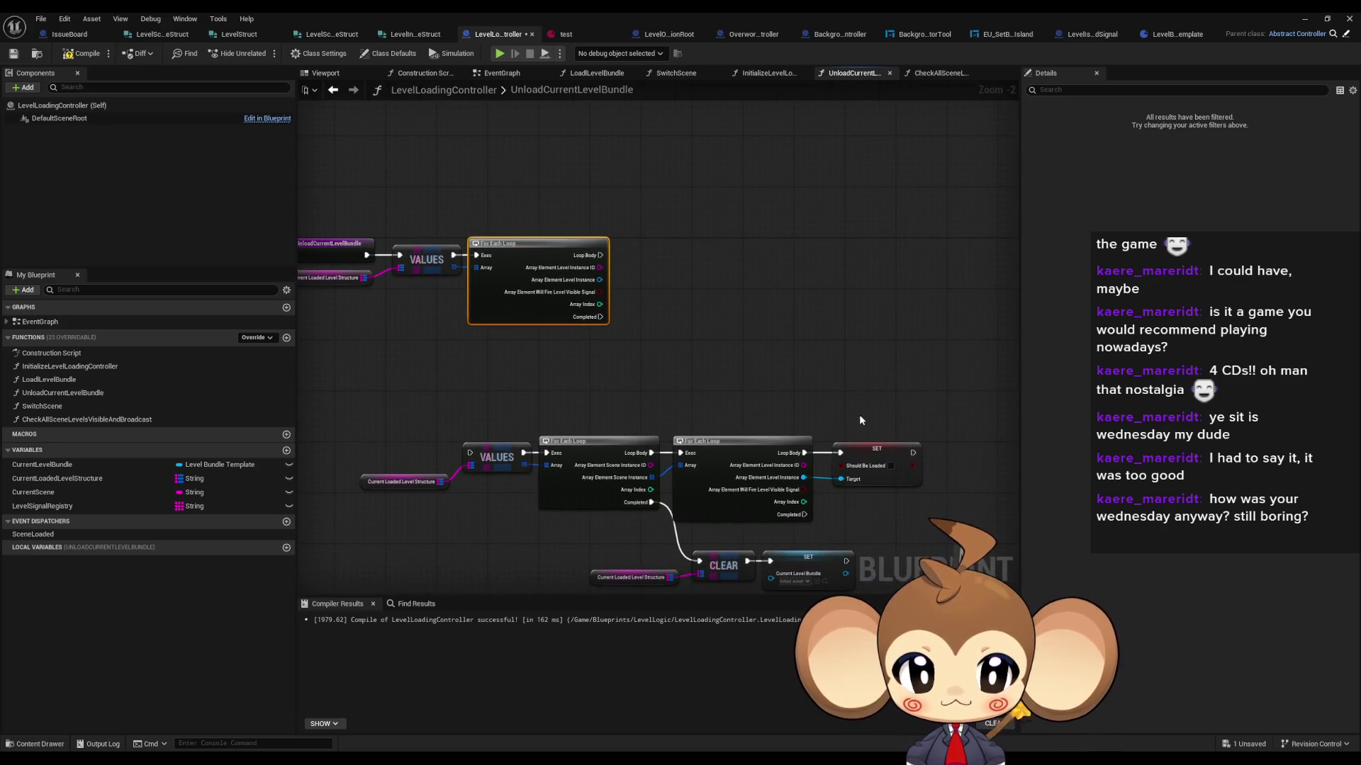
Step: Duplicate the Should Be Loaded SET node, wiring Loop Body and each element's Level Instance into it
click(850, 462)
key(ctrl+c)
key(ctrl+v)
mouse_move(599, 280)
mouse_down()
mouse_move(675, 282)
mouse_move(600, 255)
mouse_up()
drag(693, 394, 678, 298)
Step: Duplicate the CLEAR map and SET Current Level Bundle nodes, running them from the loop's Completed
mouse_move(567, 500)
mouse_down()
mouse_move(703, 488)
mouse_move(847, 450)
mouse_up()
key(ctrl+c)
key(ctrl+v)
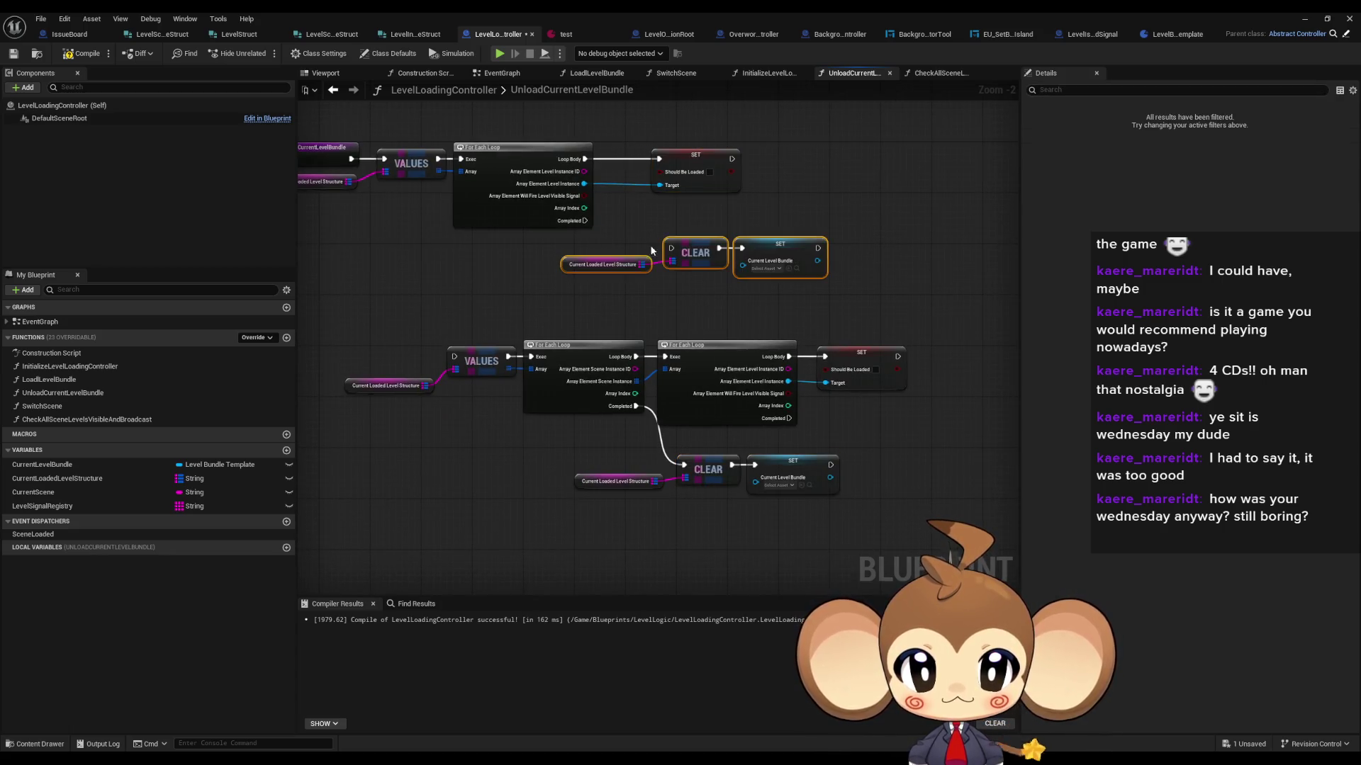
drag(585, 220, 672, 248)
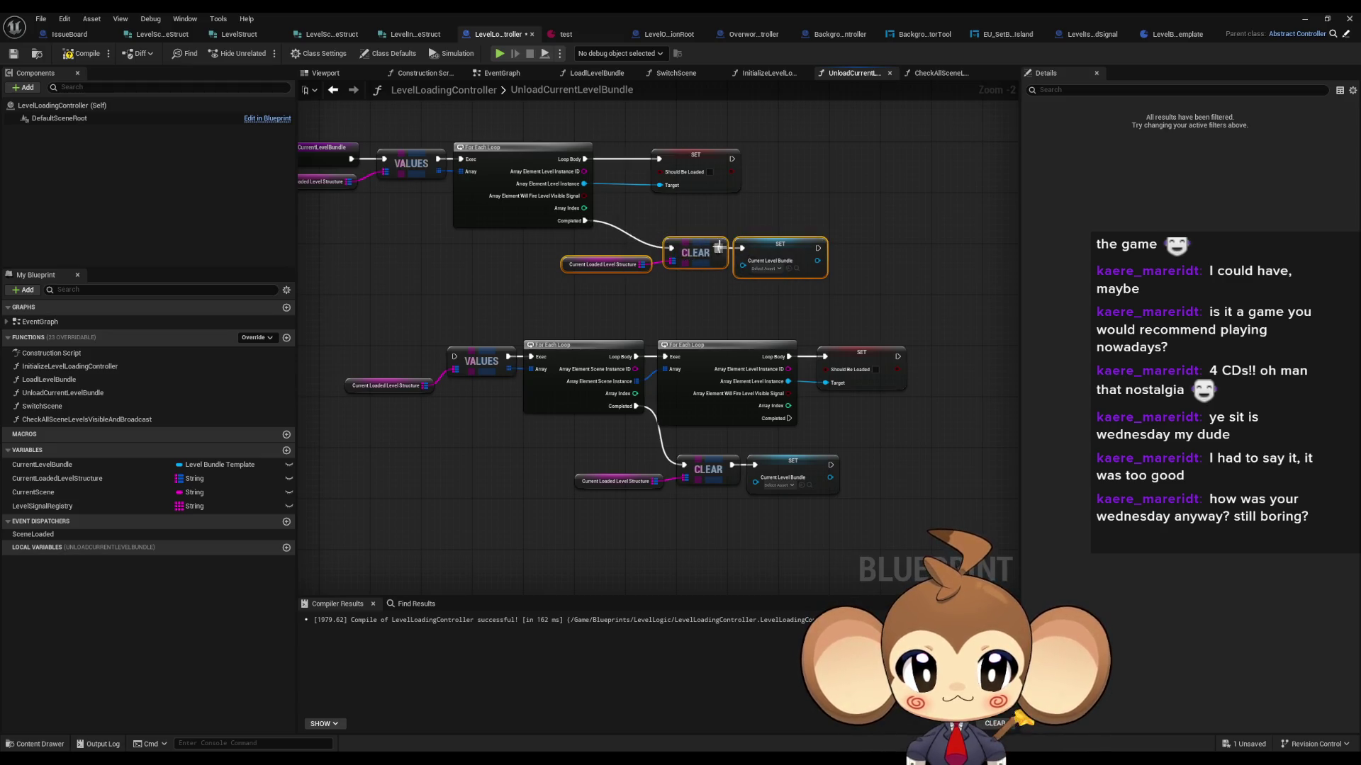
drag(693, 250, 642, 249)
click(557, 272)
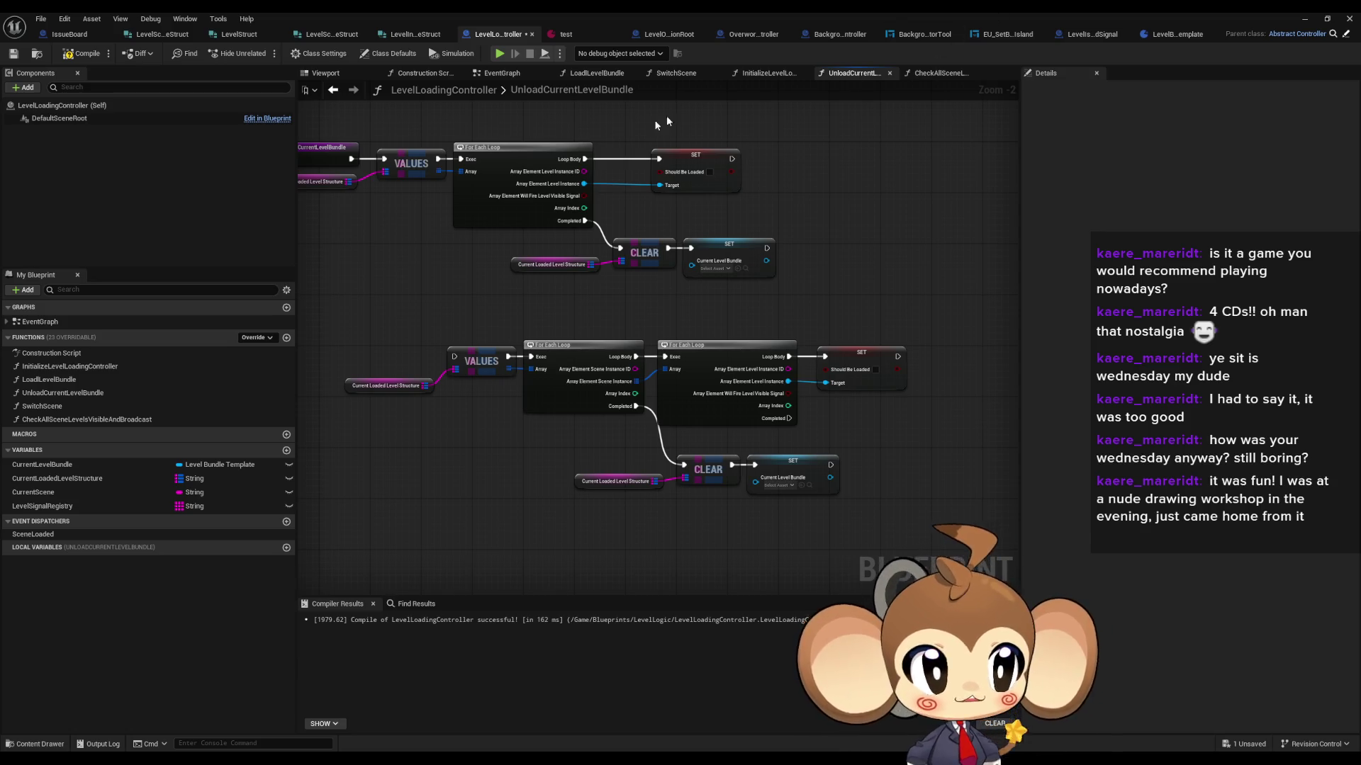
Step: Reopen the LoadLevelBundle function graph from the My Blueprint Functions list
double_click(69, 366)
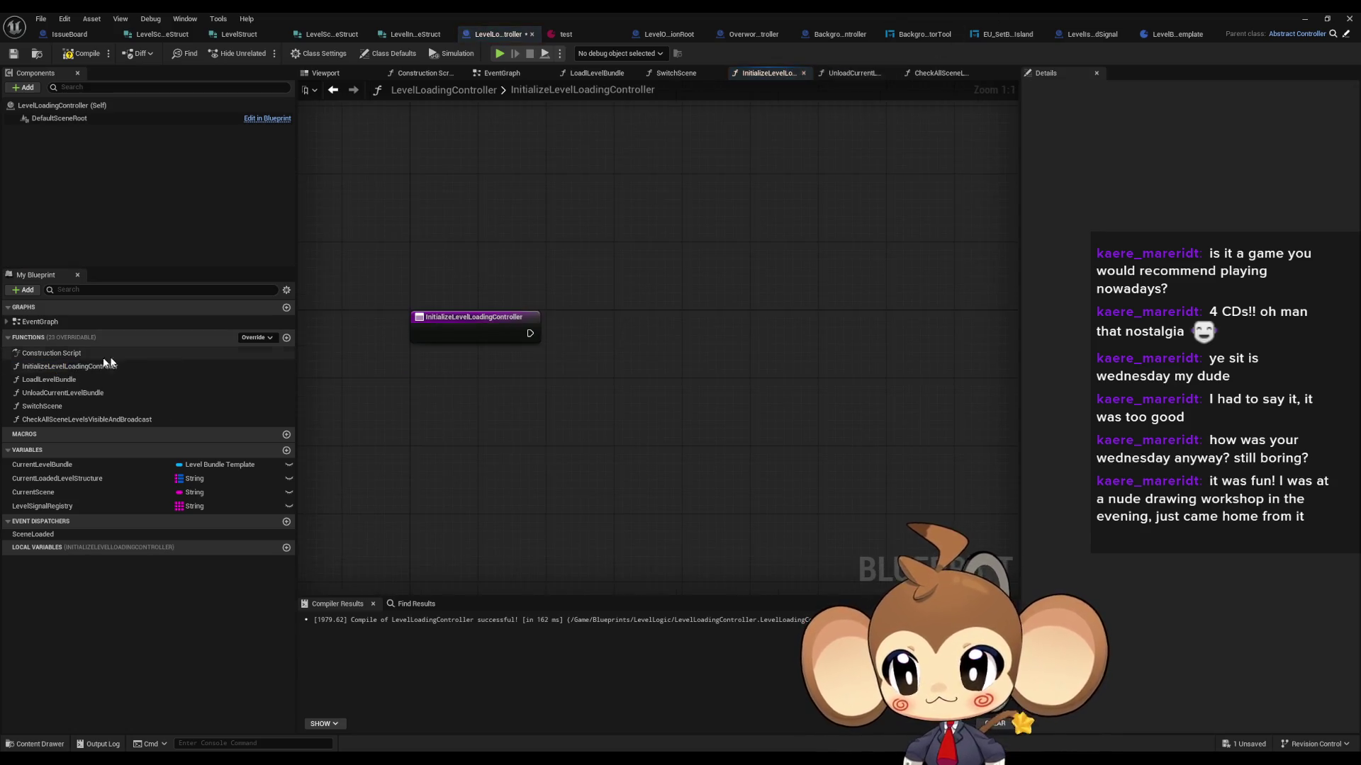
double_click(50, 380)
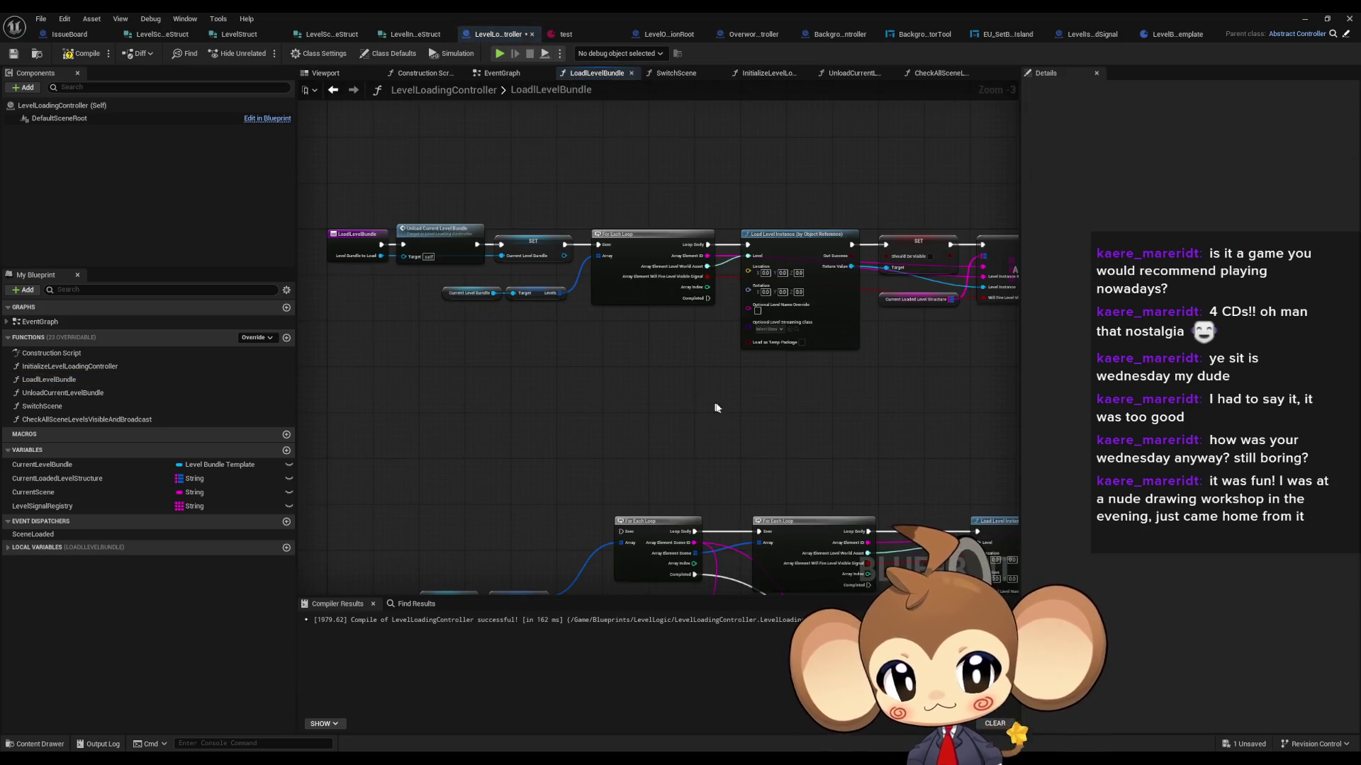
drag(723, 411, 690, 401)
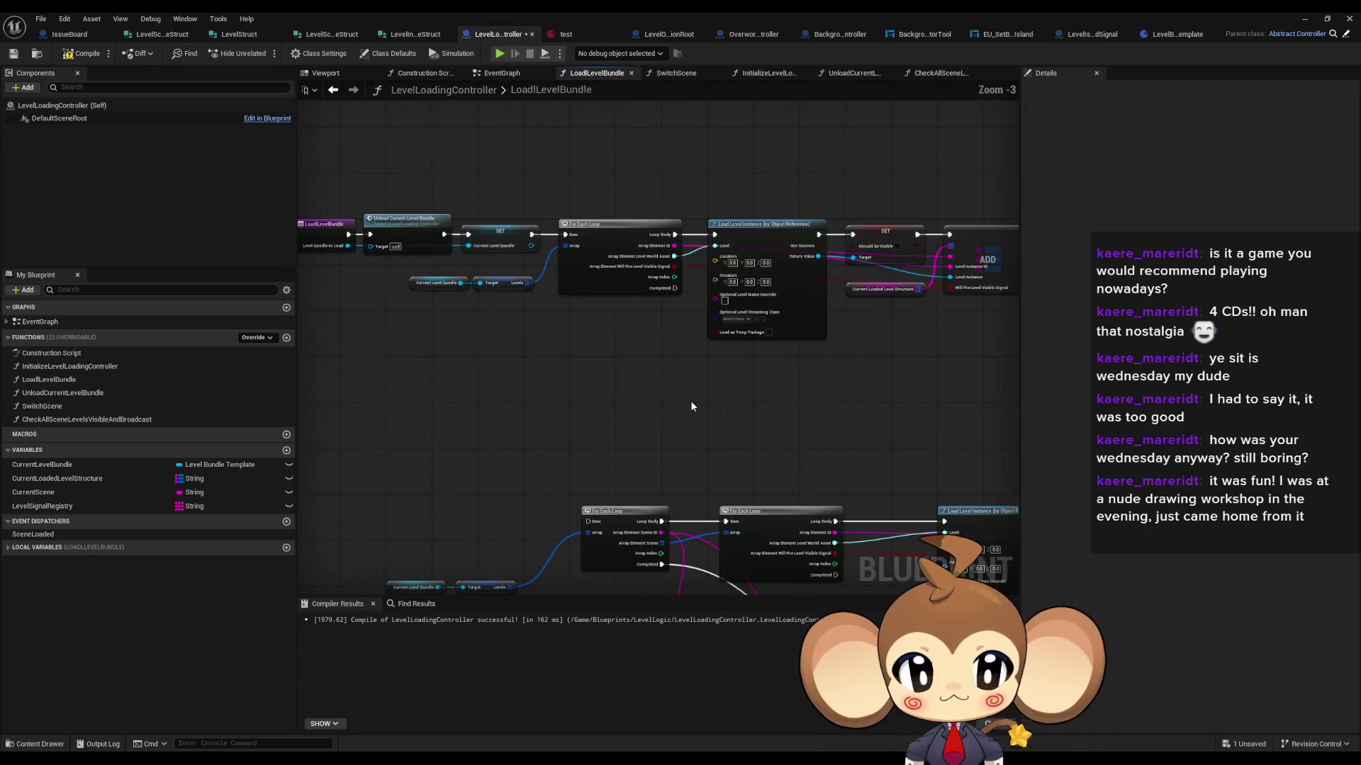
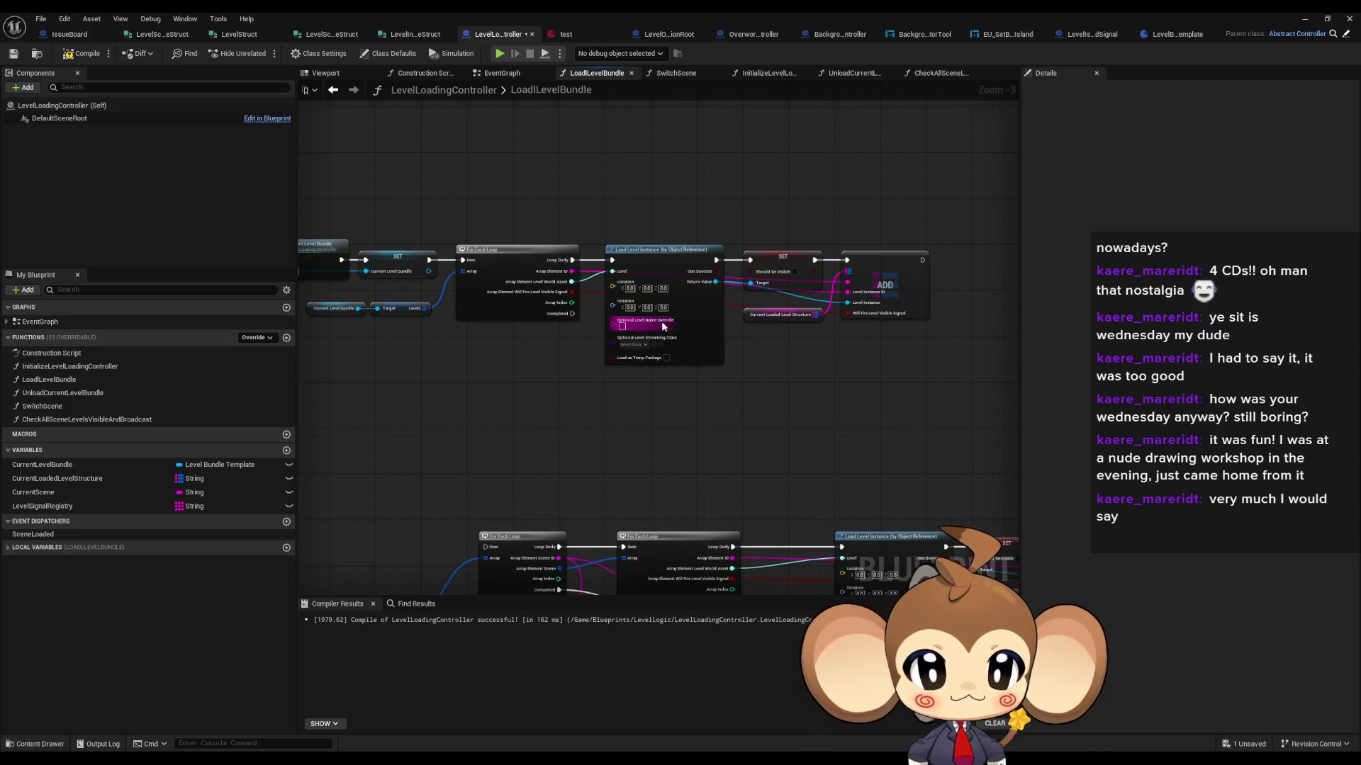
Step: Inspect CheckAllSceneLevelsVisibleAndBroadcast, then SwitchScene, nudging its two getter nodes slightly right
double_click(90, 419)
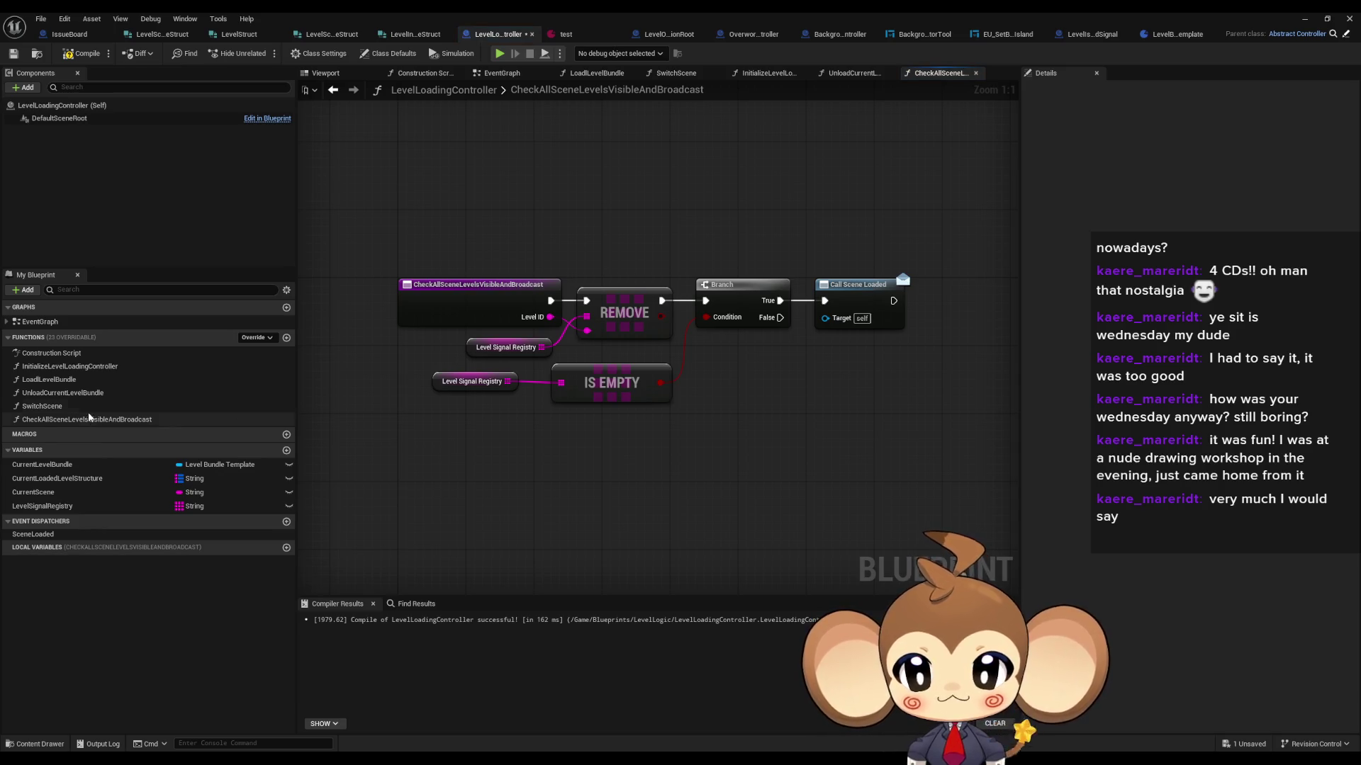
double_click(64, 410)
drag(524, 313, 750, 324)
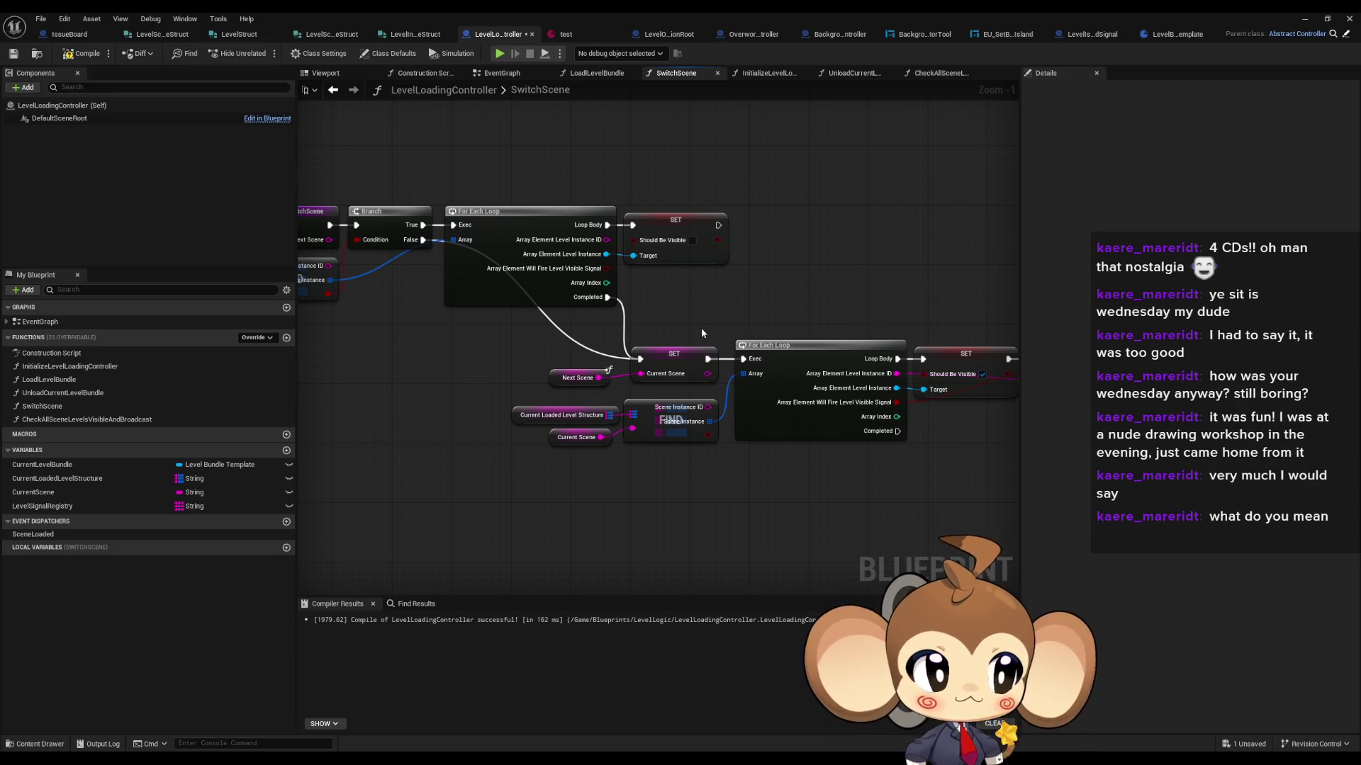
drag(674, 292, 865, 292)
scroll(334, 278, up, 1)
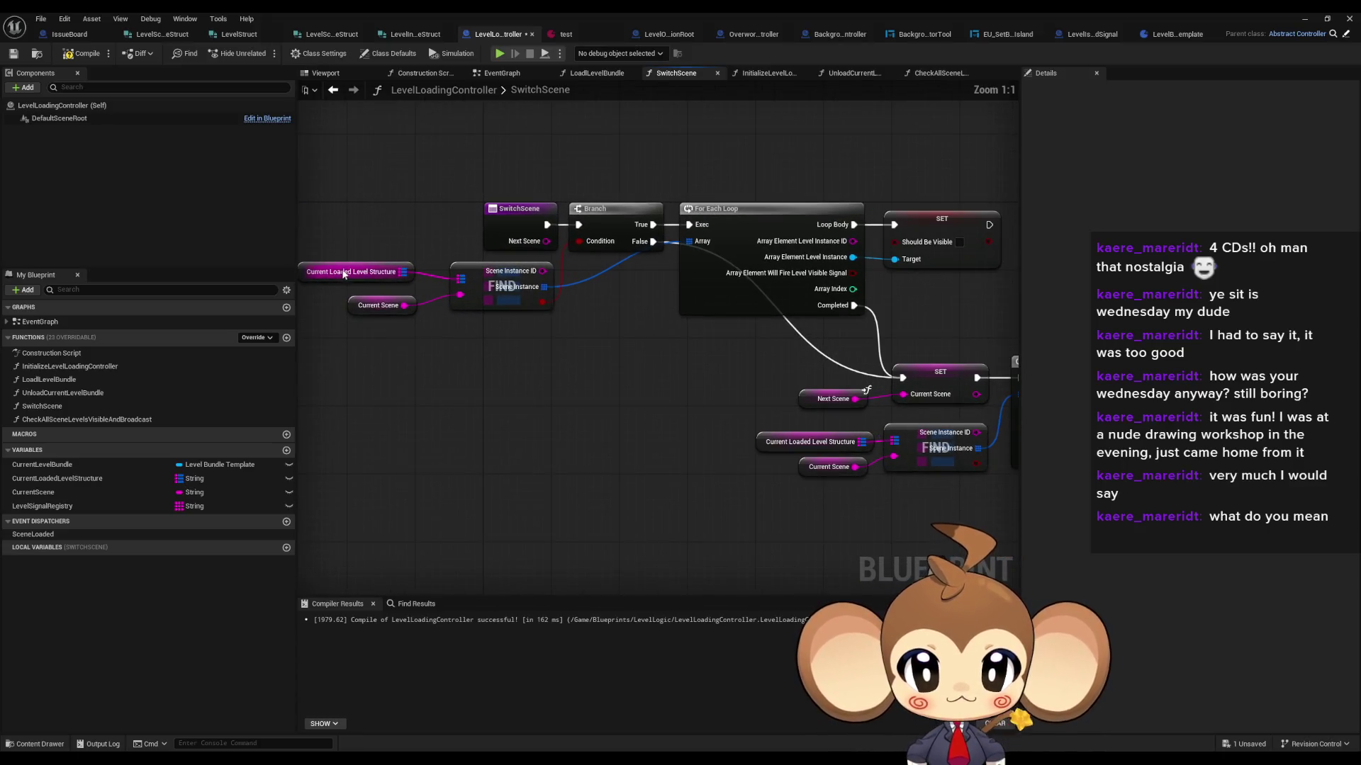
ctrl+click(376, 306)
drag(375, 306, 384, 305)
drag(544, 409, 459, 411)
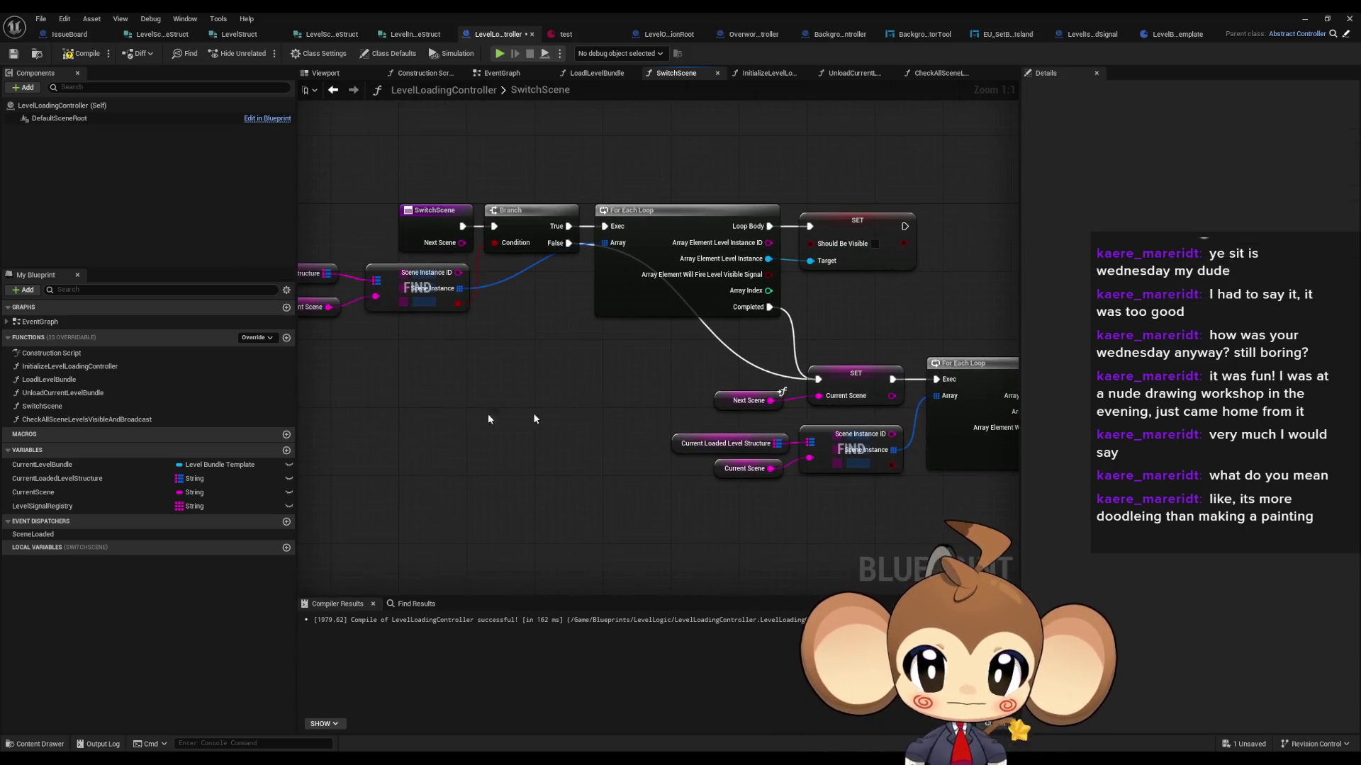
Step: Review LoadLevelBundle and UnloadCurrentLevelBundle, then return to SwitchScene and copy the Current Loaded Level Structure getter
double_click(62, 369)
double_click(61, 377)
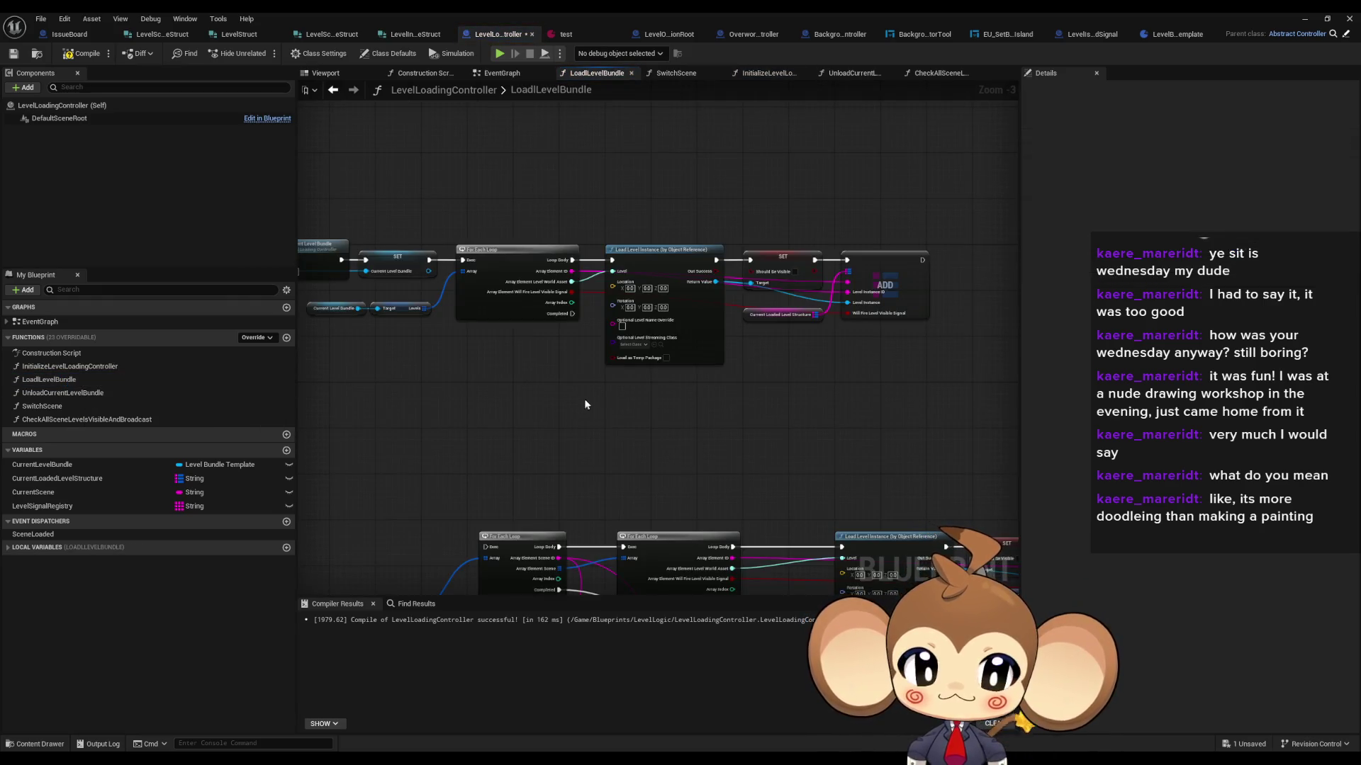
scroll(602, 411, up, 2)
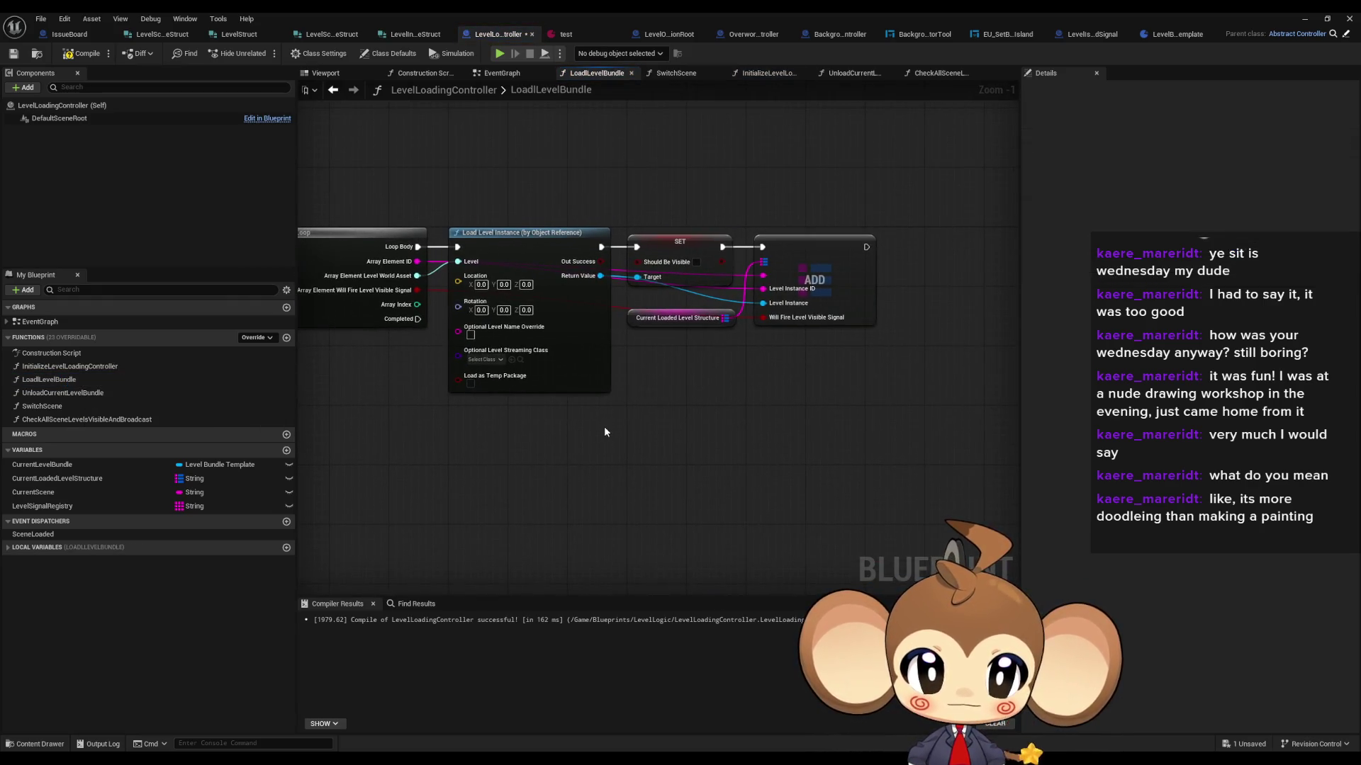
double_click(58, 392)
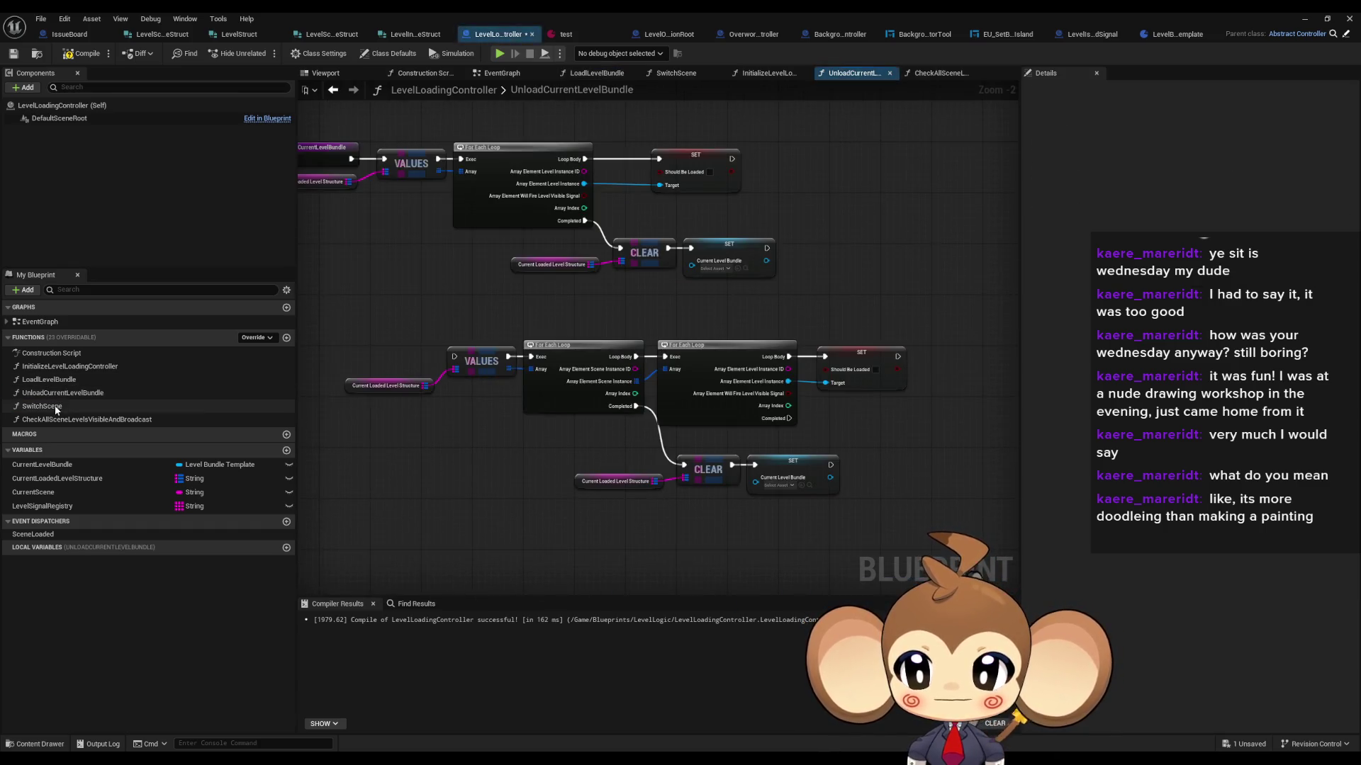
double_click(55, 406)
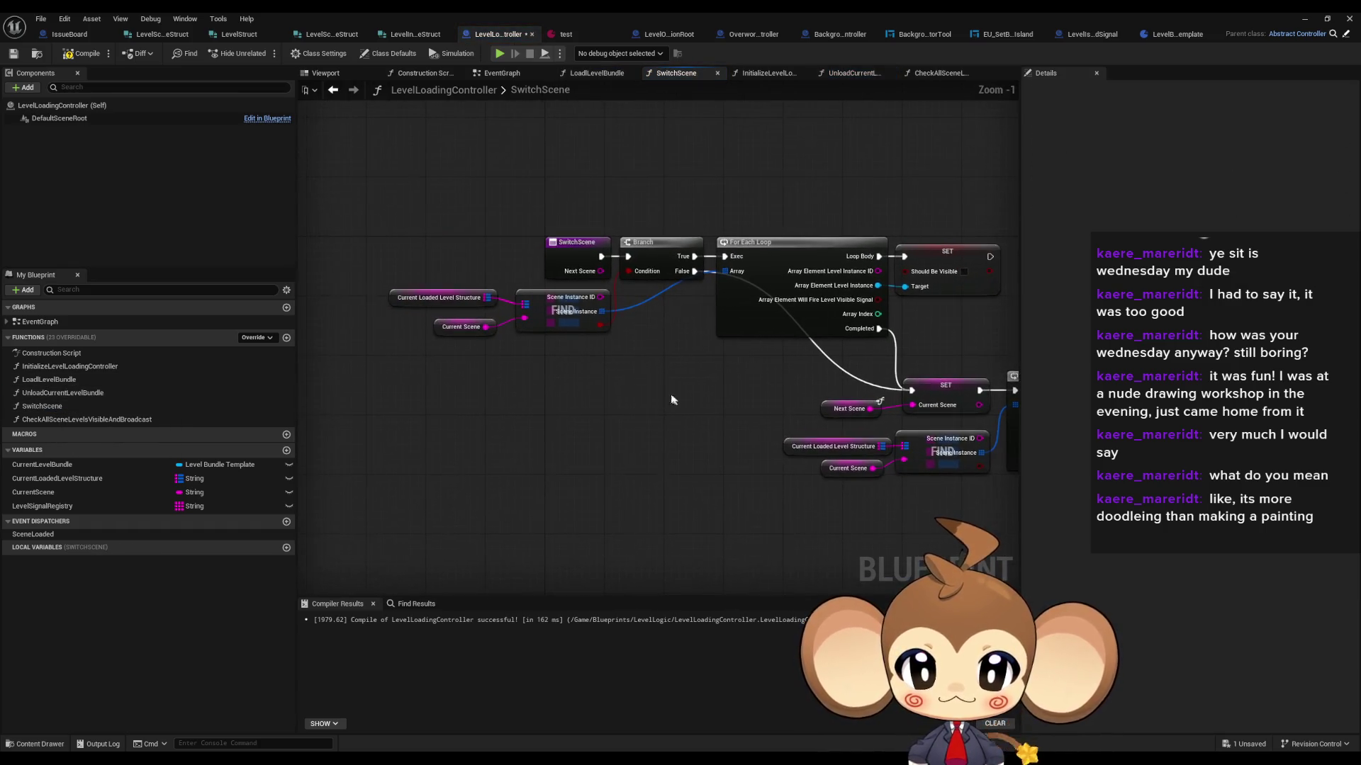
click(396, 298)
key(ctrl+c)
Step: Paste copies of the Current Loaded Level Structure and Current Scene getters and add a FIND node
key(ctrl+v)
click(441, 327)
key(ctrl+c)
key(ctrl+v)
mouse_move(472, 476)
mouse_down()
mouse_move(532, 479)
mouse_move(418, 531)
mouse_move(438, 510)
mouse_up()
text(fi)
key(Return)
Step: Split the FIND node's output struct pin and reposition the new FIND group
right_click(593, 487)
click(627, 543)
mouse_move(558, 487)
mouse_down()
mouse_move(541, 465)
mouse_move(590, 431)
mouse_move(611, 436)
mouse_move(523, 424)
mouse_move(618, 423)
mouse_up()
drag(707, 352, 856, 364)
drag(642, 506, 724, 445)
scroll(699, 445, down, 2)
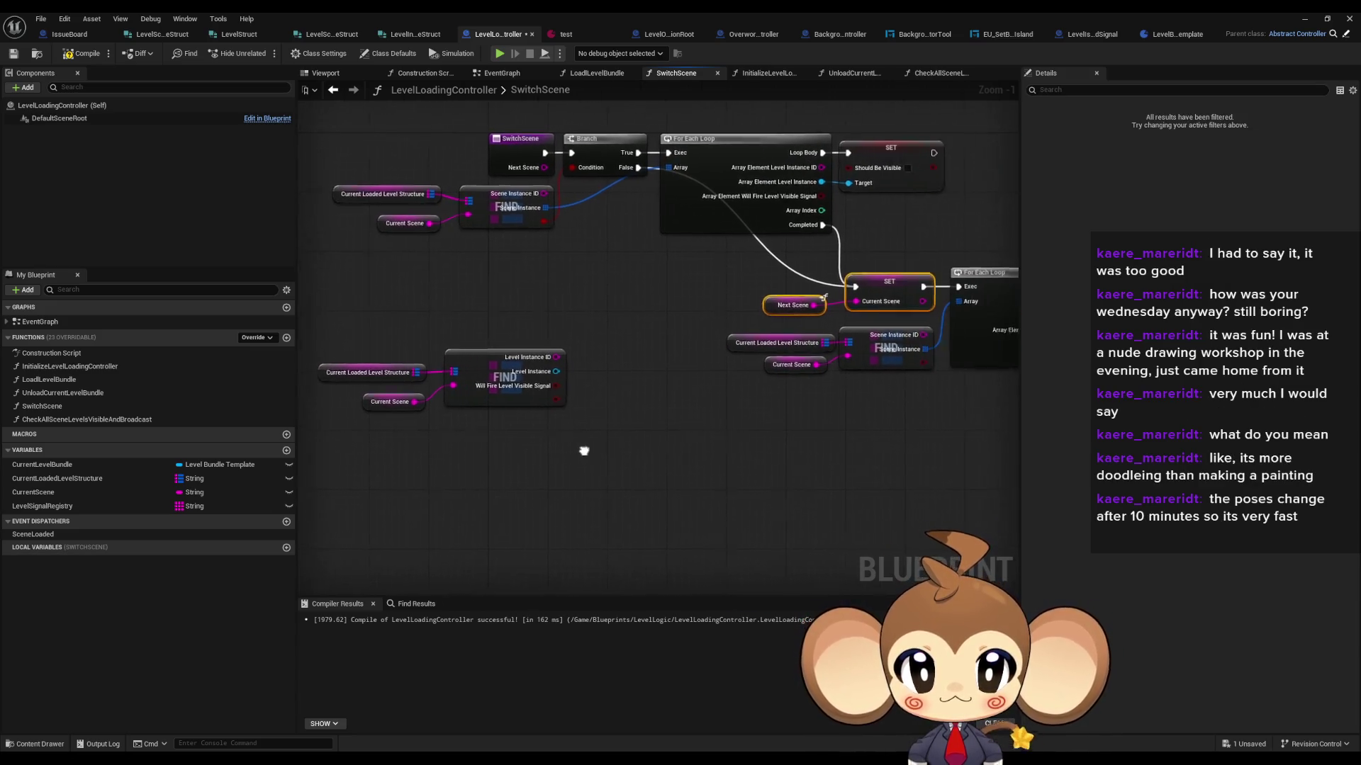
mouse_move(364, 348)
mouse_down()
mouse_move(432, 410)
mouse_move(401, 431)
mouse_up()
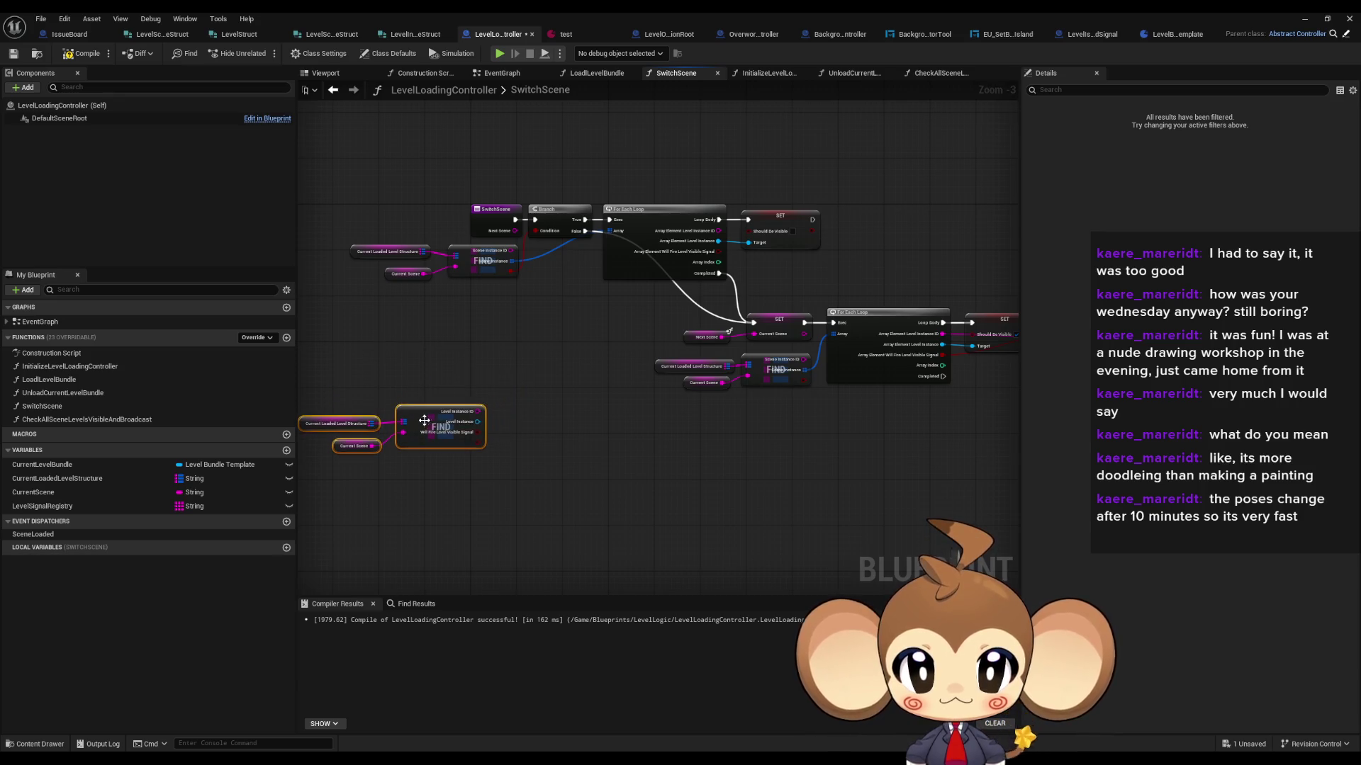
click(533, 368)
drag(598, 350, 611, 346)
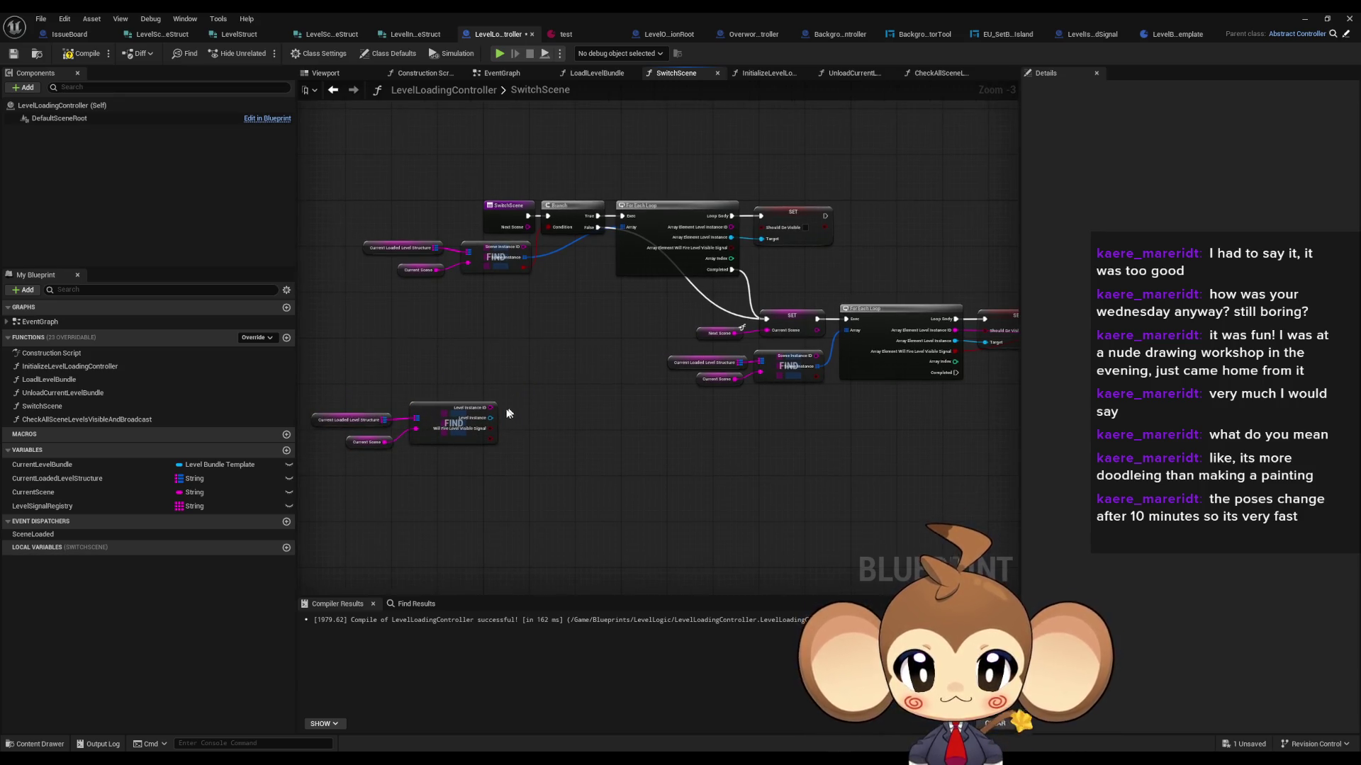
Step: Duplicate the Should Be Visible SET node and wire its Target to FIND's Level Instance
click(793, 212)
key(ctrl+c)
key(ctrl+v)
mouse_move(489, 418)
mouse_down()
mouse_move(554, 411)
mouse_move(547, 395)
mouse_up()
drag(355, 374, 602, 454)
drag(569, 386, 523, 408)
Step: Duplicate the Next Scene and Current Scene SET nodes and chain the new visibility SET into them
drag(685, 304, 777, 337)
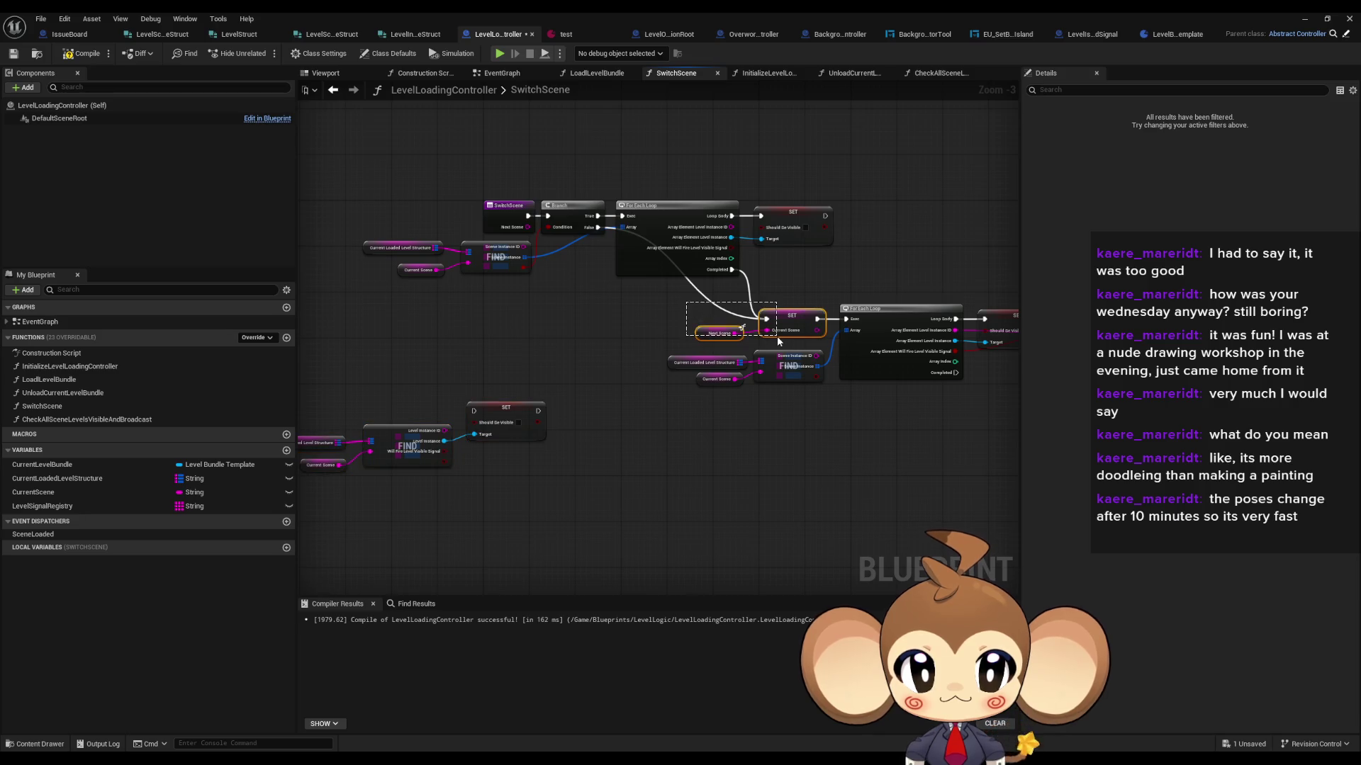
key(ctrl+c)
key(ctrl+v)
drag(539, 411, 610, 446)
mouse_move(627, 507)
mouse_down()
mouse_move(606, 475)
mouse_move(626, 471)
mouse_up()
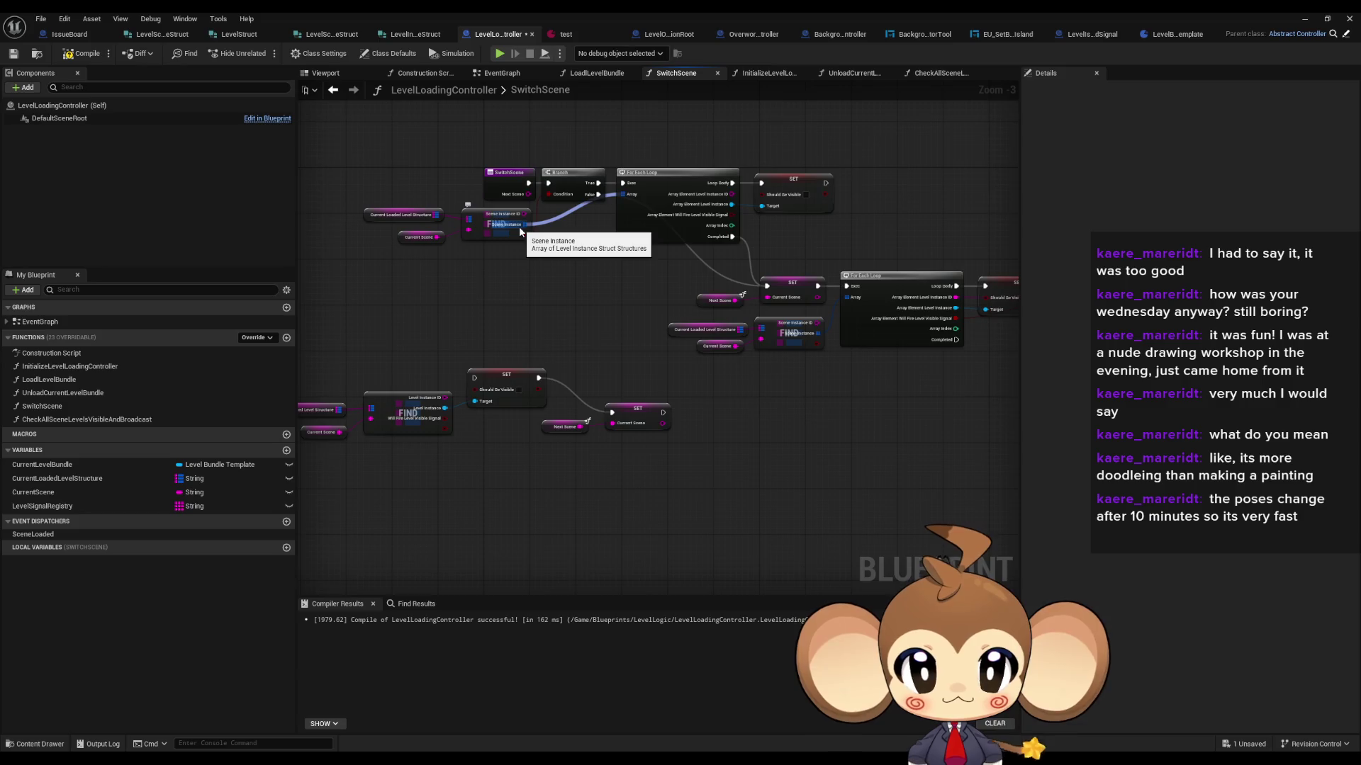
drag(662, 299, 559, 309)
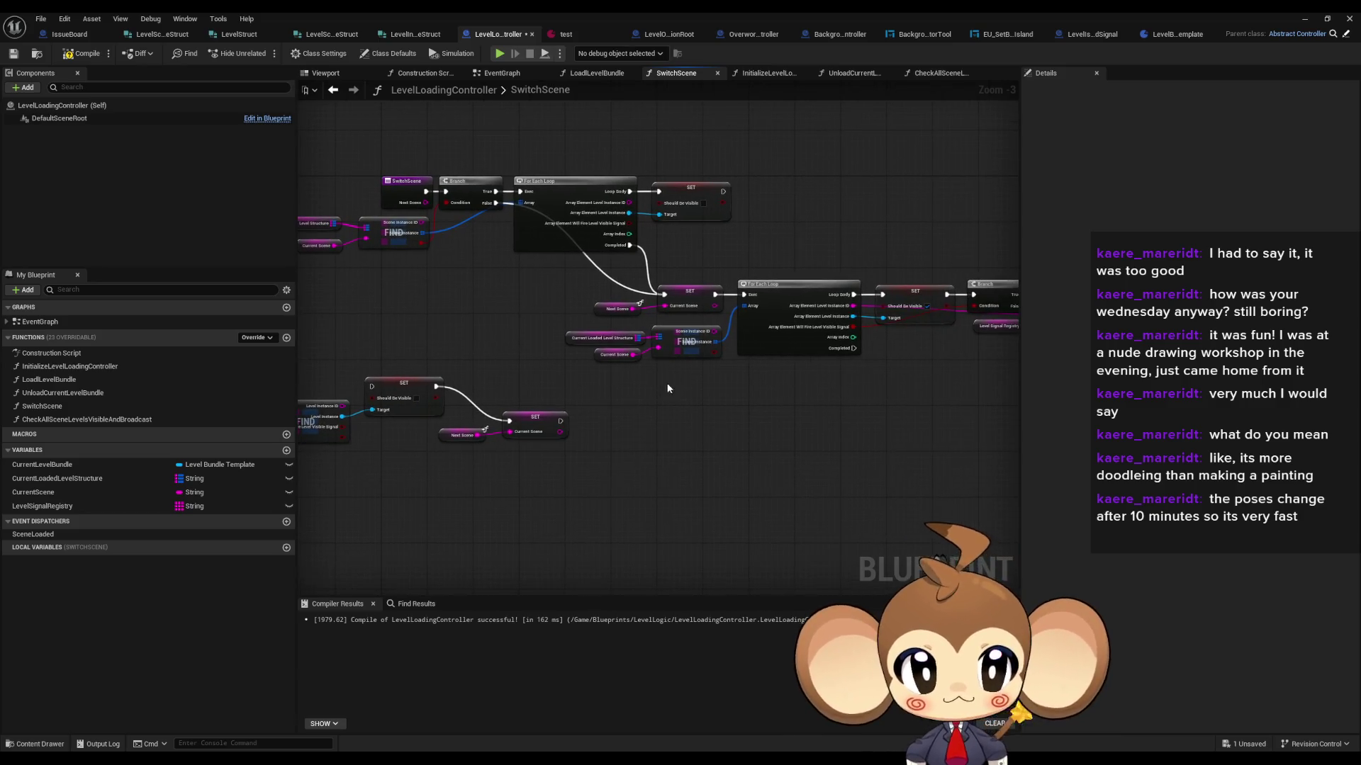
mouse_move(691, 365)
mouse_down()
mouse_move(633, 374)
mouse_move(760, 365)
mouse_up()
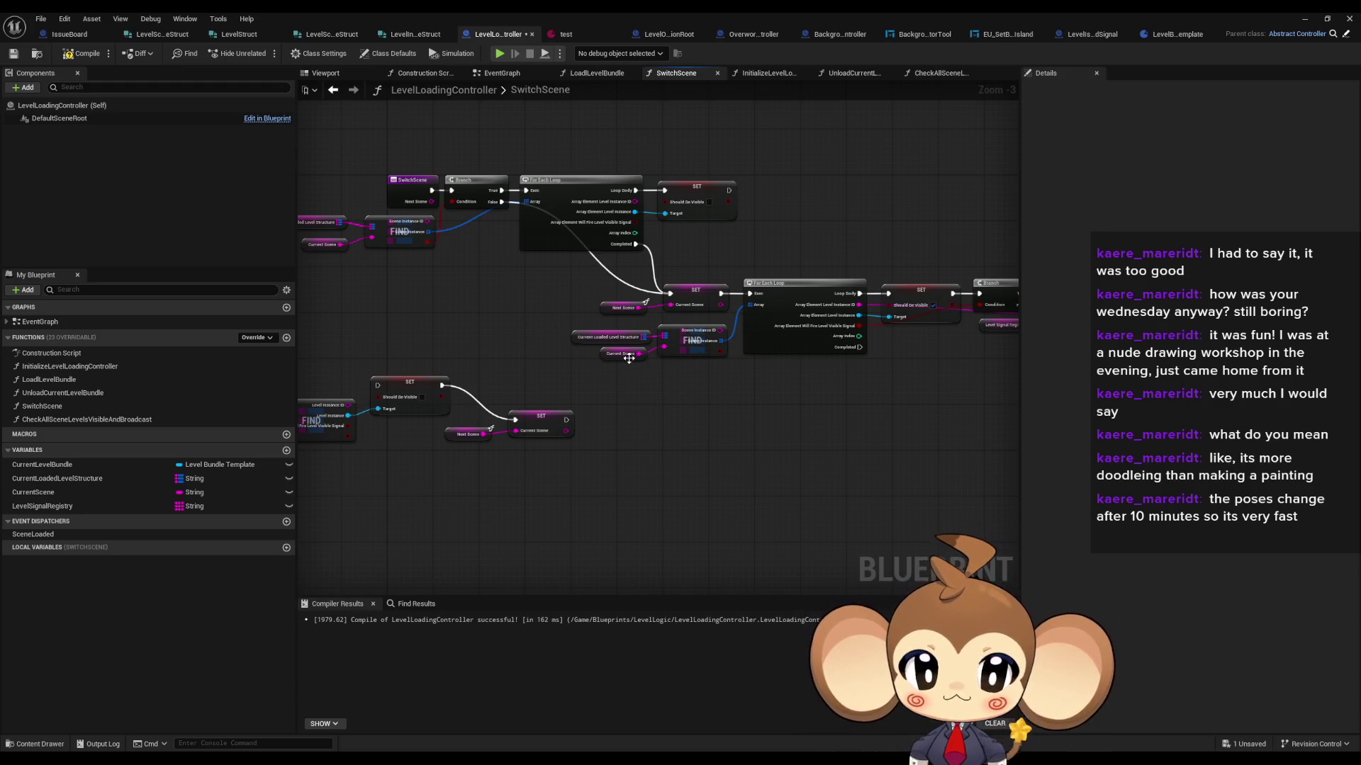
drag(321, 398, 494, 378)
Step: Duplicate the FIND node with its getters and place the copy below the chain
click(494, 378)
key(ctrl+c)
key(ctrl+v)
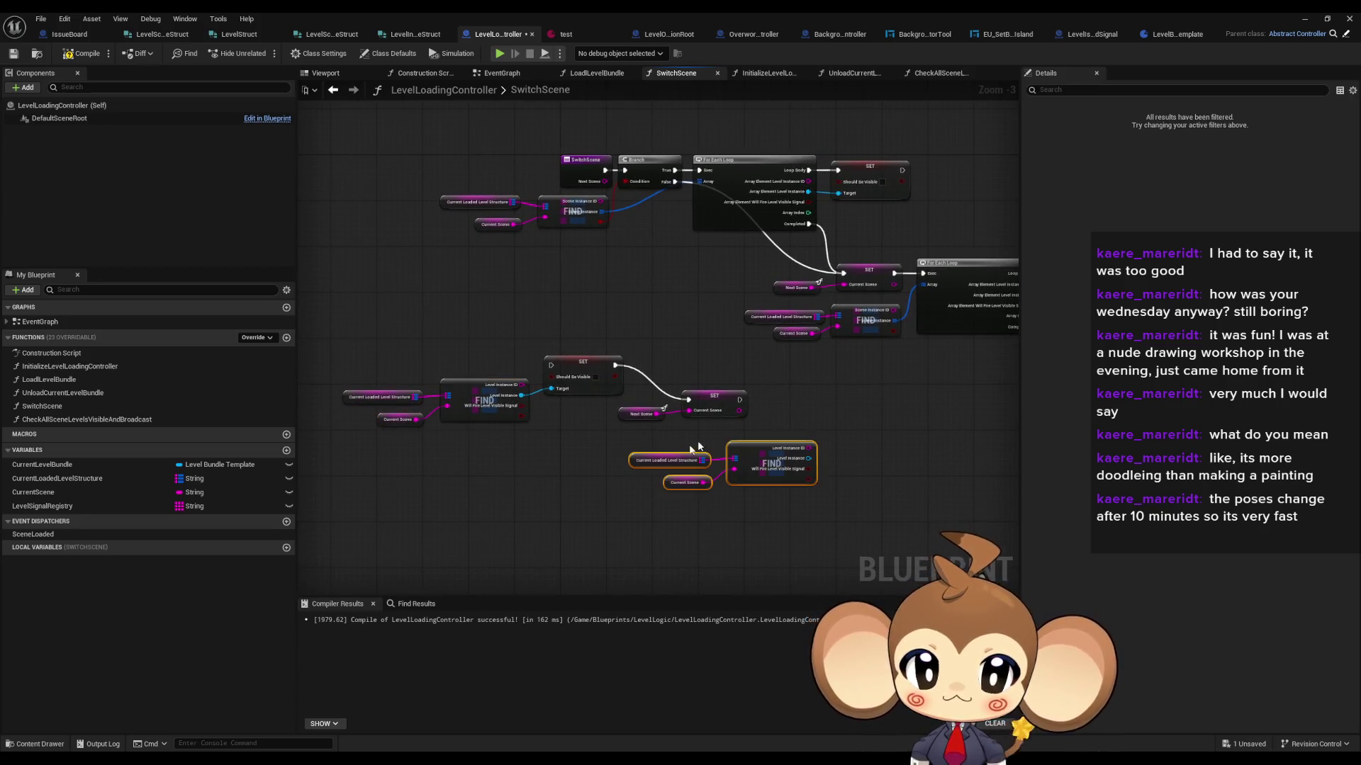
drag(690, 472, 510, 474)
click(658, 443)
mouse_move(700, 438)
mouse_down()
mouse_move(660, 422)
mouse_move(736, 430)
mouse_move(720, 462)
mouse_up()
Step: Paste another Should Be Visible SET node linked to the new FIND copy
click(447, 362)
key(ctrl+c)
key(ctrl+v)
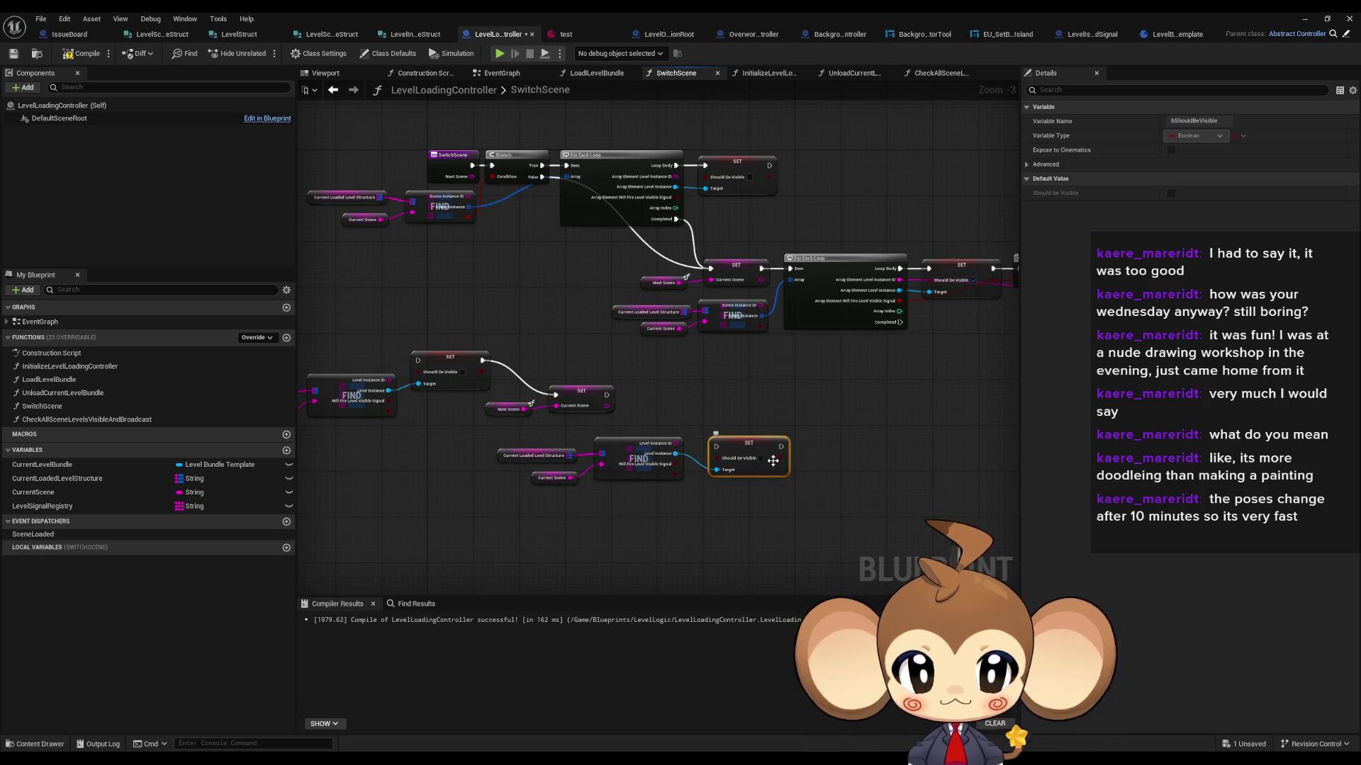
Step: Tick Should Be Visible on the new SET and chain it after the Current Scene SET
click(759, 459)
drag(716, 447, 607, 395)
mouse_move(525, 490)
mouse_down()
mouse_move(623, 453)
mouse_move(562, 452)
mouse_up()
mouse_move(749, 442)
mouse_down()
mouse_move(688, 421)
mouse_move(674, 391)
mouse_up()
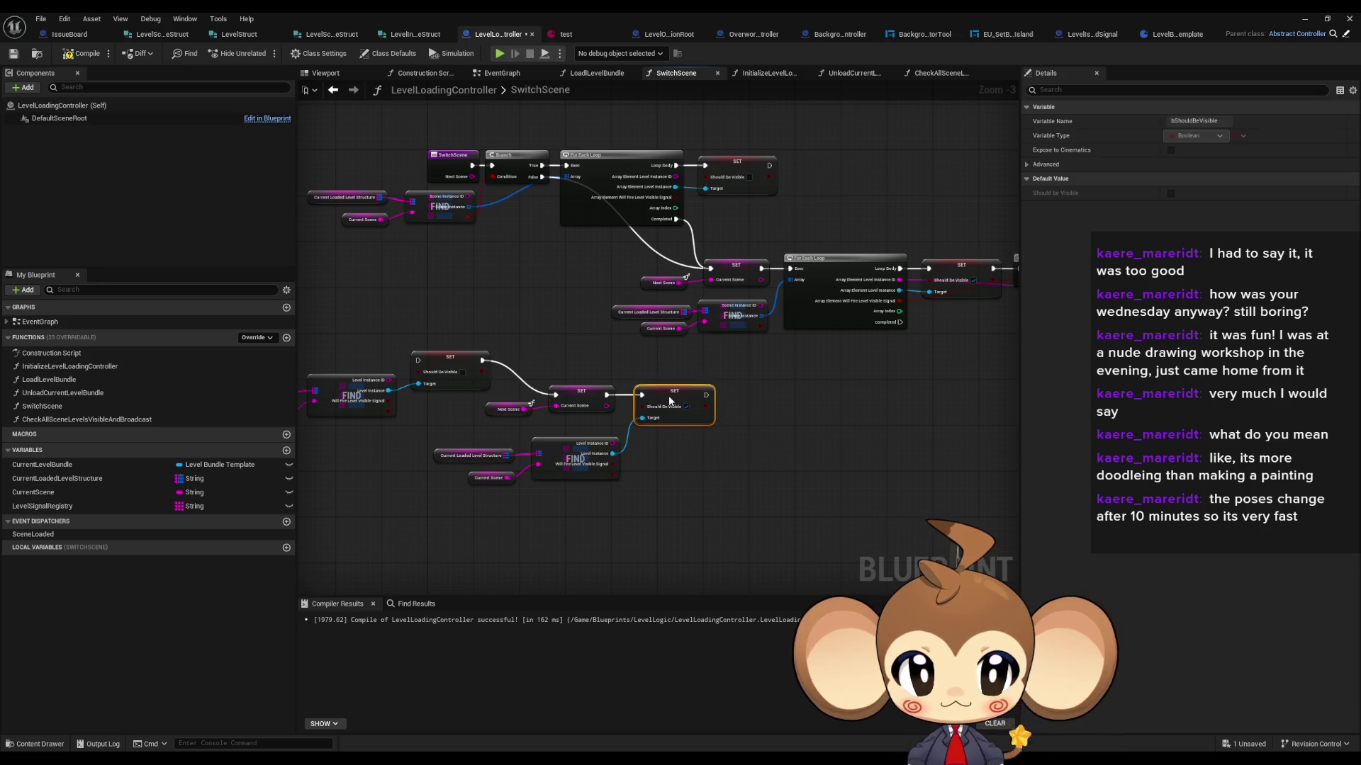
drag(756, 394, 648, 394)
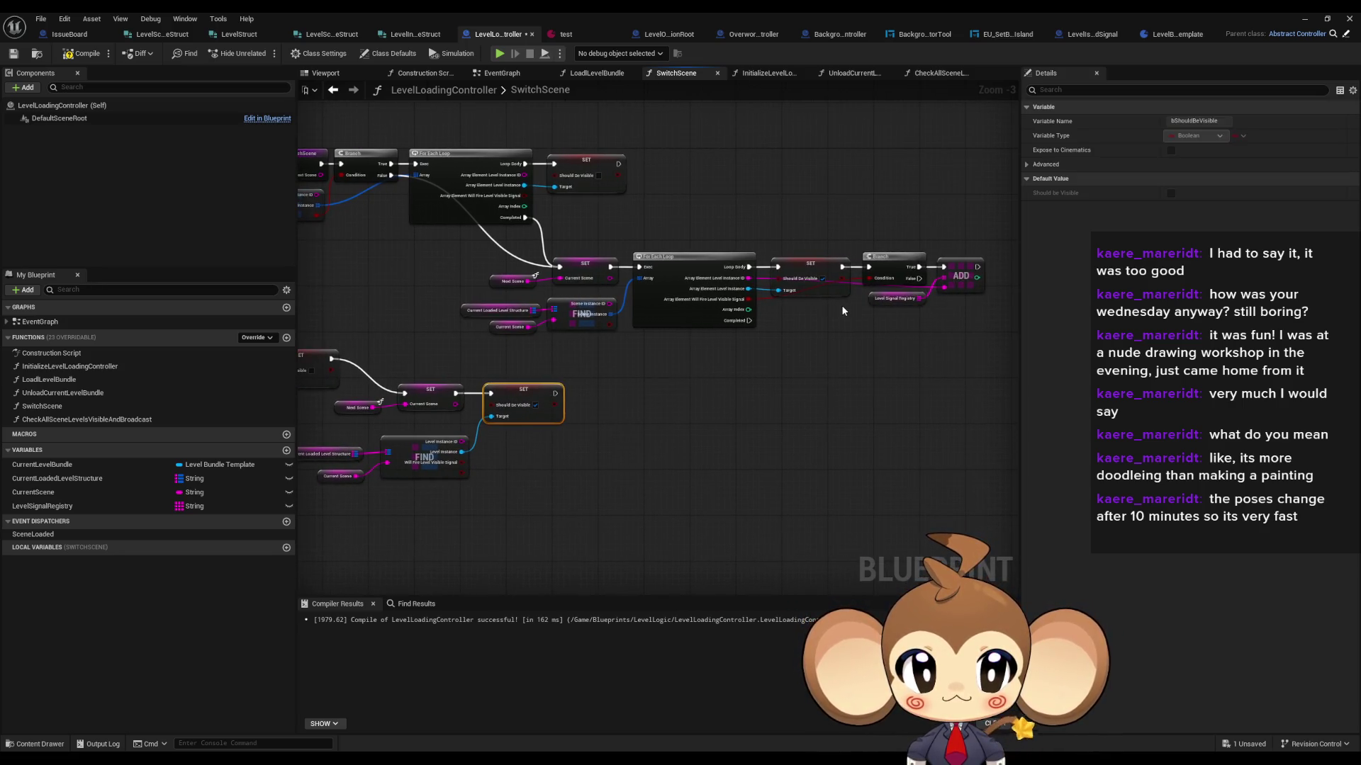
Step: Paste Branch, ADD and Level Signal Registry copies, wiring Level Instance ID and Will Fire Level Visible Signal
drag(852, 312, 988, 234)
key(ctrl+c)
key(ctrl+v)
drag(554, 395, 605, 394)
drag(462, 442, 680, 413)
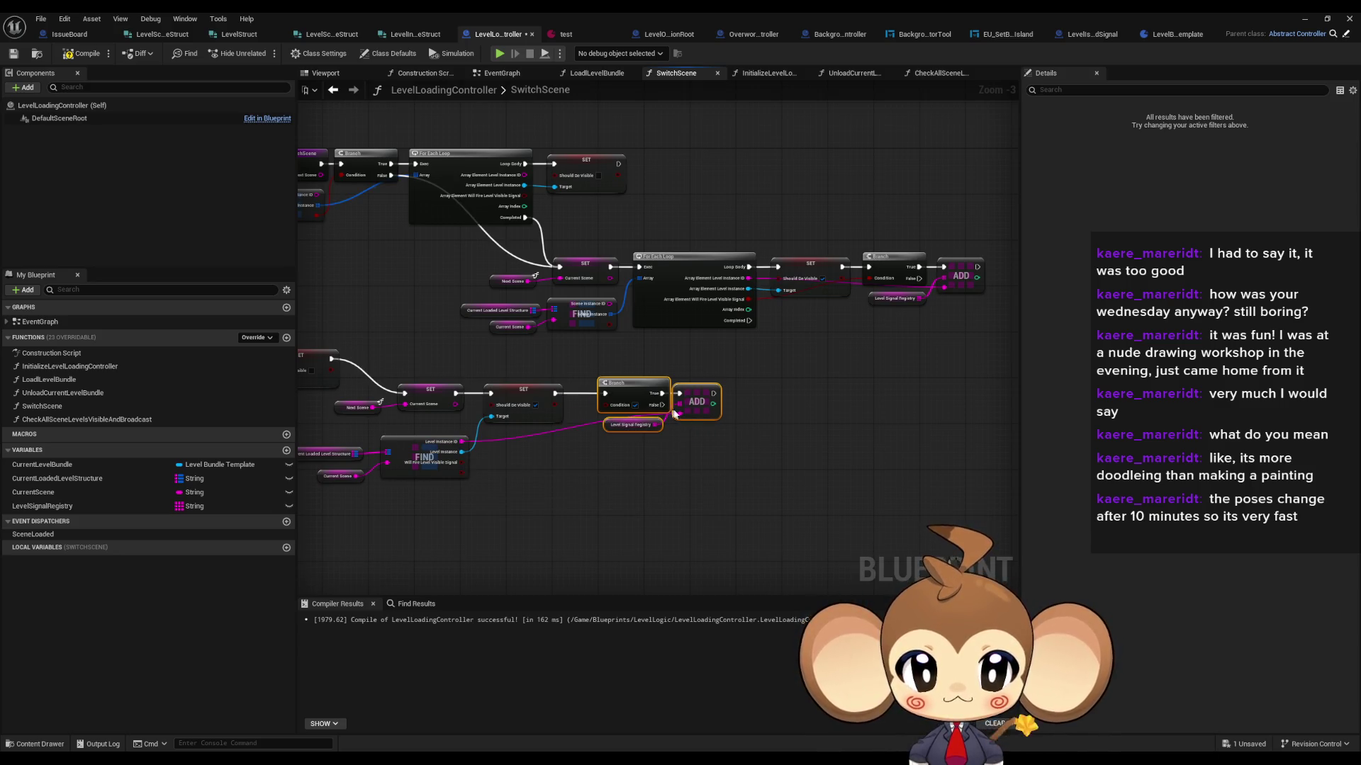
scroll(652, 435, up, 2)
drag(697, 472, 631, 479)
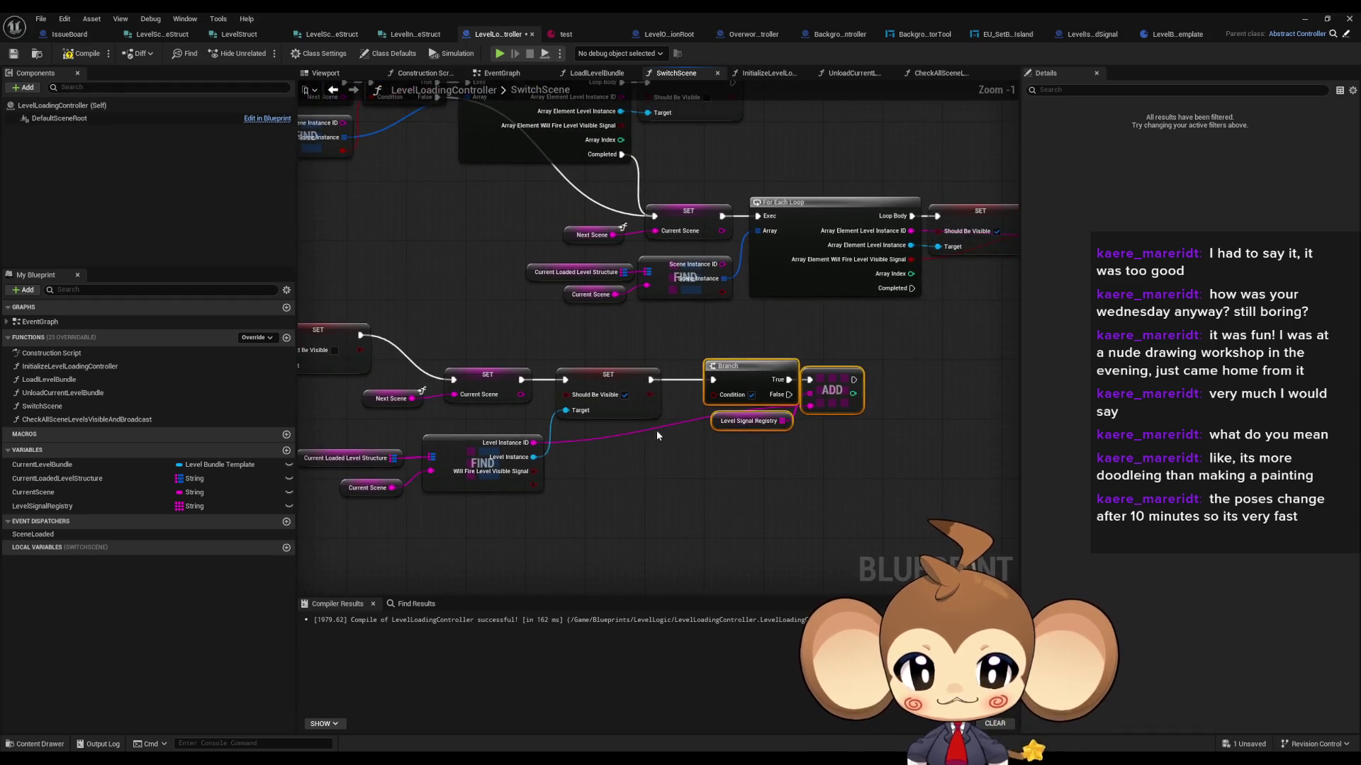
mouse_move(532, 471)
mouse_down()
mouse_move(700, 419)
mouse_move(714, 396)
mouse_up()
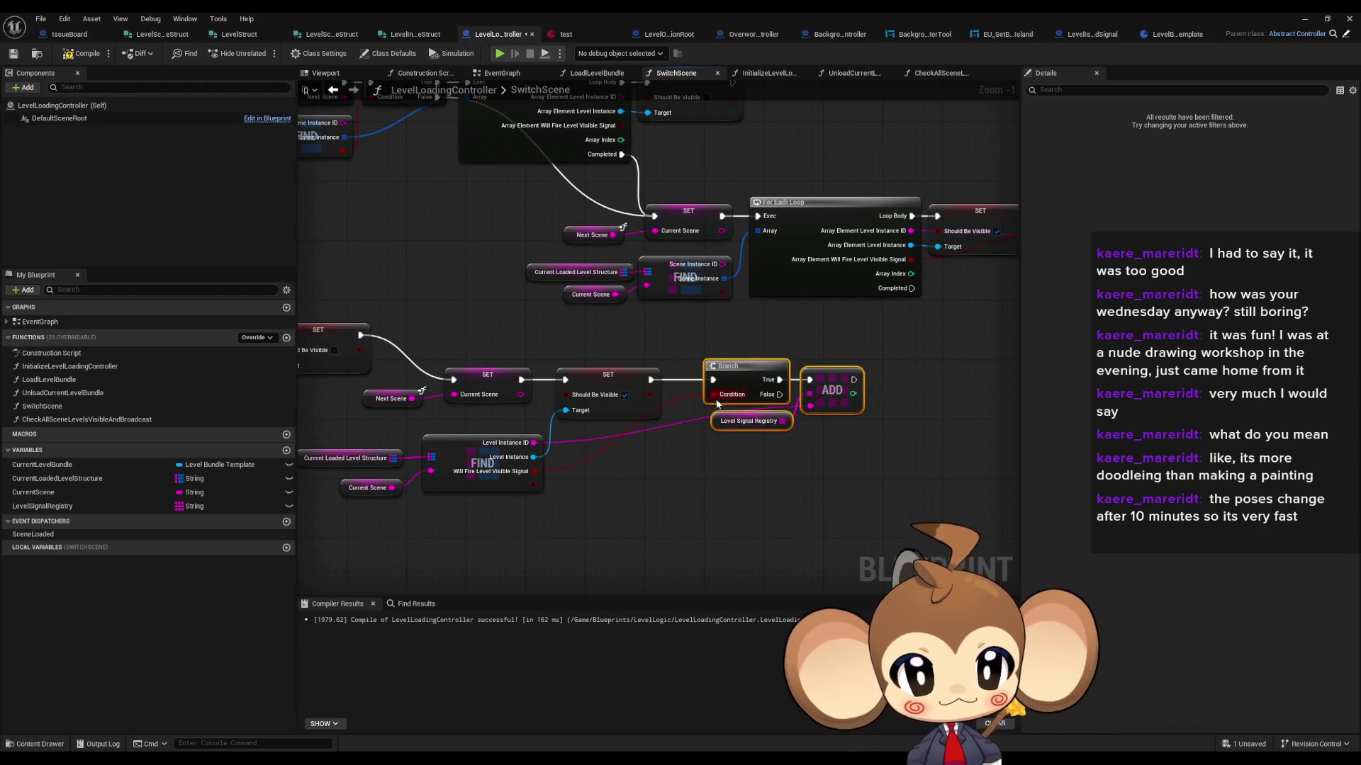
click(677, 486)
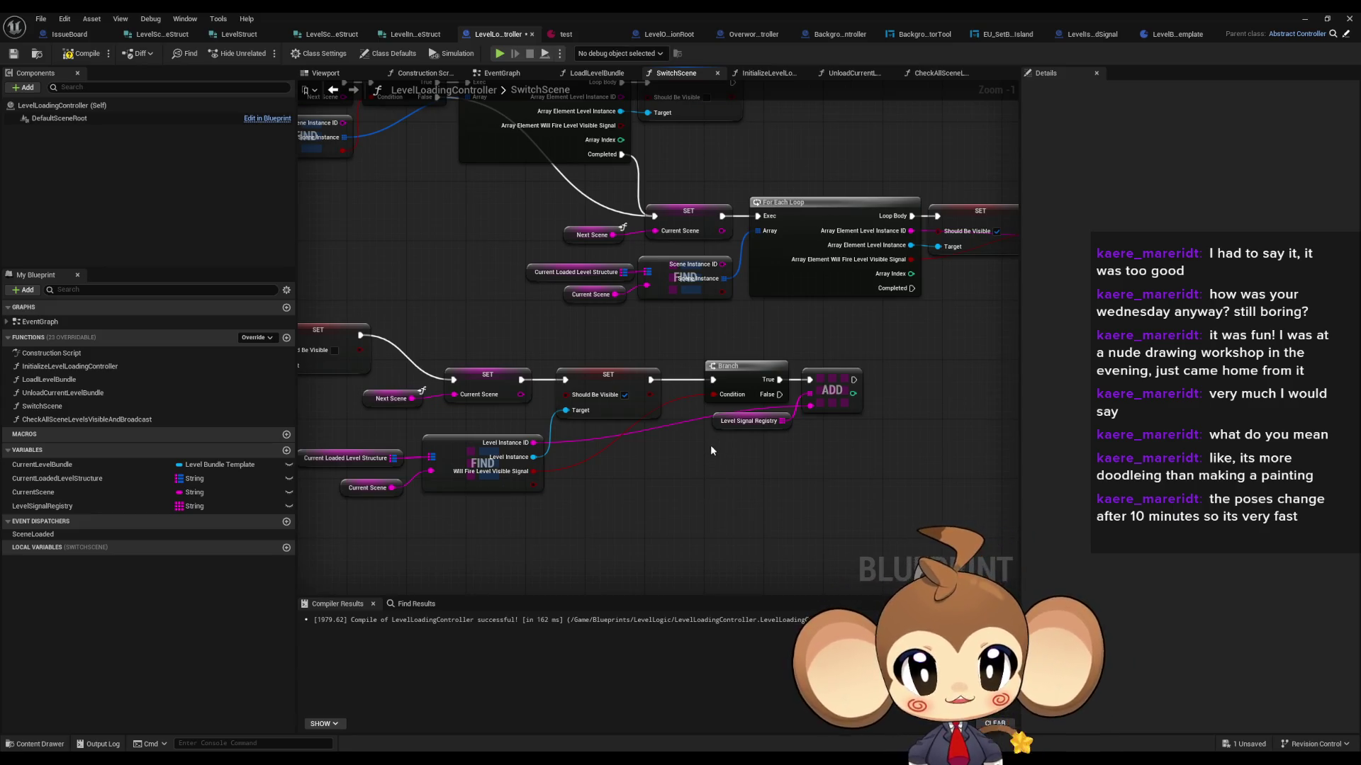
Step: Run SwitchScene's entry into the new SET chain and move the old Branch/ForEach/SET nodes aside
scroll(710, 445, down, 1)
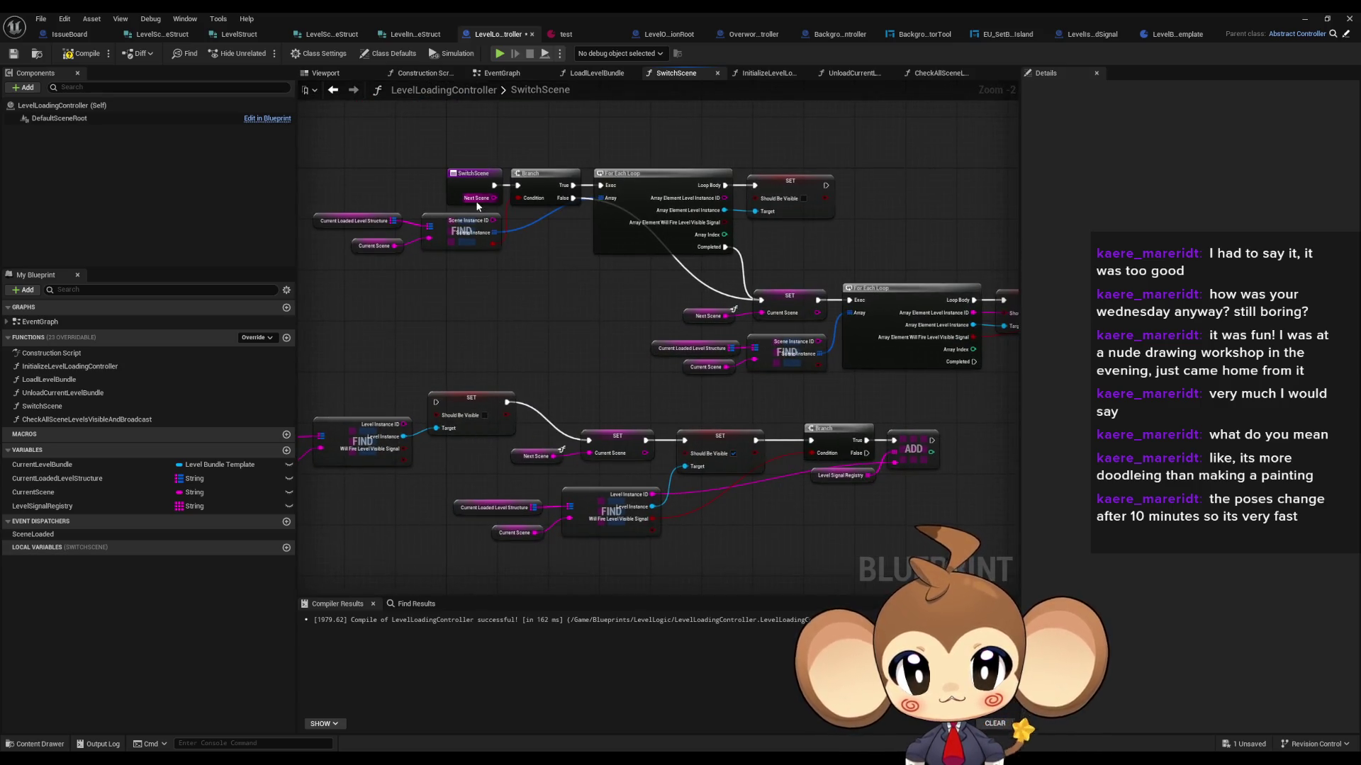
mouse_move(494, 185)
mouse_down()
mouse_move(456, 389)
mouse_move(438, 404)
mouse_up()
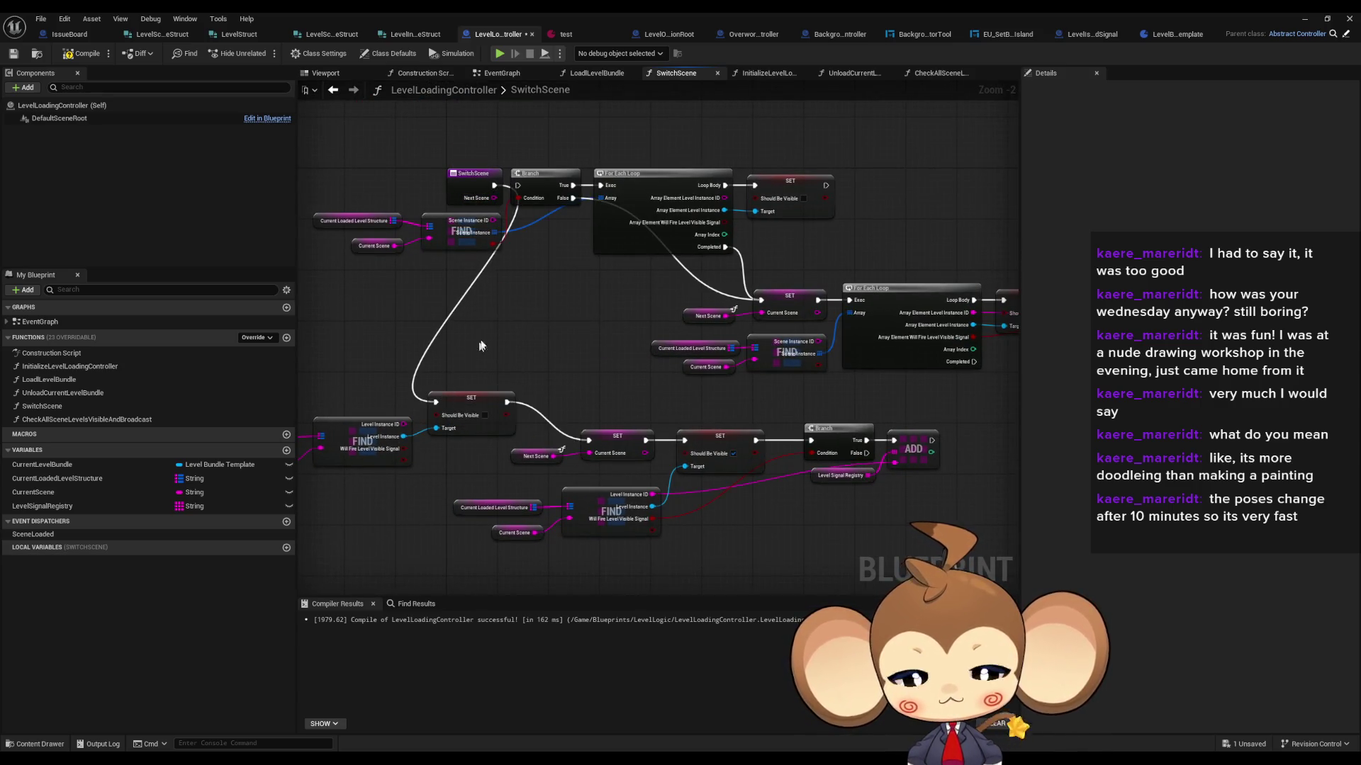
scroll(598, 342, down, 2)
drag(426, 282, 546, 316)
mouse_move(521, 214)
mouse_down()
mouse_move(808, 379)
mouse_move(995, 390)
mouse_up()
mouse_move(544, 245)
mouse_down()
mouse_move(811, 222)
mouse_move(828, 423)
mouse_move(716, 539)
mouse_move(683, 530)
mouse_up()
drag(378, 365, 850, 480)
mouse_move(542, 389)
mouse_down()
mouse_move(613, 256)
mouse_move(610, 283)
mouse_move(608, 261)
mouse_up()
scroll(598, 215, up, 3)
click(608, 261)
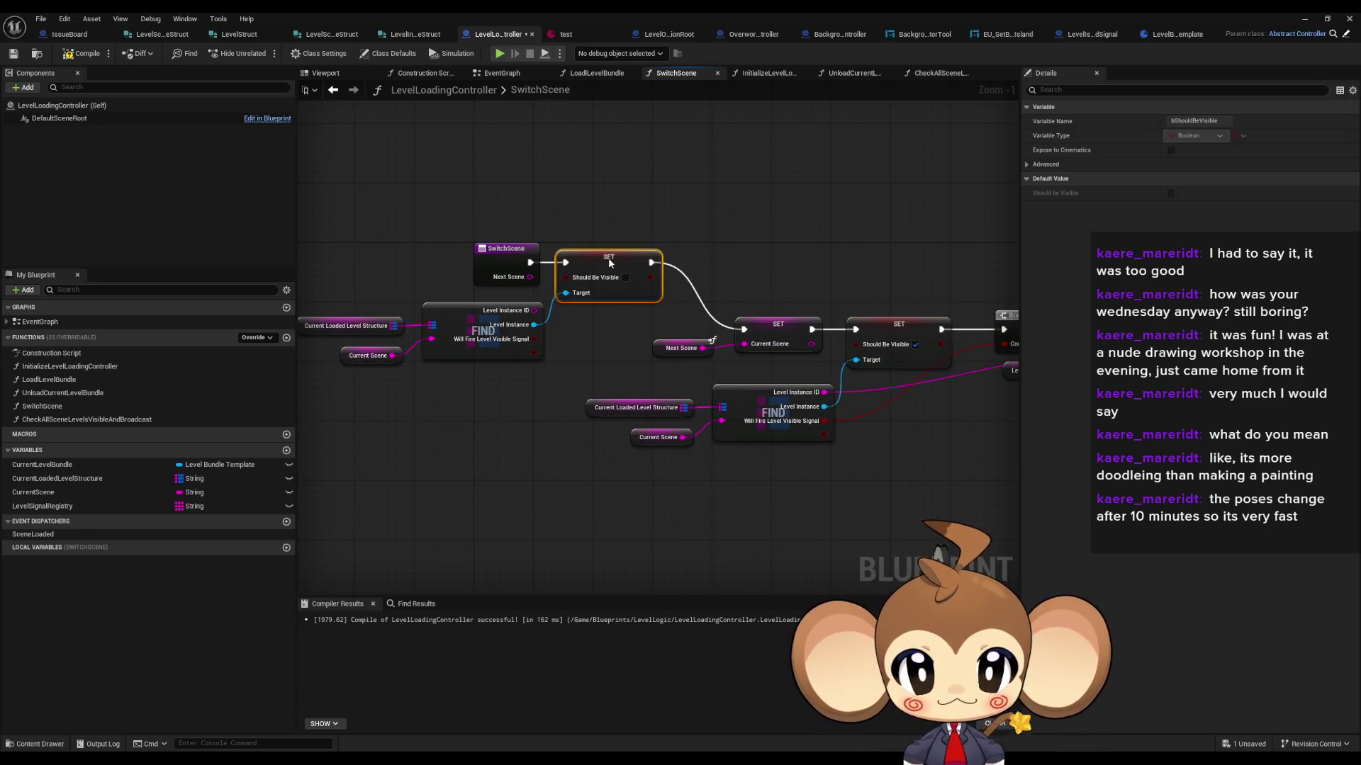
Step: Line up the SET, FIND, Branch and ADD chain in a single row
scroll(554, 304, down, 1)
drag(554, 303, 928, 425)
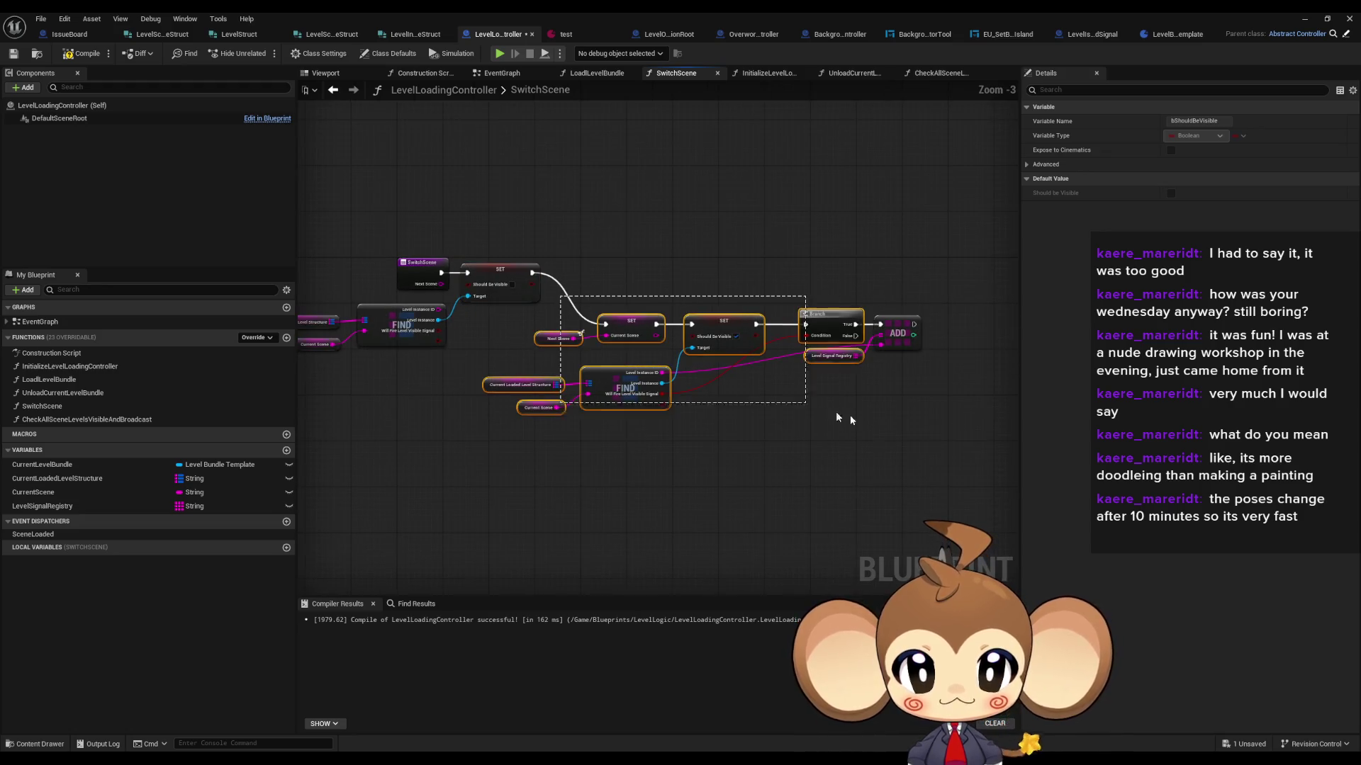
scroll(641, 333, up, 1)
drag(641, 333, 653, 268)
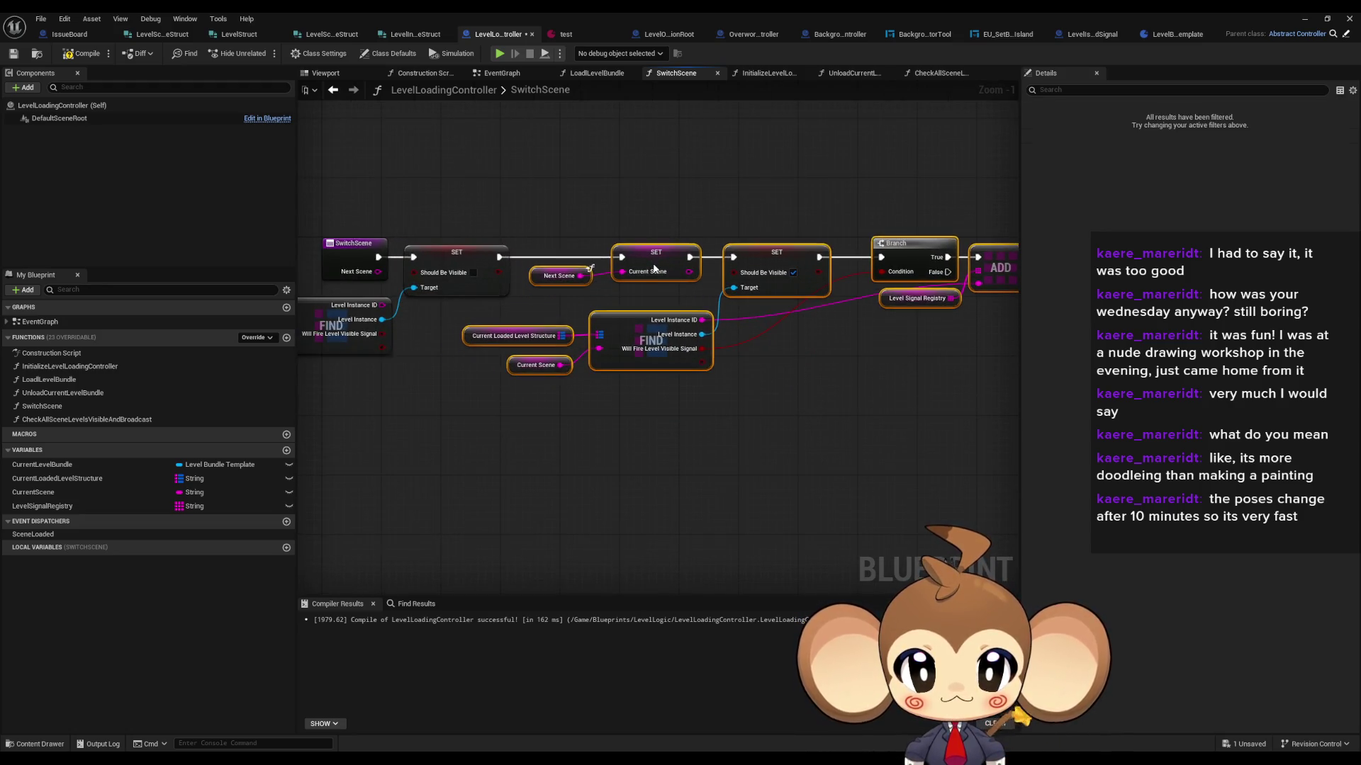
click(572, 305)
mouse_move(571, 284)
mouse_down()
mouse_move(659, 279)
mouse_move(534, 308)
mouse_up()
Step: Shift the chain left and raise the second FIND group slightly
drag(634, 206, 1061, 437)
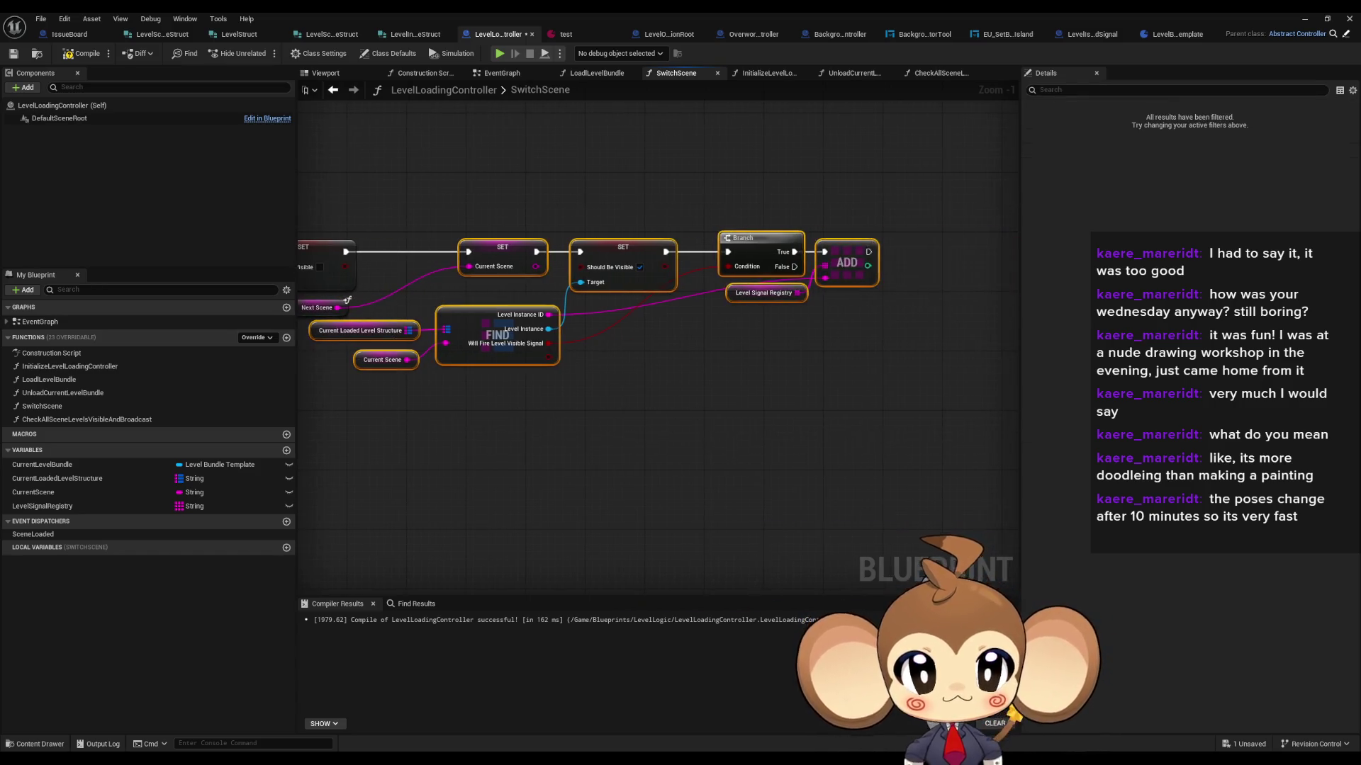
drag(673, 247, 606, 251)
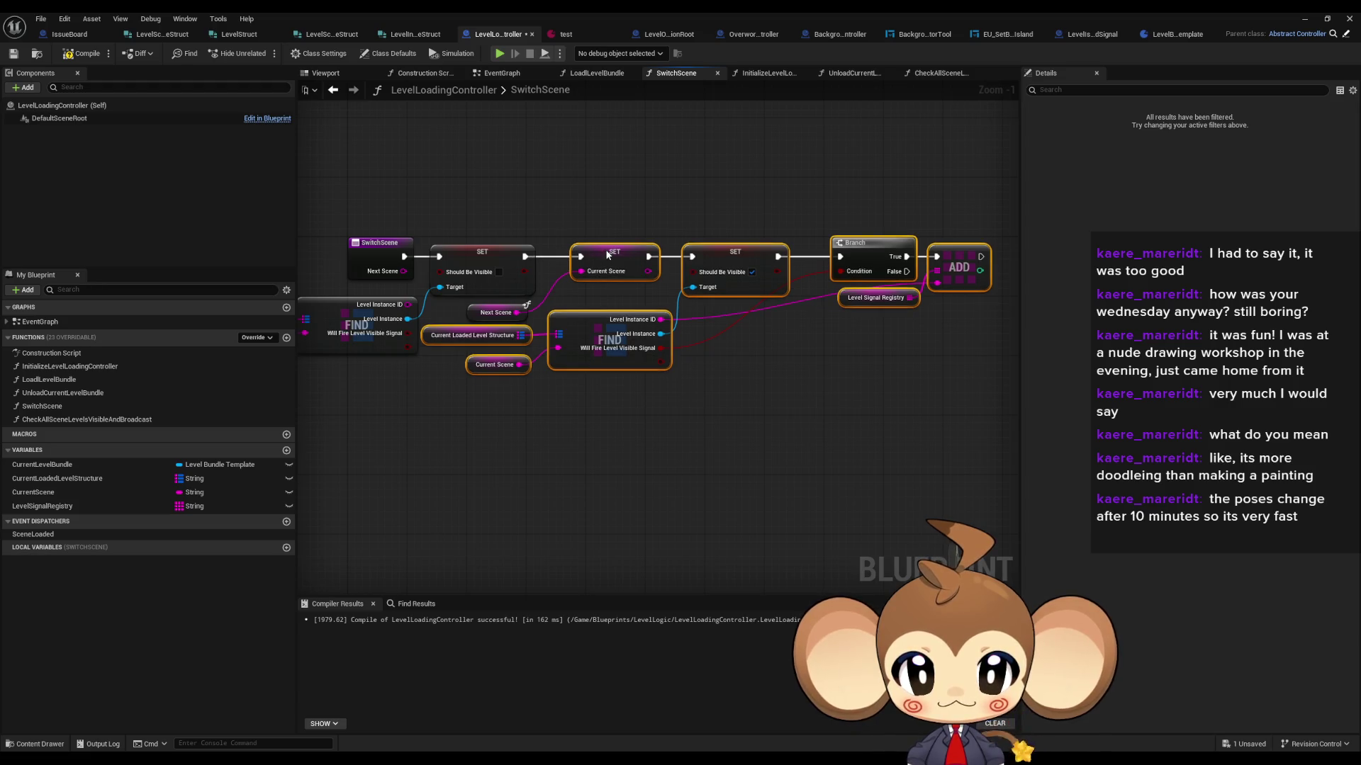
mouse_move(473, 396)
mouse_down()
mouse_move(614, 326)
mouse_move(615, 358)
mouse_move(618, 340)
mouse_up()
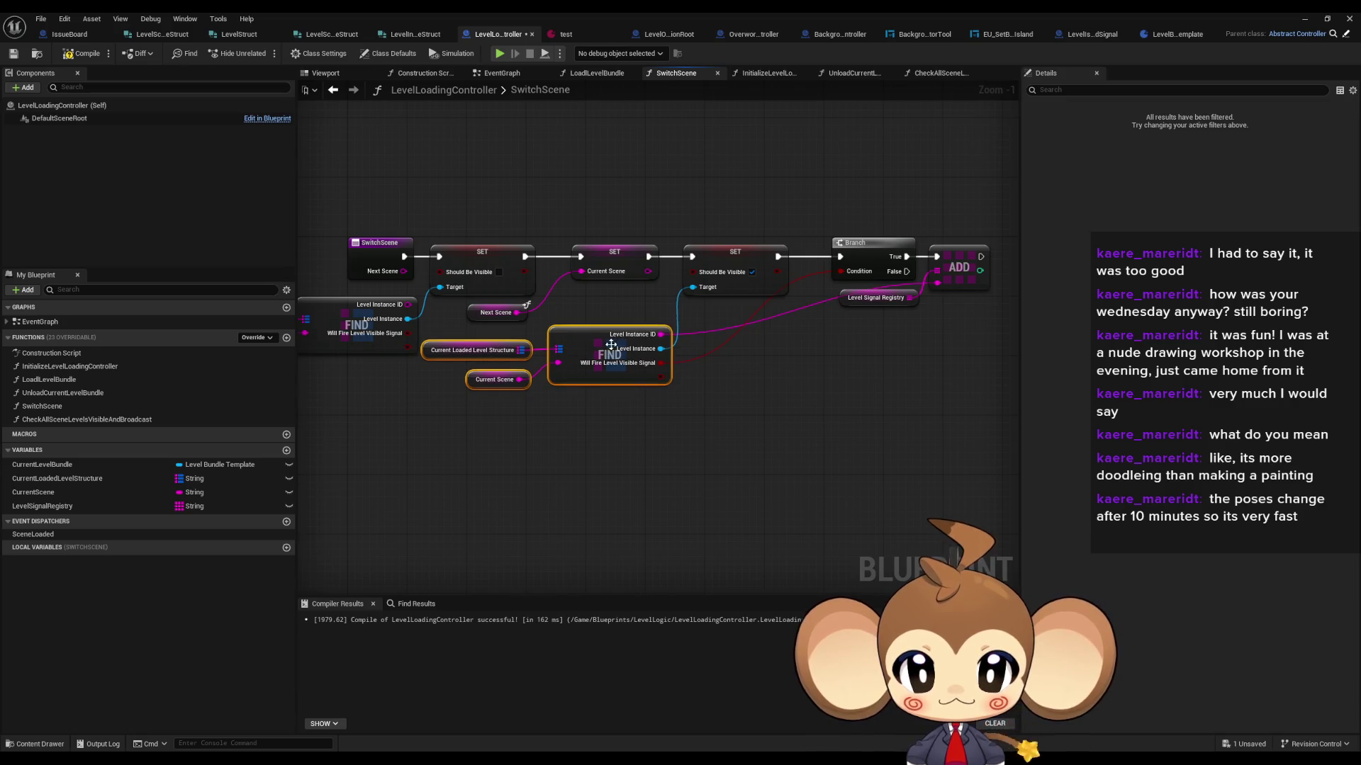
click(601, 419)
drag(601, 419, 456, 367)
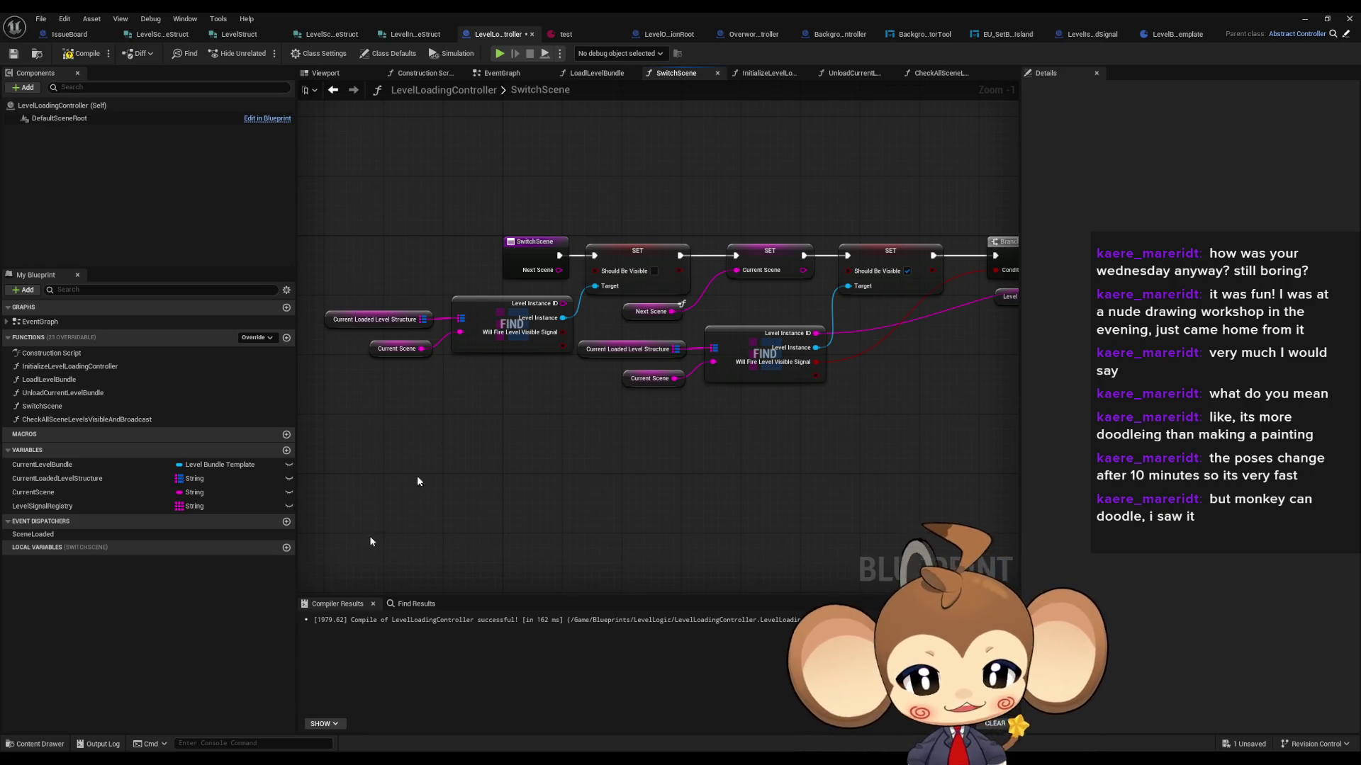
right_click(347, 760)
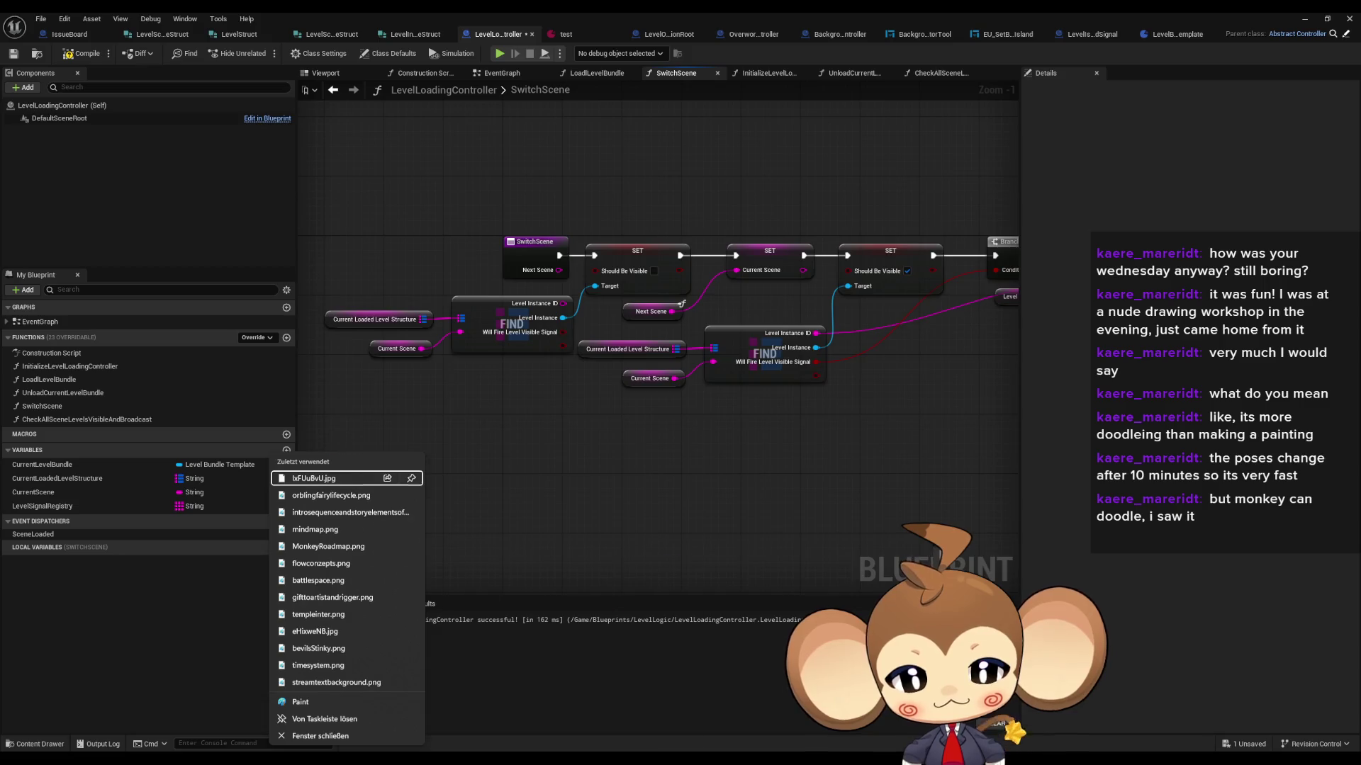
click(347, 759)
scroll(670, 471, down, 5)
ctrl+scroll(670, 471, down, 3)
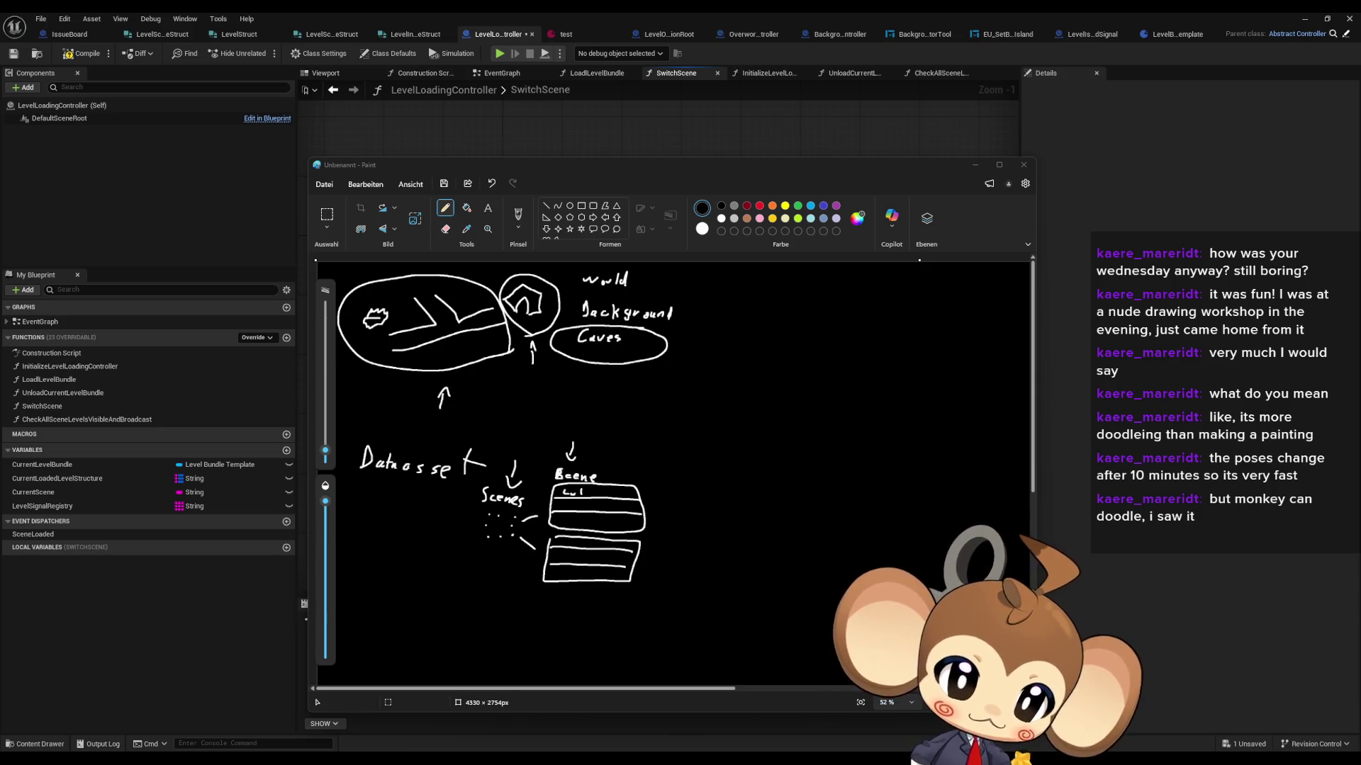
click(975, 165)
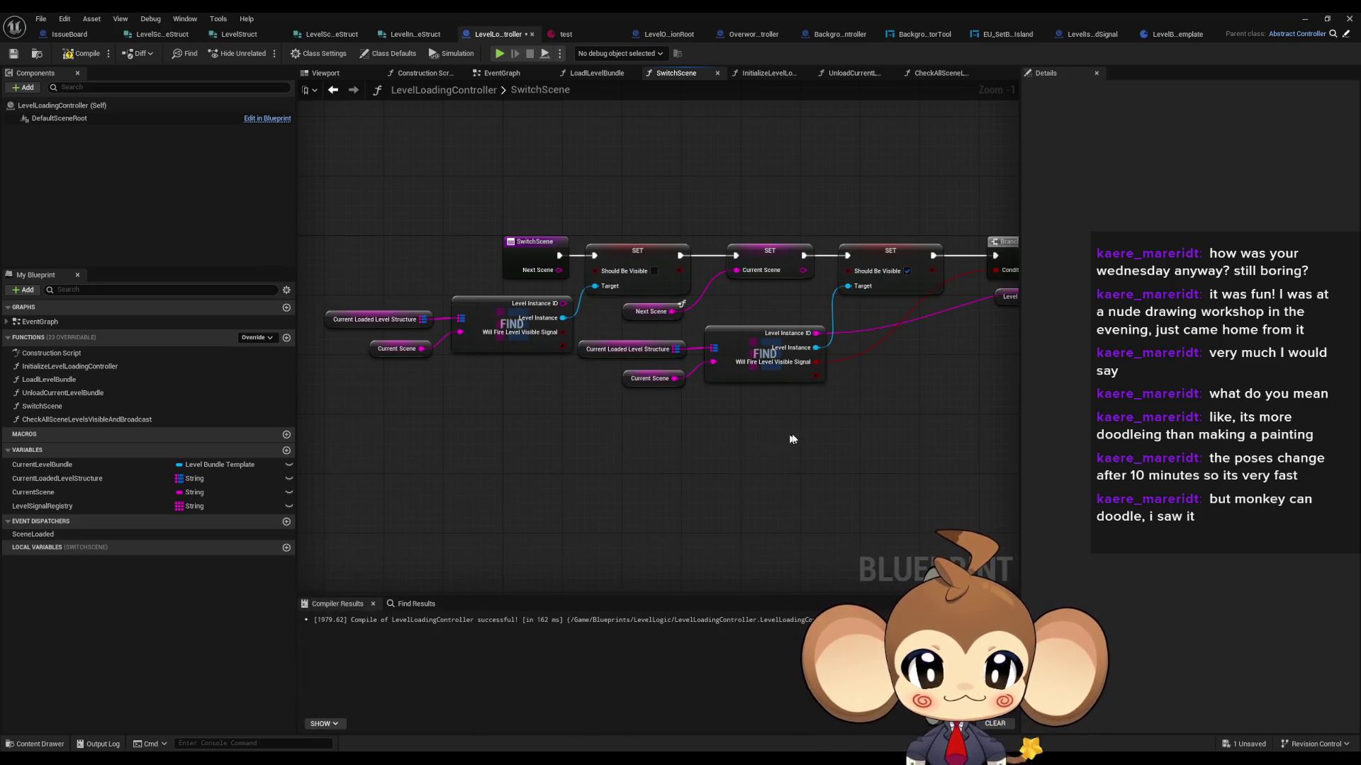
Step: Glance at CheckAllSceneLevelsVisibleAndBroadcast, then return to the SwitchScene graph
drag(786, 438, 600, 452)
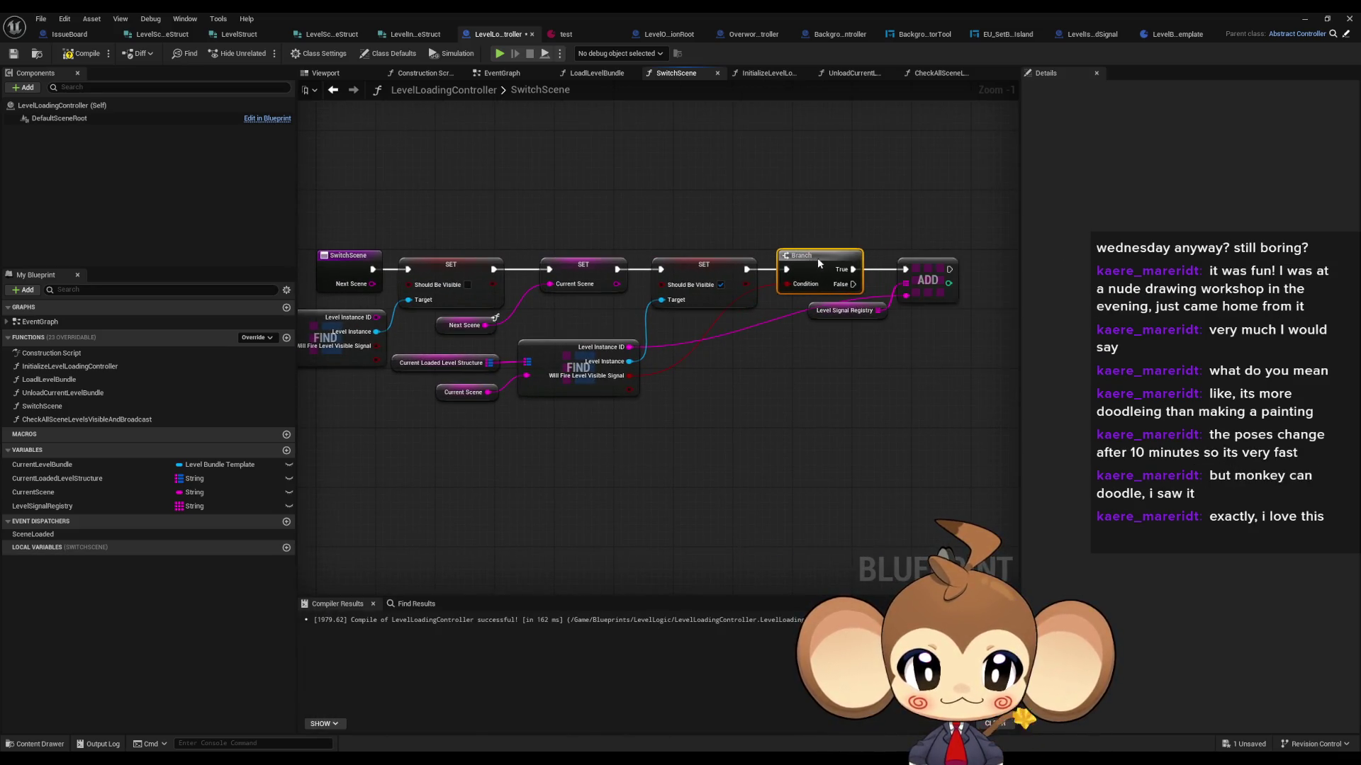
drag(682, 453, 692, 456)
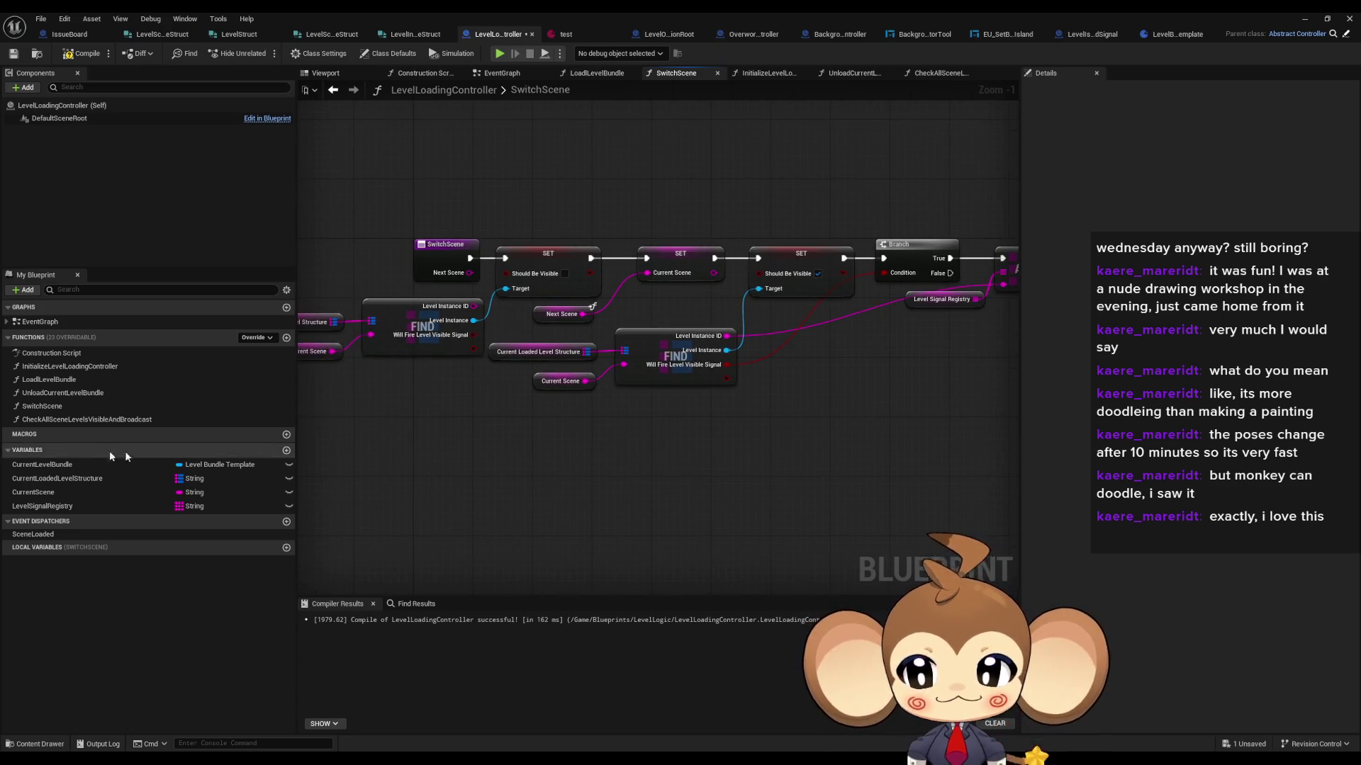
double_click(51, 419)
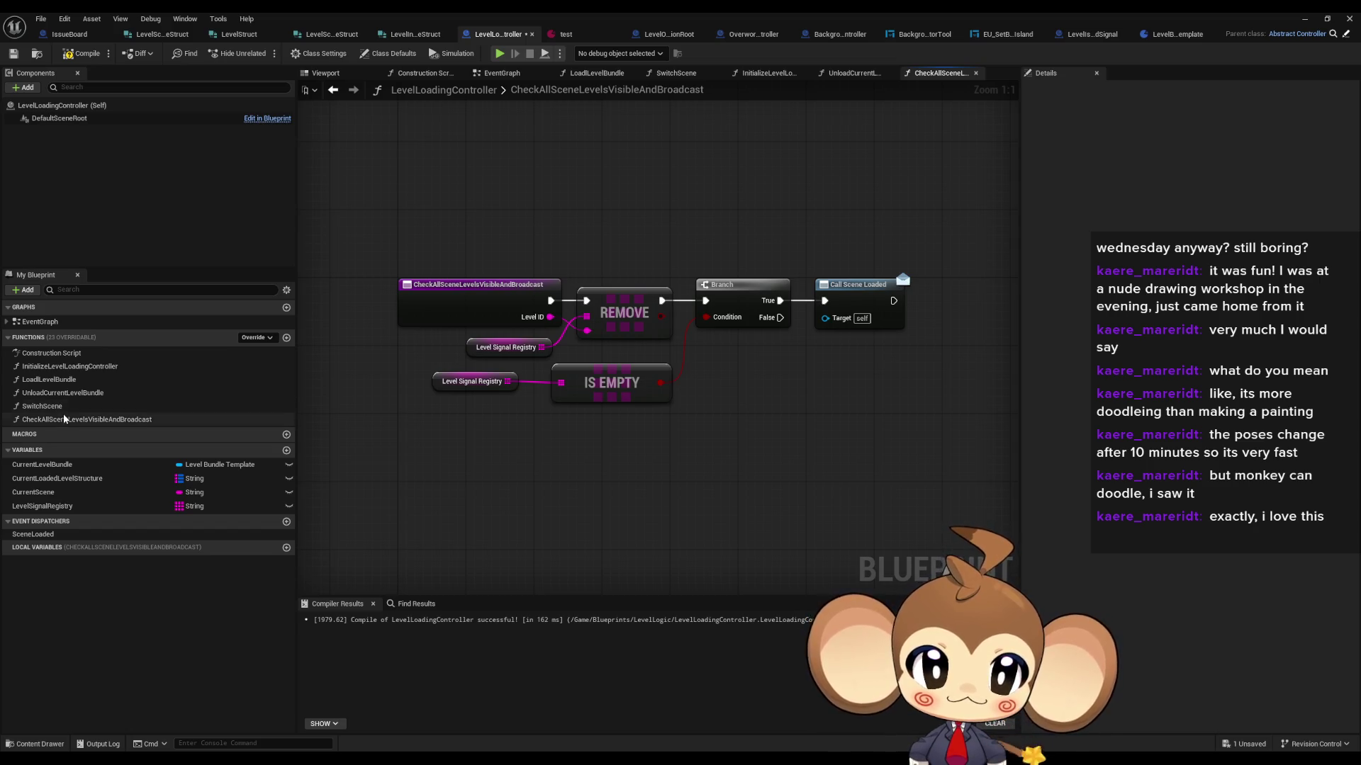
double_click(63, 402)
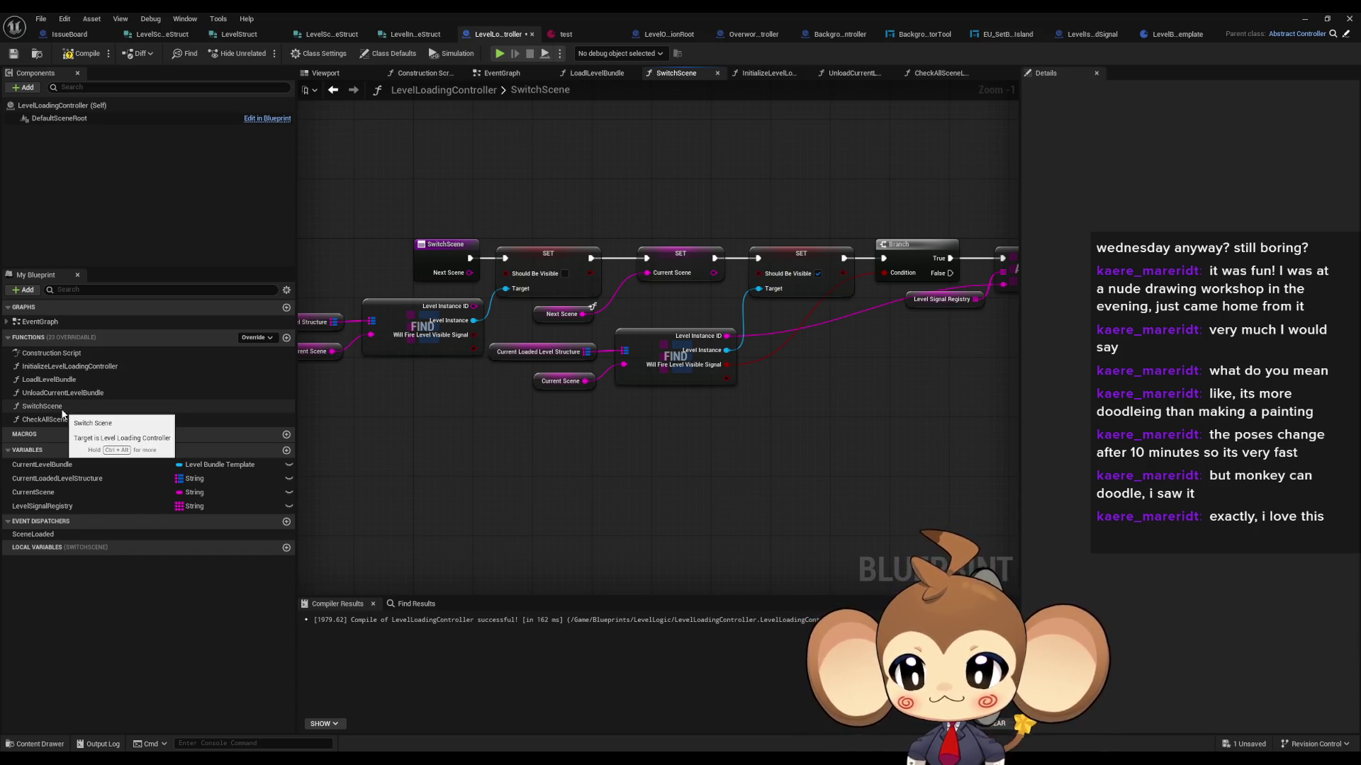
mouse_move(470, 444)
mouse_down()
mouse_move(610, 443)
mouse_move(225, 436)
mouse_up()
Step: Drag the Level Signal Registry getter down-left, clear of the ADD node
mouse_move(730, 200)
mouse_down()
mouse_move(834, 386)
mouse_move(794, 390)
mouse_move(821, 371)
mouse_up()
click(743, 280)
drag(742, 280, 711, 299)
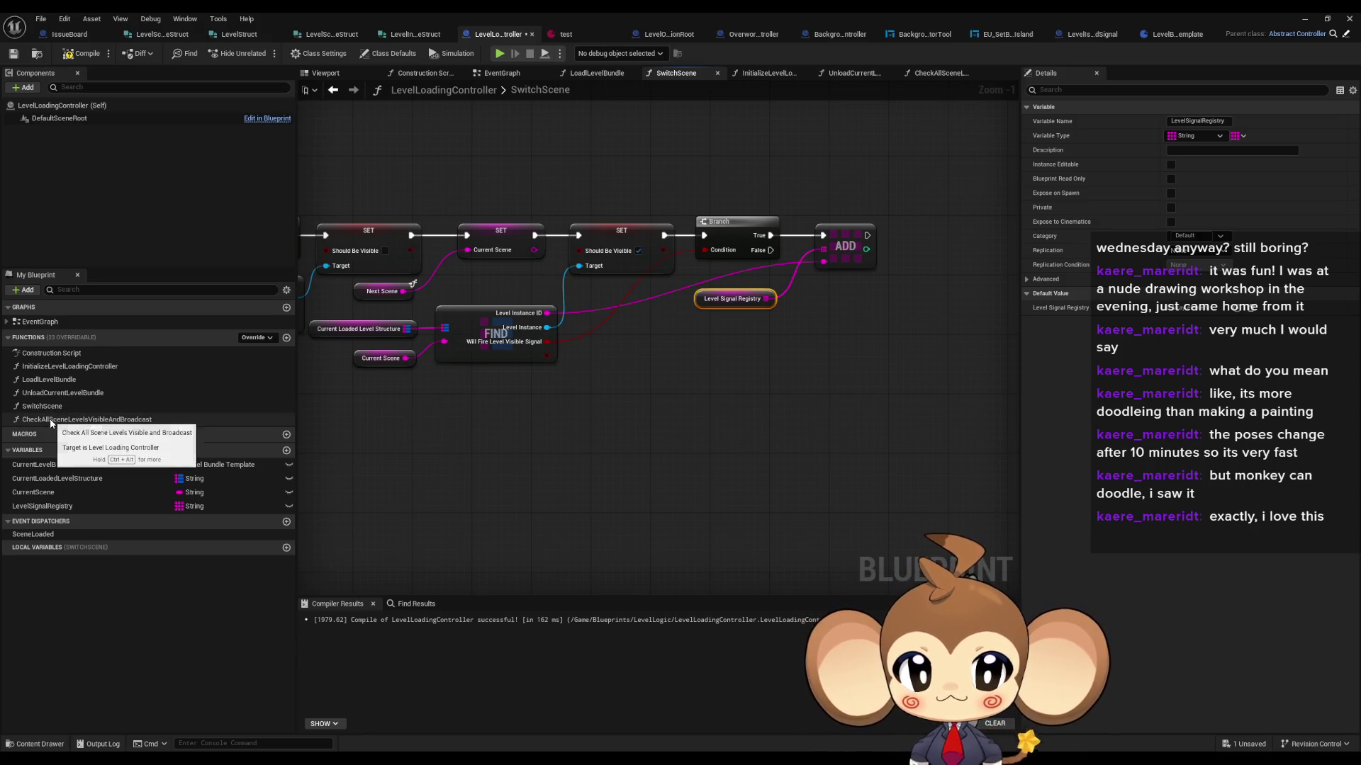
mouse_move(511, 444)
mouse_down()
mouse_move(792, 452)
mouse_move(646, 464)
mouse_up()
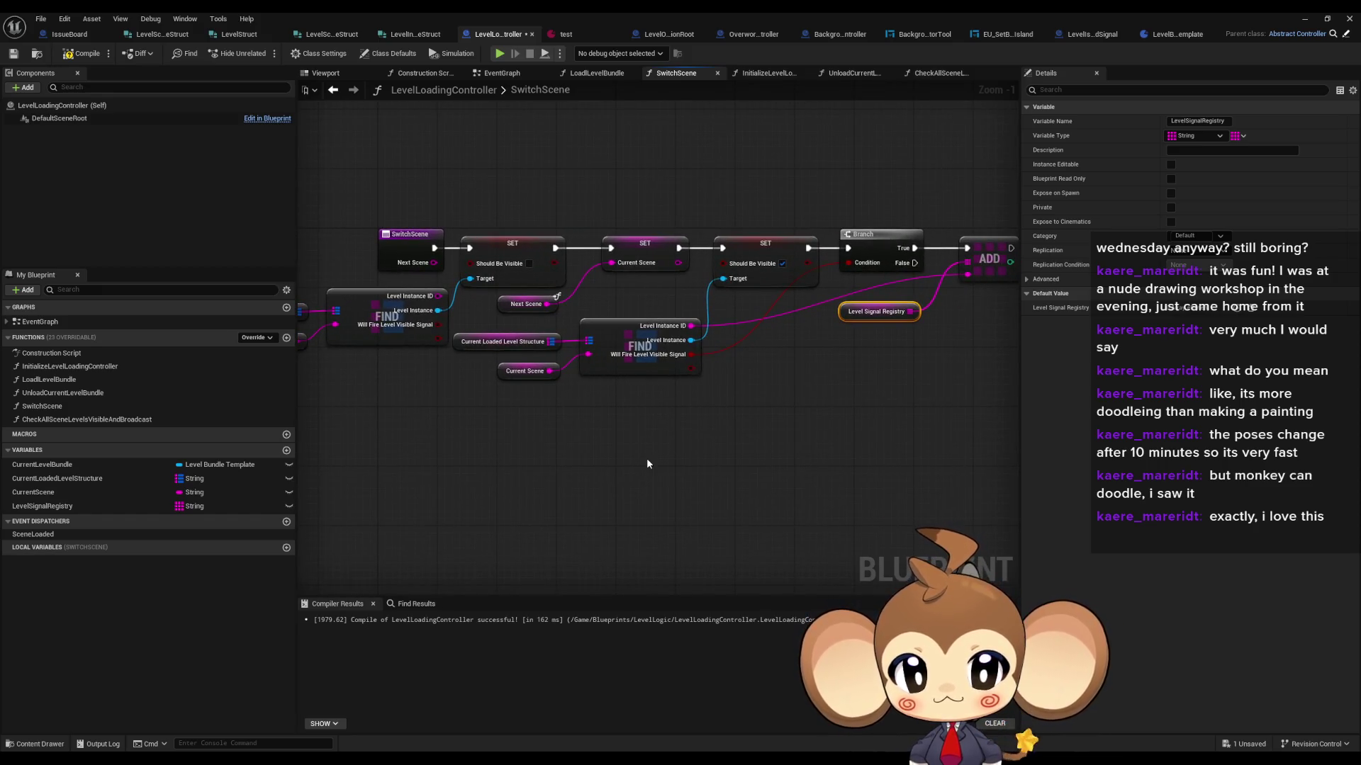
Step: Change LevelSignalRegistry from a container to a single String value and confirm
click(183, 506)
click(183, 508)
click(173, 508)
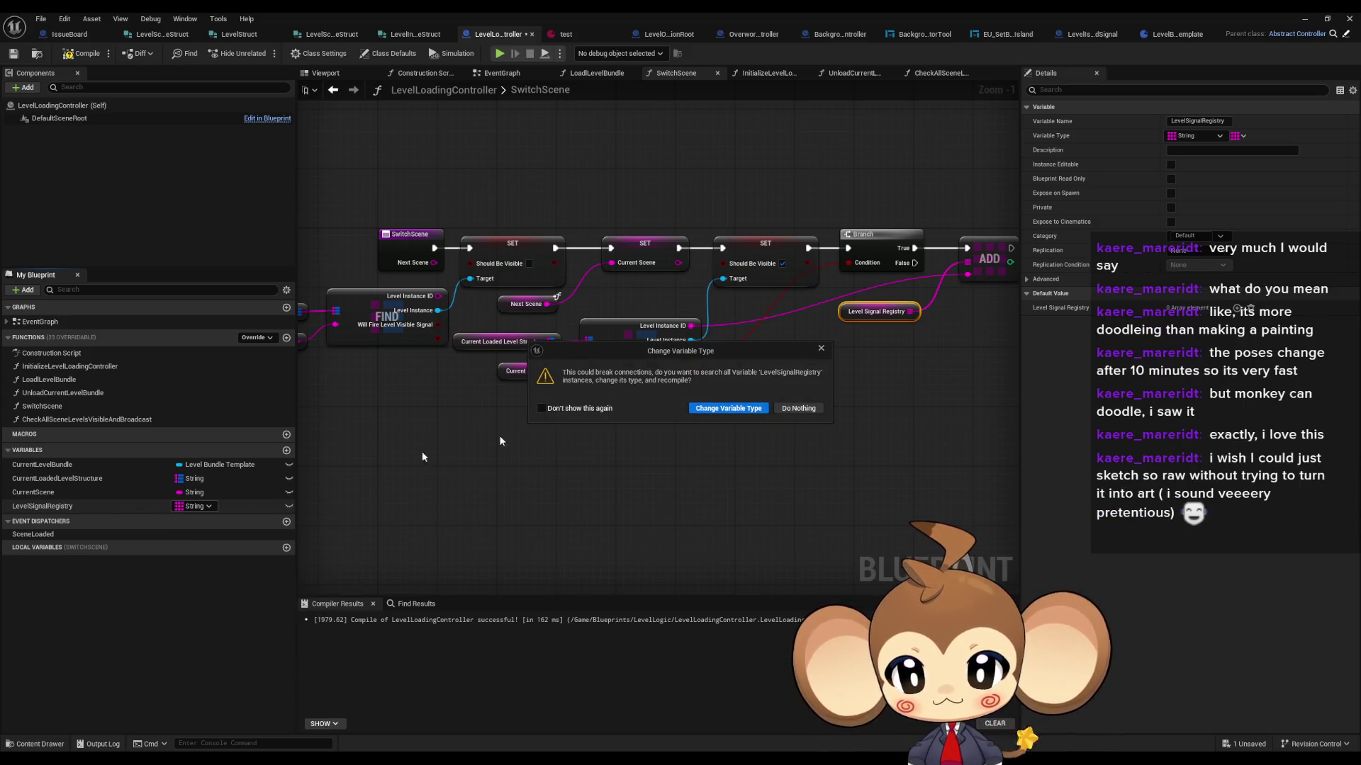
click(711, 410)
mouse_move(912, 373)
mouse_down()
mouse_move(653, 407)
mouse_move(702, 367)
mouse_move(739, 367)
mouse_up()
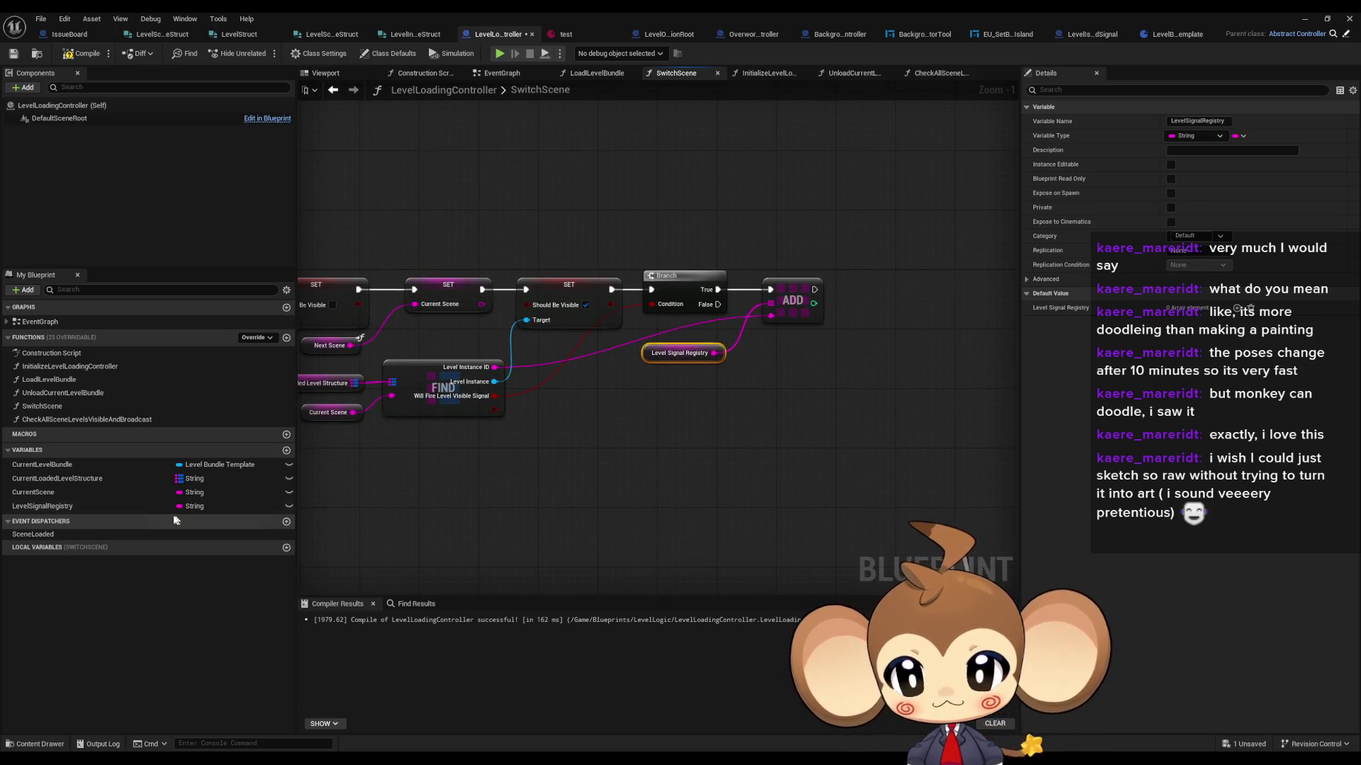
Step: Add a SET Level Signal Registry node on Branch True and delete the old getter and ADD node
mouse_move(77, 508)
mouse_down()
mouse_move(765, 378)
mouse_move(532, 389)
mouse_move(495, 367)
mouse_up()
click(788, 409)
mouse_move(717, 289)
mouse_down()
mouse_move(771, 386)
mouse_move(796, 288)
mouse_up()
click(715, 360)
key(Delete)
click(792, 301)
key(Delete)
drag(723, 446, 803, 431)
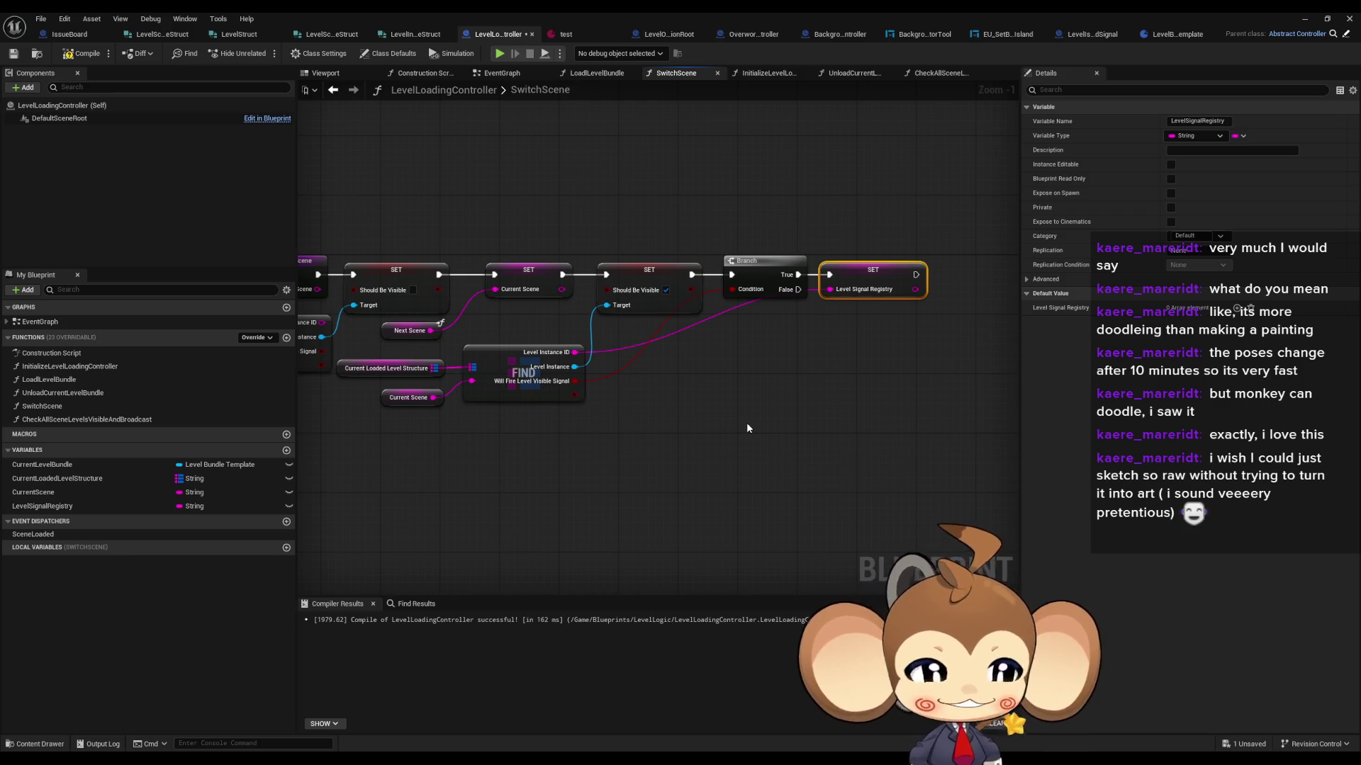
click(599, 465)
scroll(599, 488, down, 1)
drag(599, 489, 659, 463)
scroll(631, 472, up, 1)
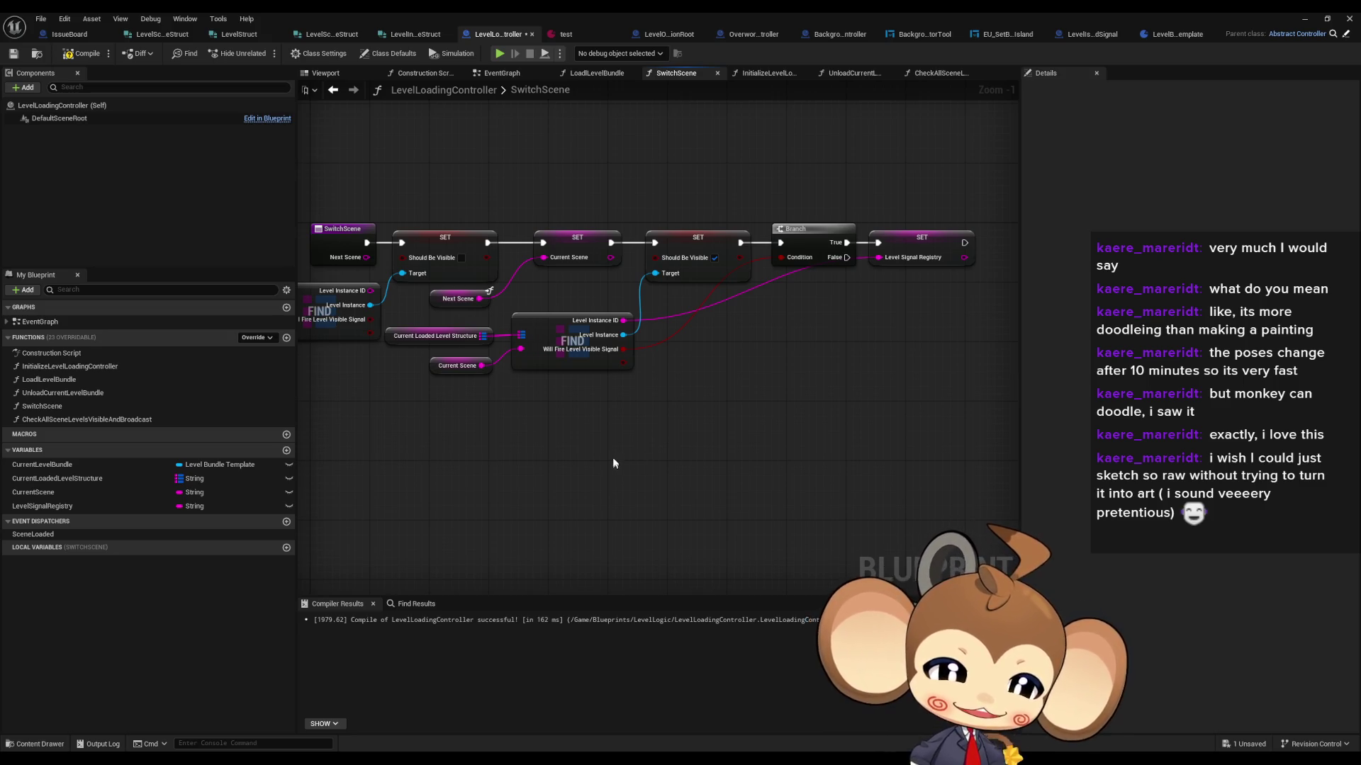
drag(593, 453, 609, 428)
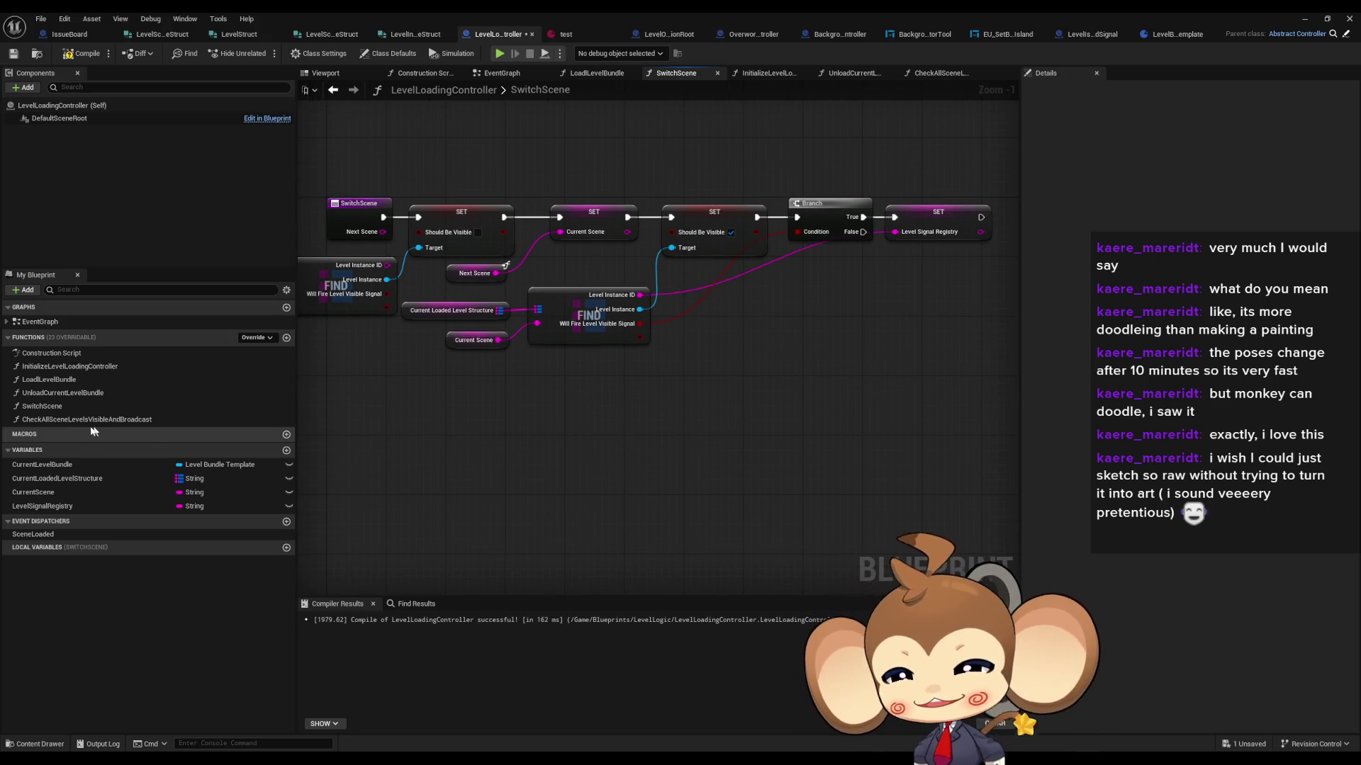
double_click(73, 368)
Step: Step through LoadLevelBundle, UnloadCurrentLevelBundle and SwitchScene, ending on CheckAllSceneLevelsVisibleAndBroadcast
double_click(49, 380)
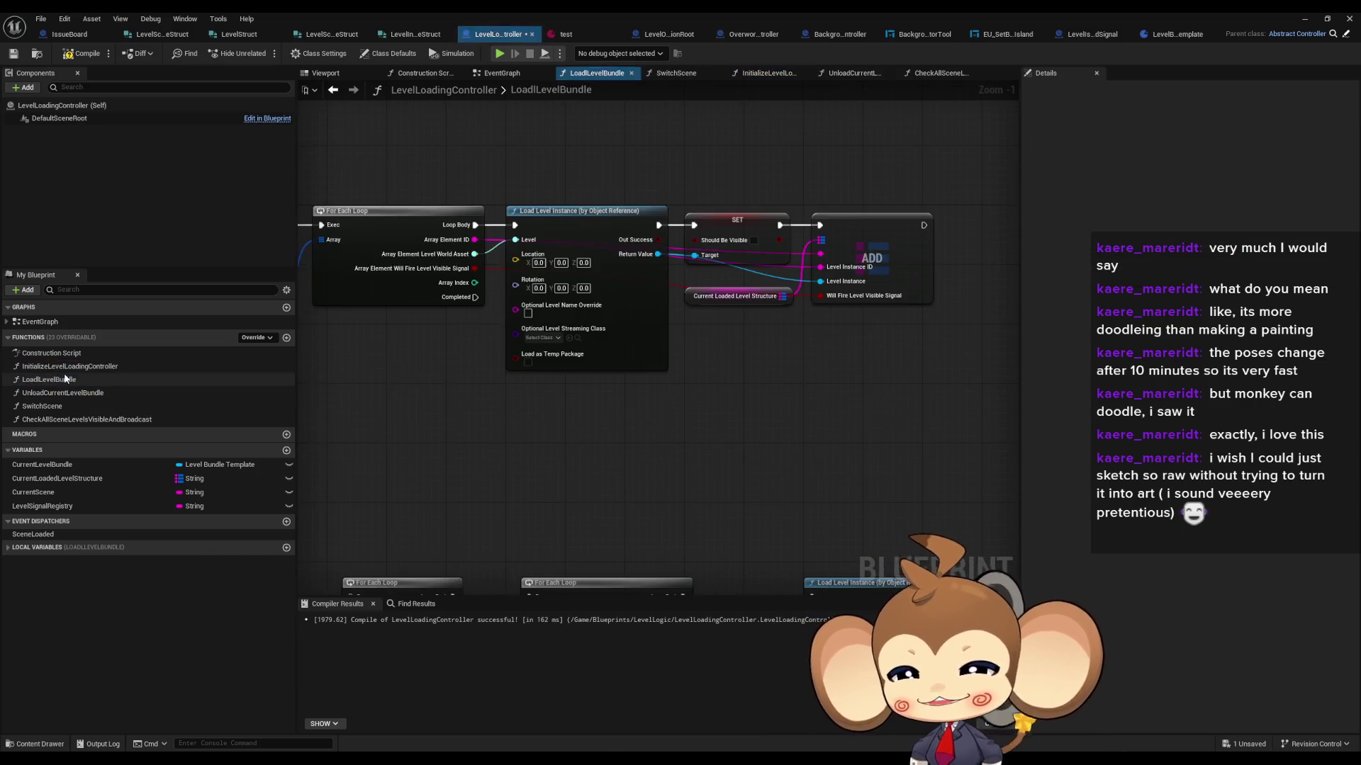
scroll(596, 401, up, 2)
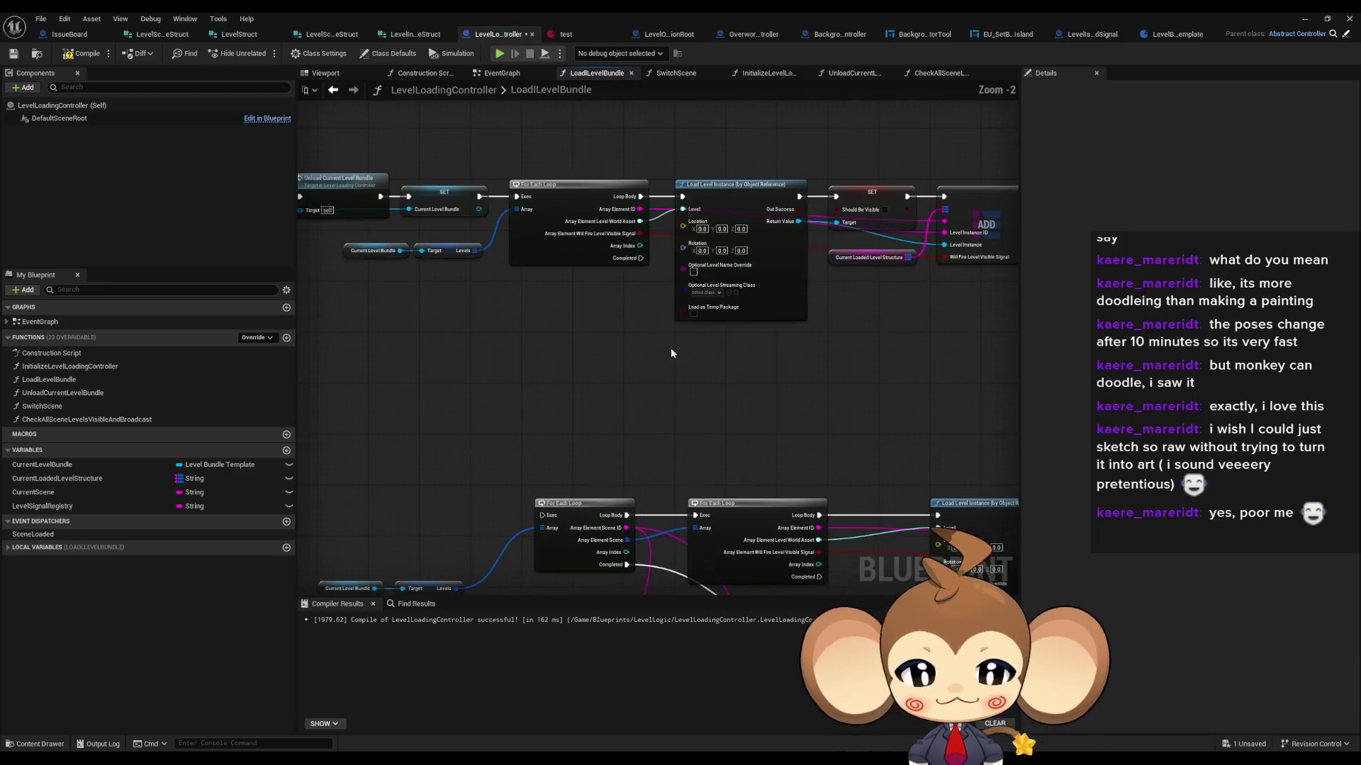
double_click(63, 393)
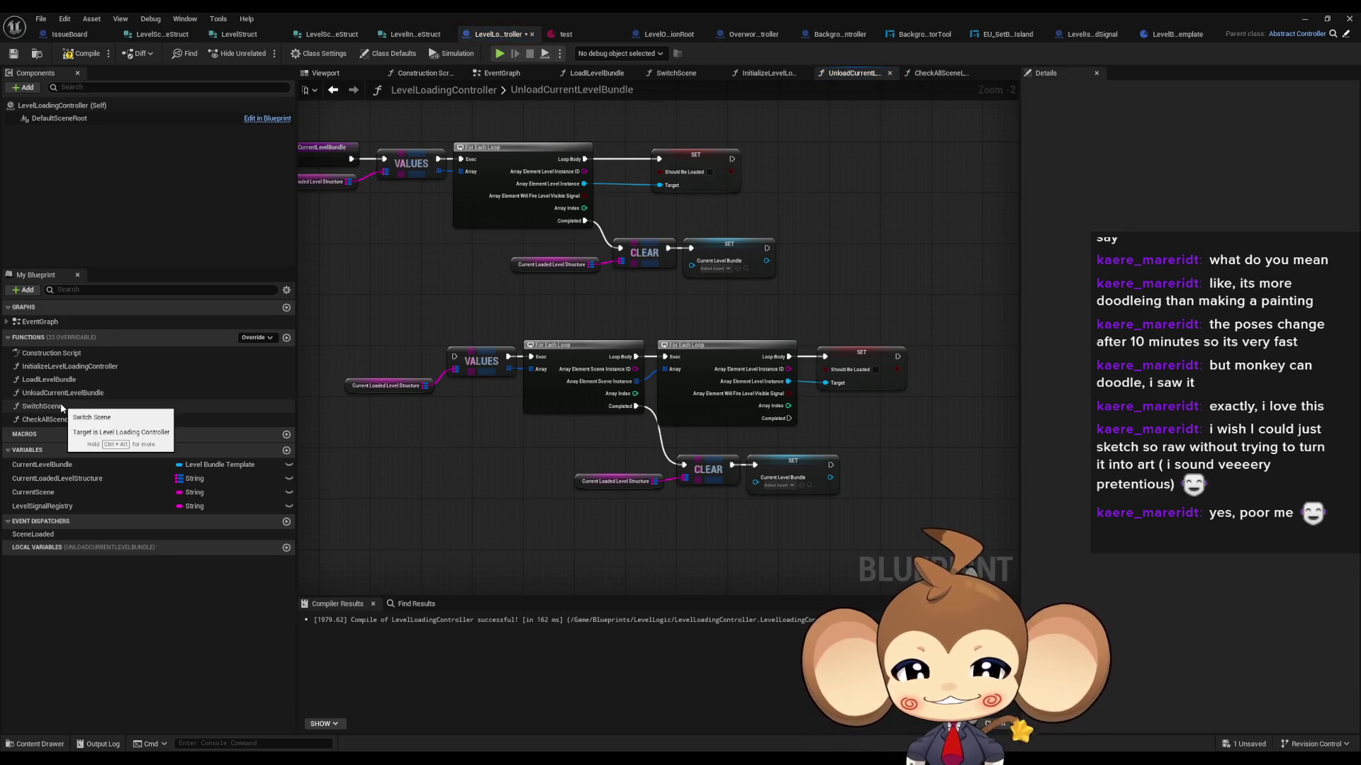
double_click(41, 406)
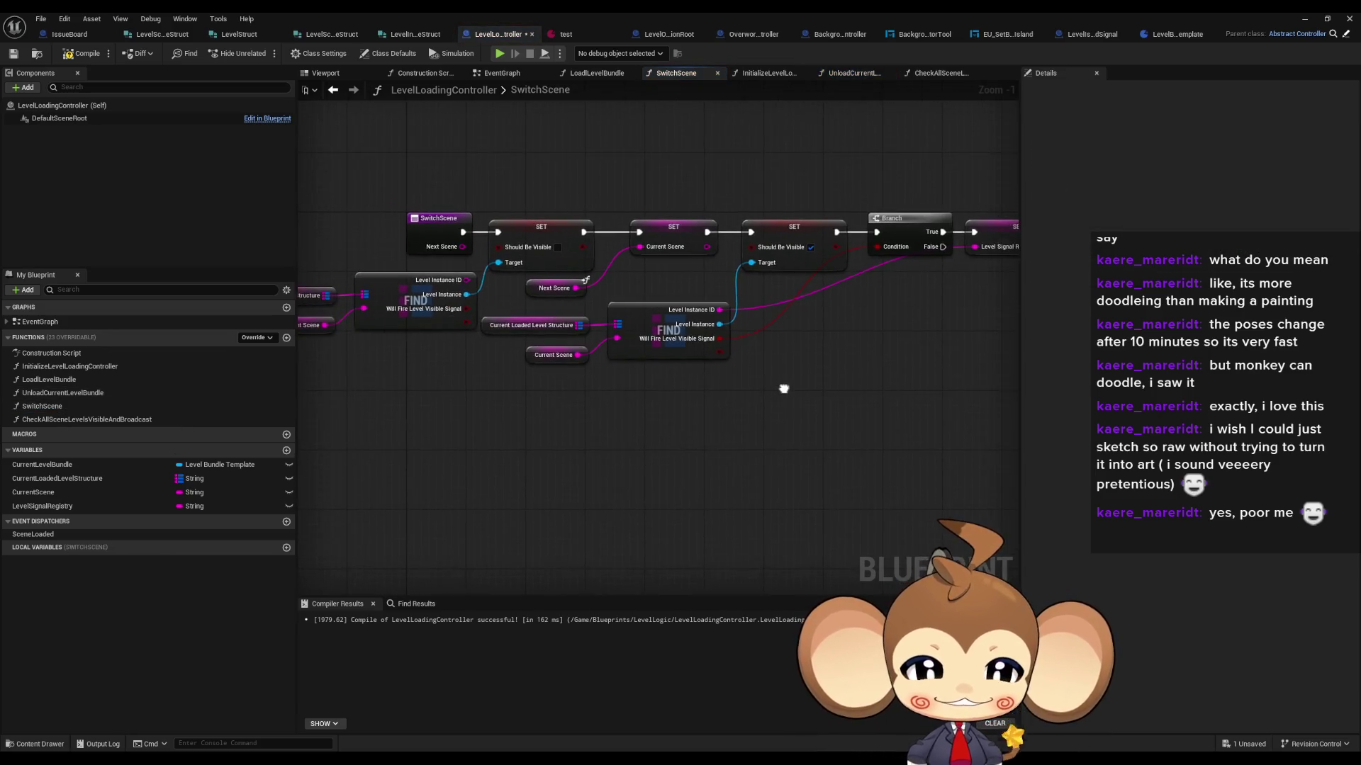
mouse_move(548, 434)
mouse_down()
mouse_move(729, 446)
mouse_move(604, 440)
mouse_up()
drag(879, 207, 981, 280)
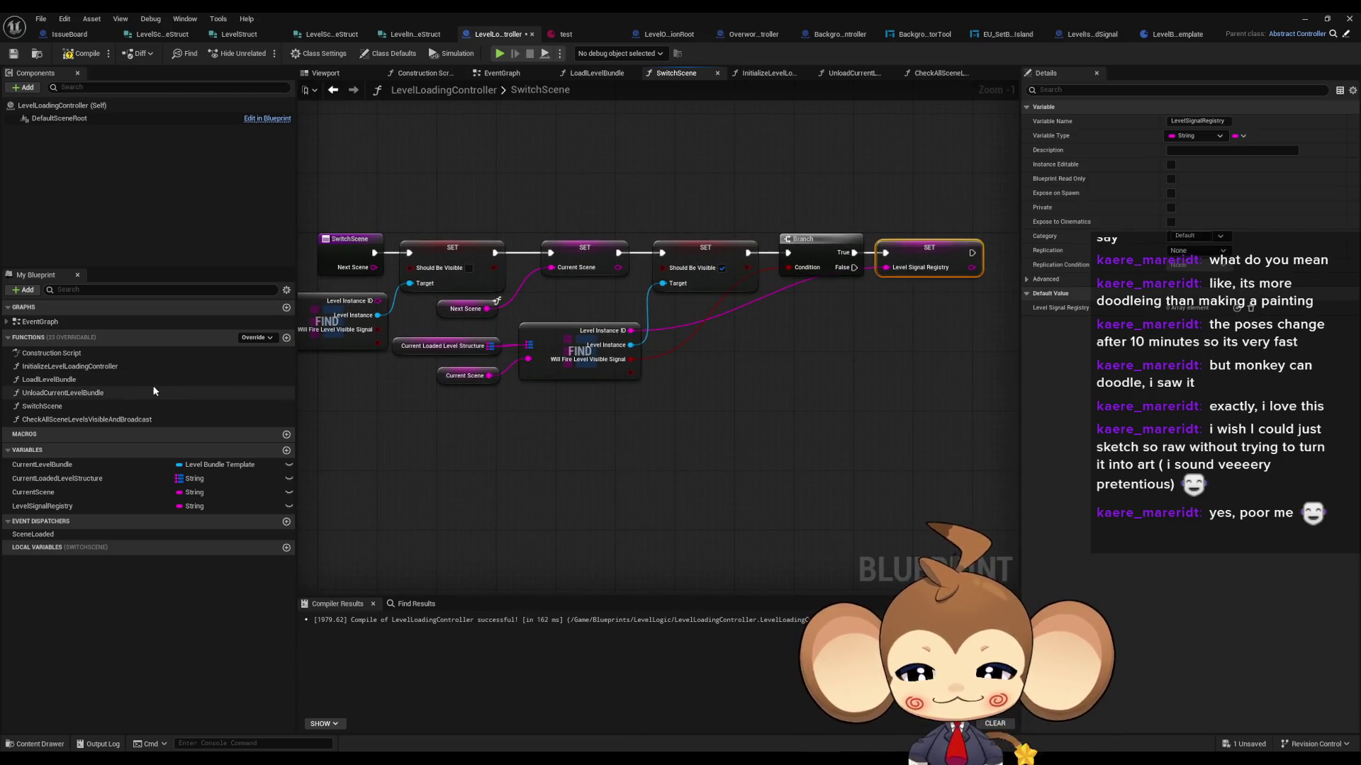
double_click(113, 420)
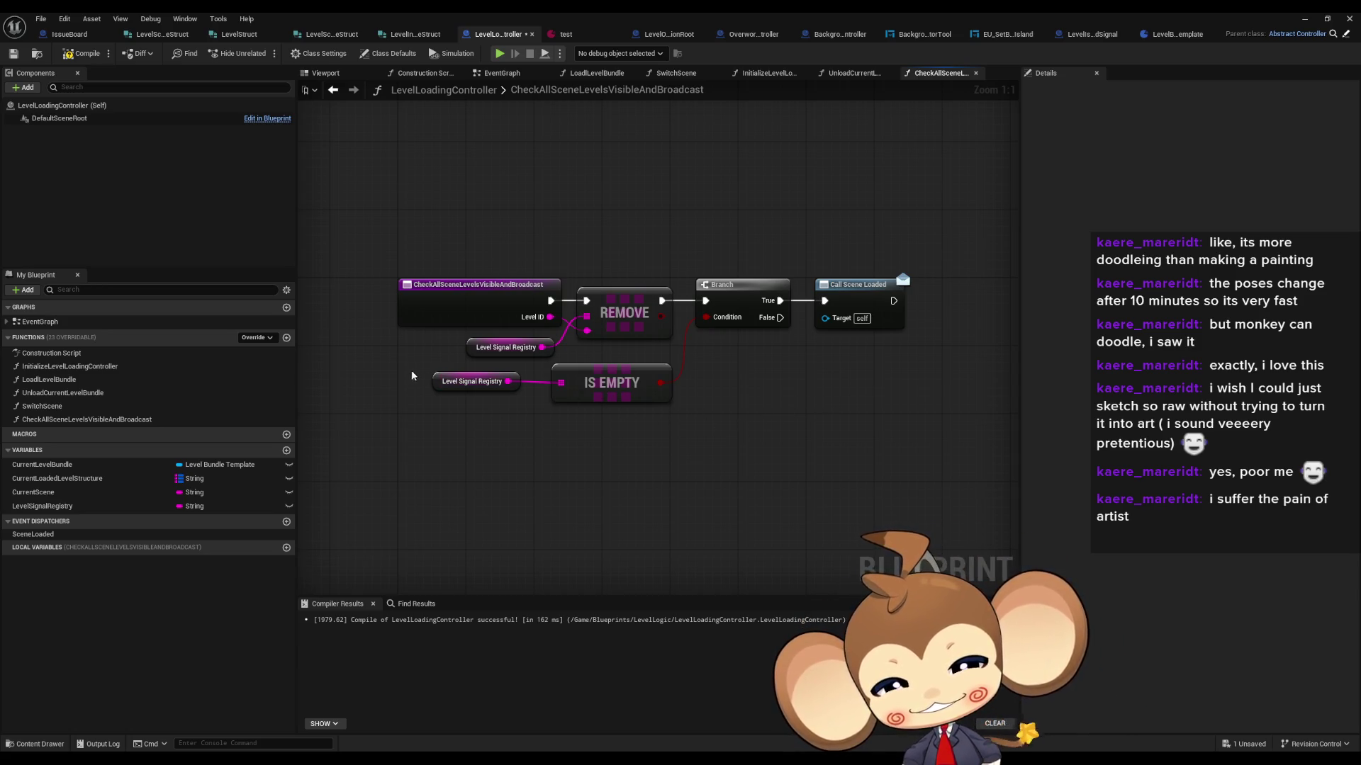
Step: Rename CheckAllSceneLevelsVisibleAndBroadcast to SceneIsLoadedBroadcast
drag(413, 376, 706, 426)
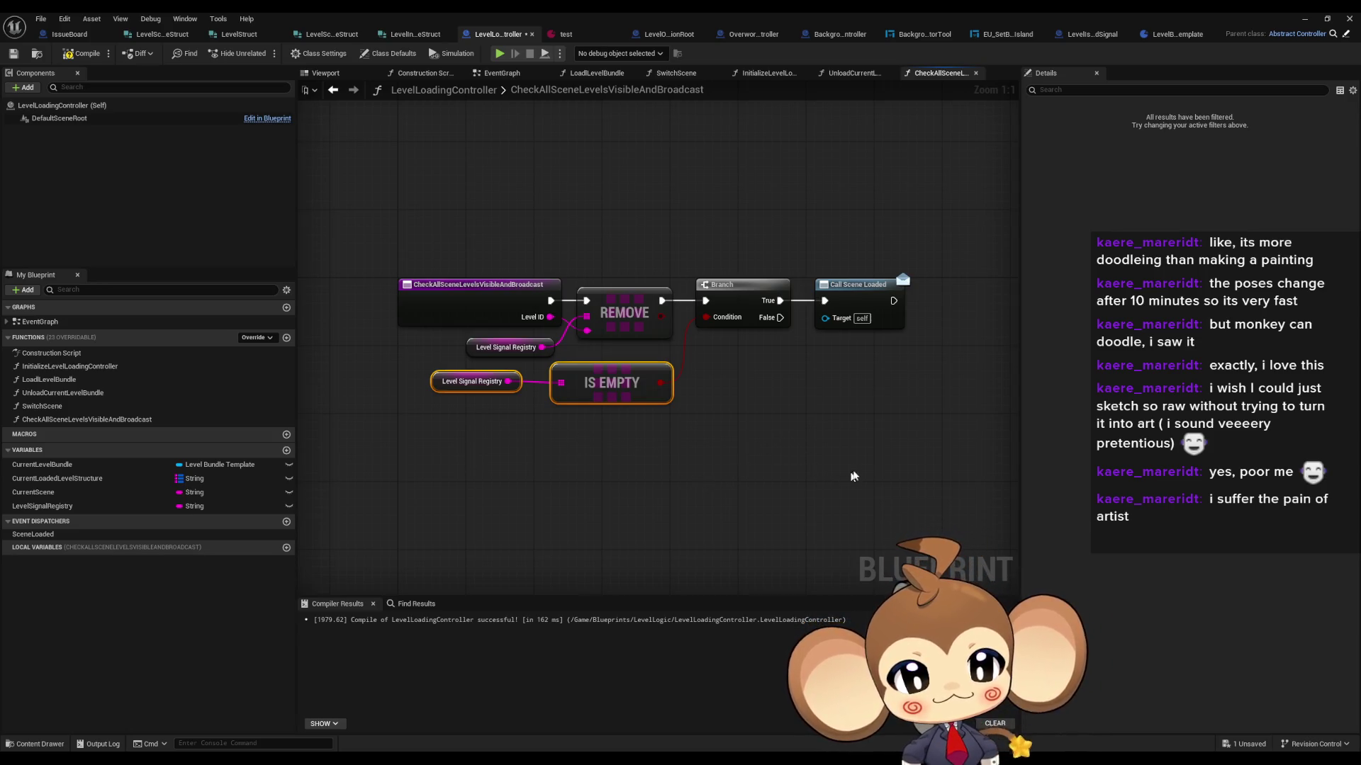
click(71, 406)
click(73, 420)
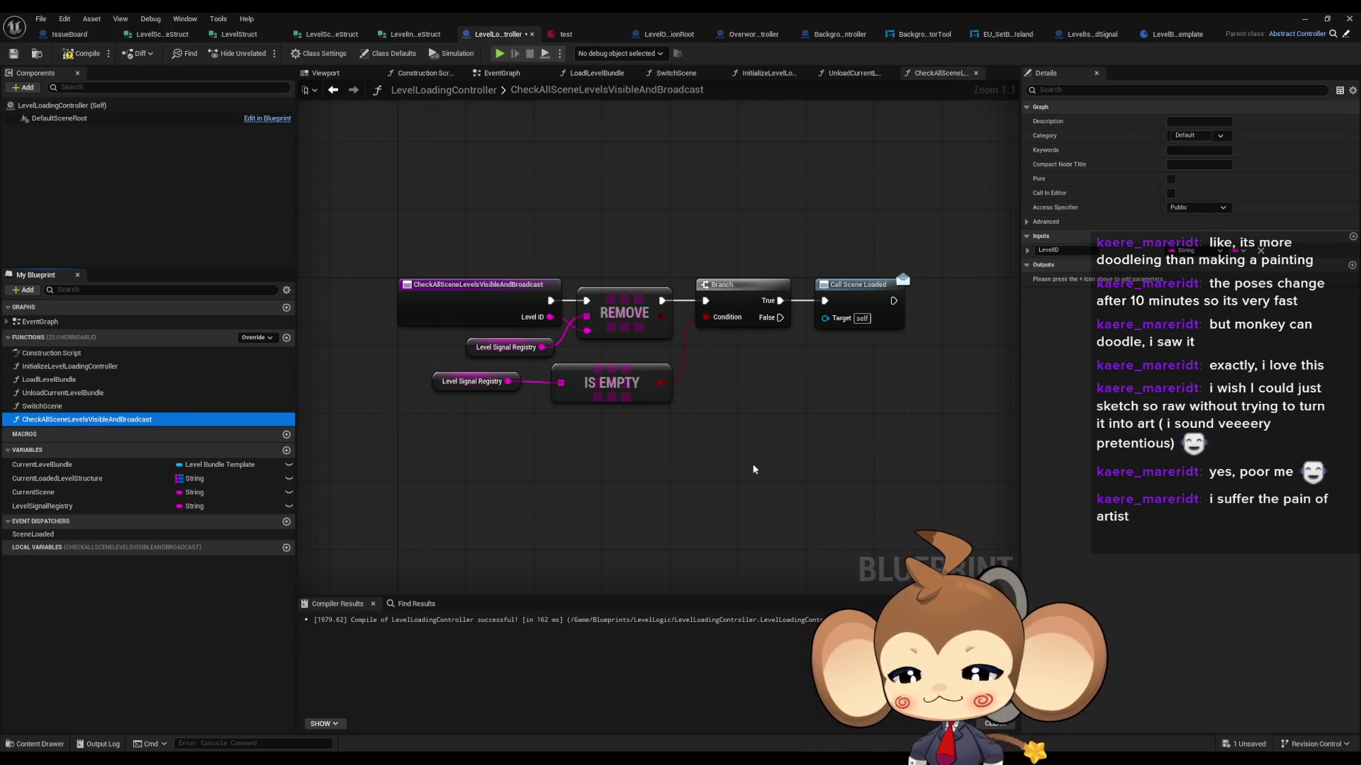
key(F2)
text(L)
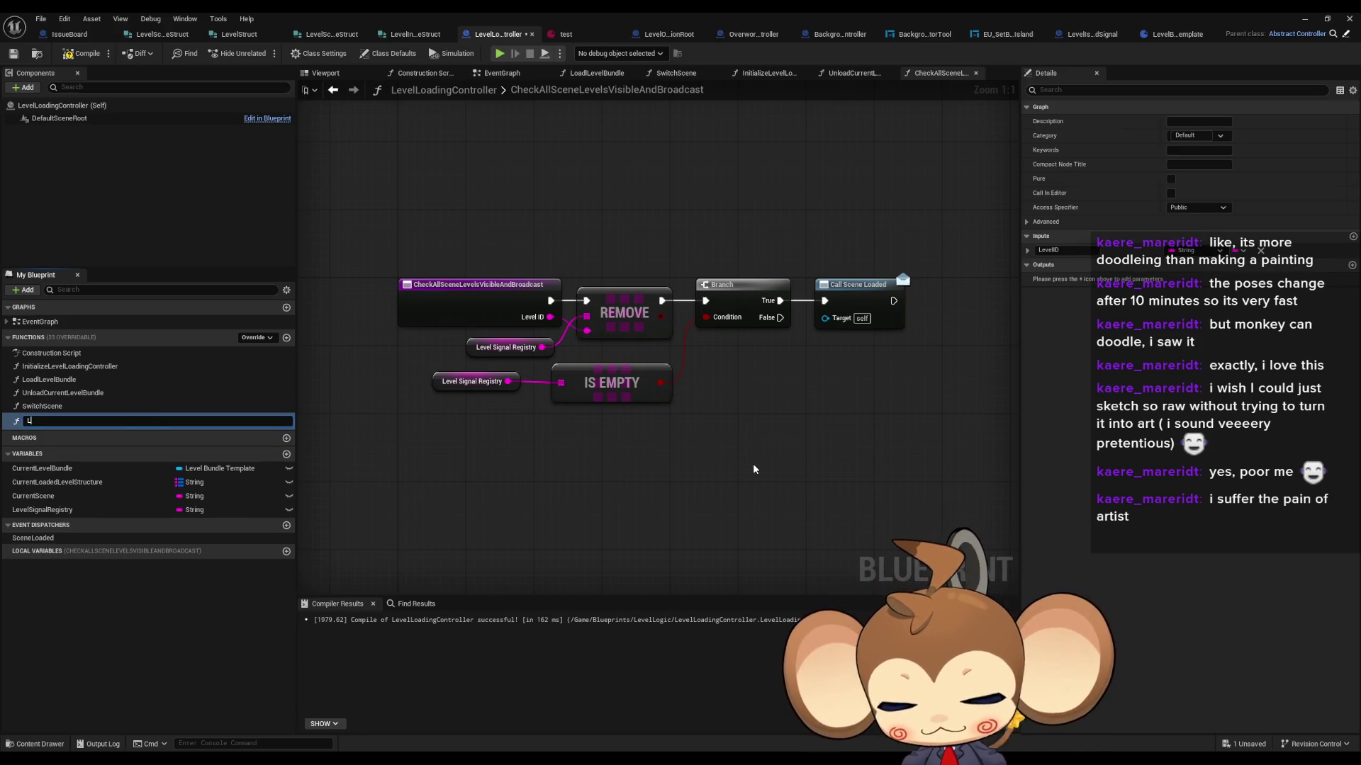
key(BackSpace)
text(SceneIsLoadedBro)
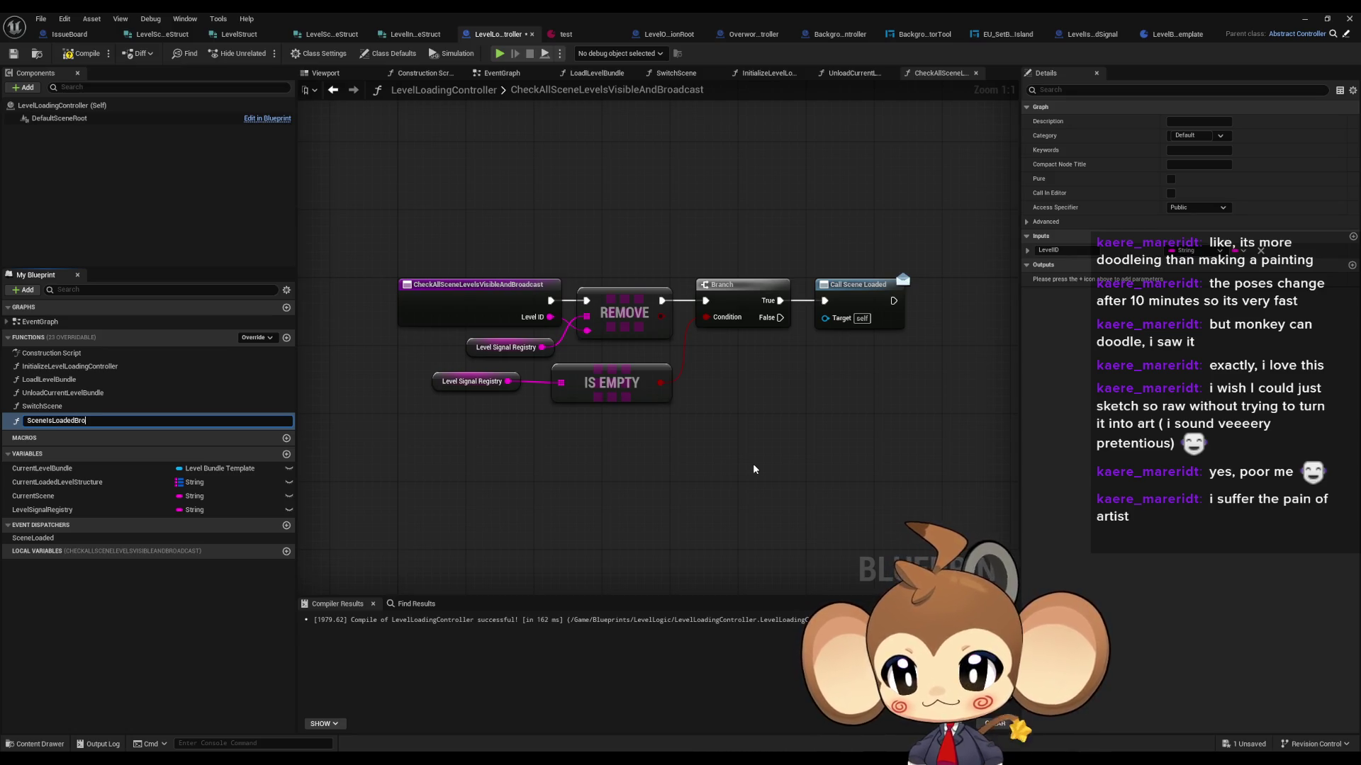
key(Return)
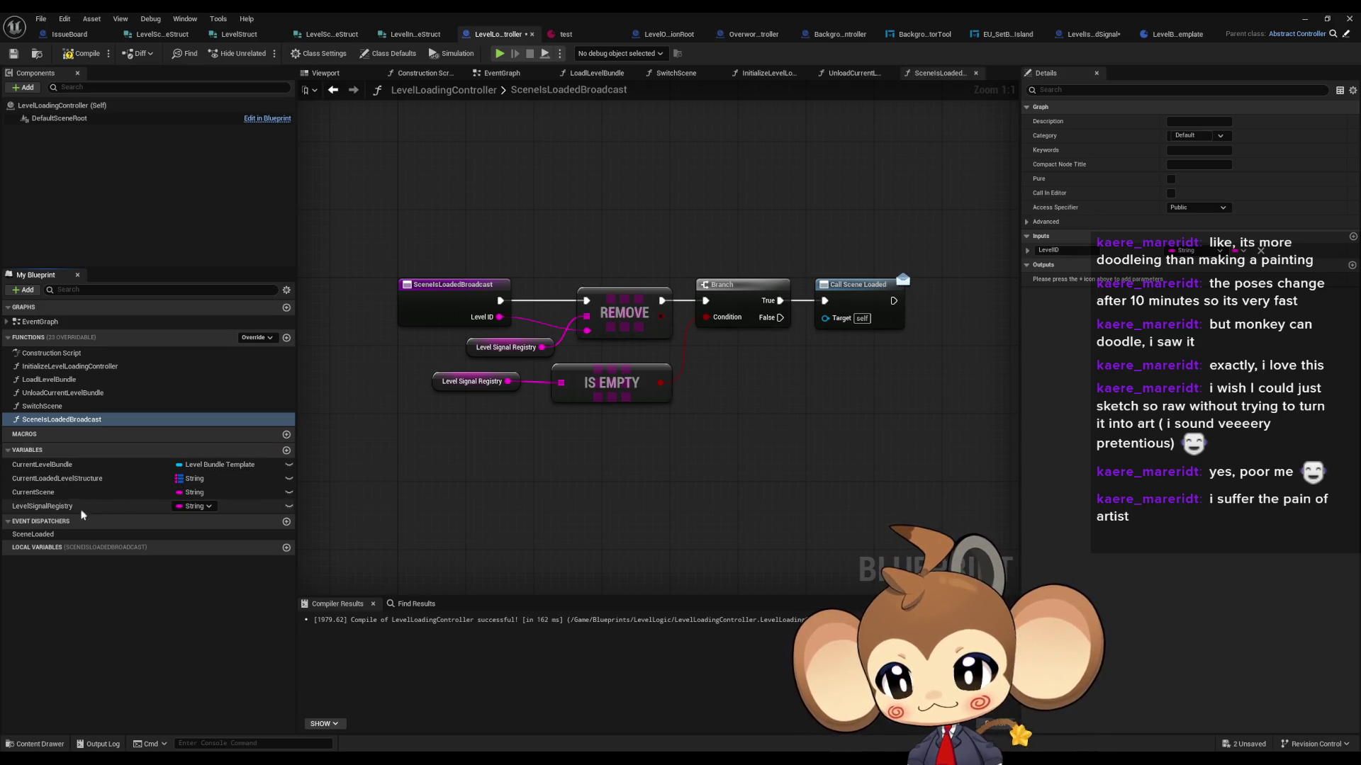
Step: Delete the LevelSignalRegistry variable and confirm the removal
click(71, 506)
key(Delete)
click(753, 408)
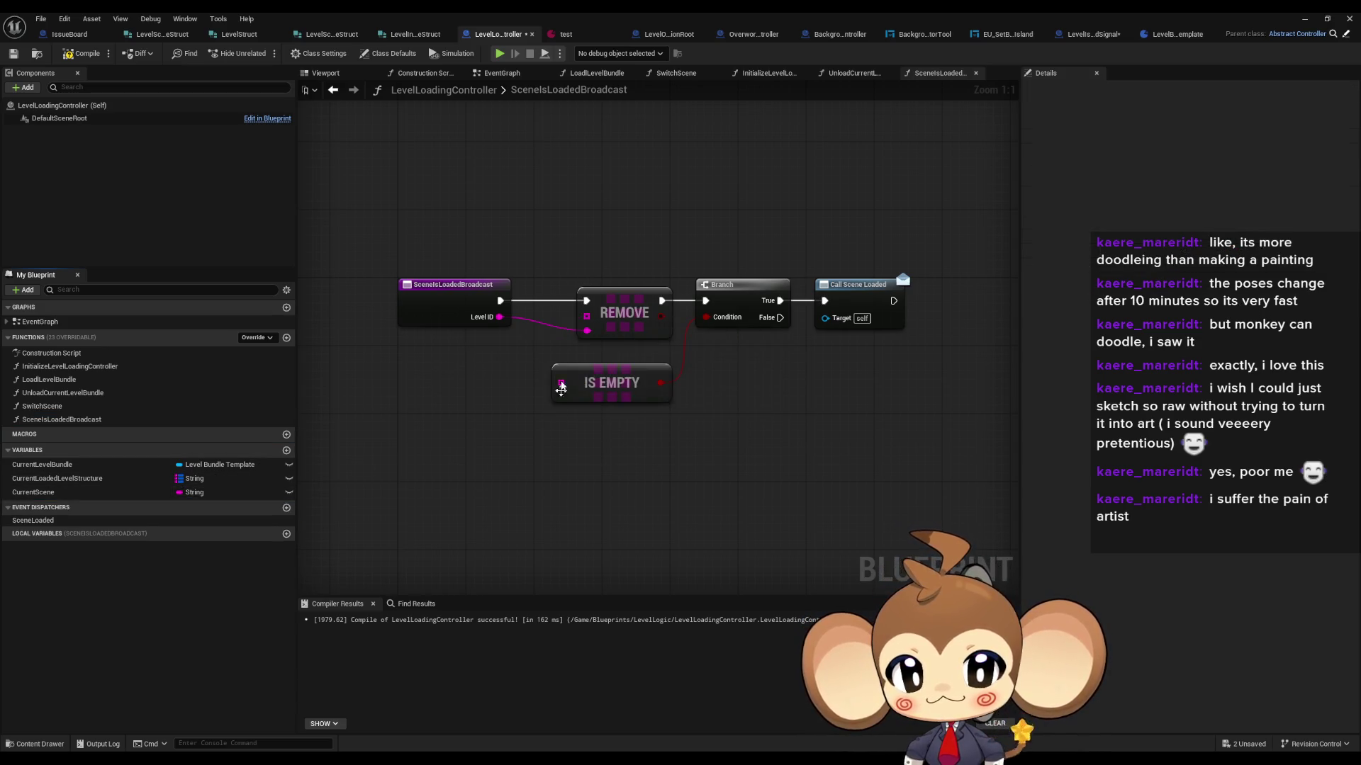
Step: Remove REMOVE, IS EMPTY and Branch, wire entry straight to Call Scene Loaded, and drop the Level ID input
drag(557, 258, 734, 425)
key(Delete)
drag(849, 294, 499, 303)
click(453, 290)
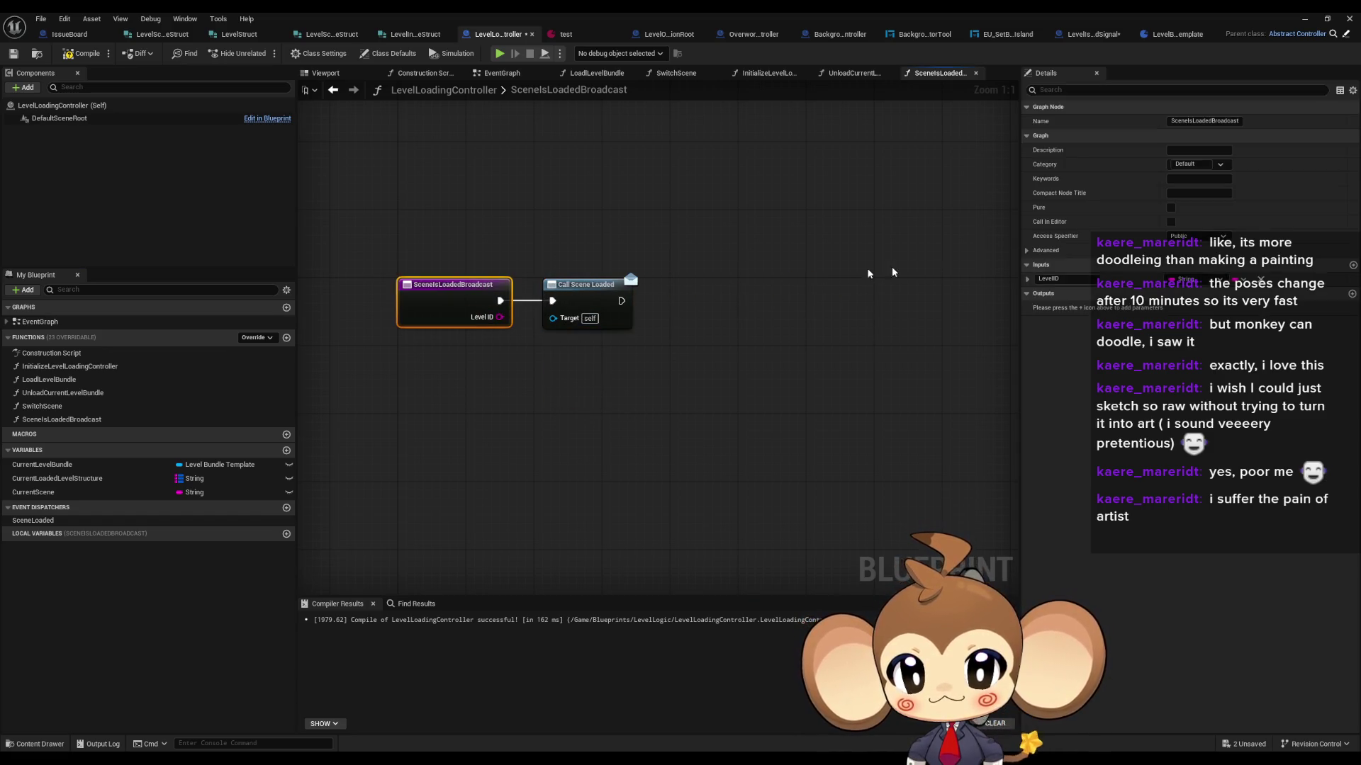
click(1261, 282)
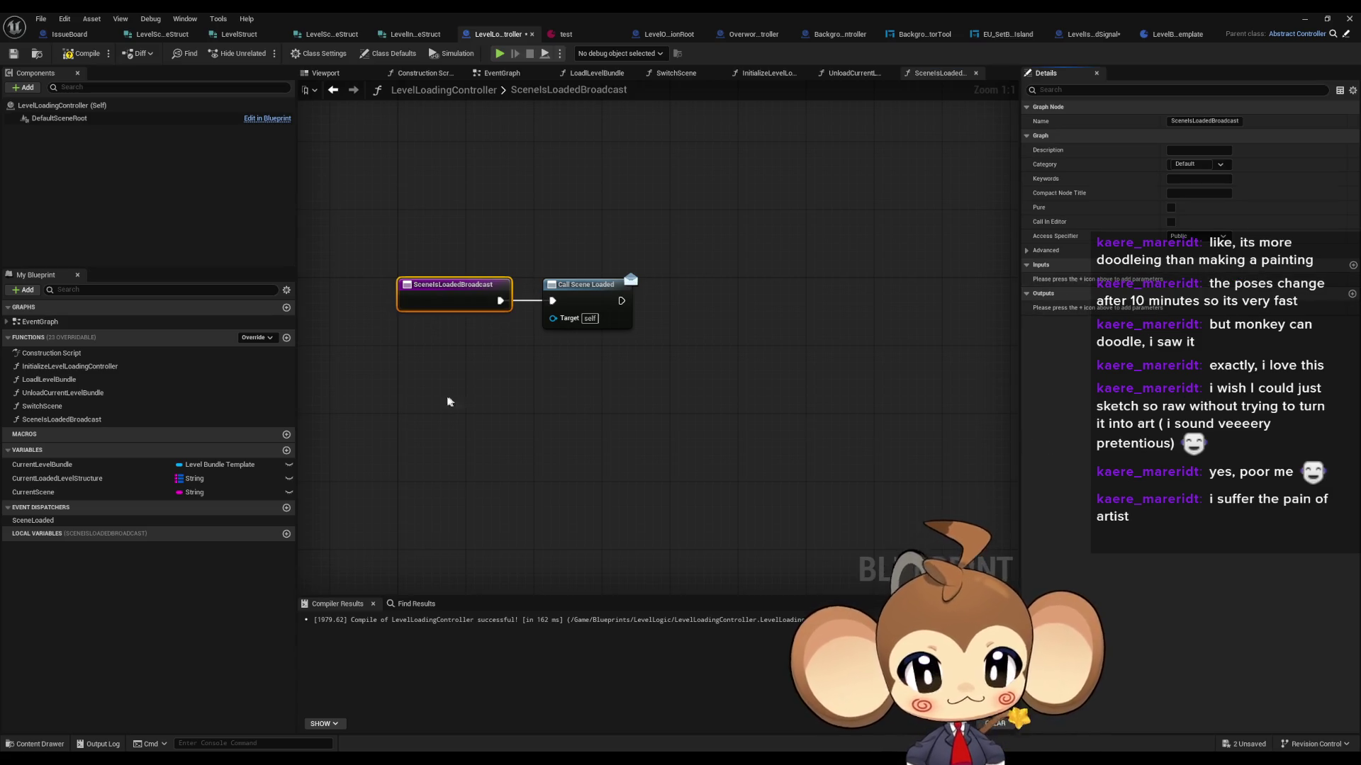
click(453, 398)
drag(581, 285, 564, 285)
click(564, 372)
drag(564, 372, 619, 367)
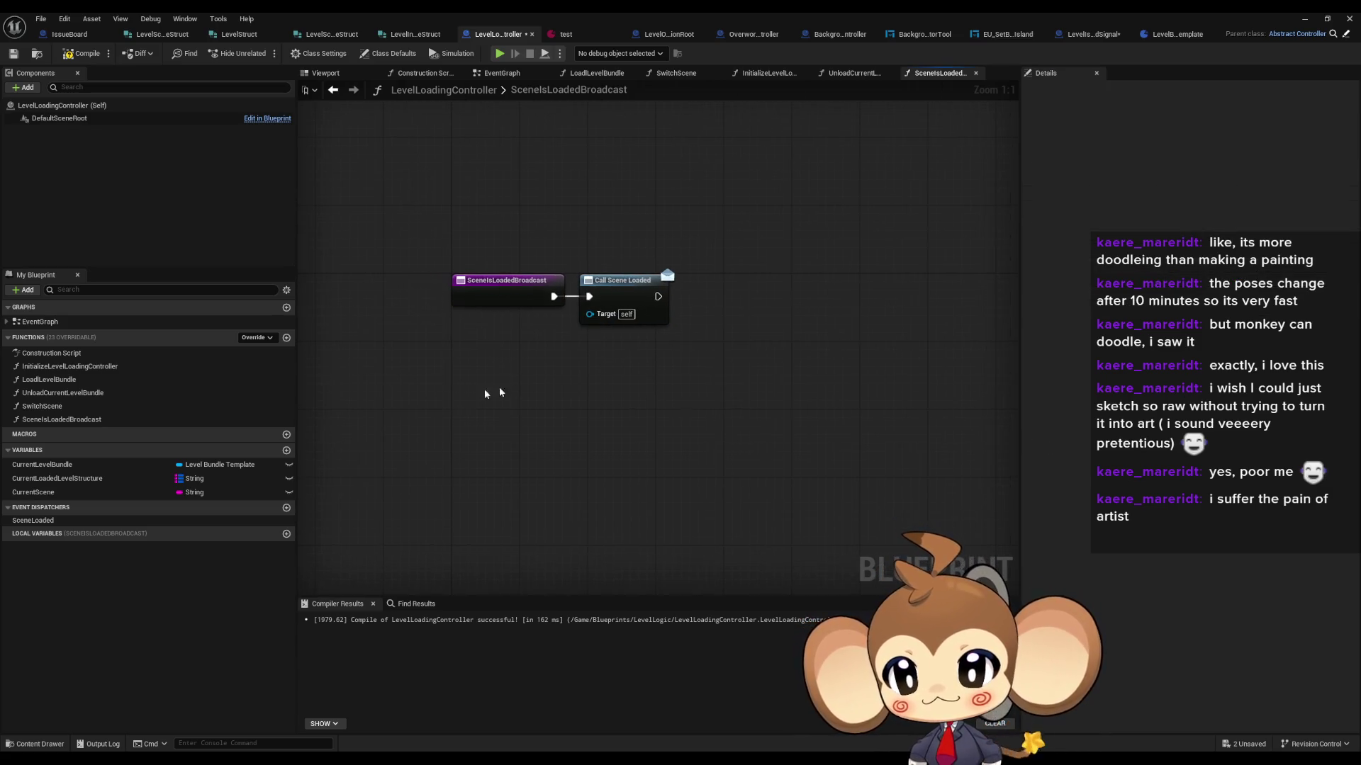
double_click(77, 409)
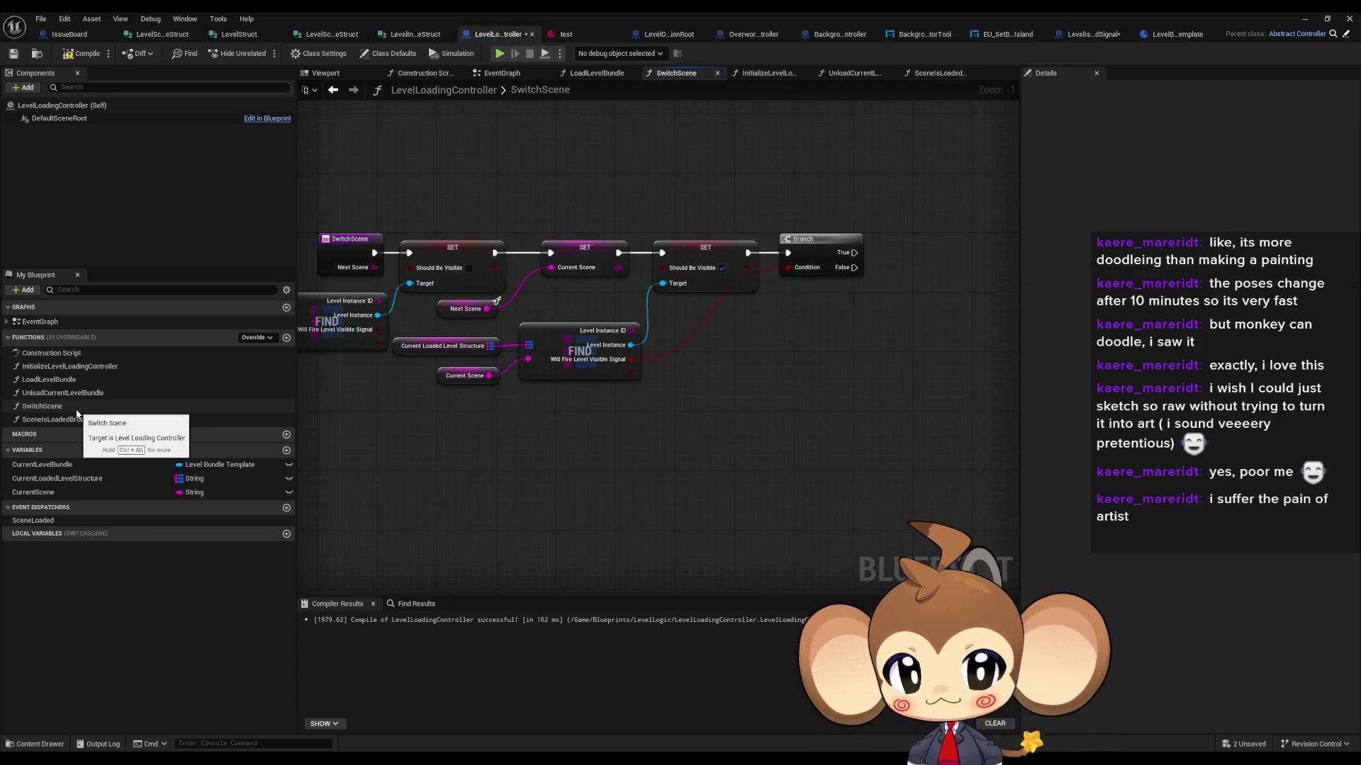
Step: Delete the trailing Branch node from the SwitchScene graph
drag(563, 440, 673, 457)
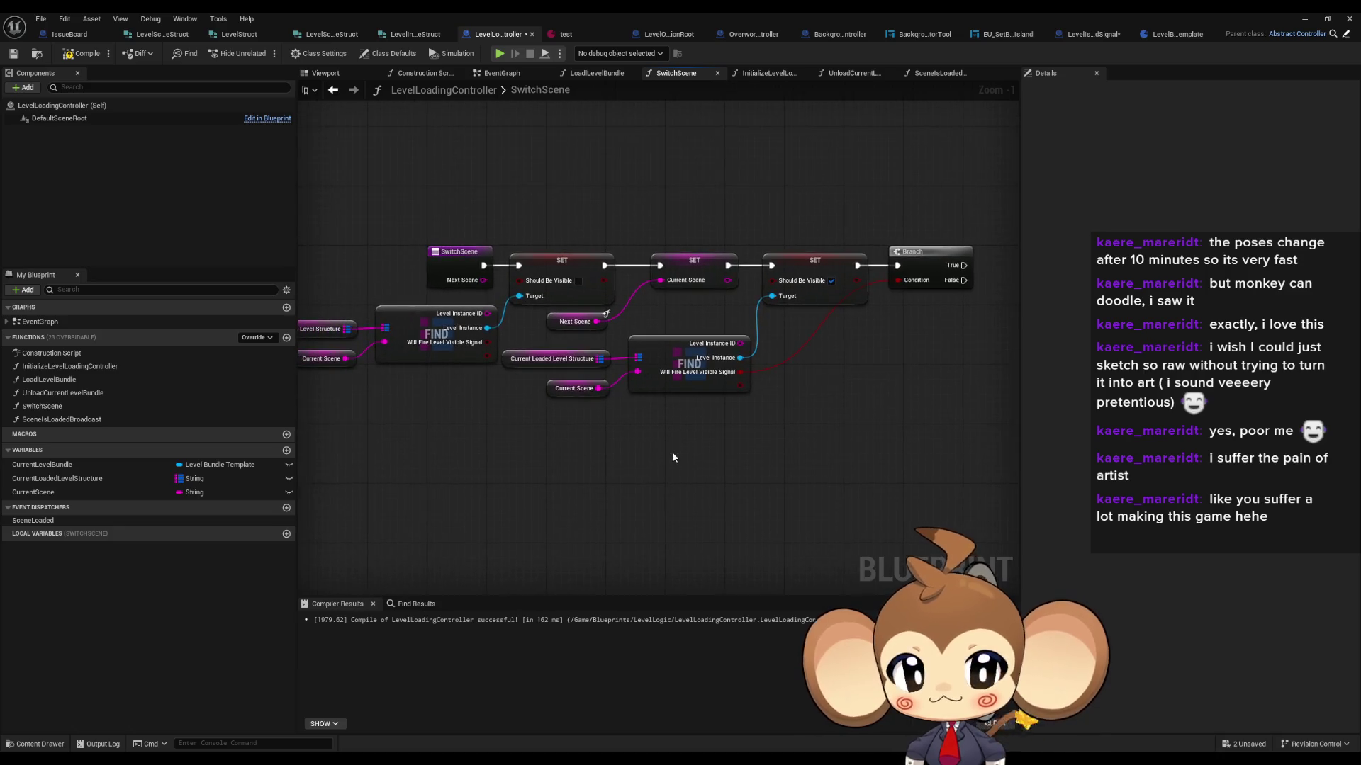
drag(920, 222, 951, 336)
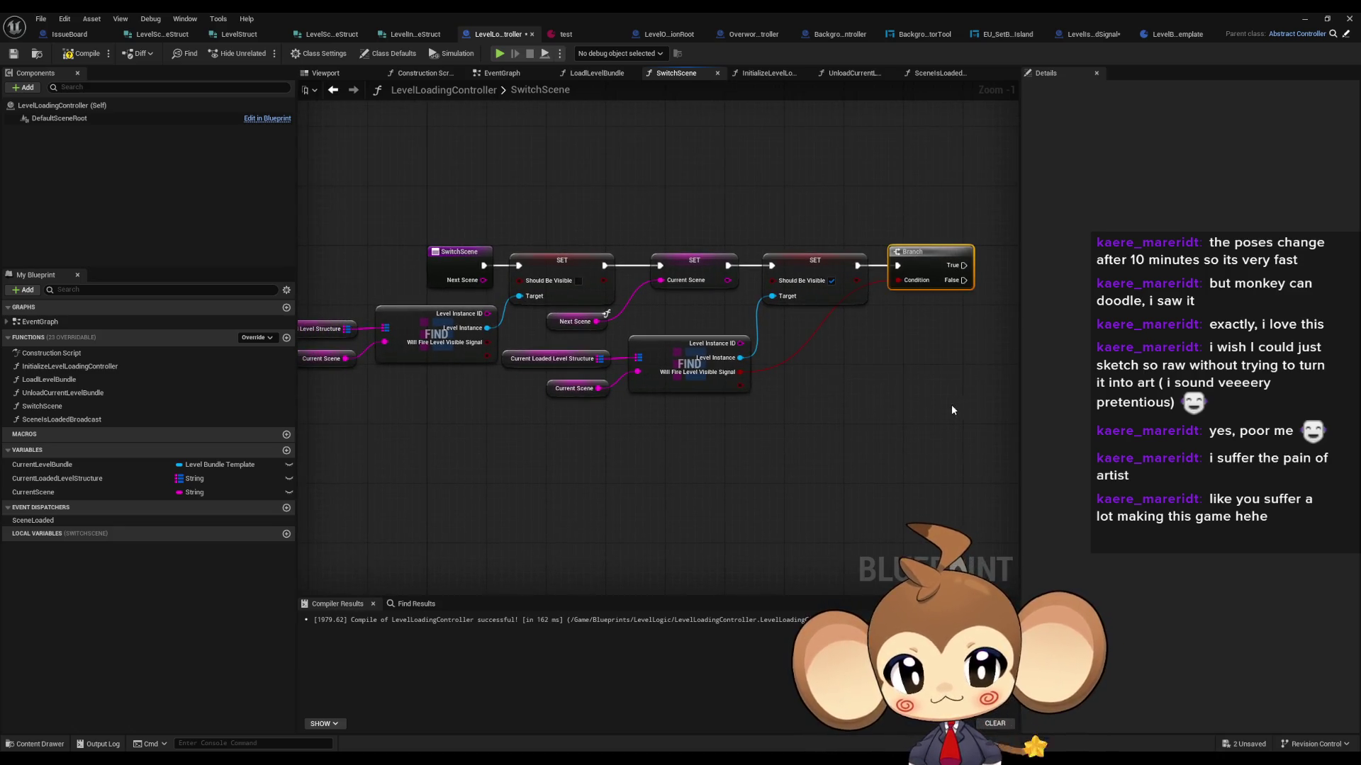
key(Delete)
key(Home)
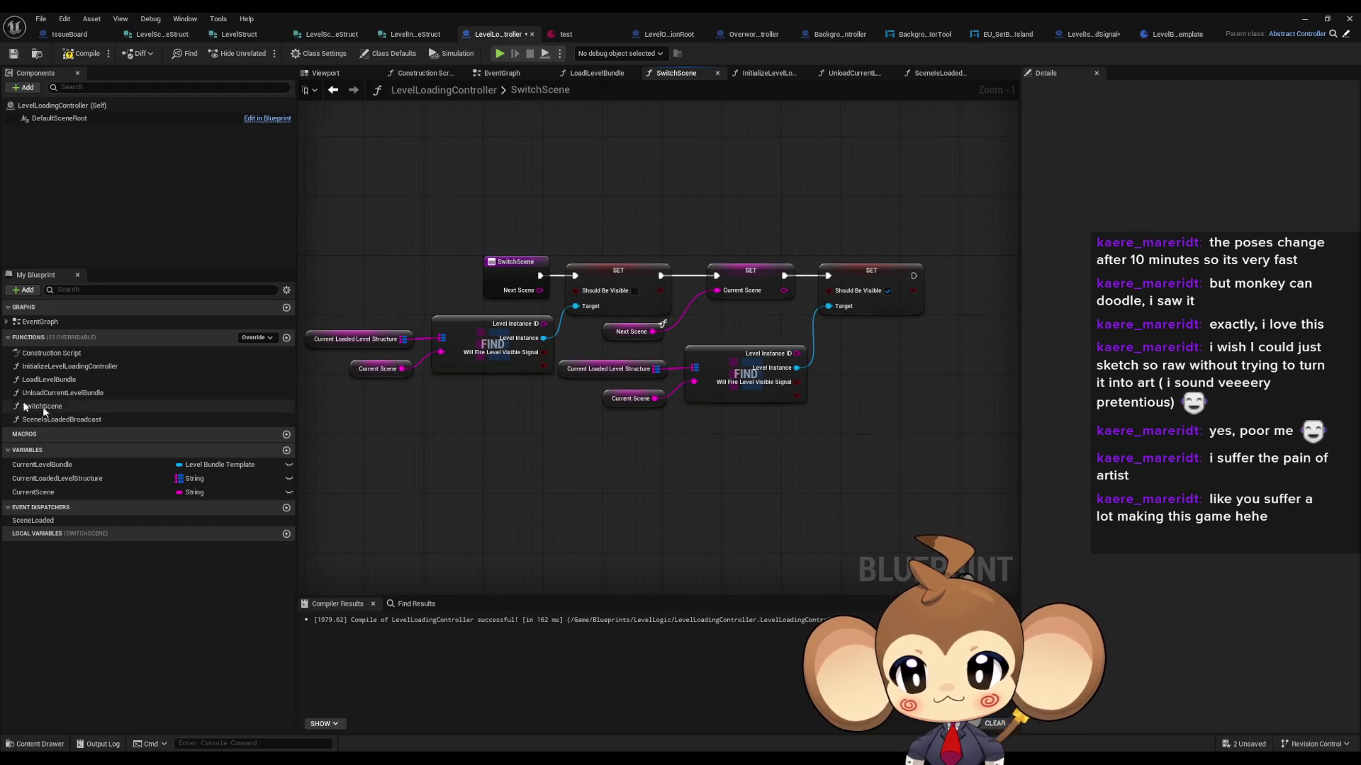
Step: Delete the duplicate VALUES, loop, CLEAR and SET group from UnloadCurrentLevelBundle
double_click(47, 366)
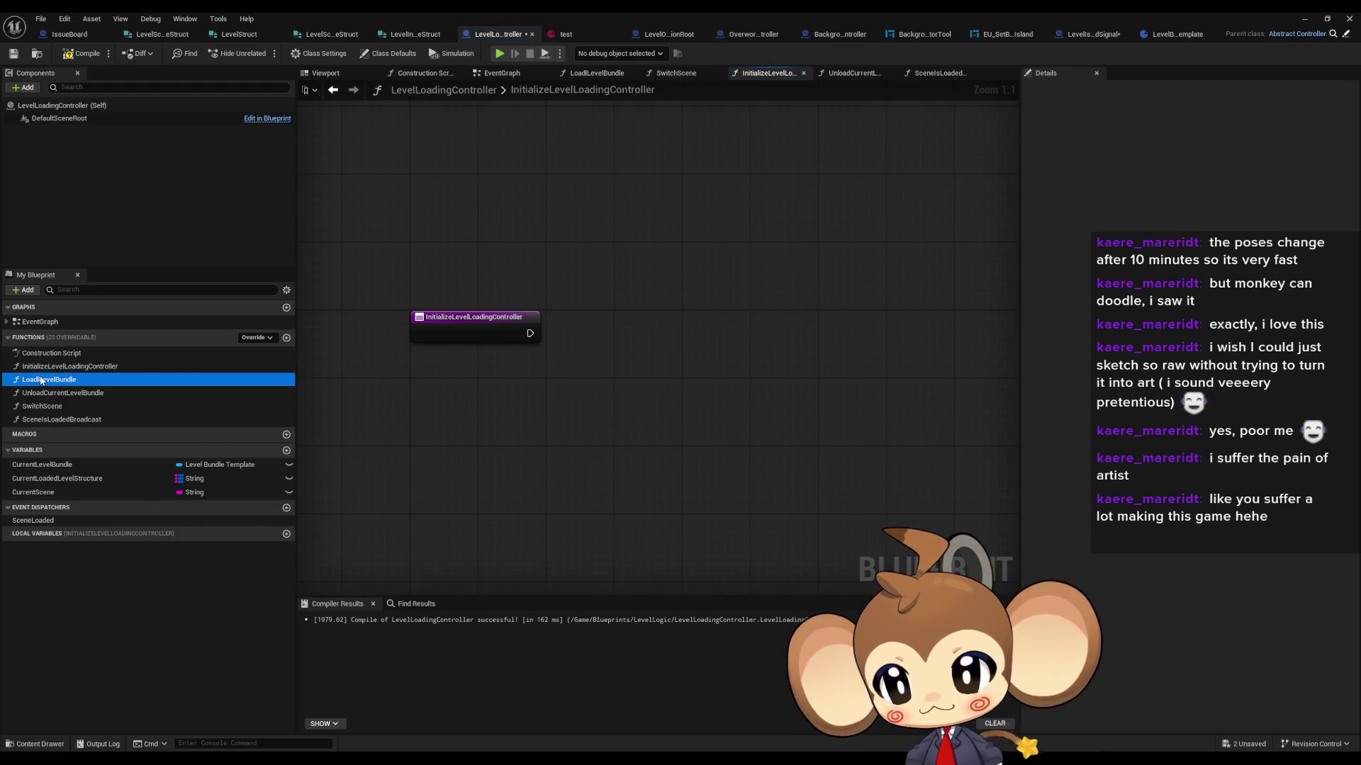
double_click(45, 379)
scroll(472, 299, down, 5)
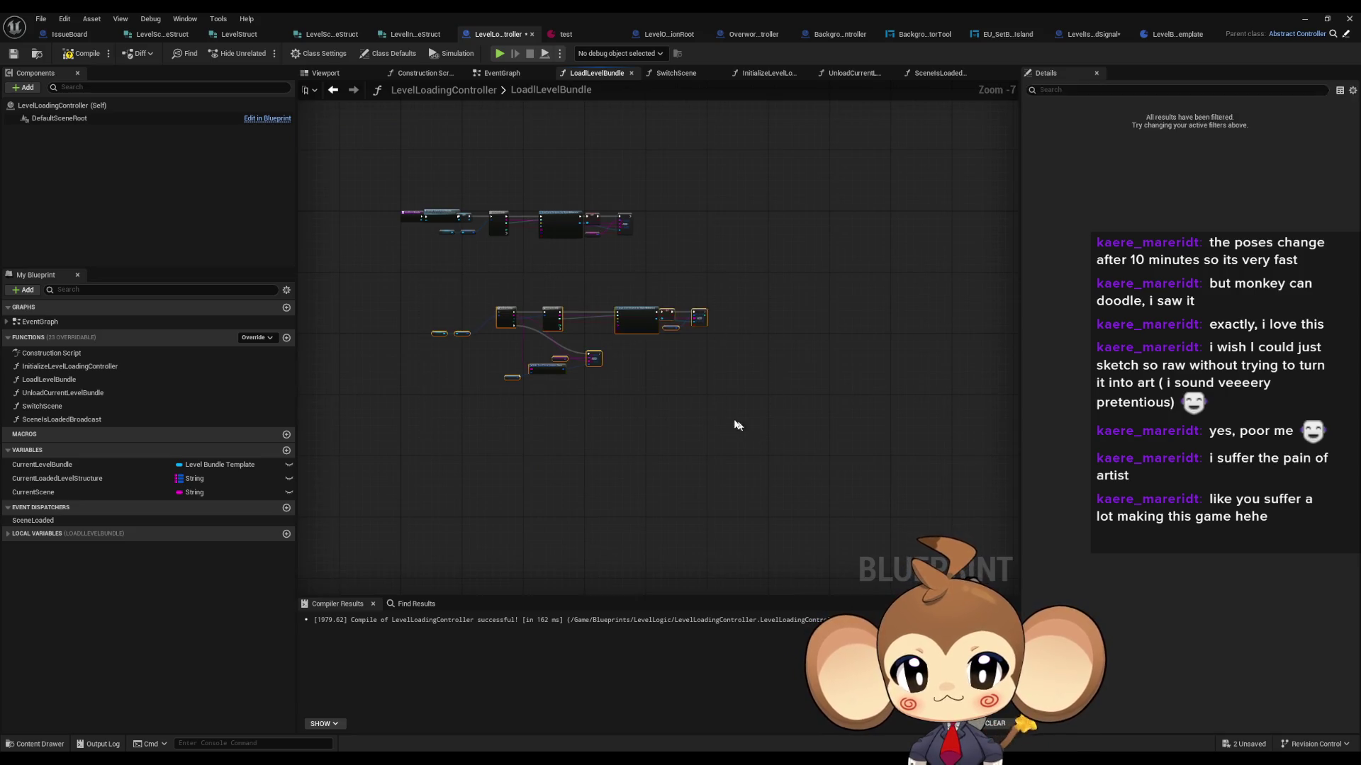
scroll(491, 262, up, 5)
double_click(71, 392)
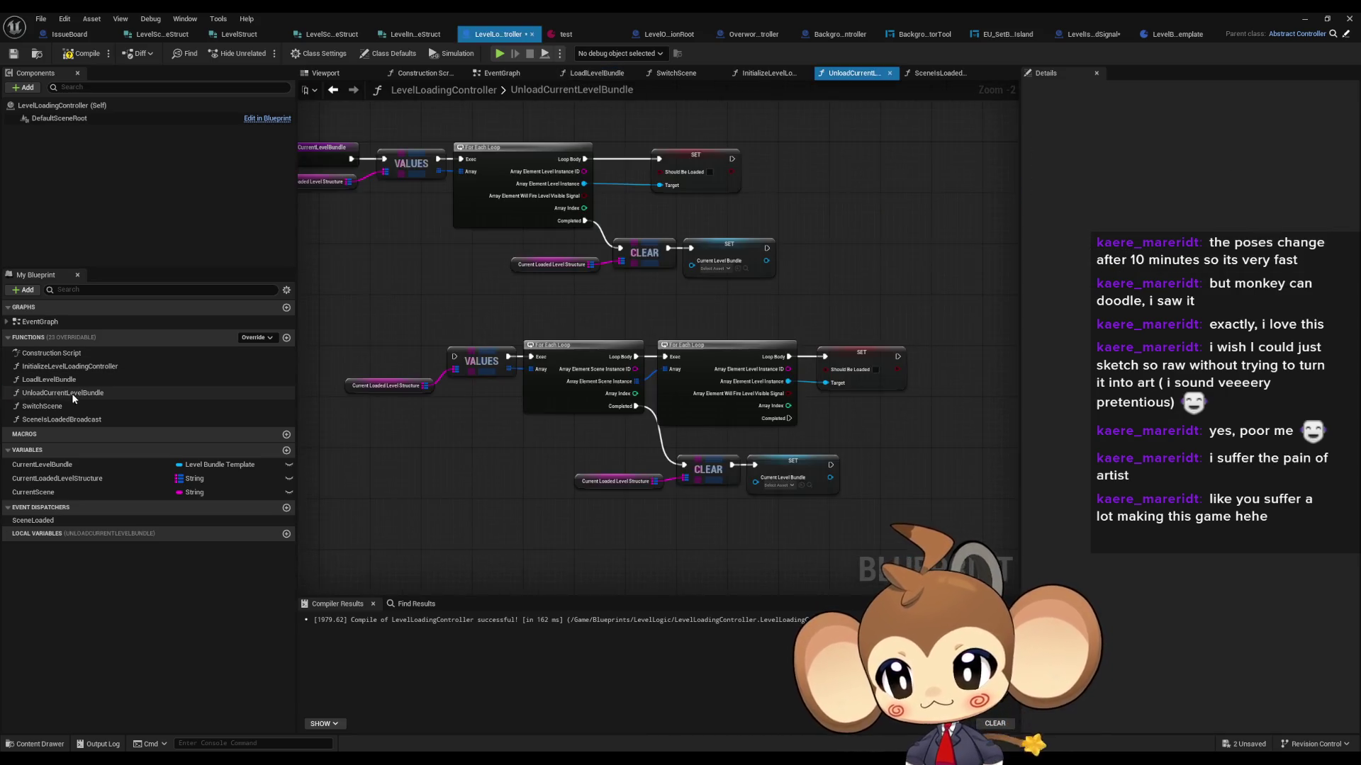
key(Delete)
scroll(538, 355, up, 1)
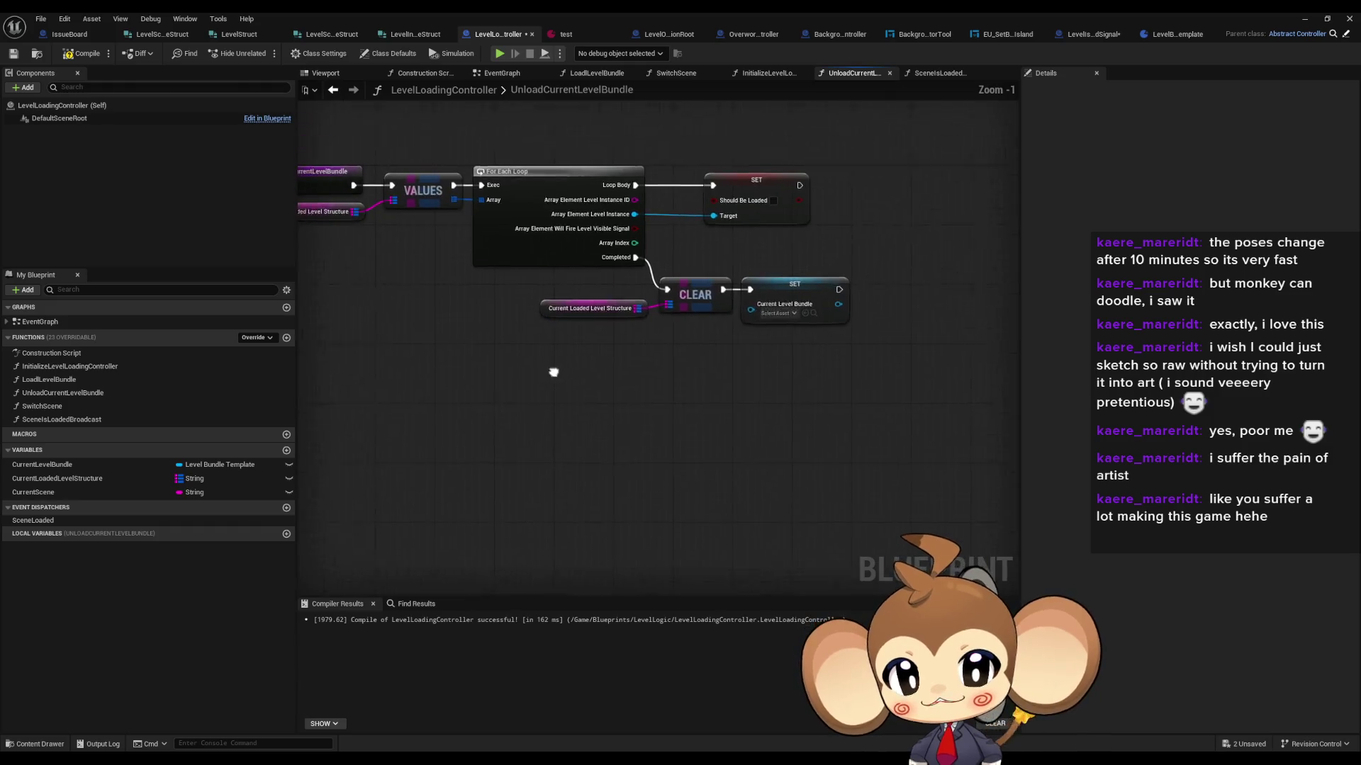
Step: Review the SwitchScene, SceneIsLoadedBroadcast, LoadLevelBundle and UnloadCurrentLevelBundle function graphs
double_click(68, 401)
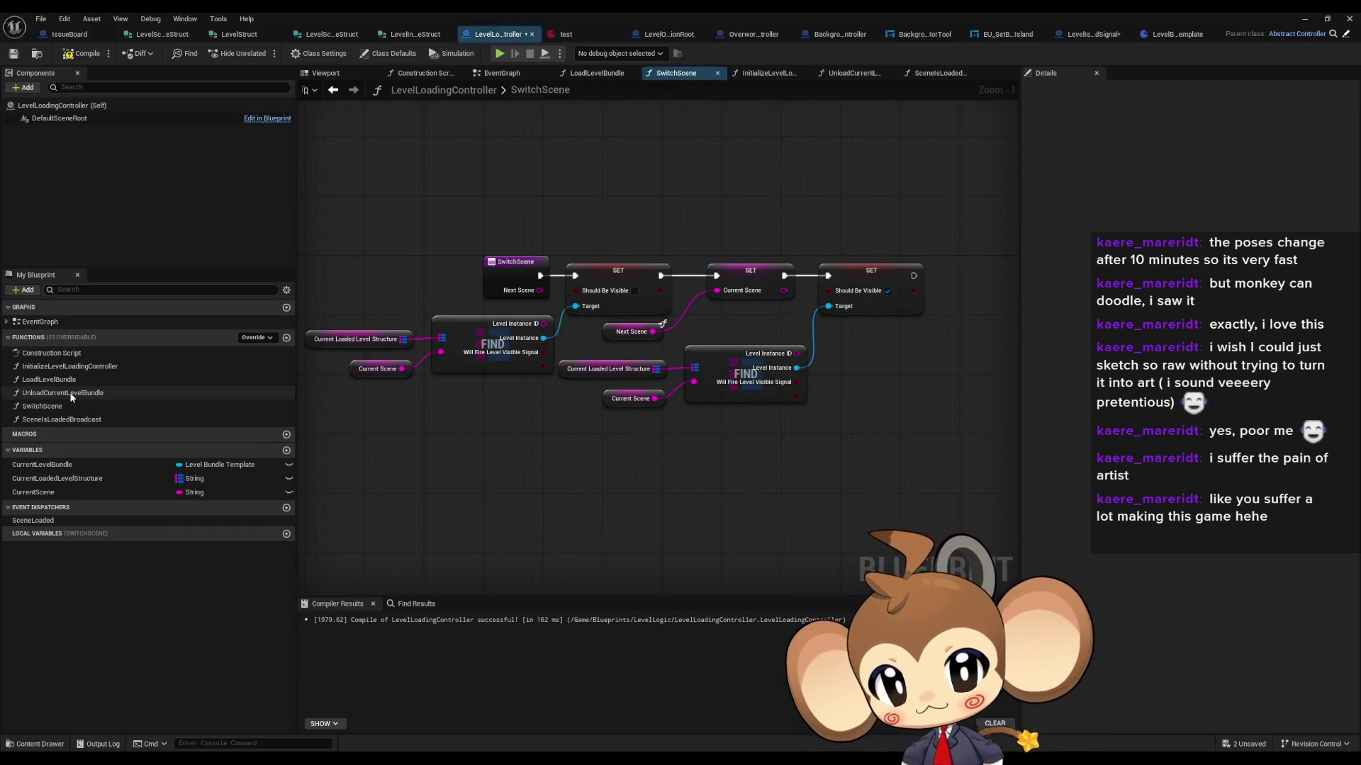
double_click(70, 392)
double_click(64, 406)
double_click(61, 420)
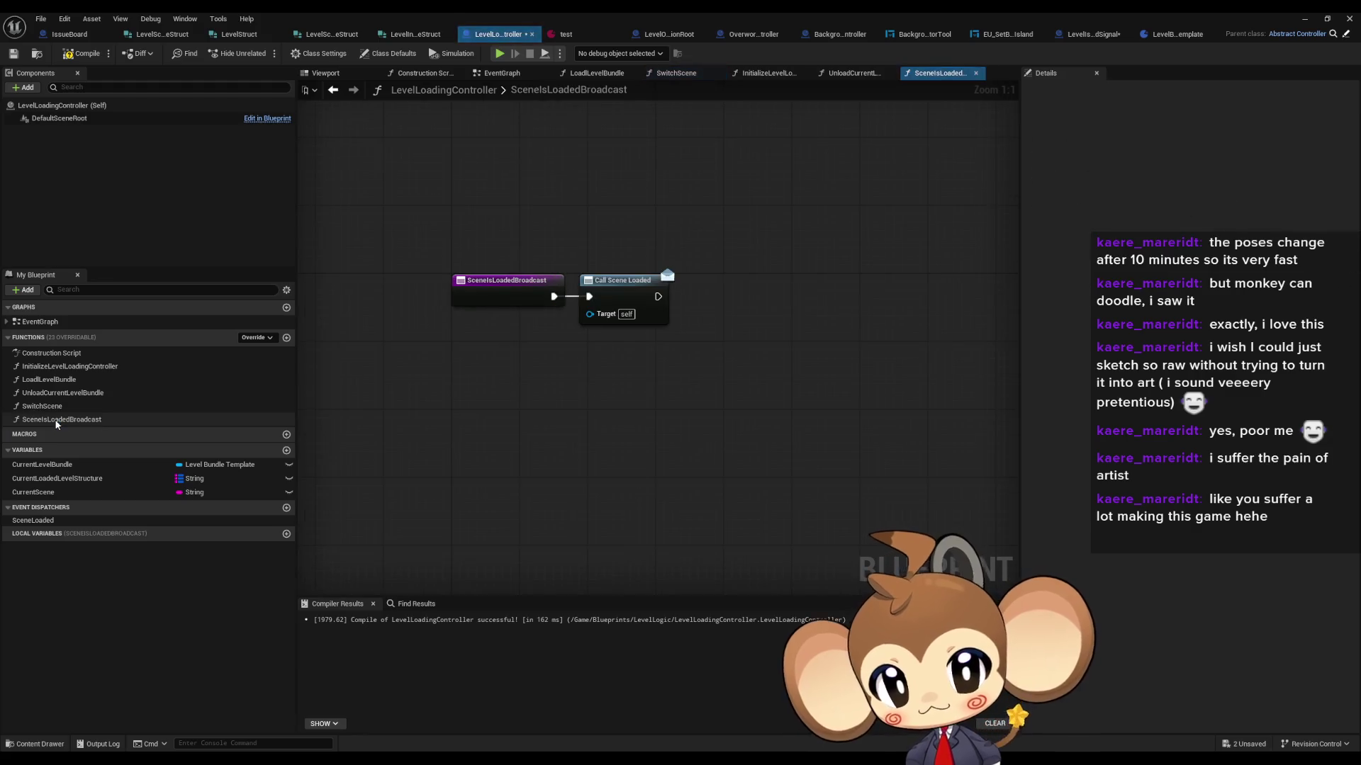
double_click(48, 407)
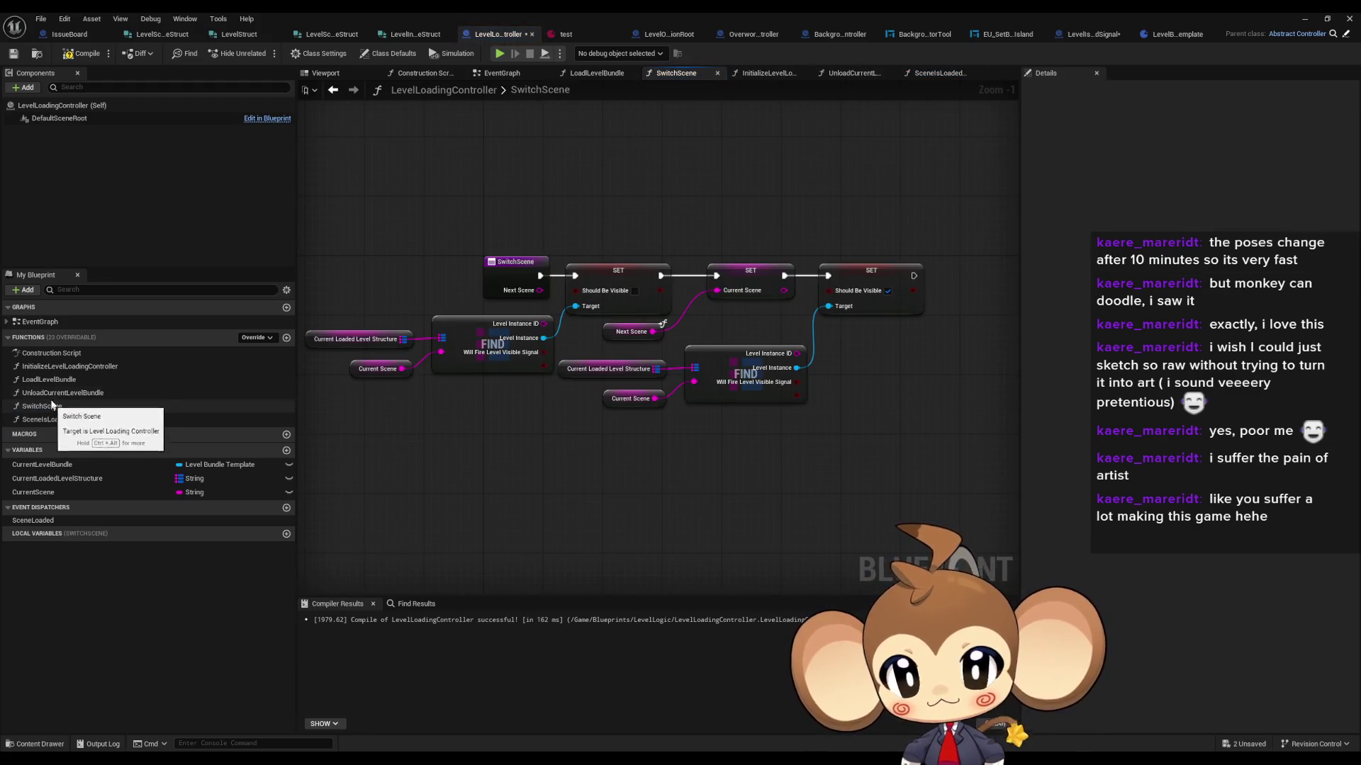
double_click(48, 380)
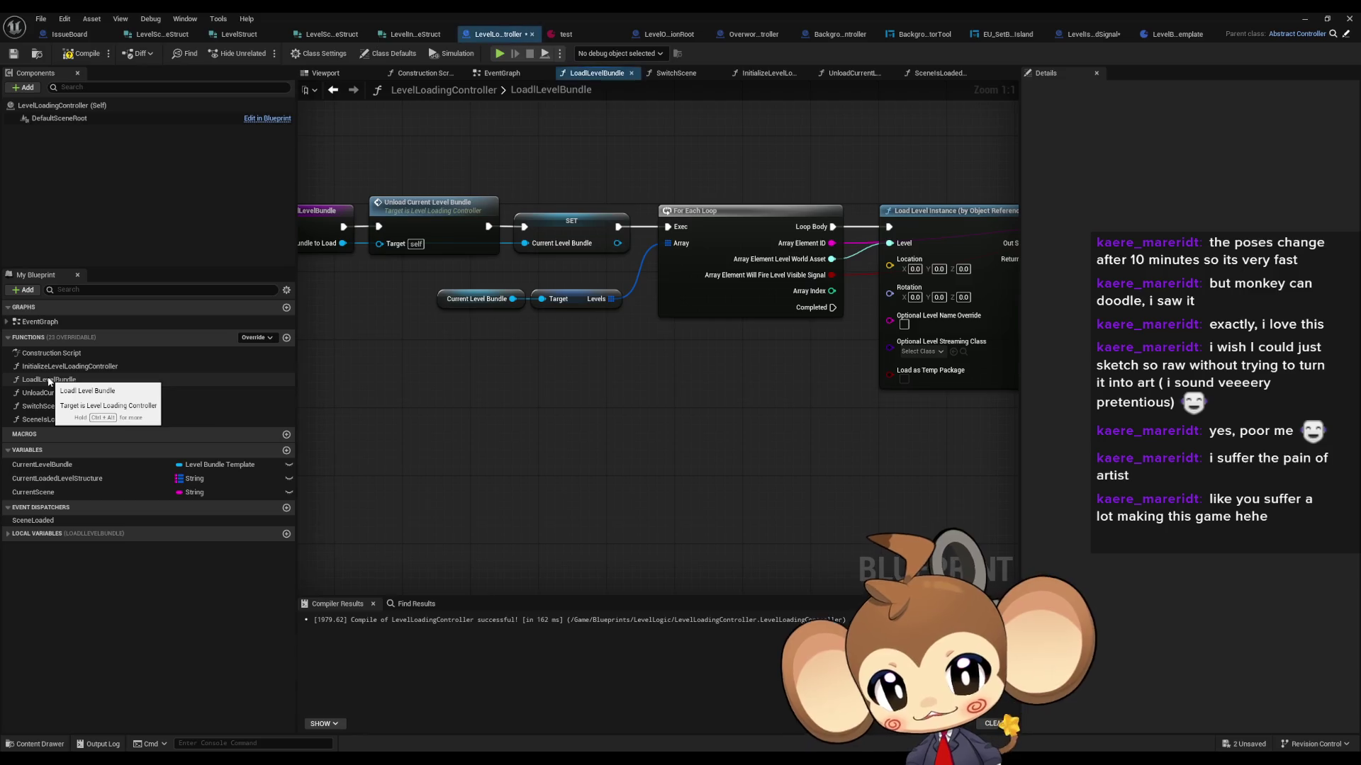
scroll(465, 368, down, 1)
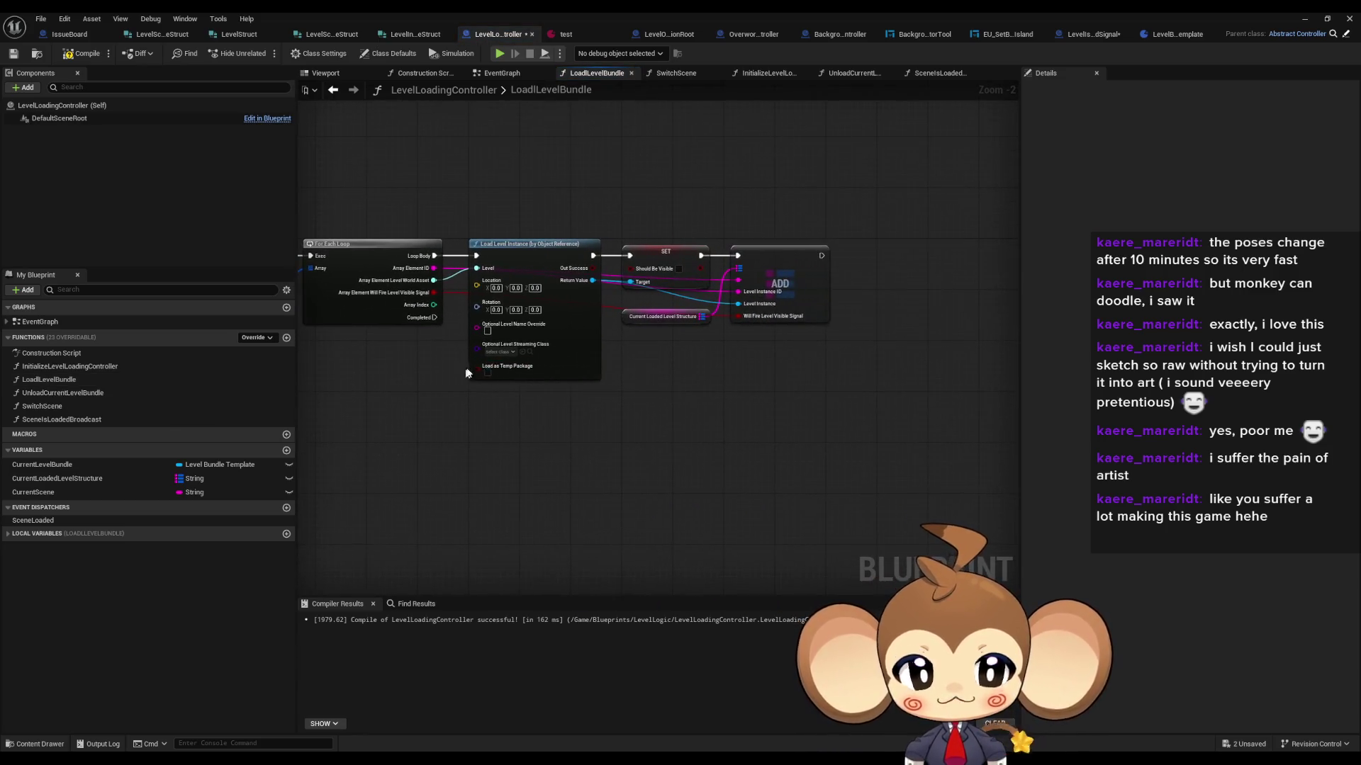
drag(505, 367, 524, 384)
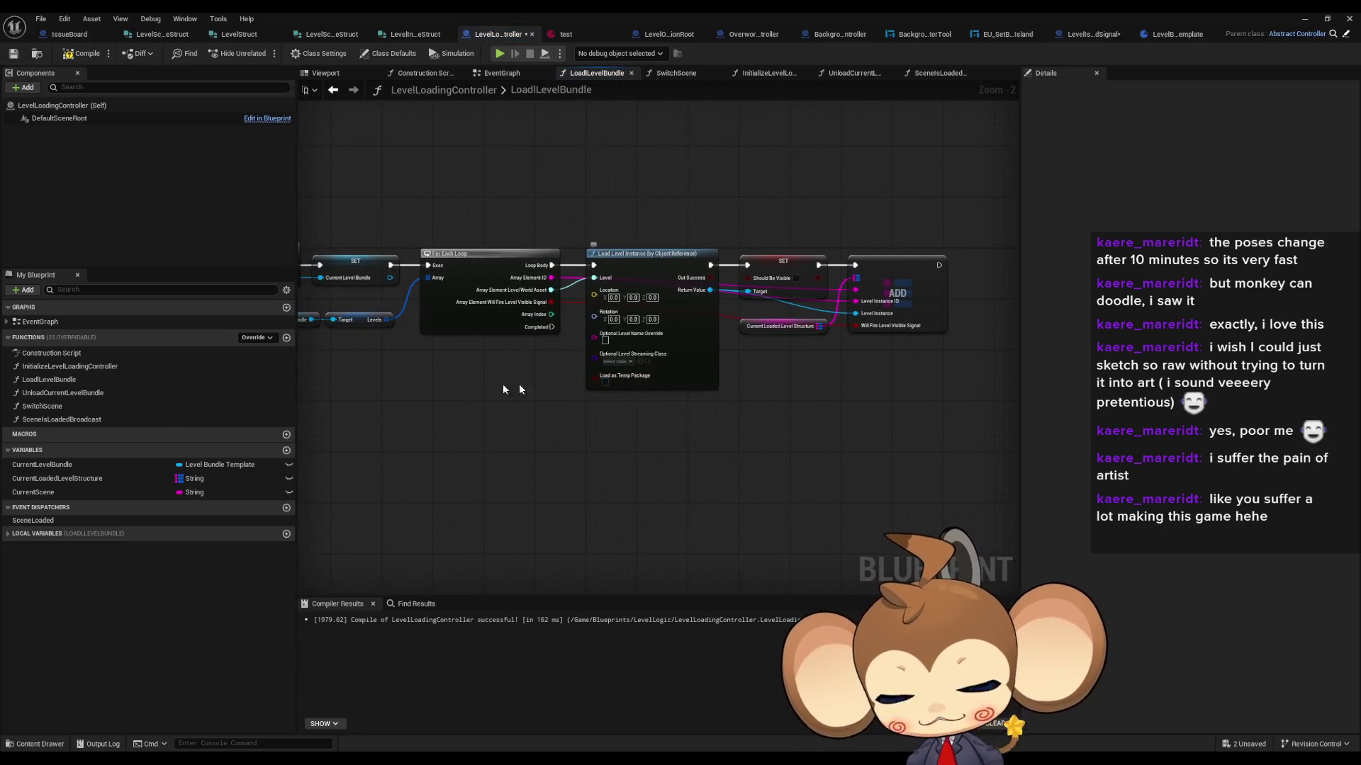
double_click(64, 393)
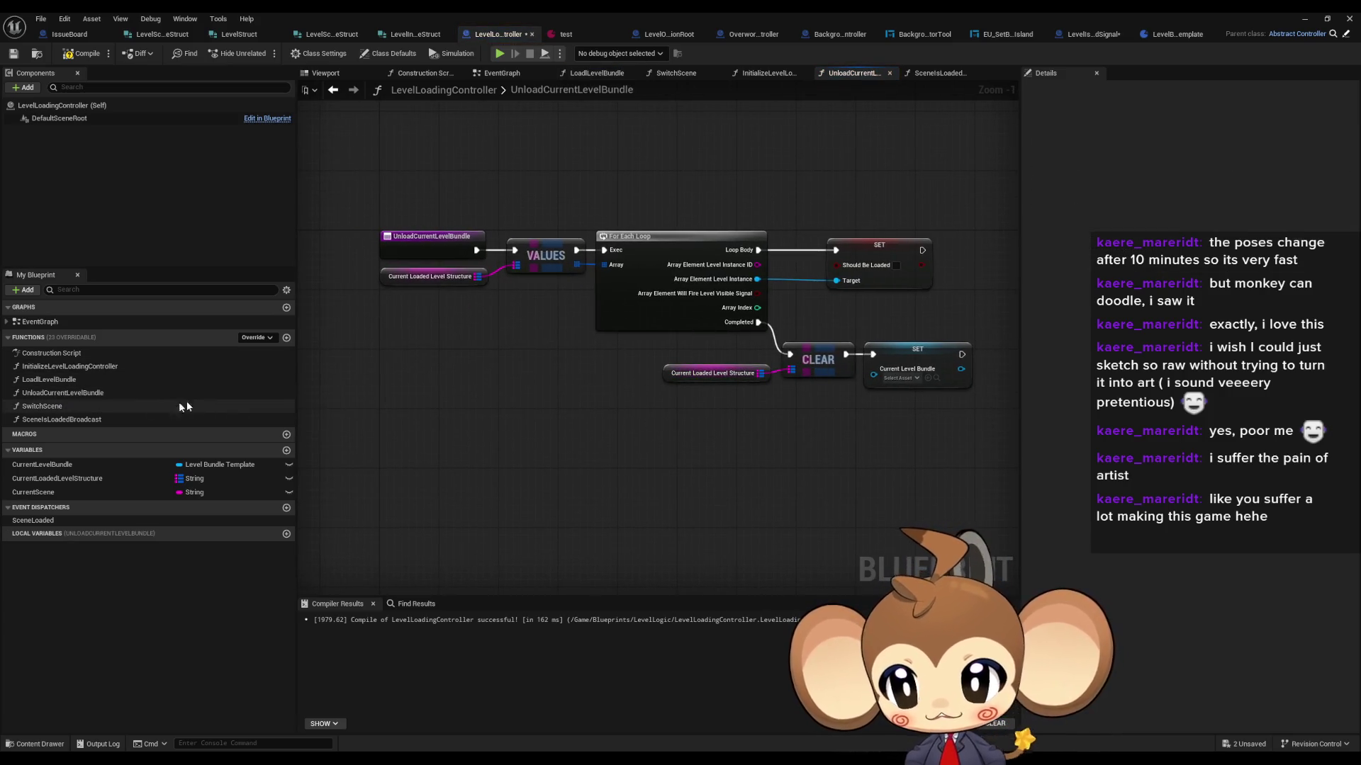
Step: Check the SwitchScene function's options and browse the other function graphs back to LoadLevelBundle
click(87, 408)
right_click(87, 409)
click(74, 418)
double_click(71, 419)
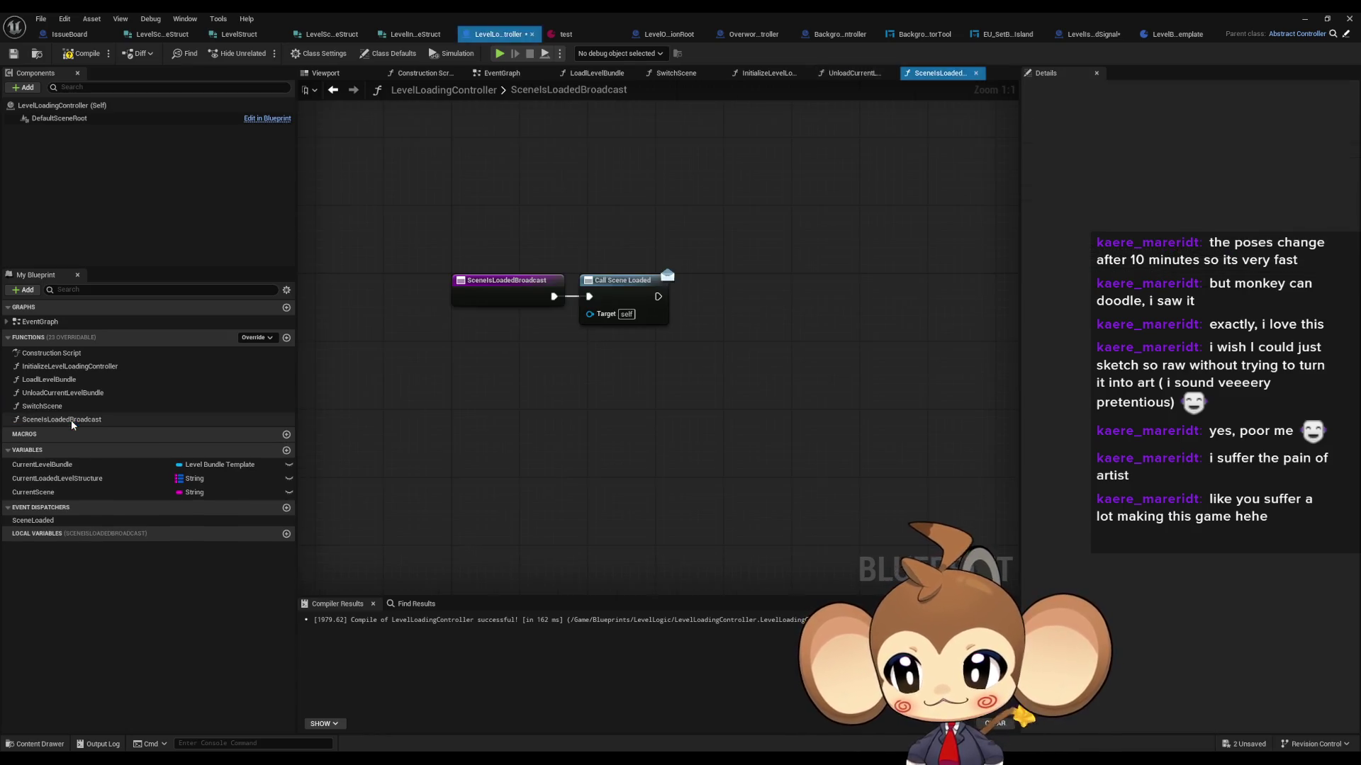
double_click(73, 408)
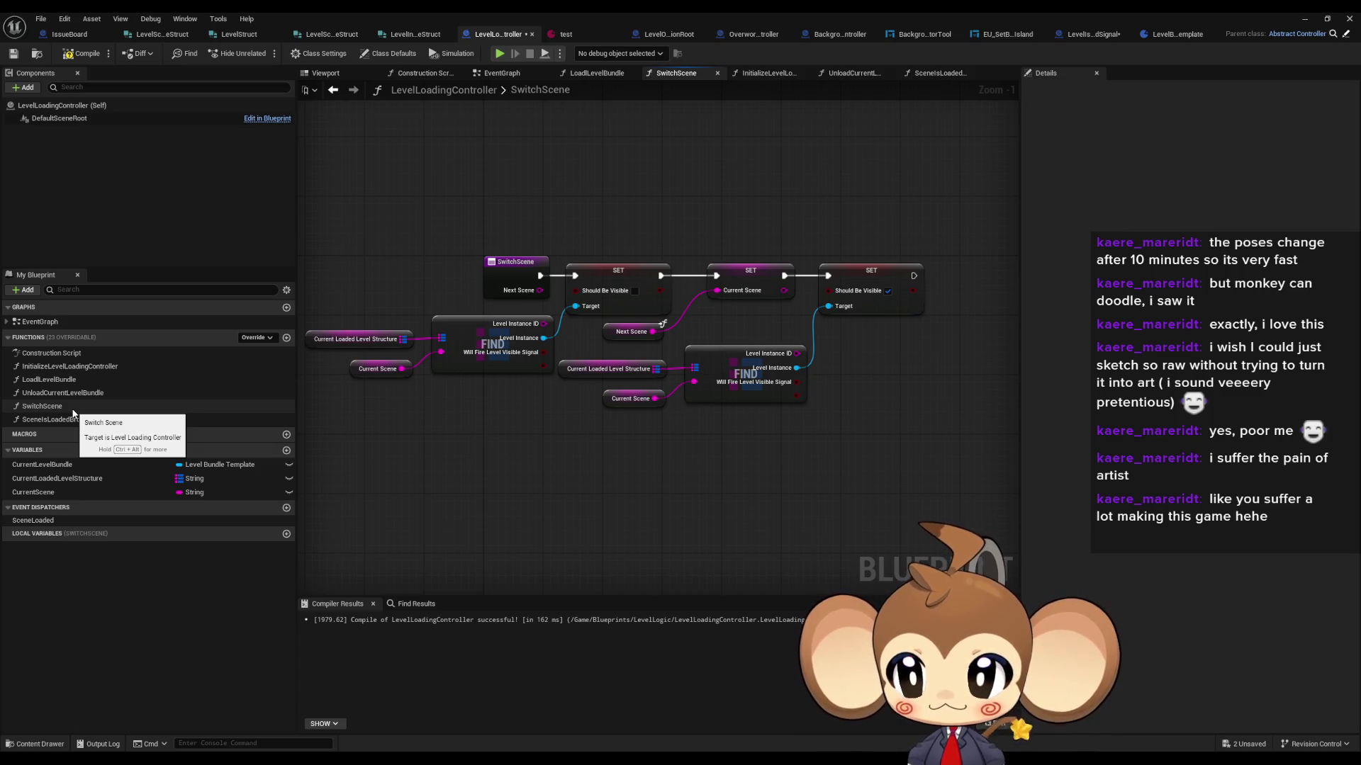
double_click(69, 393)
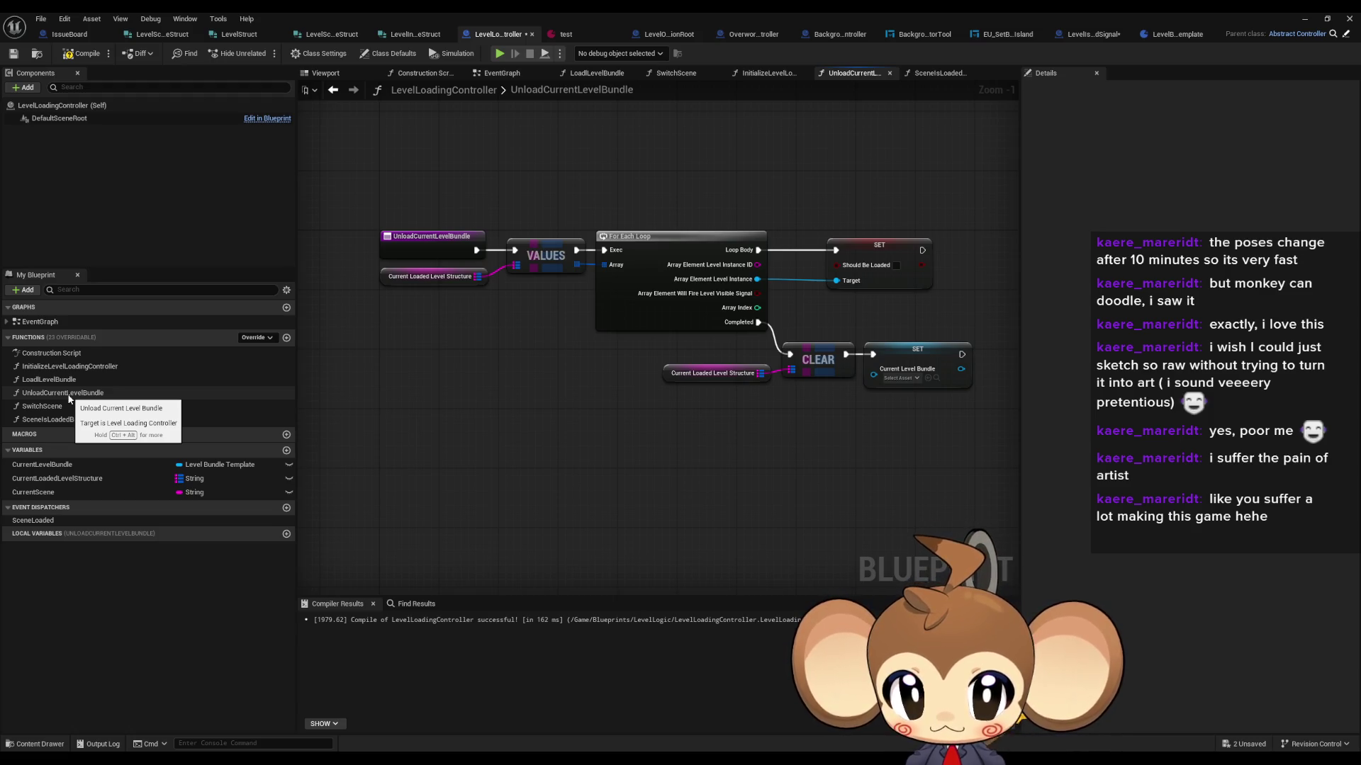
double_click(60, 369)
double_click(53, 381)
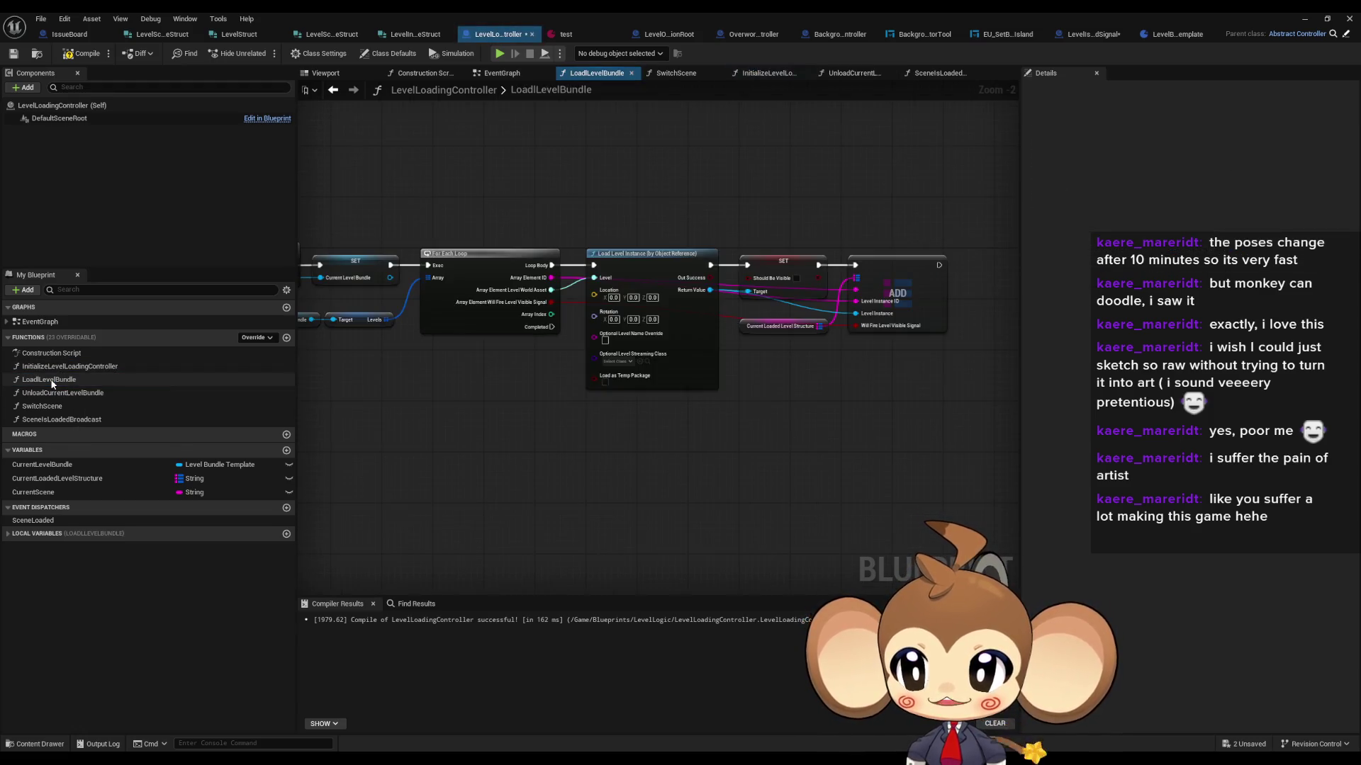
Step: Follow the Unload Current Level Bundle call into its function and inspect its VALUES, loop, CLEAR and SET nodes
click(588, 282)
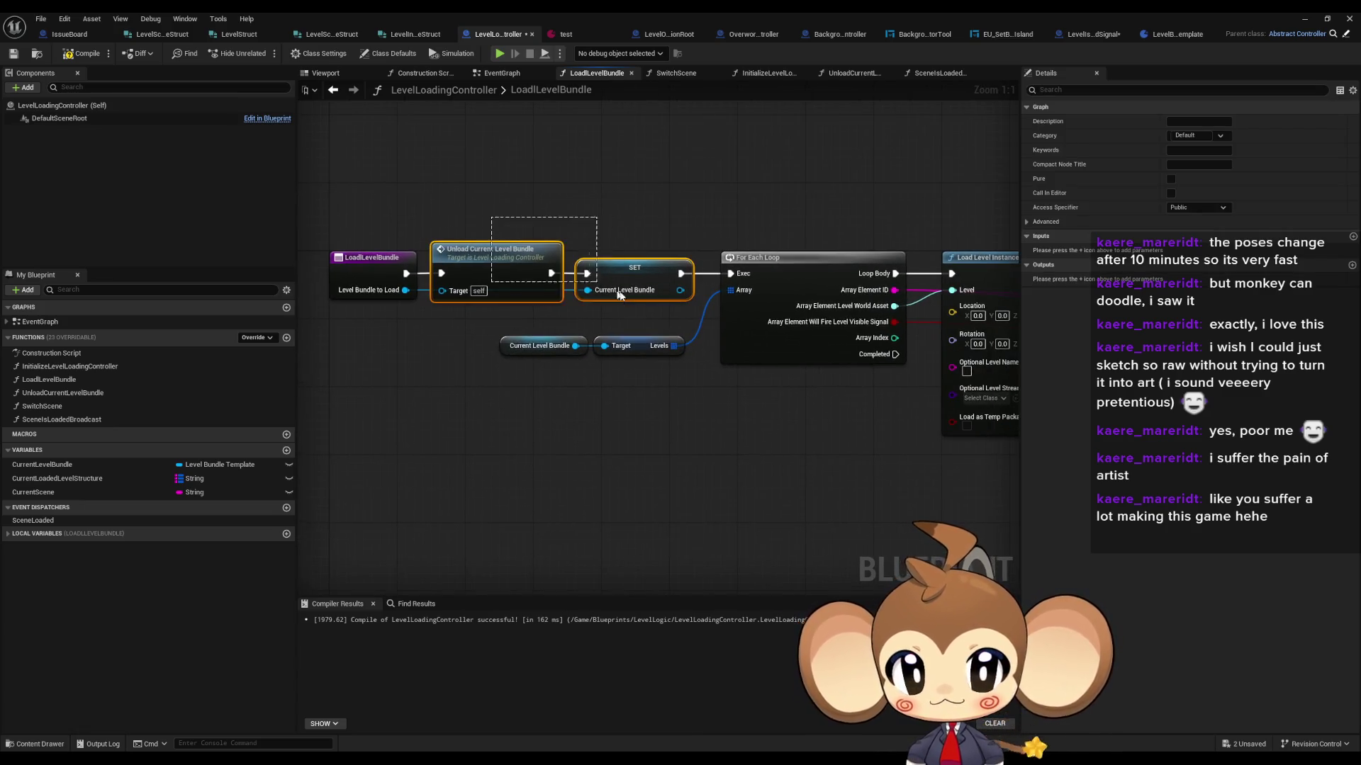
click(513, 278)
double_click(513, 278)
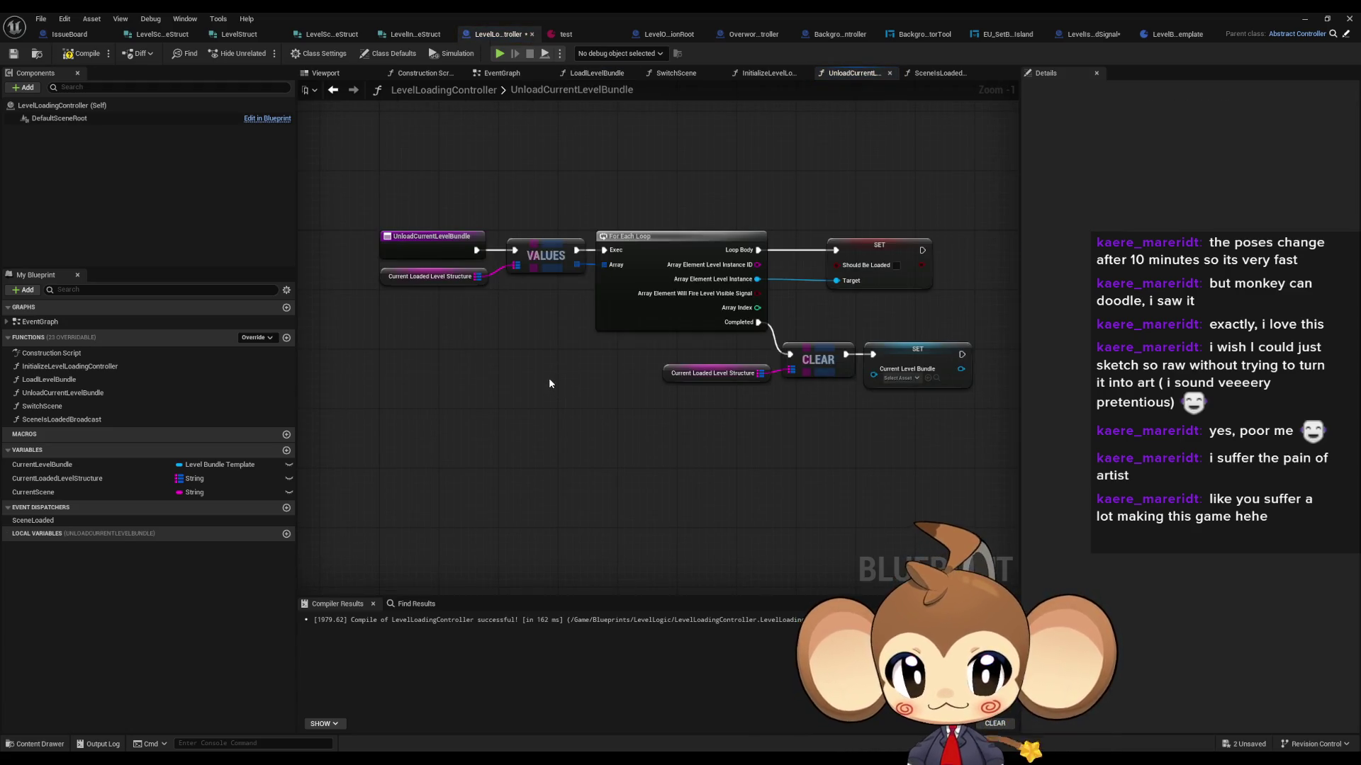
drag(462, 307, 429, 276)
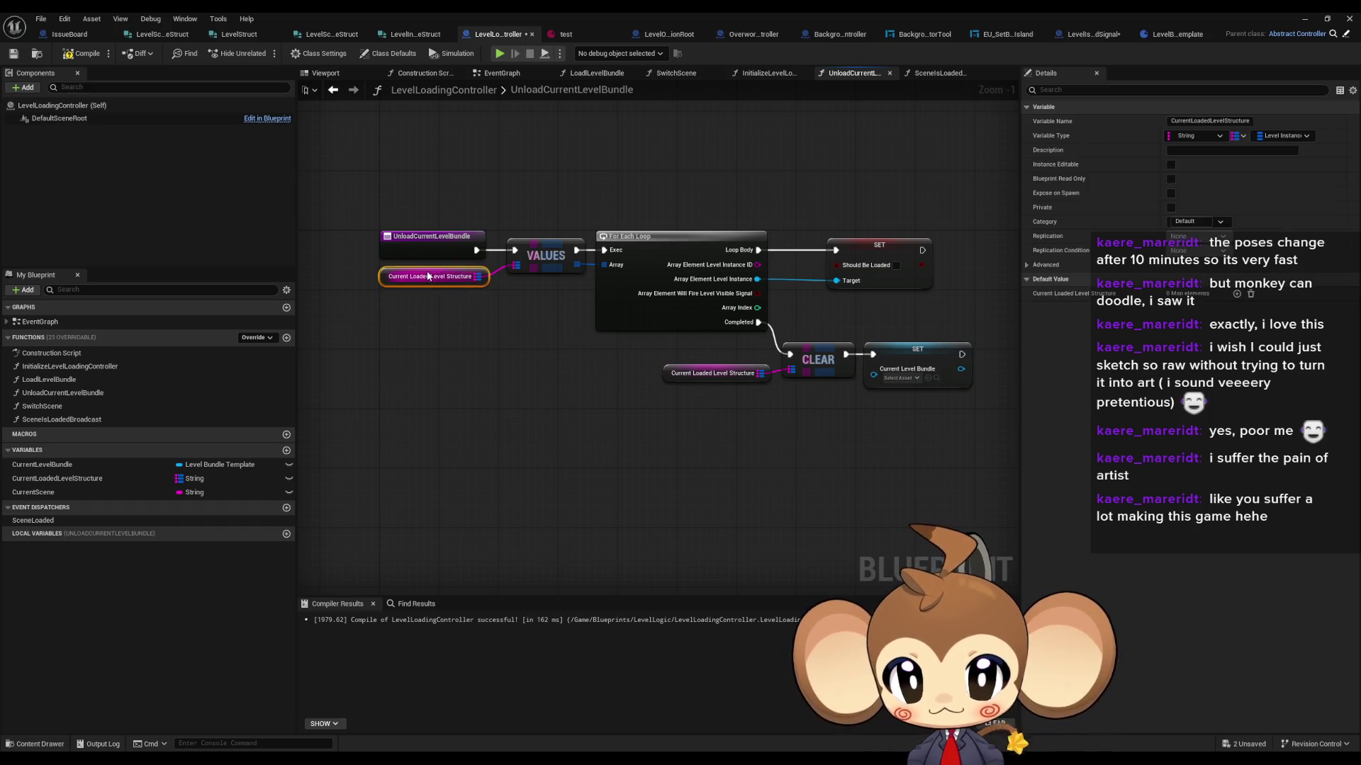
click(547, 199)
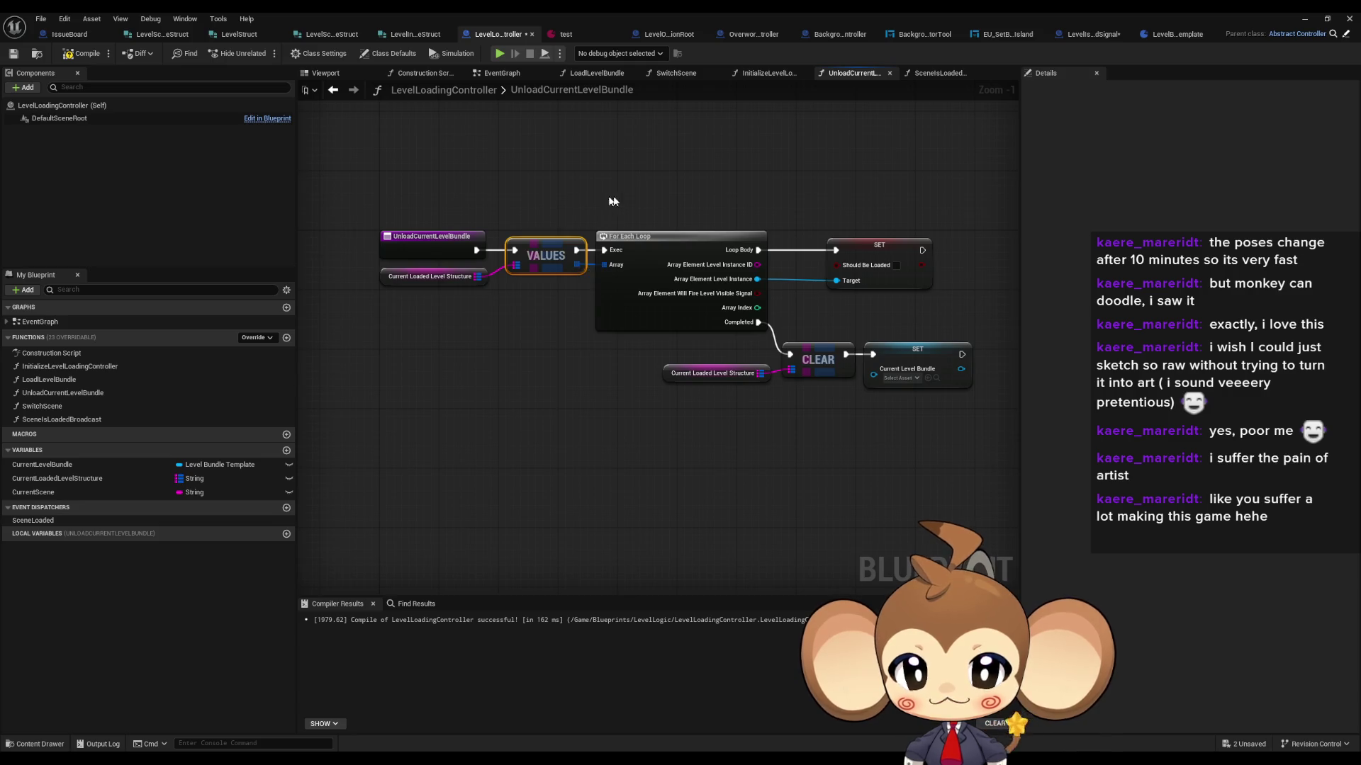
click(624, 255)
drag(689, 358, 950, 405)
Step: Back in LoadLevelBundle, inspect the Current Level Bundle and Levels getters and the CurrentLevelBundle variable
double_click(51, 380)
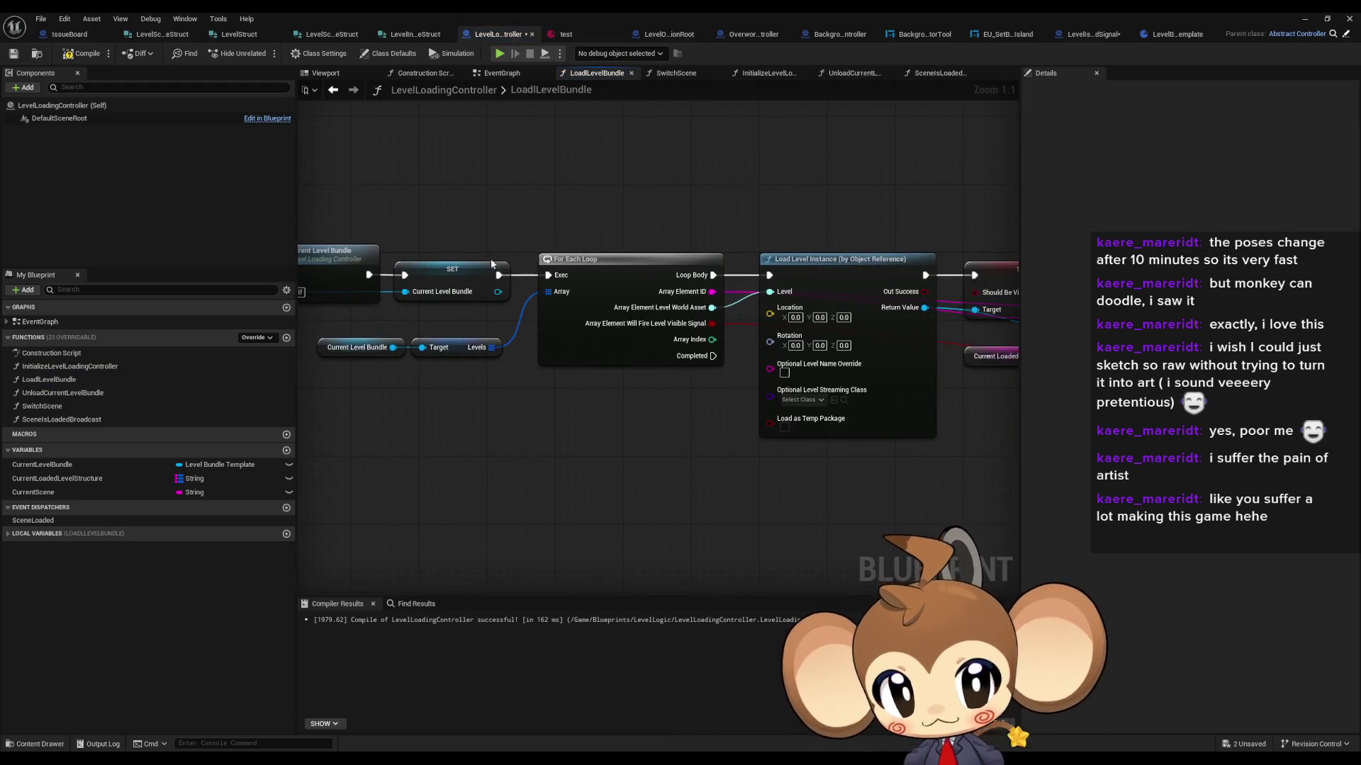
drag(339, 322, 454, 381)
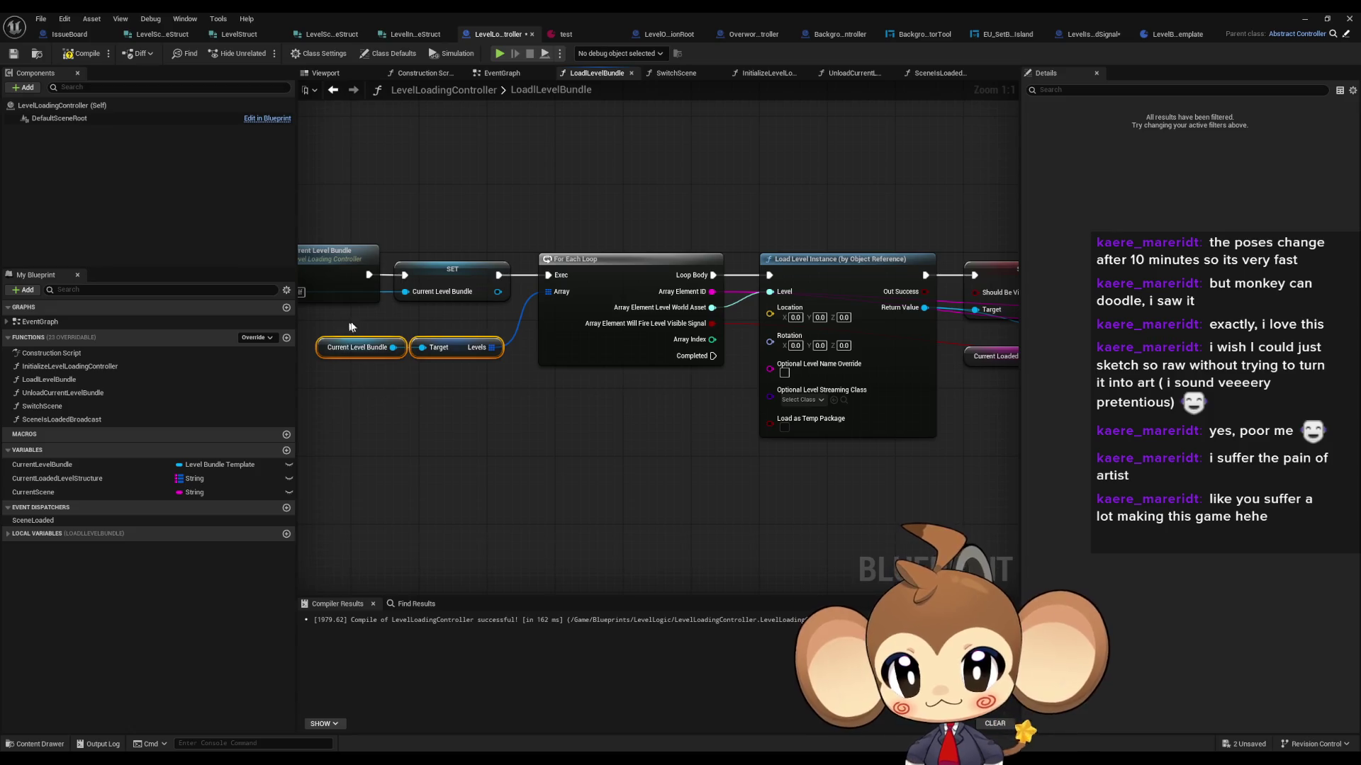
click(351, 347)
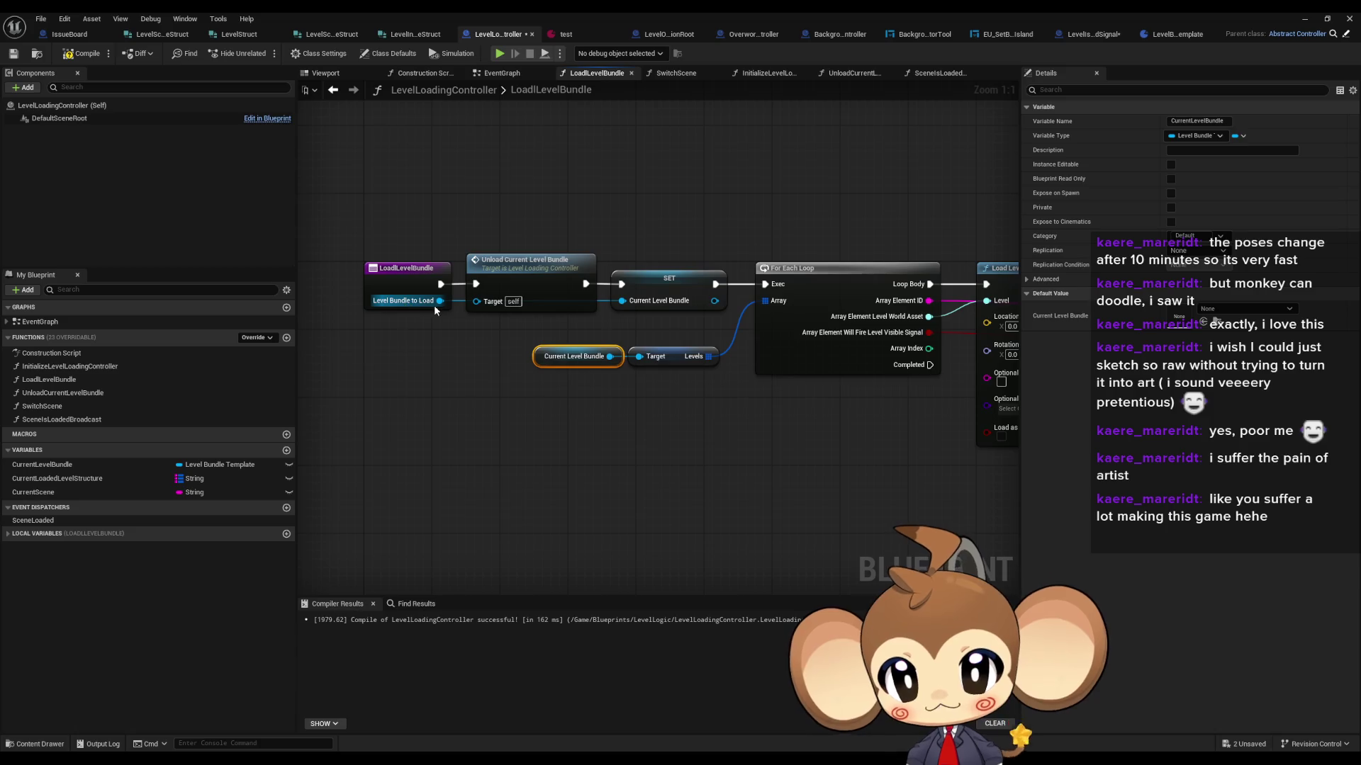
click(430, 448)
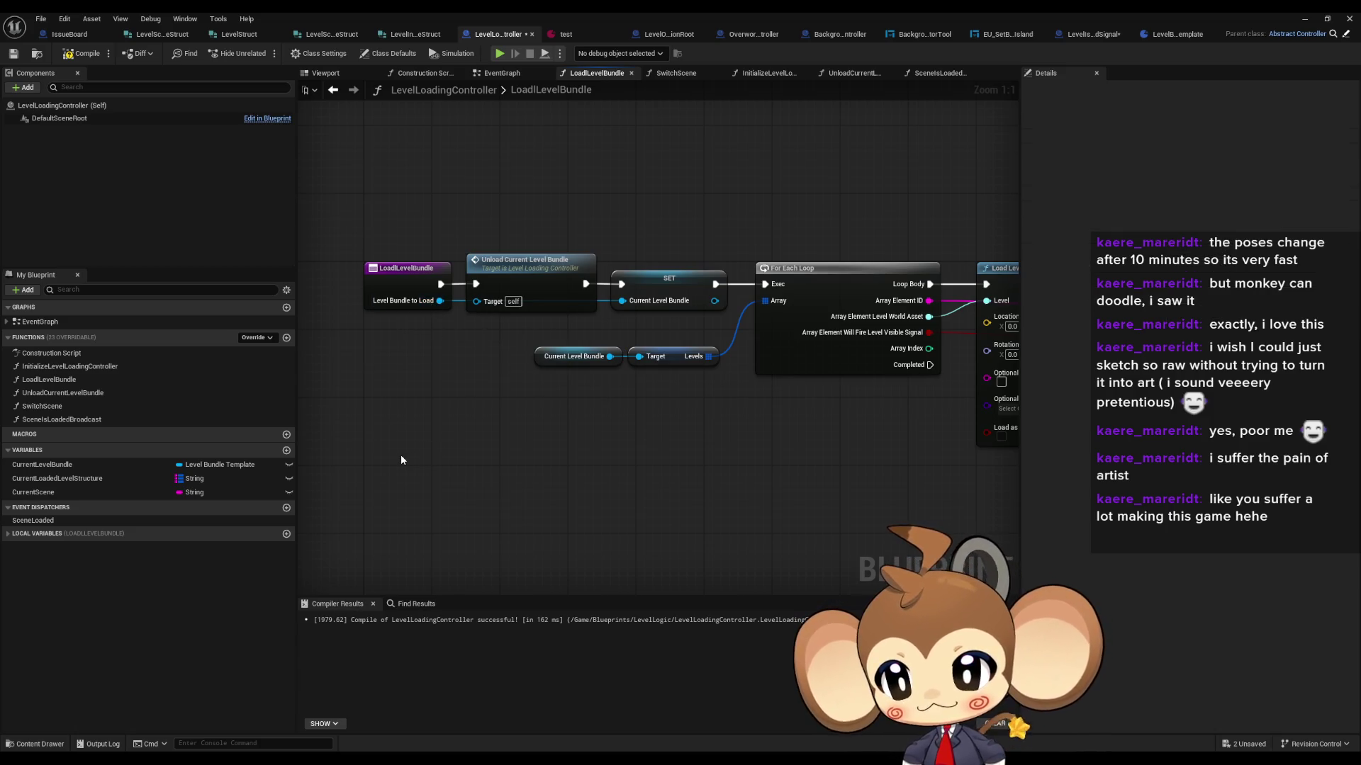
click(104, 464)
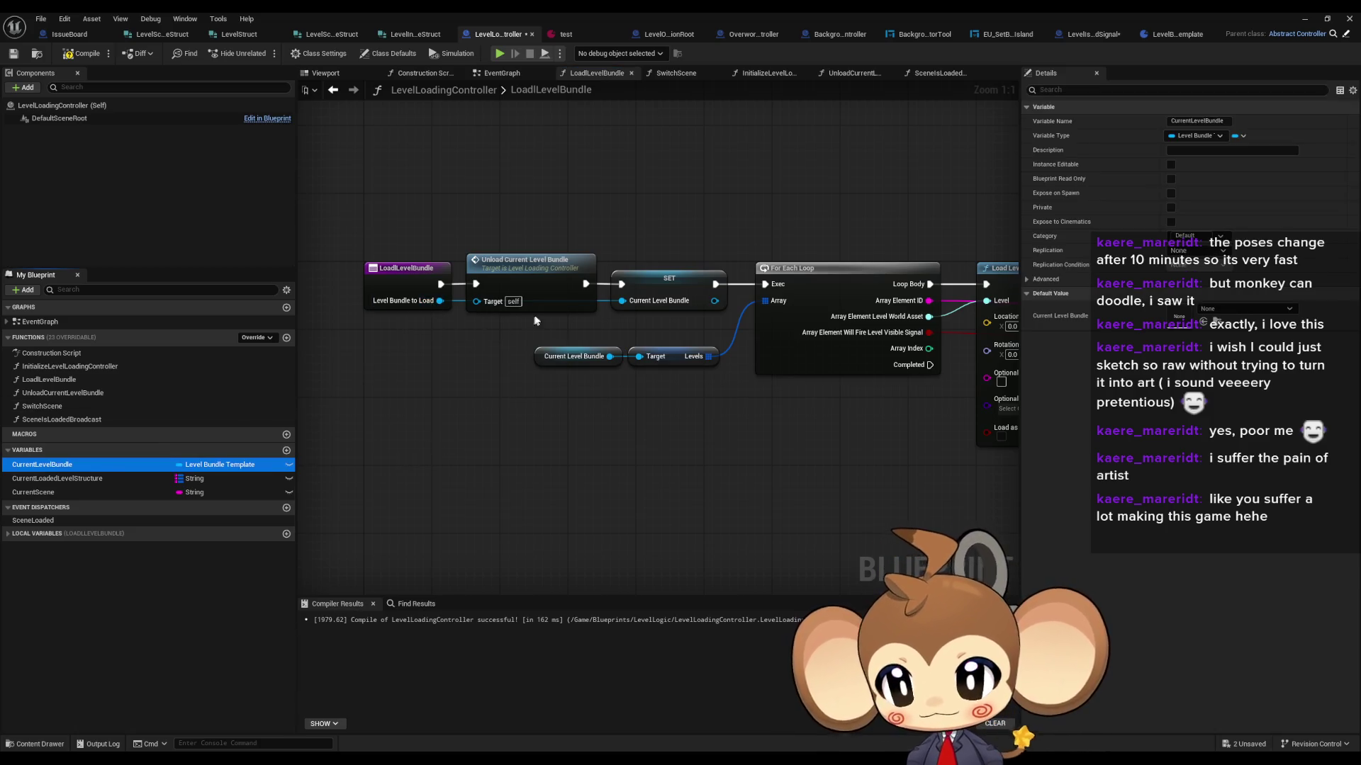
Step: Rename the LoadLevelBundle input LevelBundleToLoad to LevelToLoad
click(66, 368)
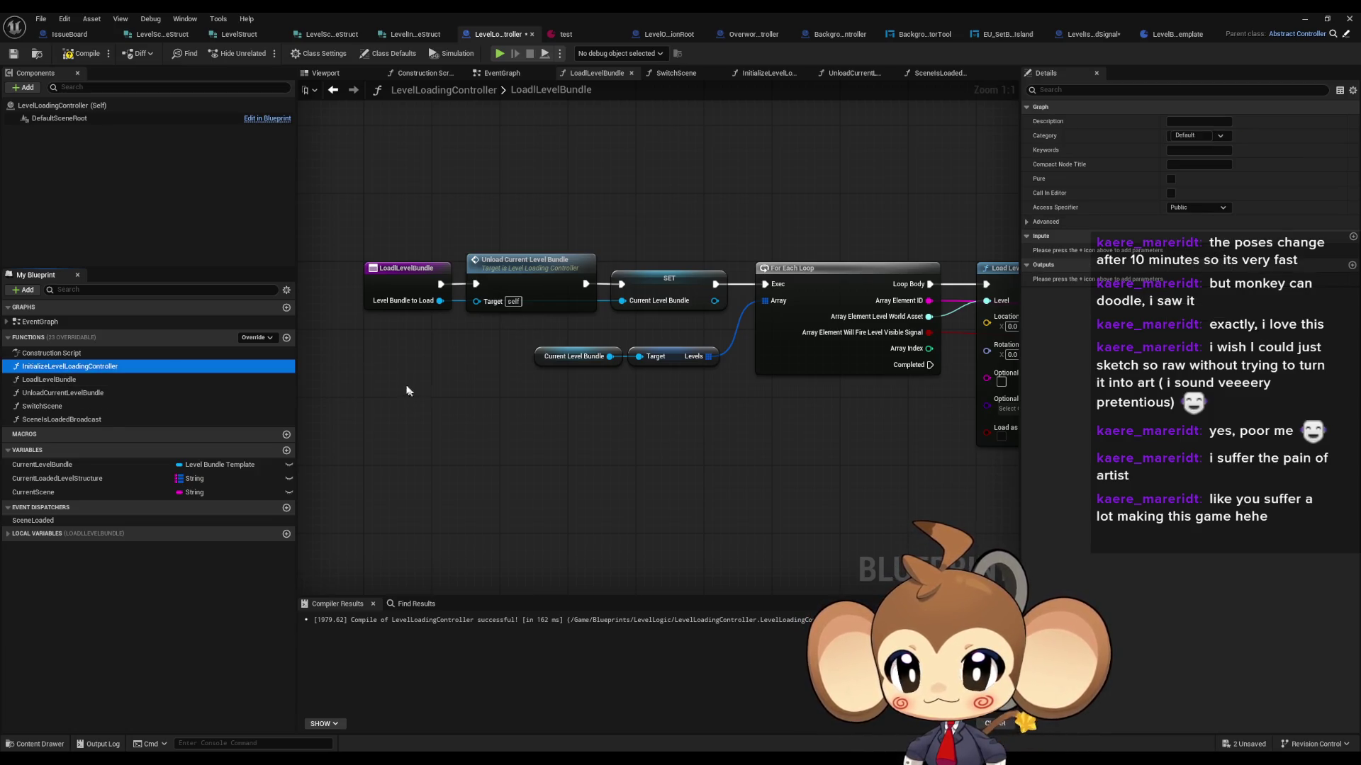
click(393, 272)
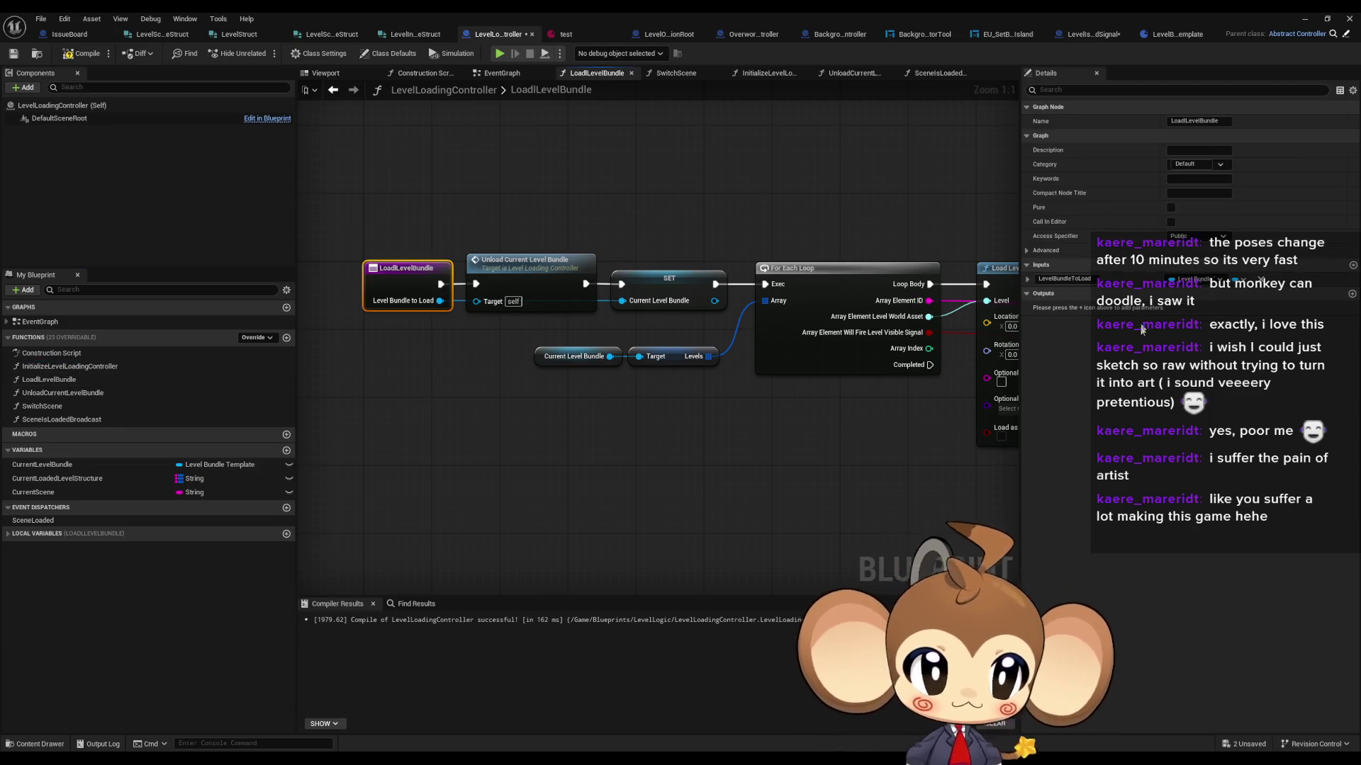
click(1066, 278)
key(Home)
key(Right)
key(Right)
key(Right)
key(Delete)
key(Delete)
key(Delete)
key(Delete)
key(Return)
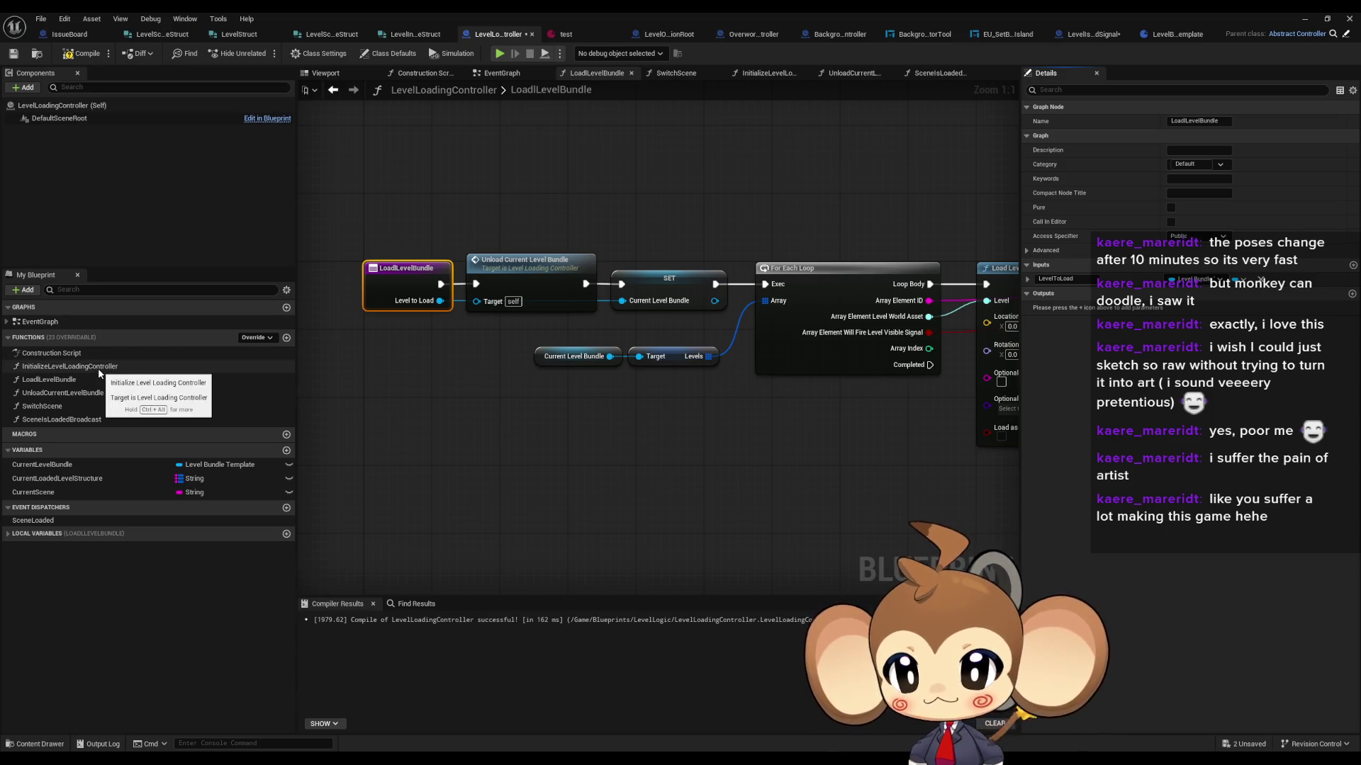
Step: Rename the LoadLevelBundle function to LoadLevel
click(53, 380)
key(F2)
key(End)
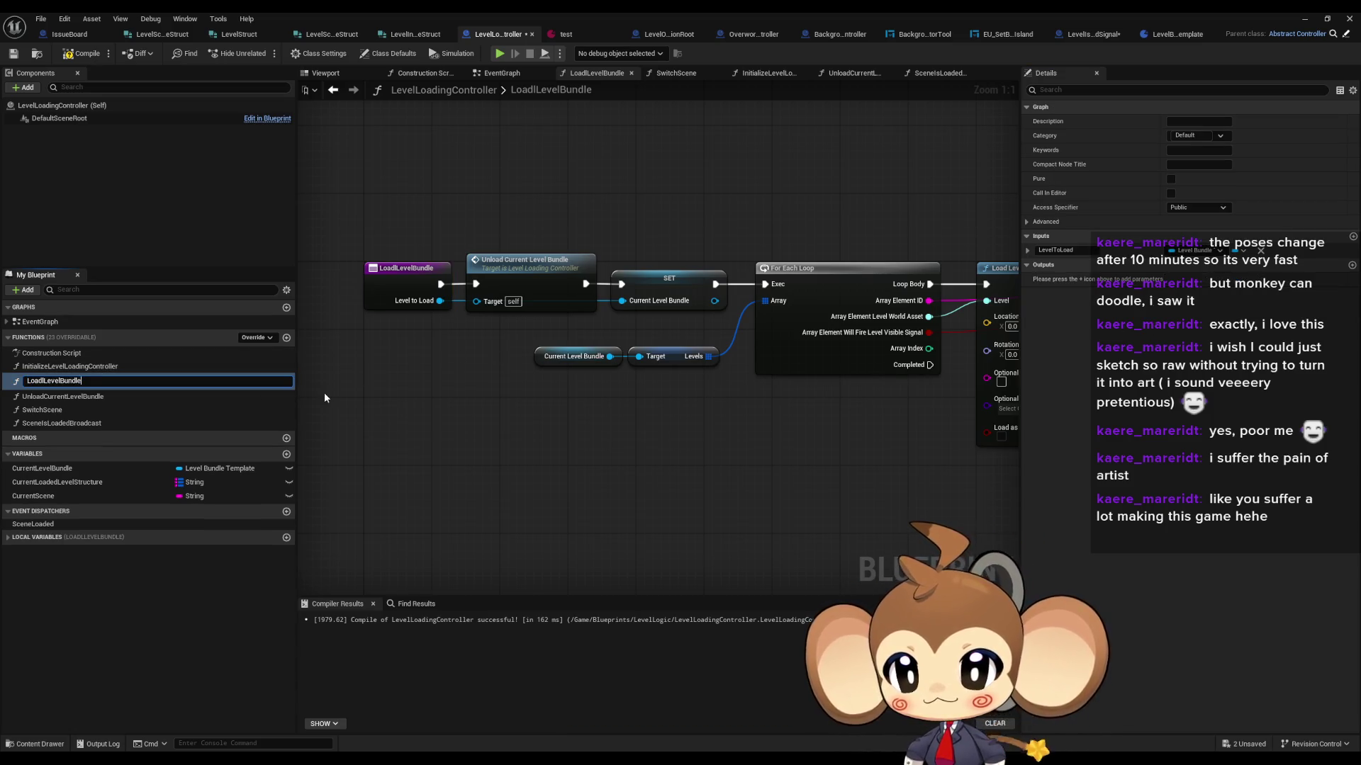
key(BackSpace)
key(BackSpace)
key(BackSpace)
key(BackSpace)
key(BackSpace)
key(BackSpace)
key(Return)
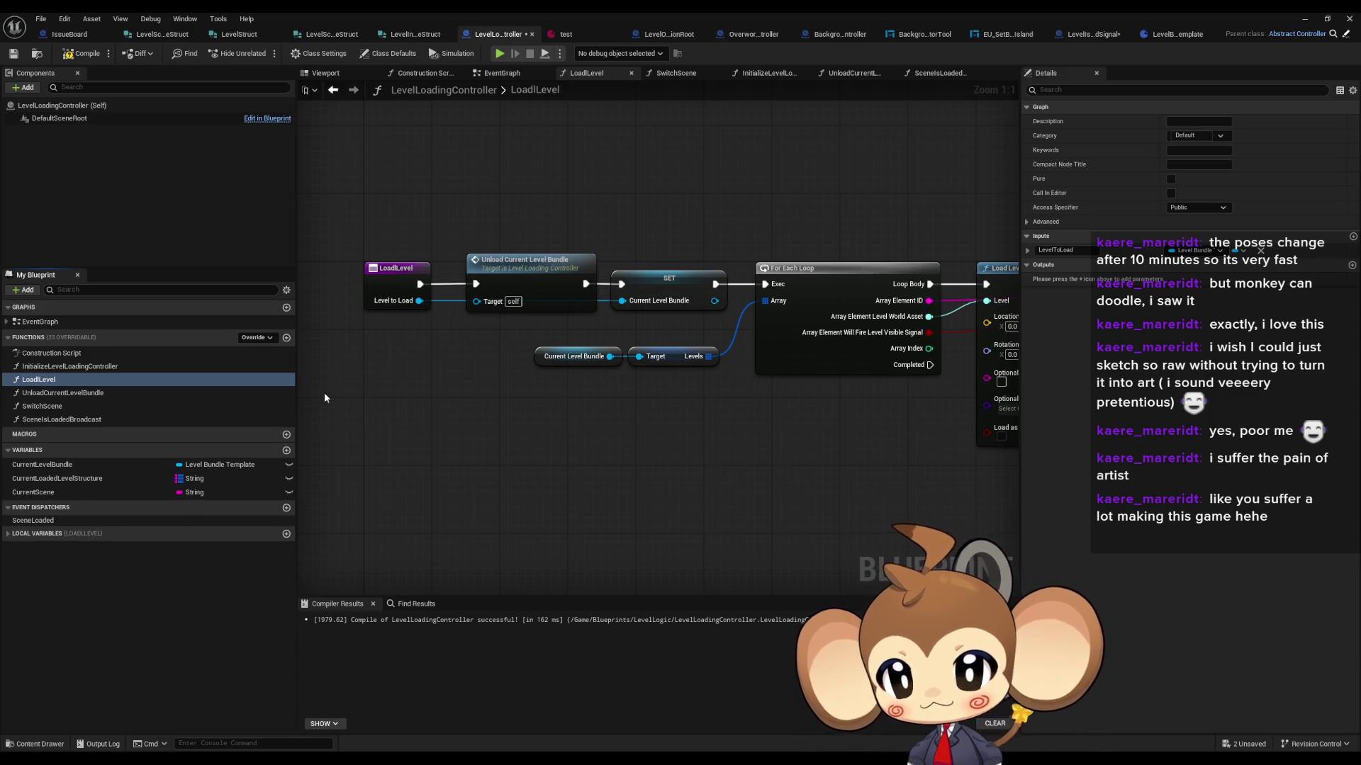
mouse_move(522, 195)
mouse_down()
mouse_move(1100, 432)
mouse_move(957, 465)
mouse_move(496, 270)
mouse_up()
scroll(488, 266, up, 2)
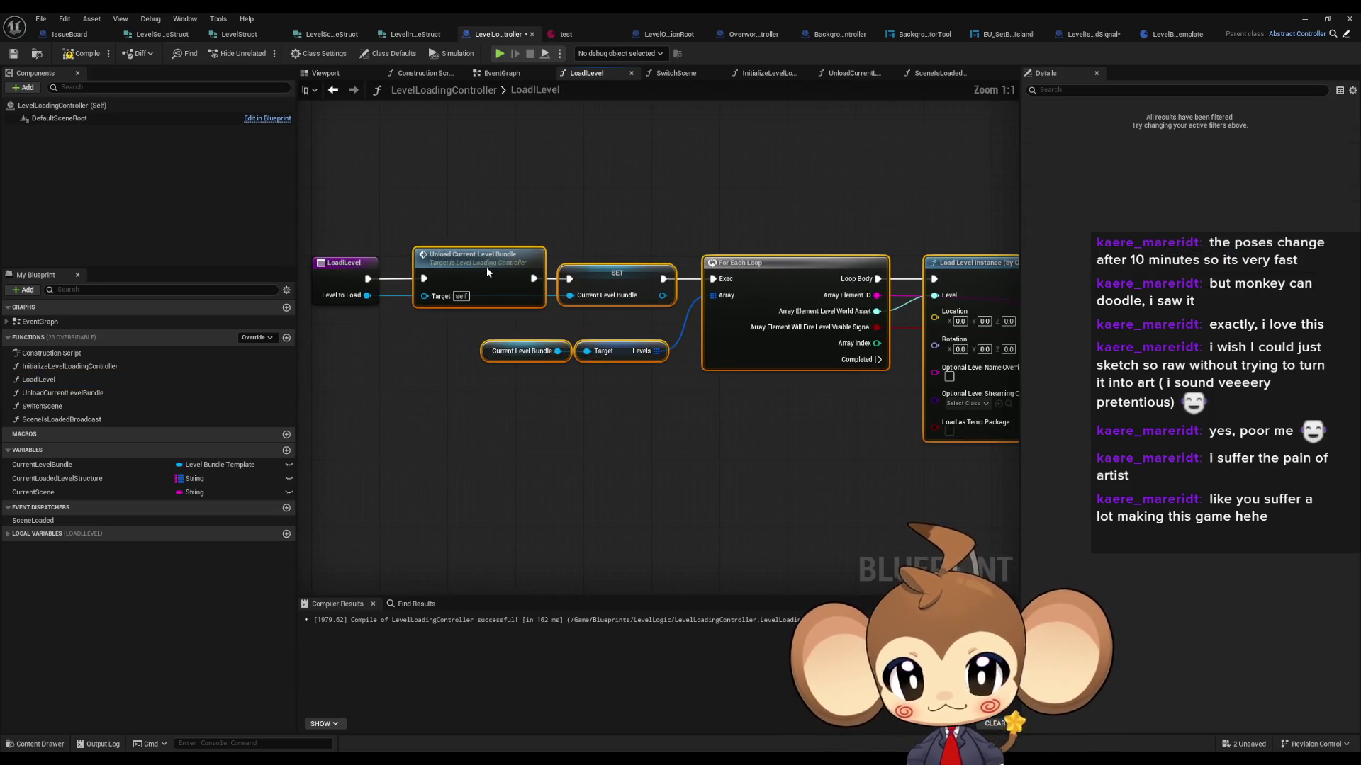
Step: Rename the CurrentLevelBundle variable to CurrentLevel
click(223, 457)
double_click(70, 464)
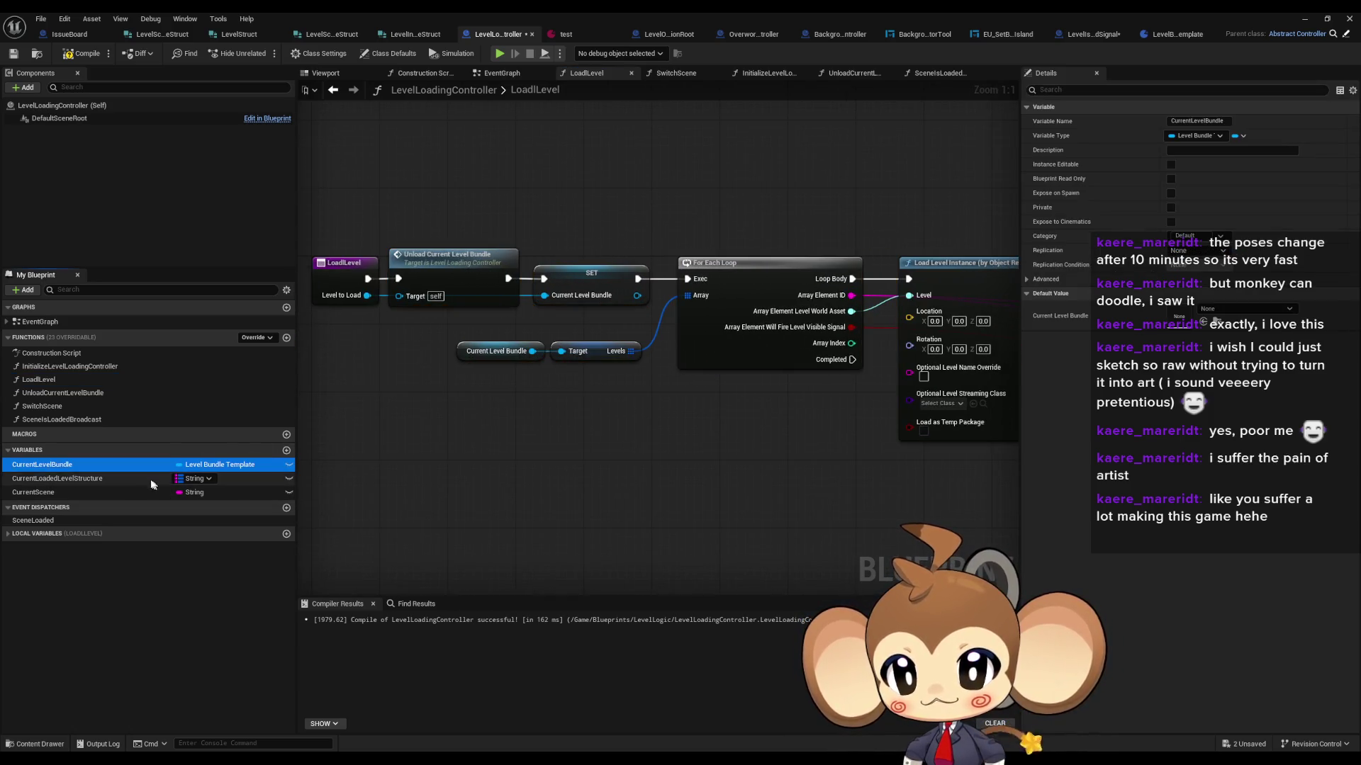
key(BackSpace)
key(BackSpace)
key(BackSpace)
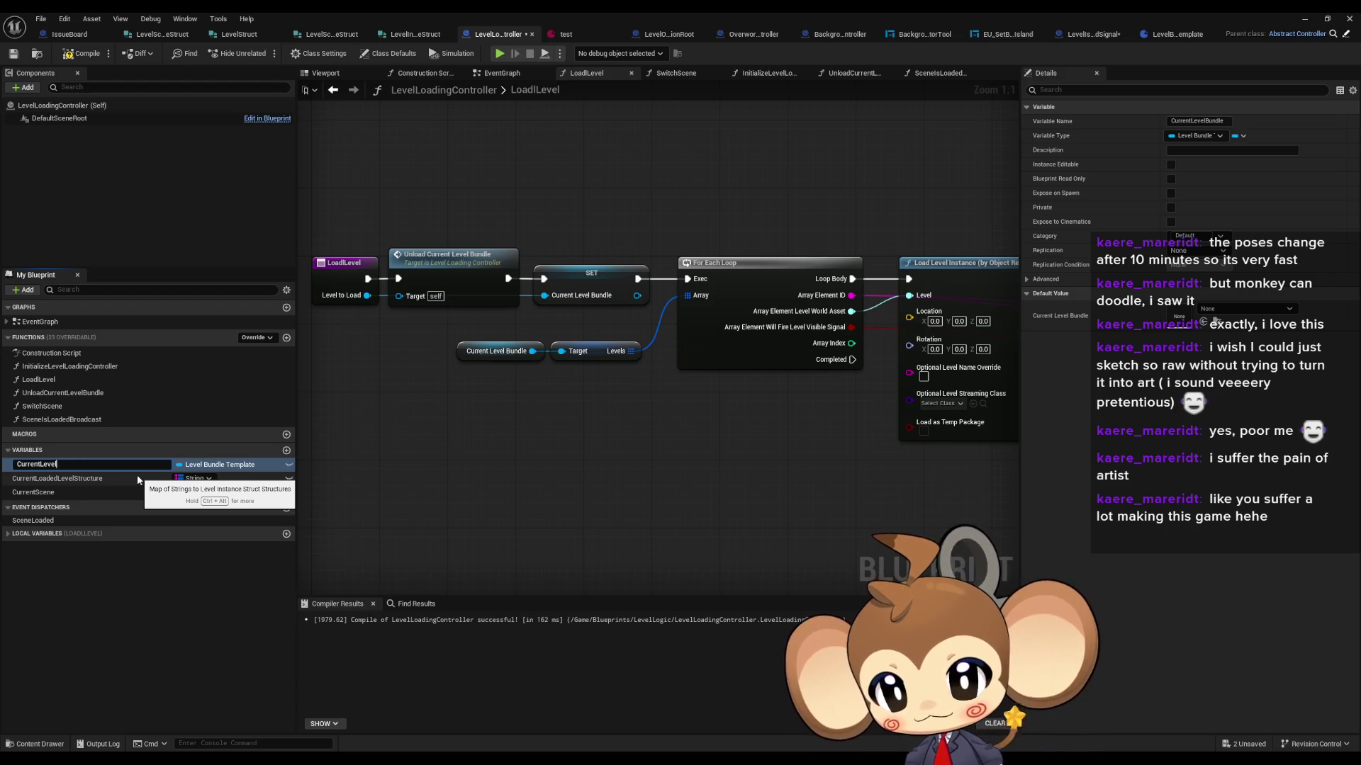
key(Return)
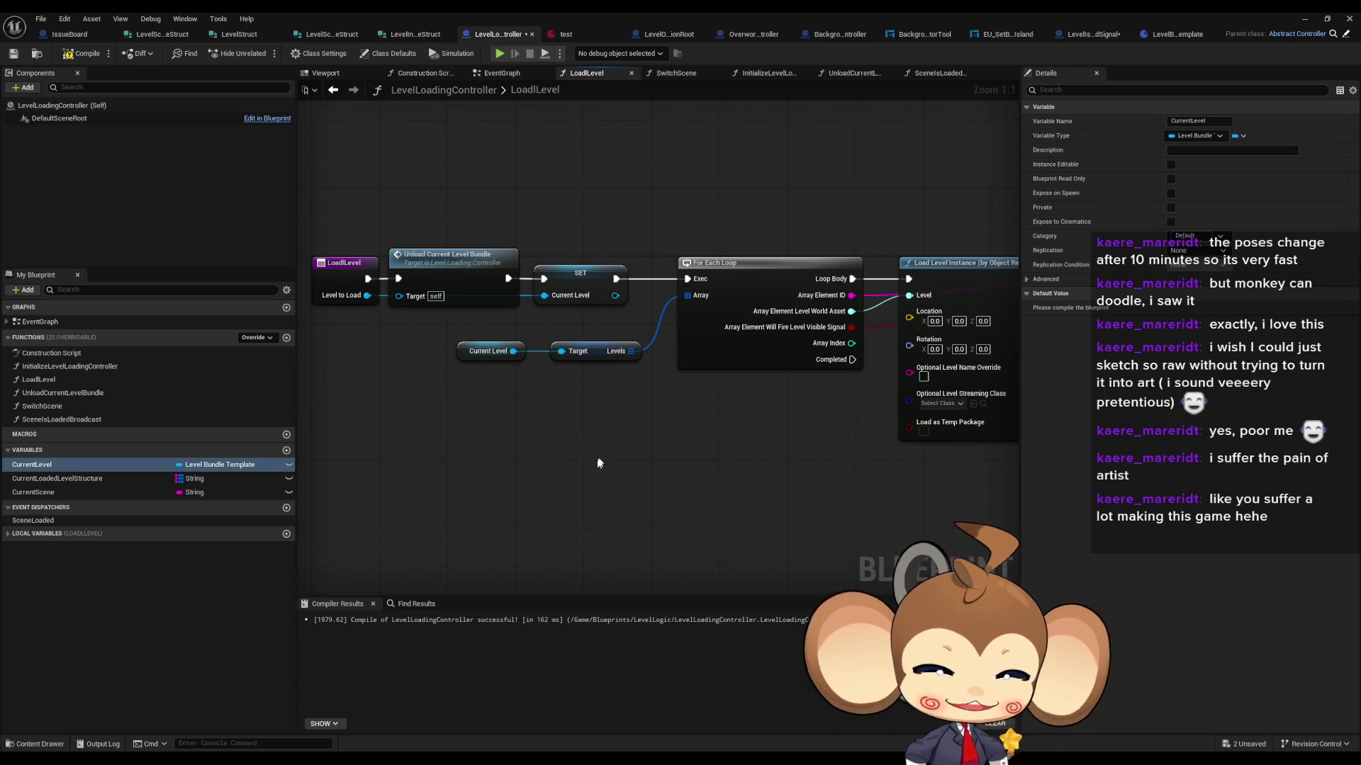
Step: Nudge the Current Level getter and inspect the loop, SET, ADD and Current Loaded Level Structure nodes
drag(482, 356, 498, 356)
mouse_move(540, 243)
mouse_down()
mouse_move(815, 399)
mouse_move(741, 447)
mouse_move(636, 451)
mouse_up()
drag(699, 232, 778, 479)
click(707, 366)
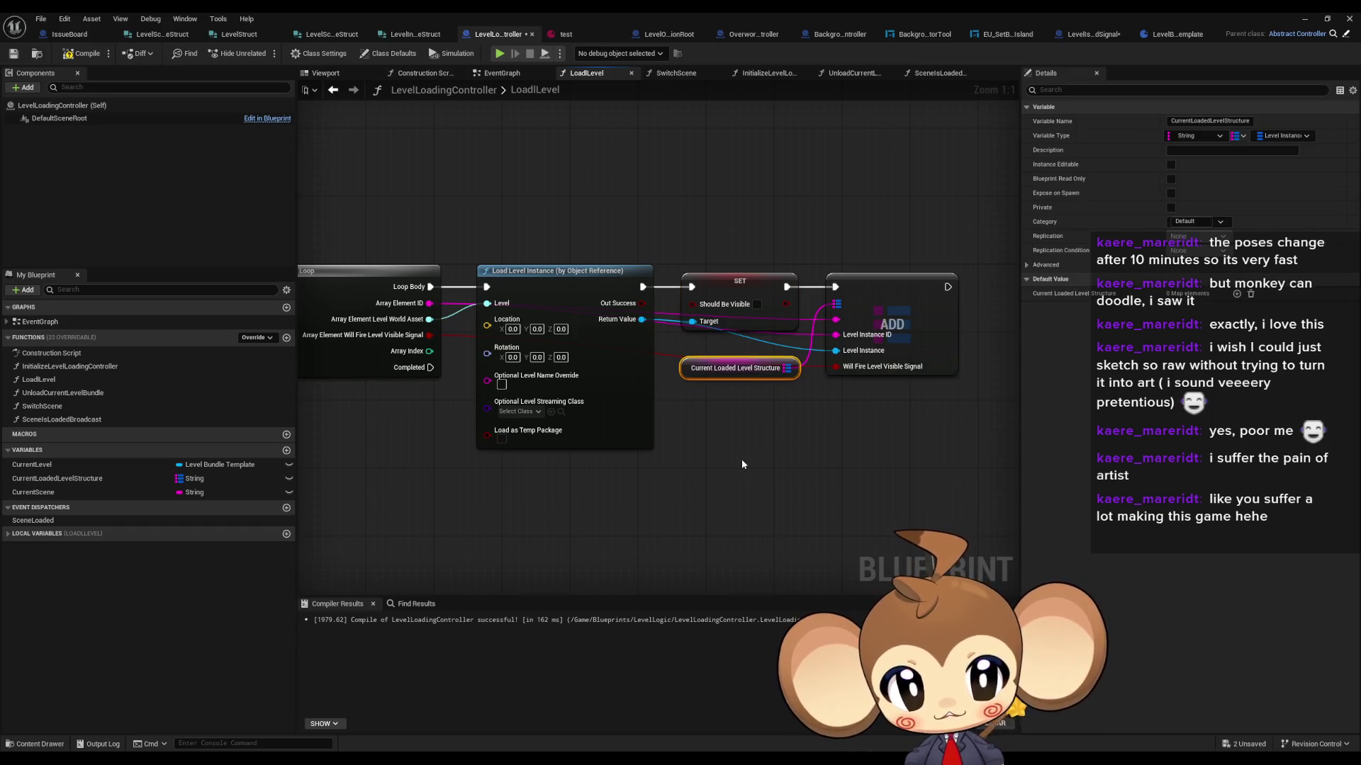
Step: Rename the CurrentLoadedLevelStructure variable to CurrentLoadedLevels
click(45, 478)
key(F2)
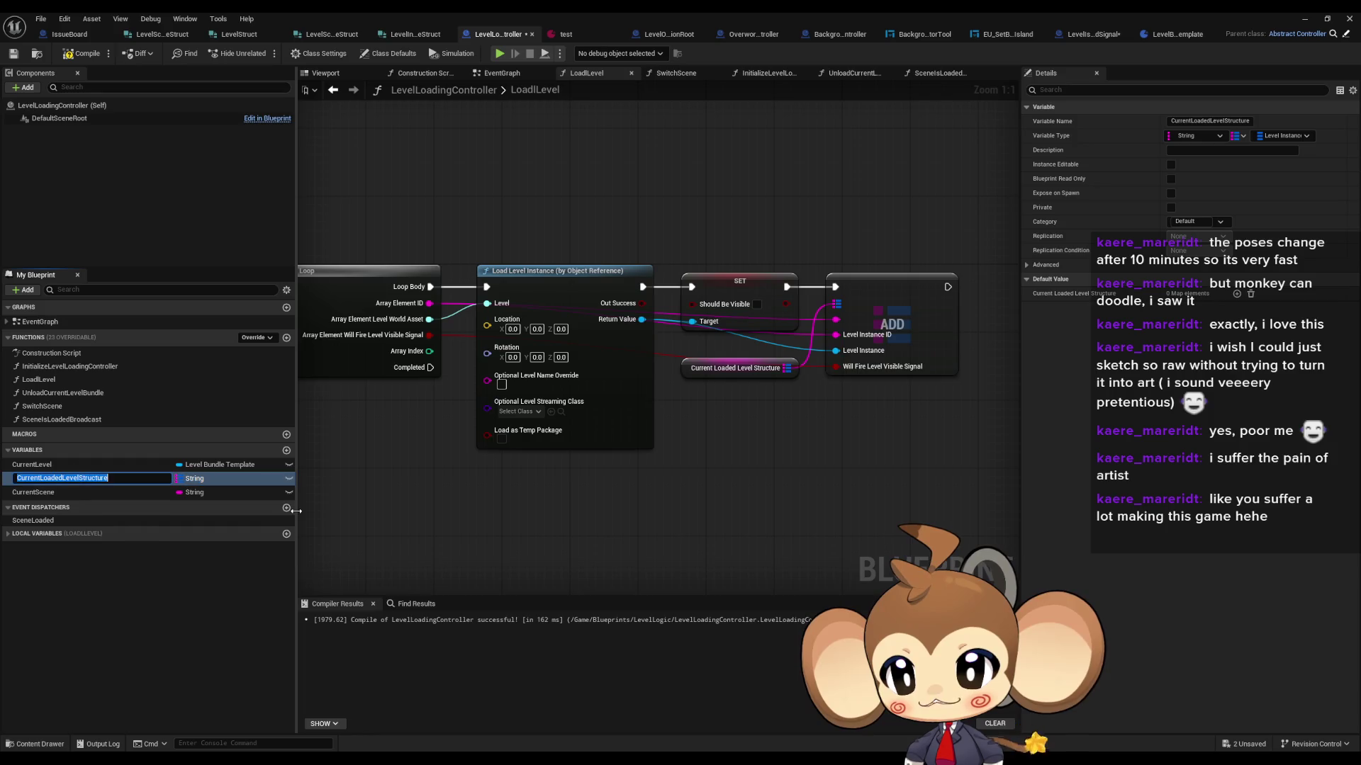
key(End)
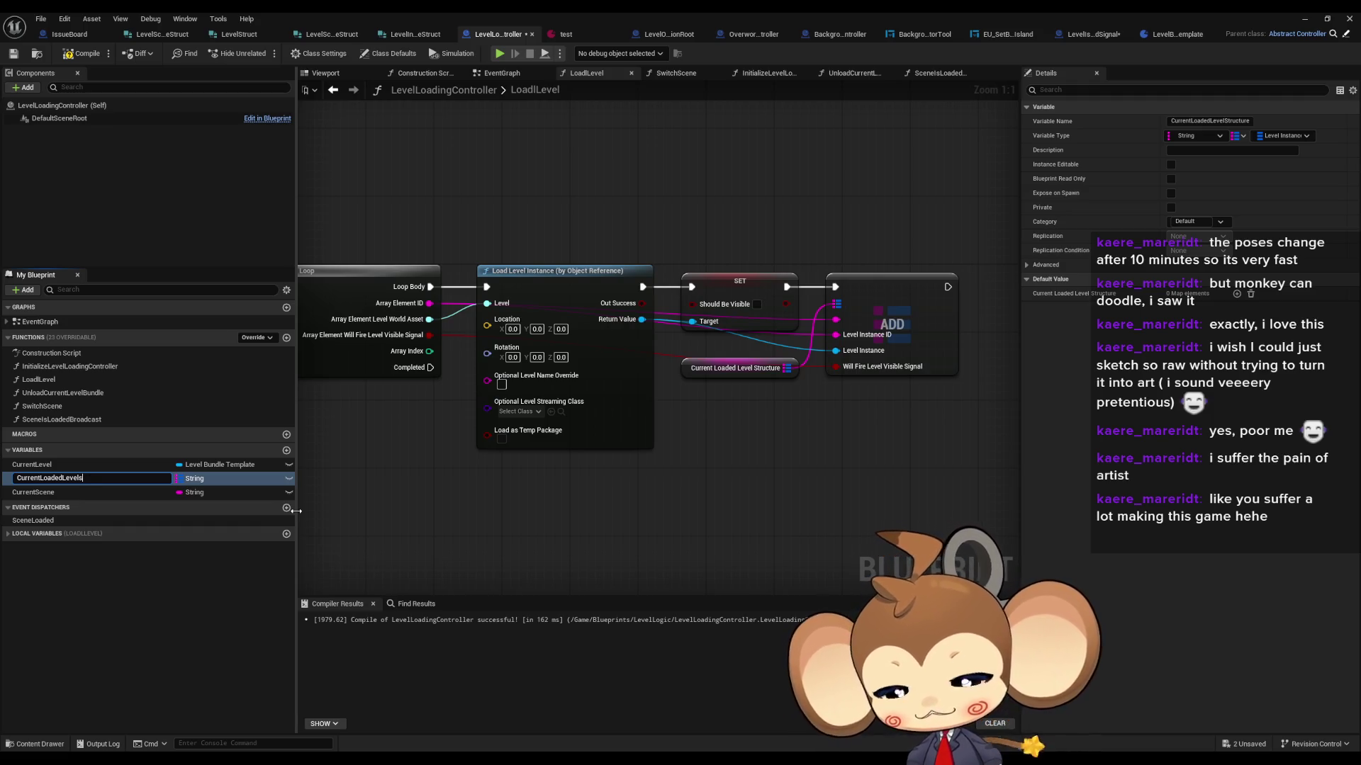
key(Return)
drag(524, 463, 719, 470)
Step: Rename the CurrentLevel variable back to CurrentLevelBundle
click(94, 465)
drag(544, 482, 694, 479)
click(92, 464)
key(End)
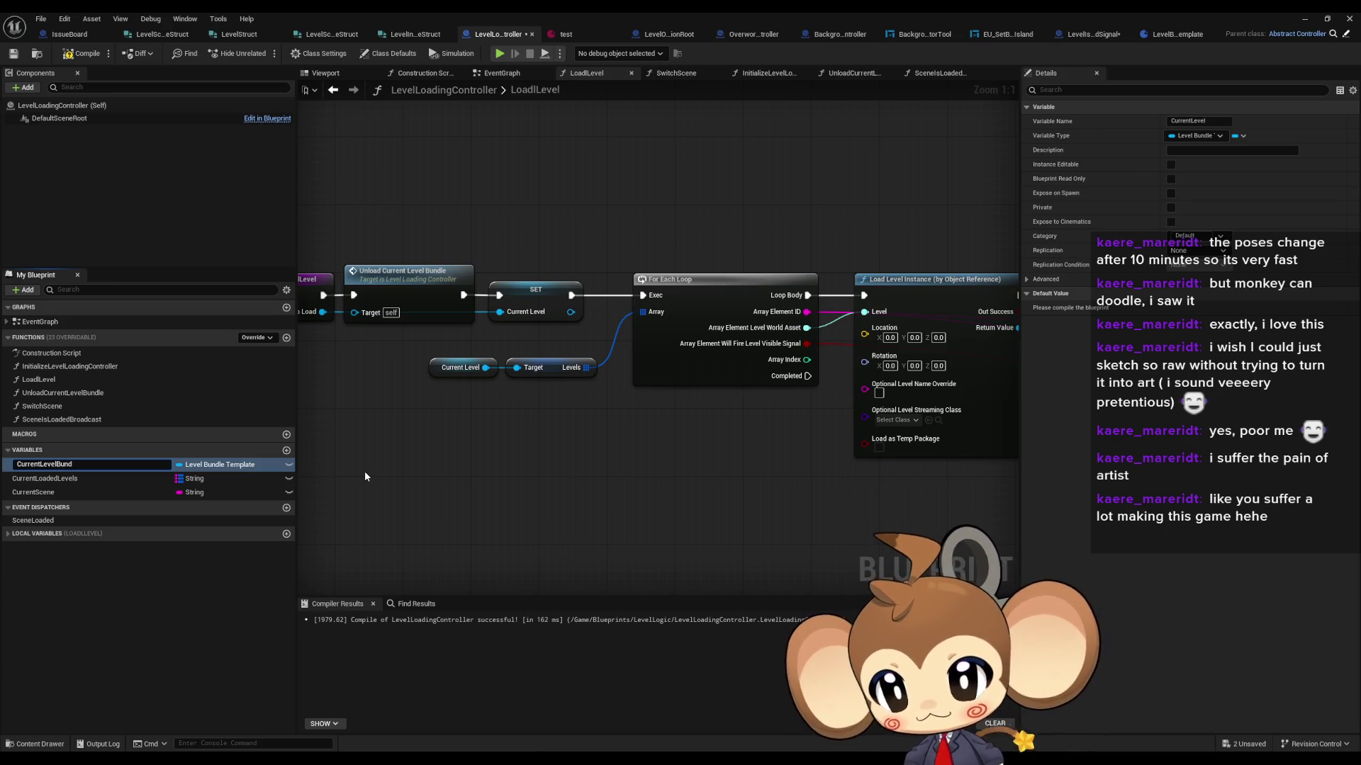
text(le)
key(Return)
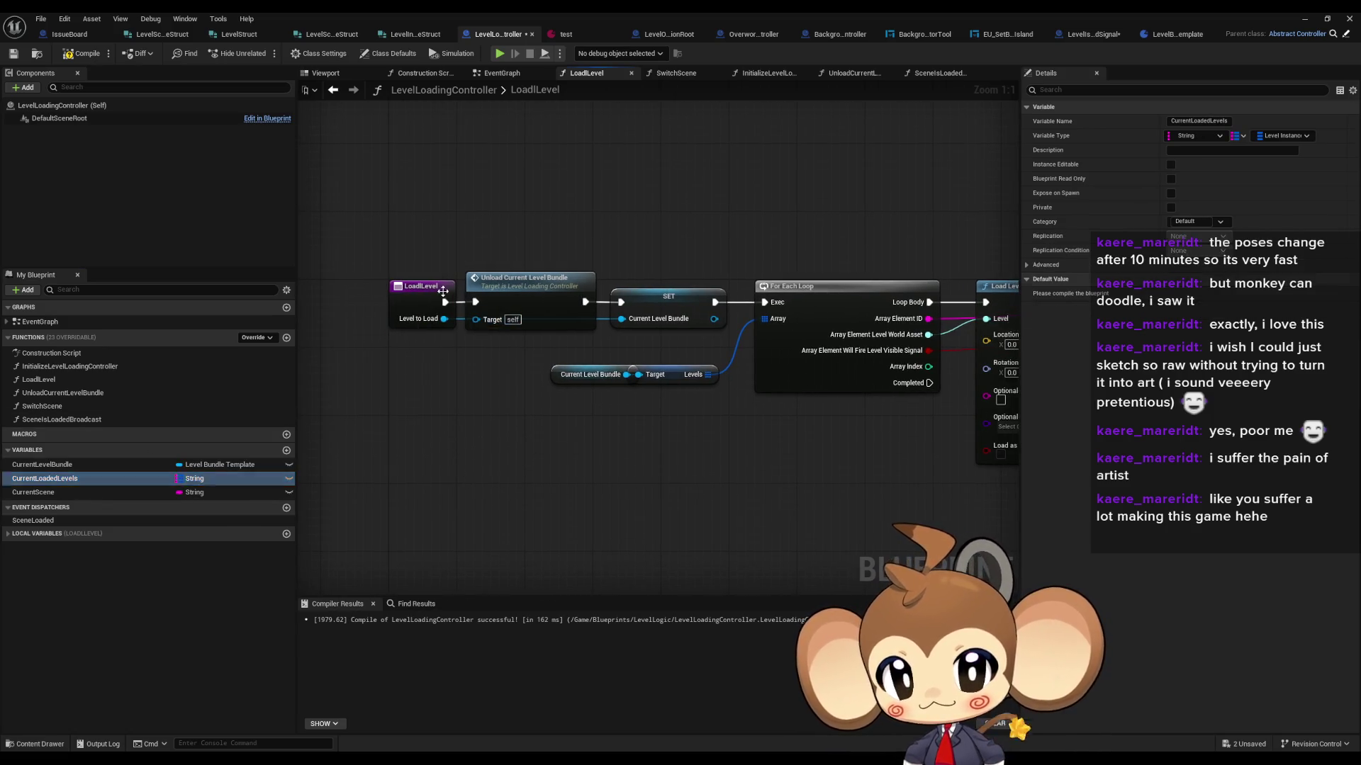
Step: Rename the LoadLevel entry node's input to LevelBundleToLoad
click(424, 287)
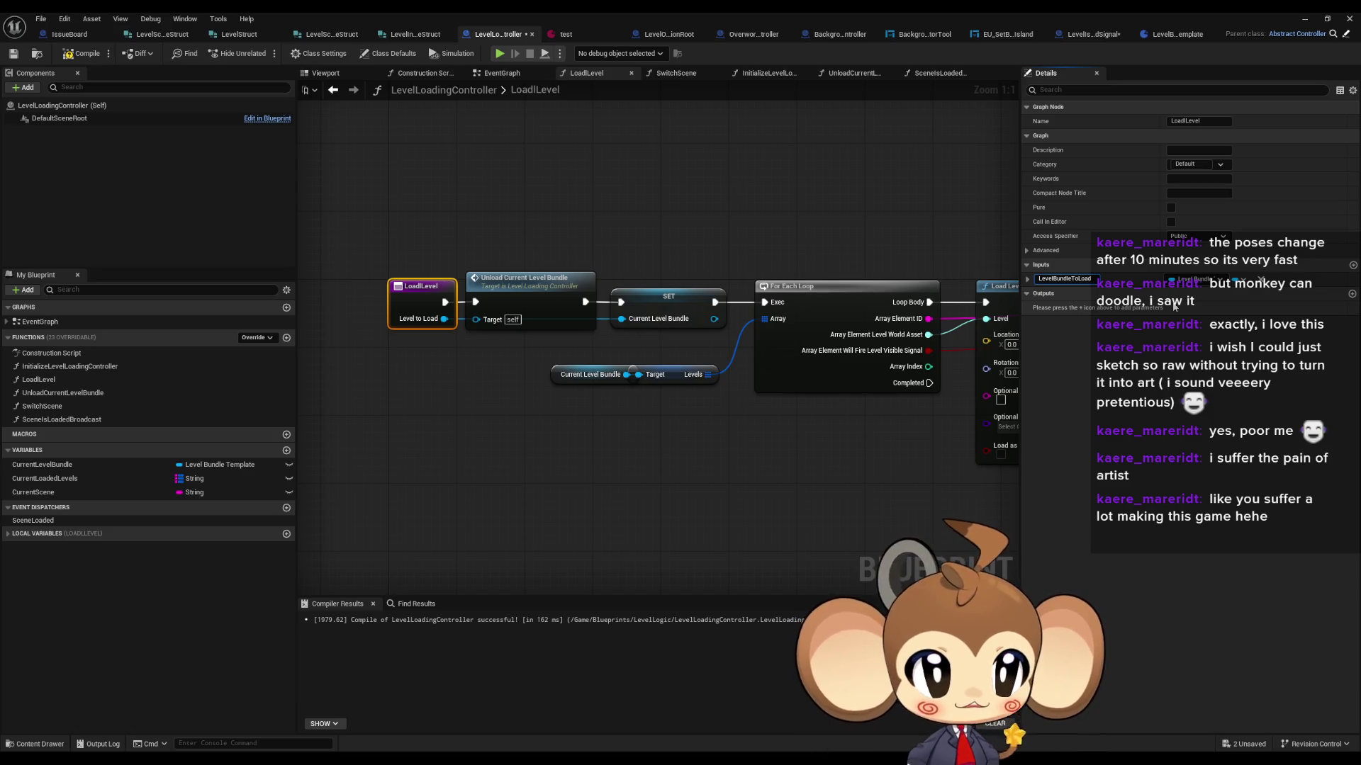
scroll(822, 195, down, 4)
drag(681, 178, 1067, 350)
scroll(677, 328, up, 4)
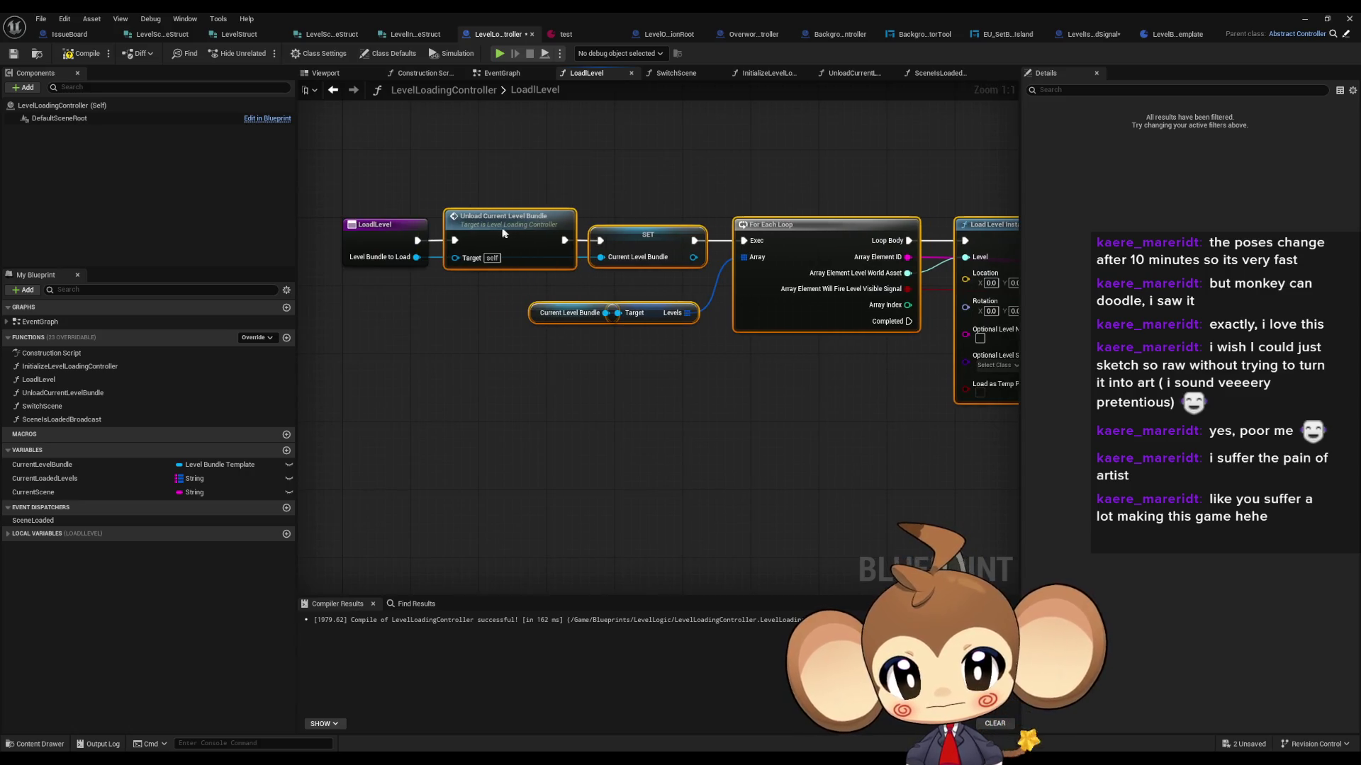
Step: Tidy the Current Level Bundle getter, check the Levels and Current Loaded Levels getters, and return to SwitchScene
click(521, 283)
drag(537, 317, 520, 316)
click(627, 354)
click(659, 313)
drag(753, 339, 303, 372)
click(746, 355)
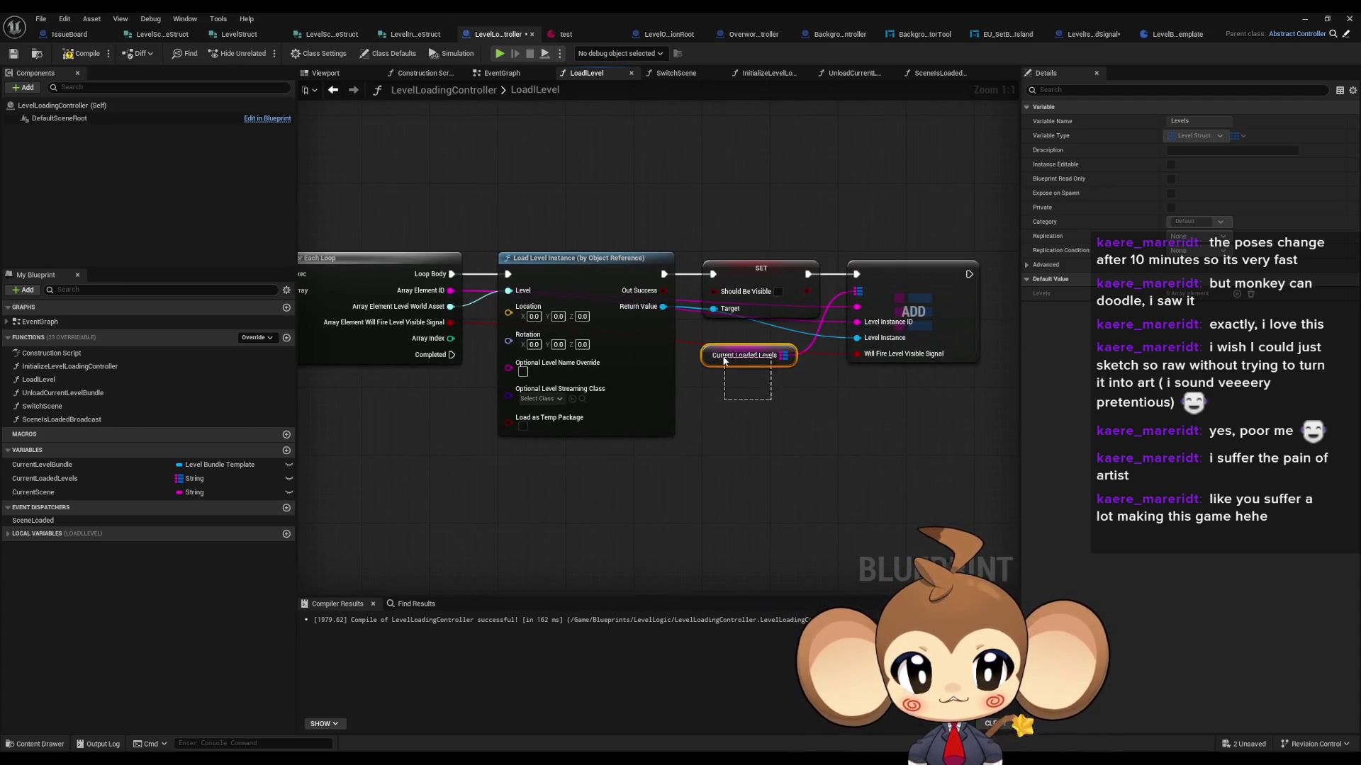
click(747, 424)
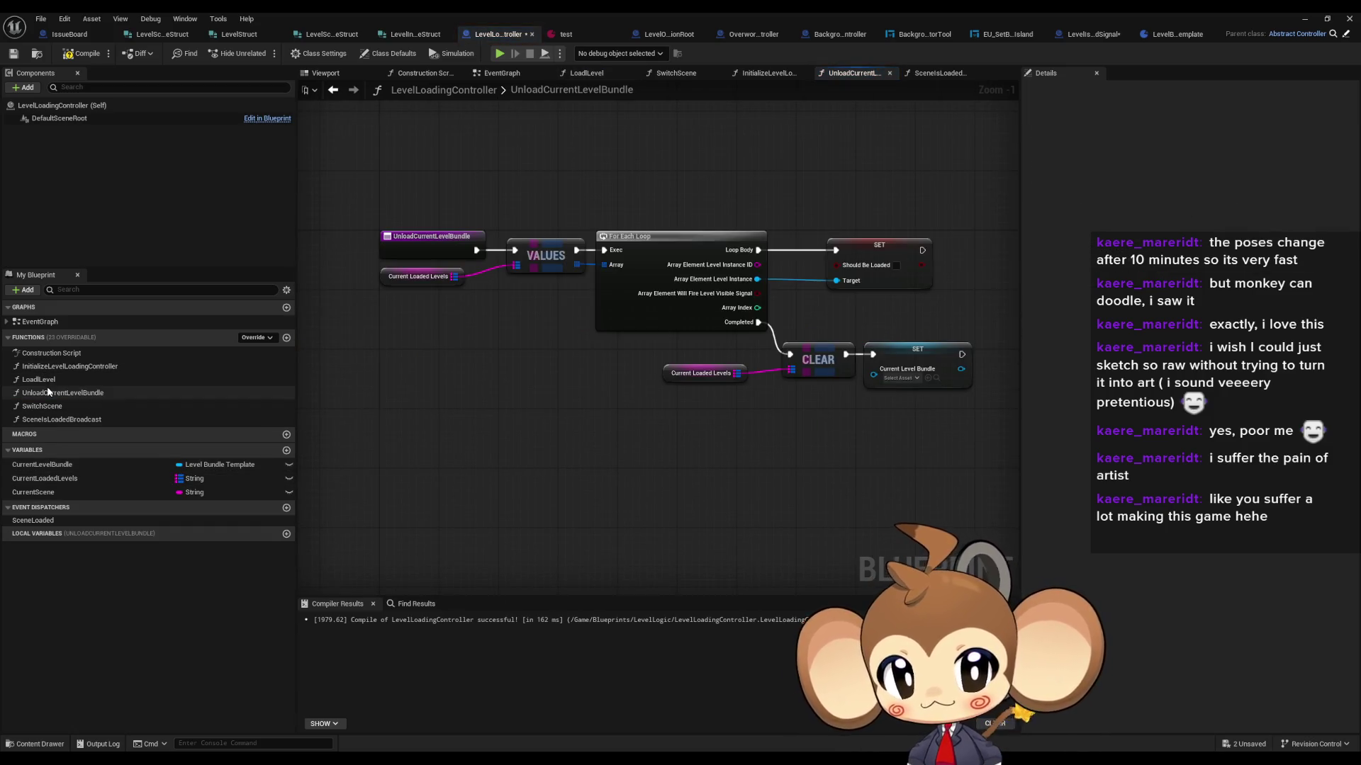
double_click(43, 406)
Step: Rename the SwitchScene function to SwitchLevel
click(43, 407)
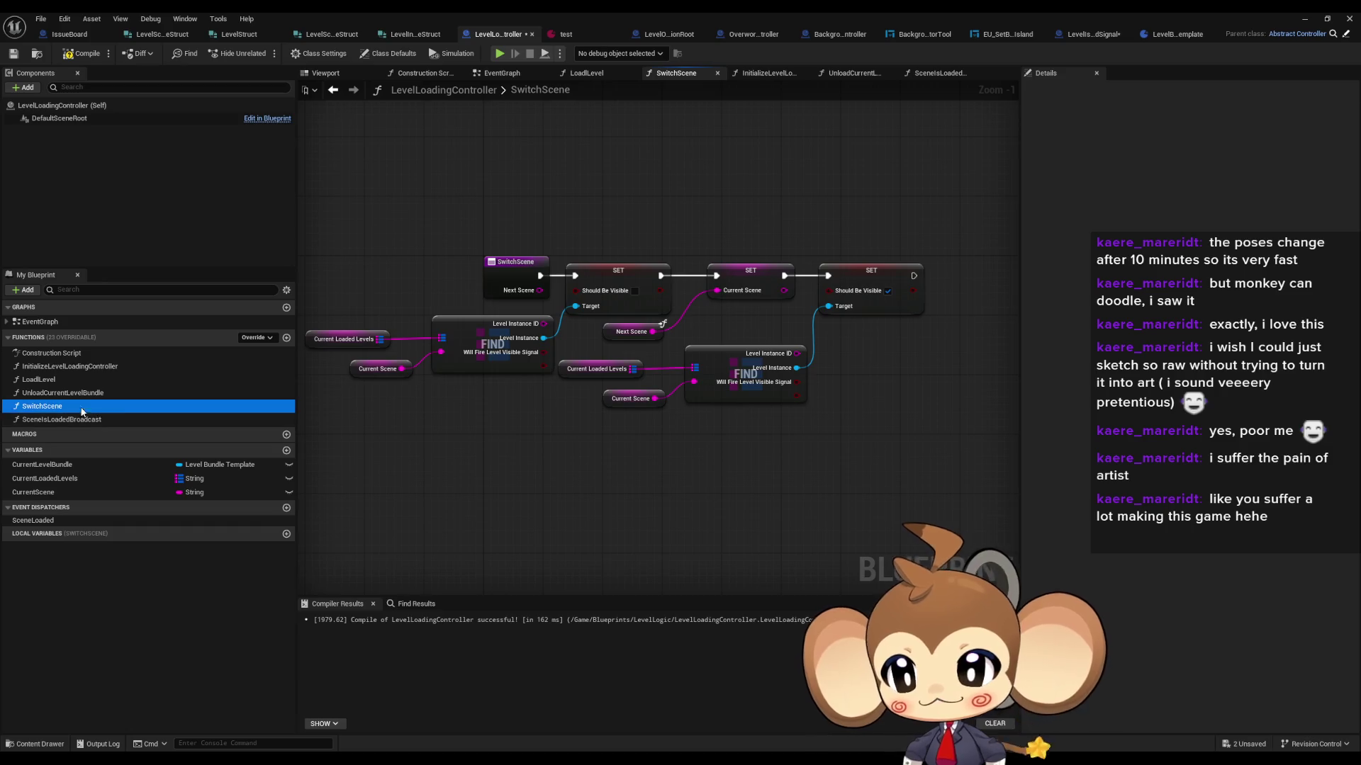
key(F2)
key(End)
key(BackSpace)
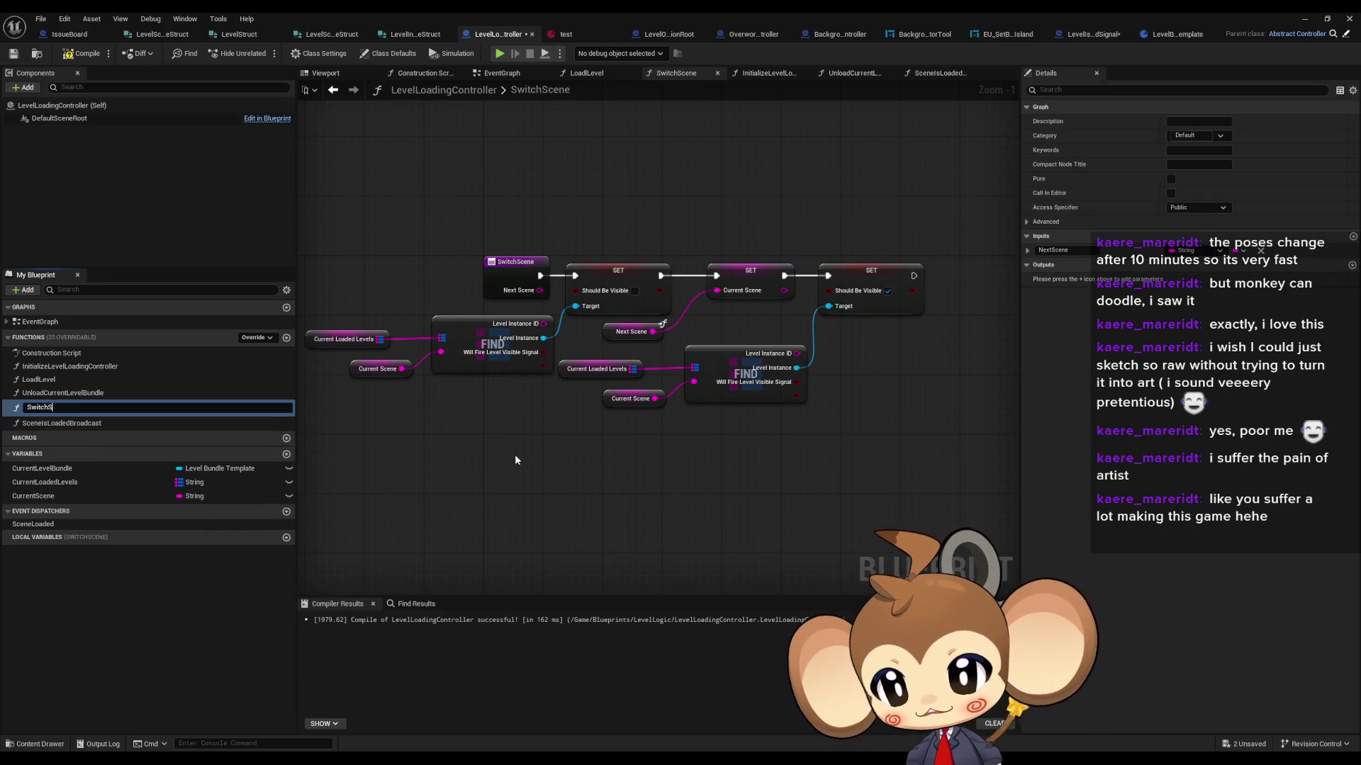
key(Return)
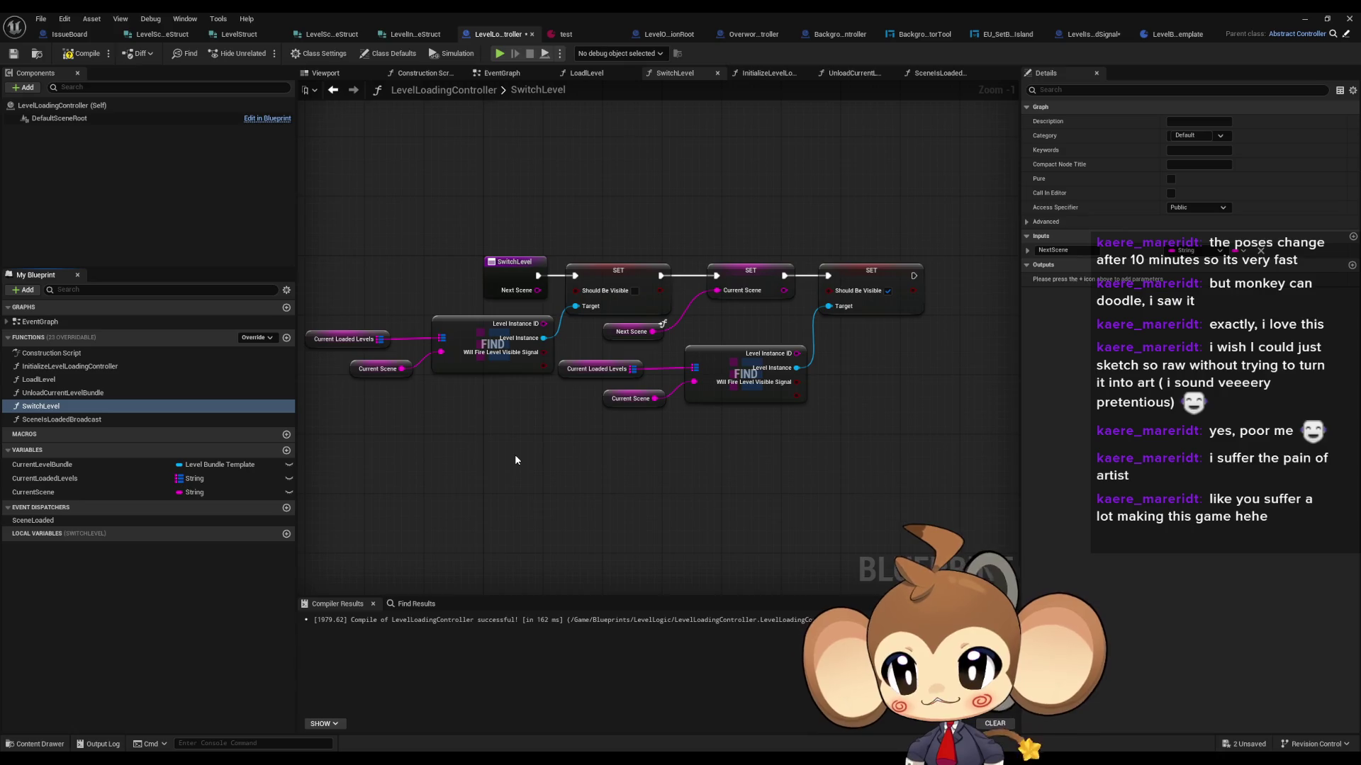
Step: Rename SwitchLevel's NextScene input to NextLevelToShow
click(515, 262)
click(1082, 278)
text(LevelToSho)
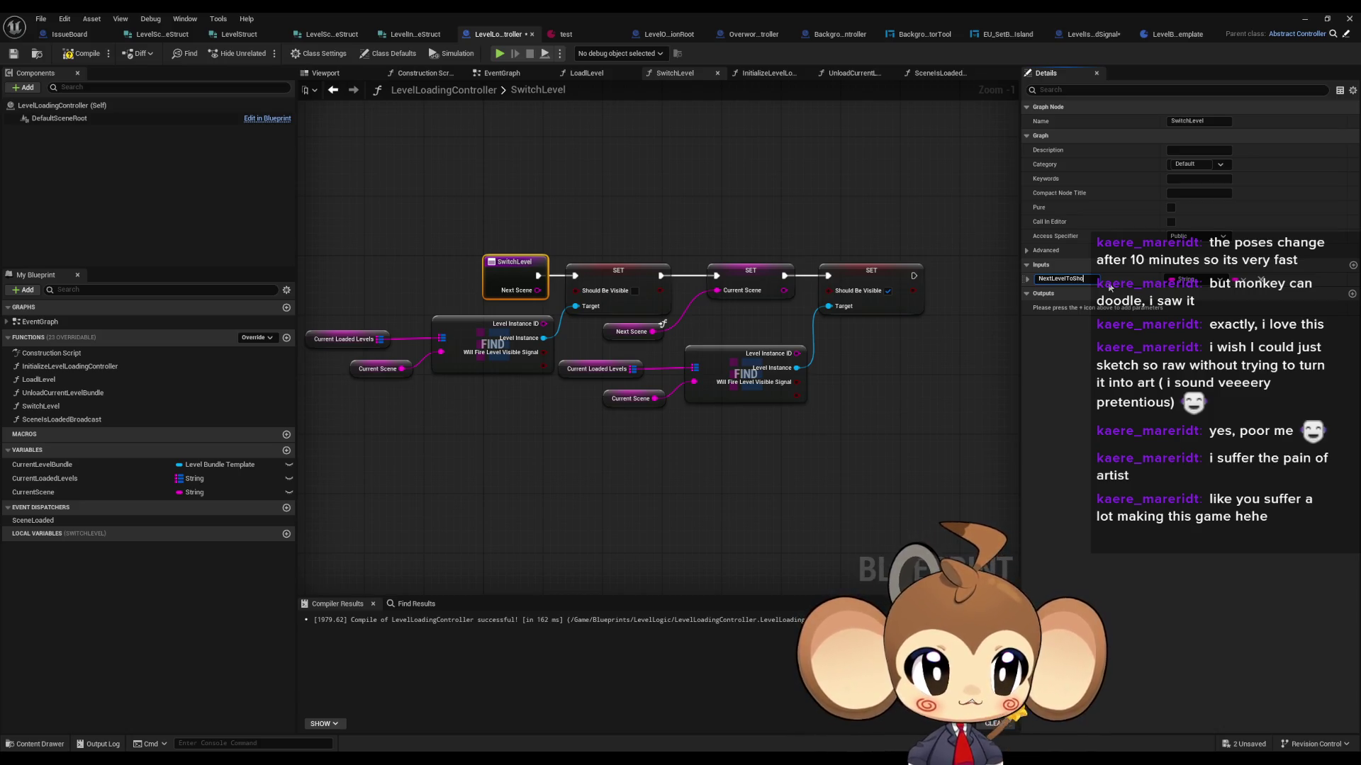
text(w)
key(Return)
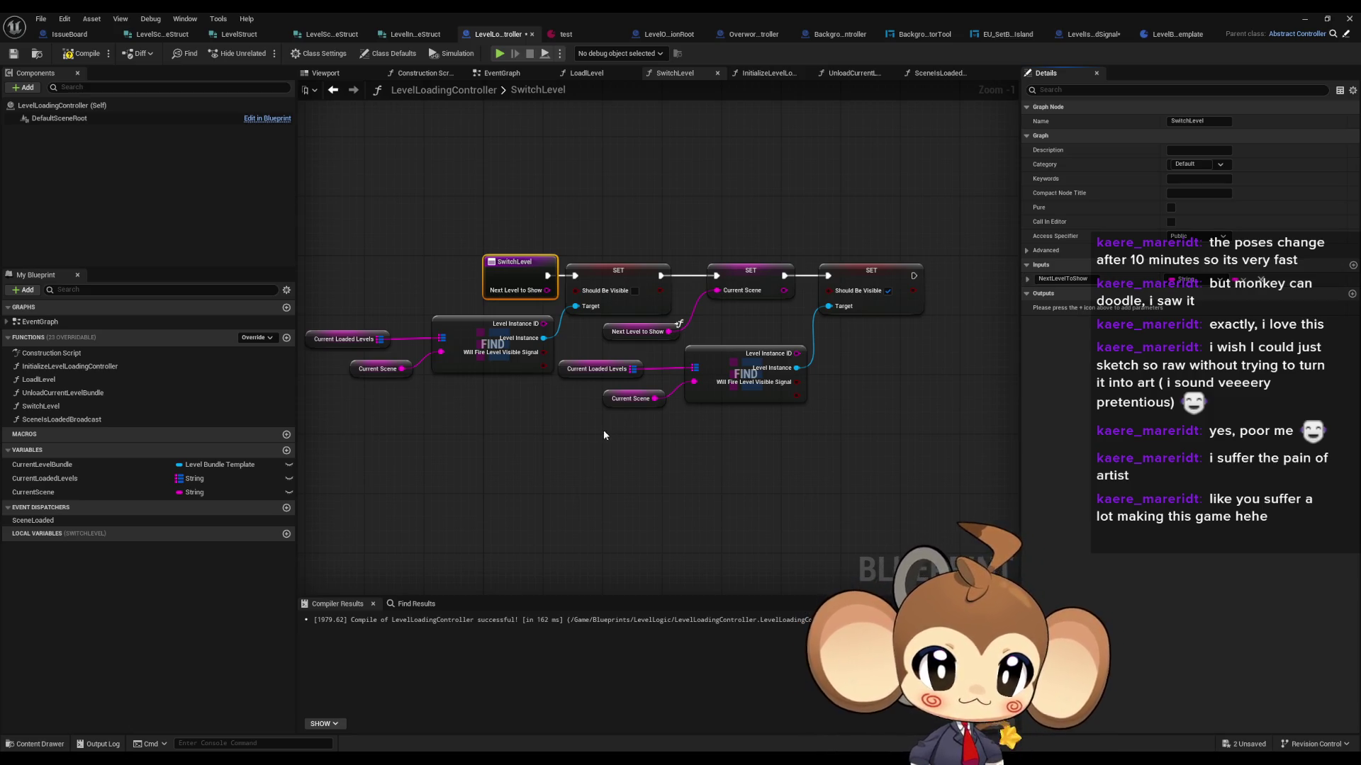
mouse_move(716, 209)
mouse_down()
mouse_move(805, 315)
mouse_move(917, 361)
mouse_up()
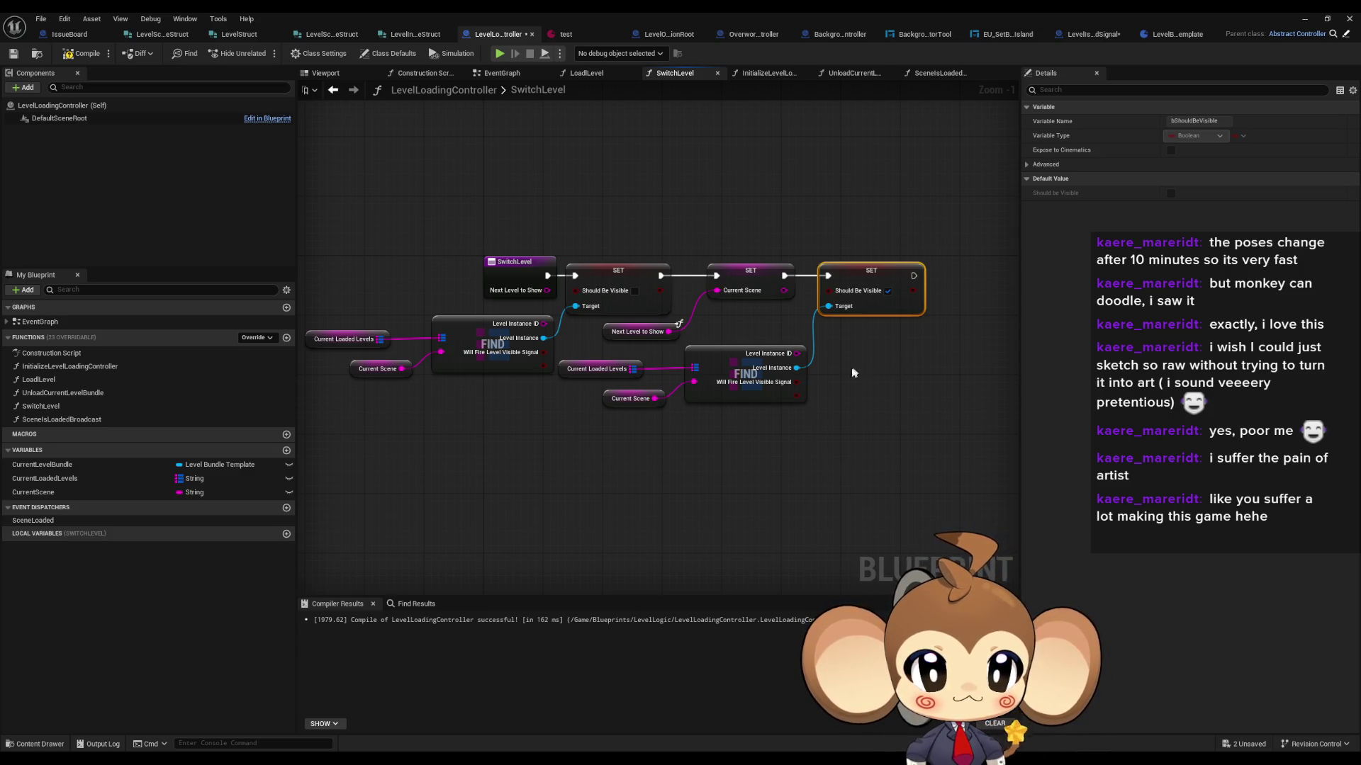
scroll(850, 376, up, 1)
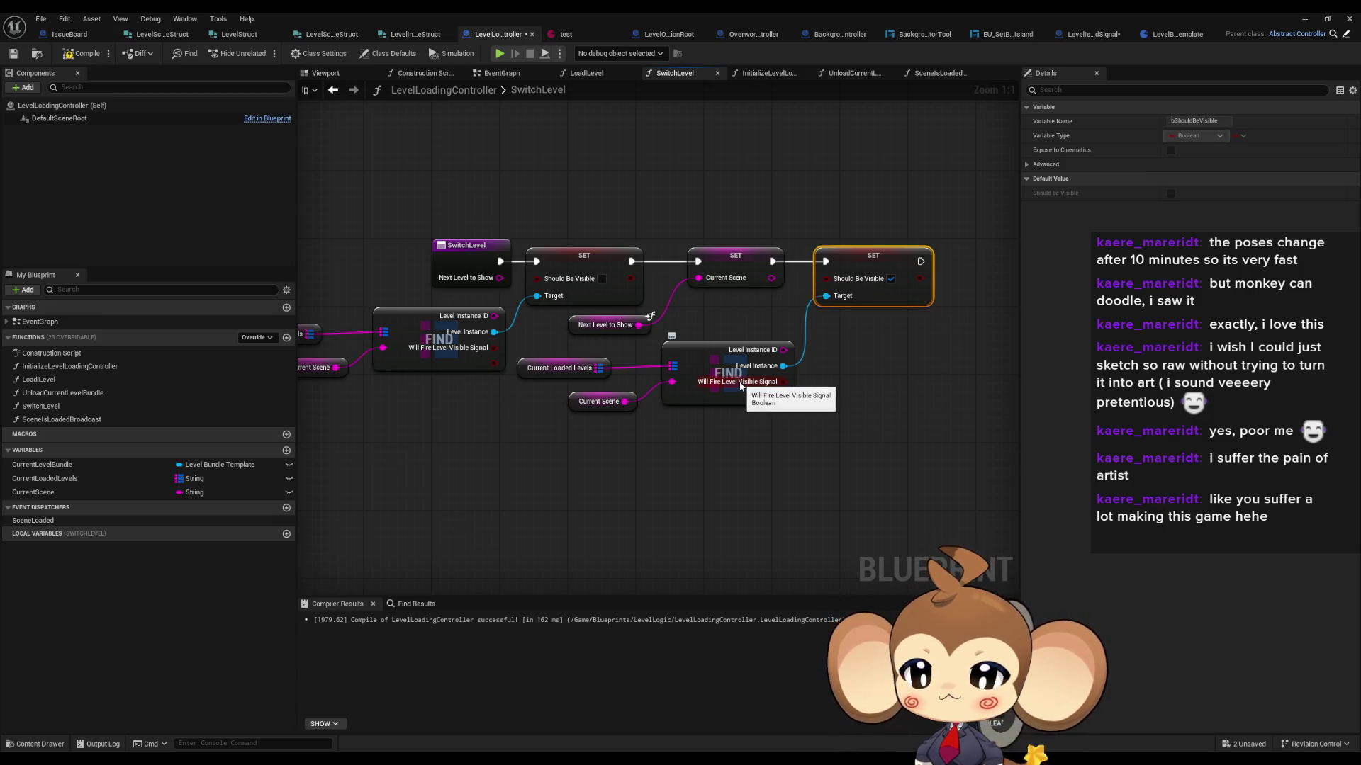
drag(739, 385, 615, 389)
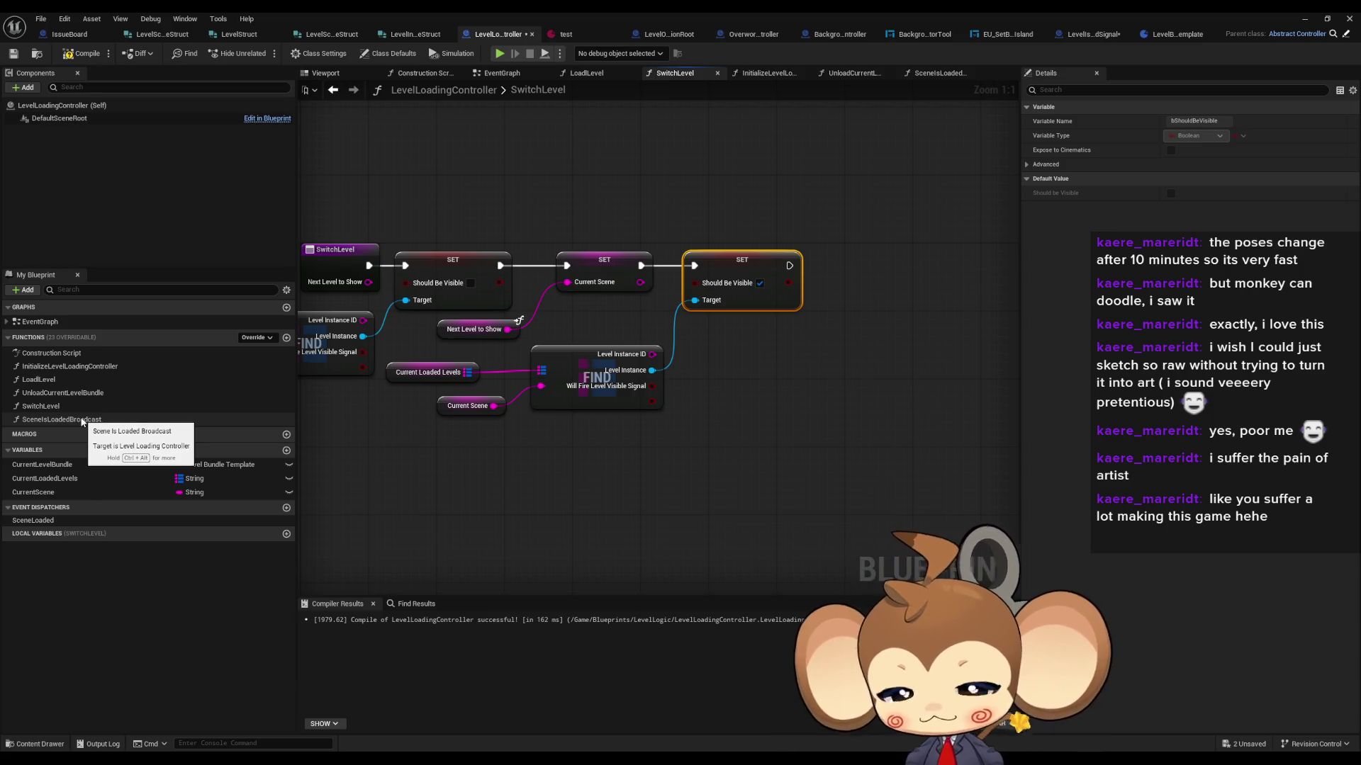
click(581, 408)
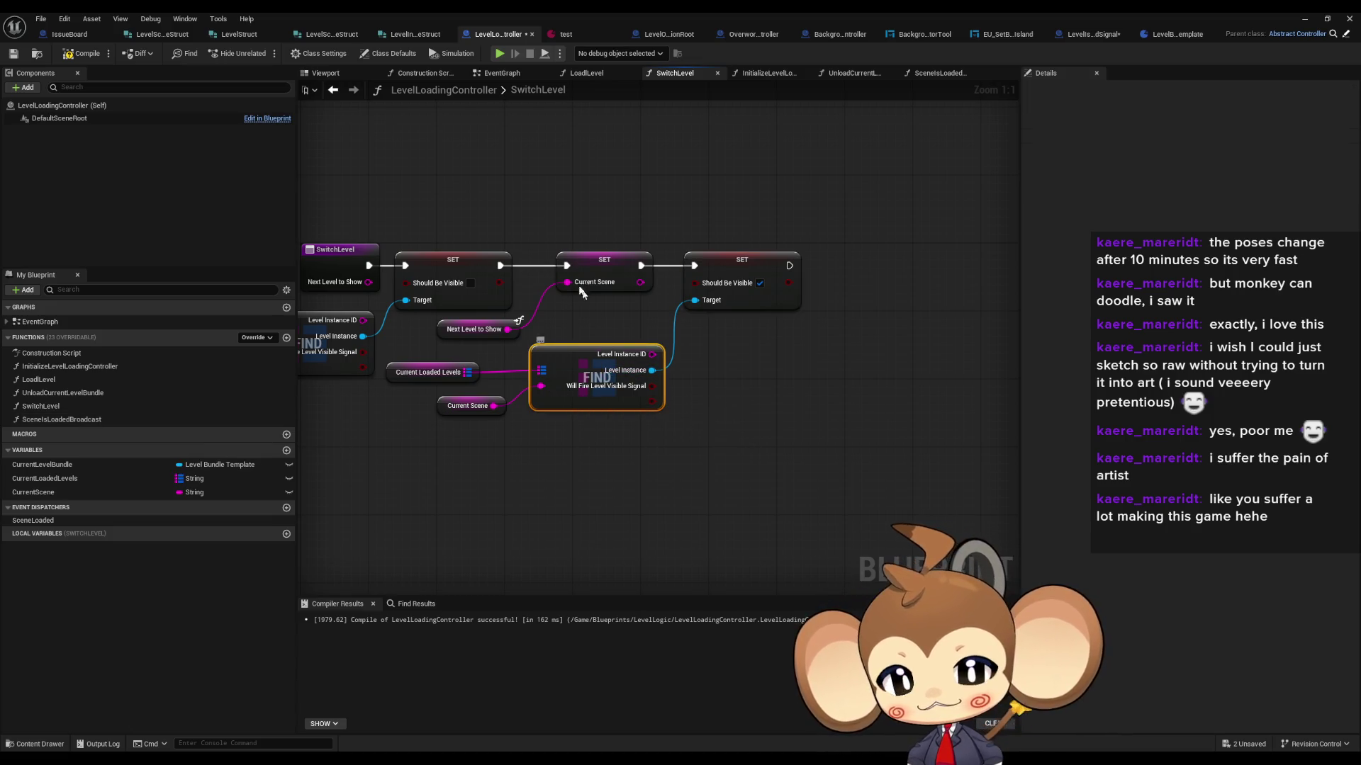
click(564, 34)
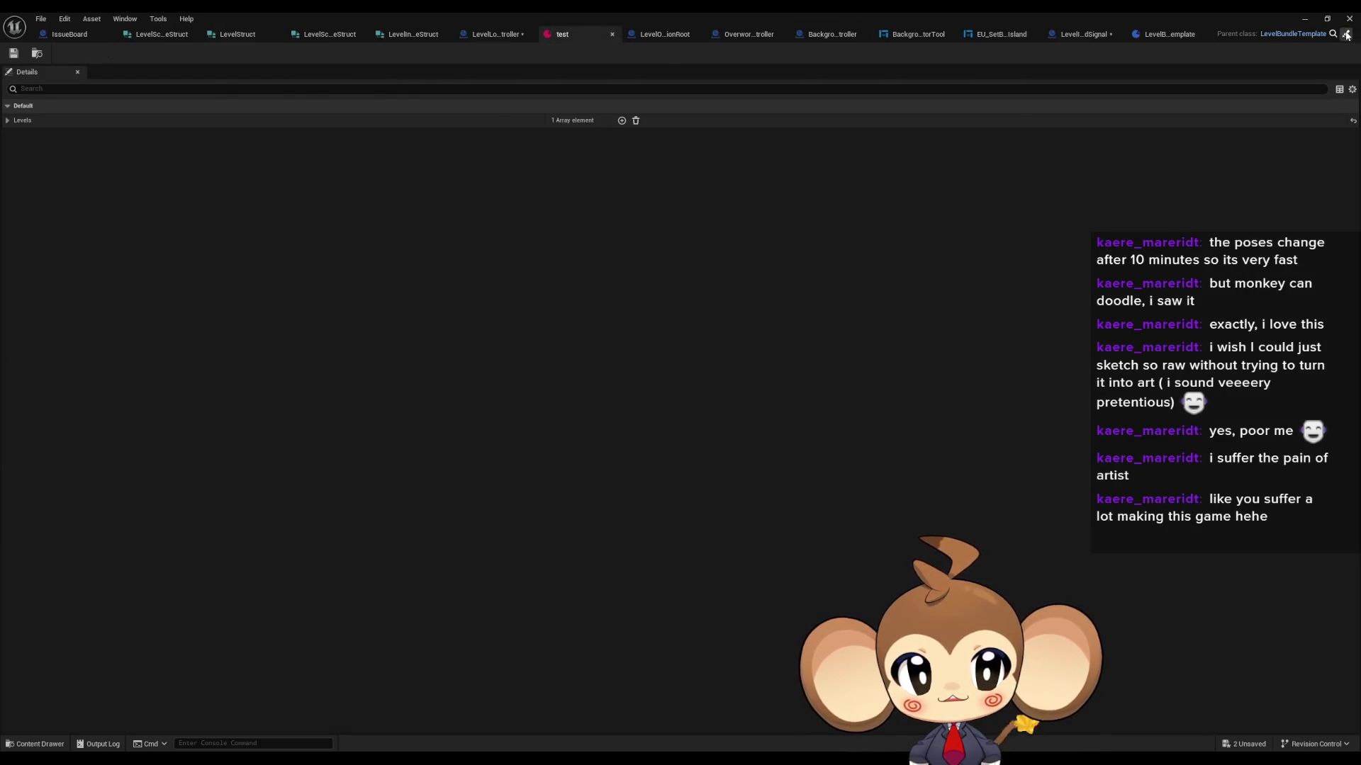
Step: Delete the WillFireLevelVisibleSignal Boolean member from the LevelStruct structure
click(1345, 33)
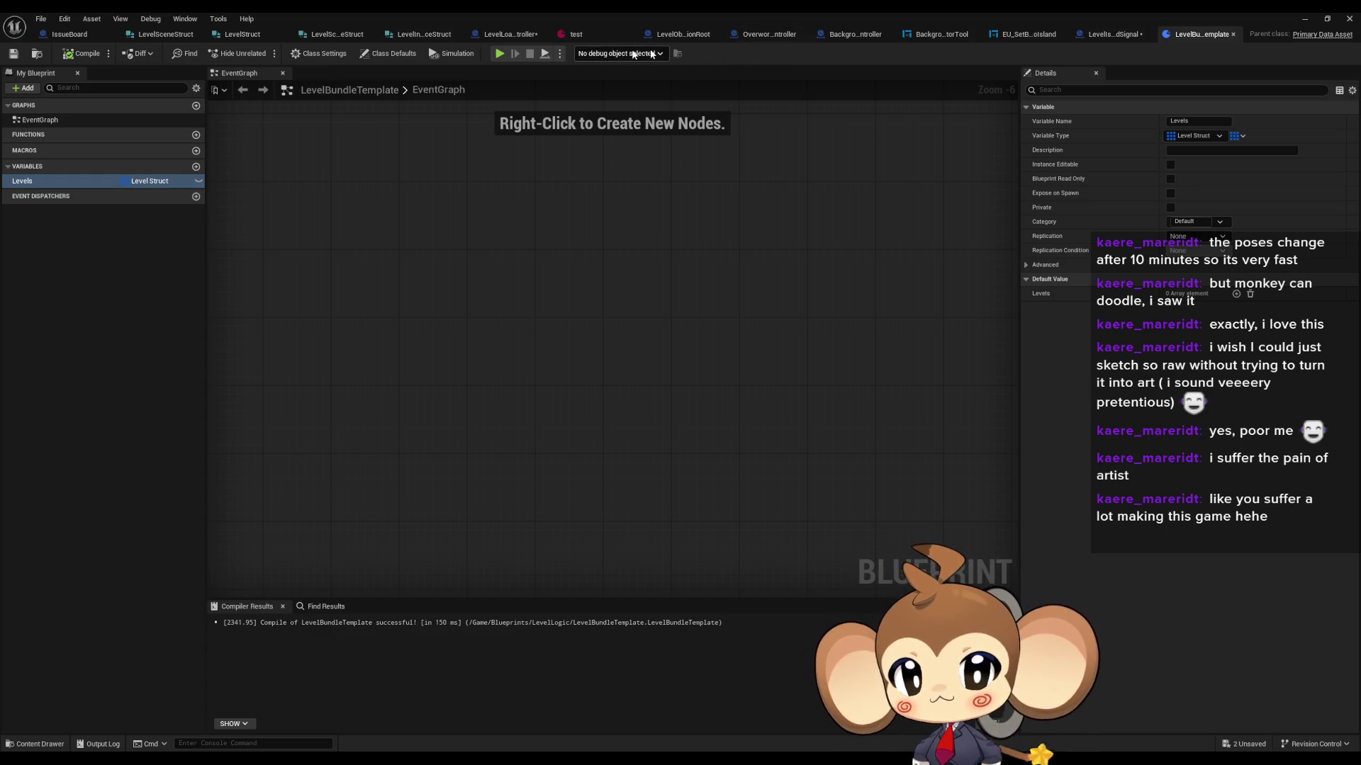
click(160, 35)
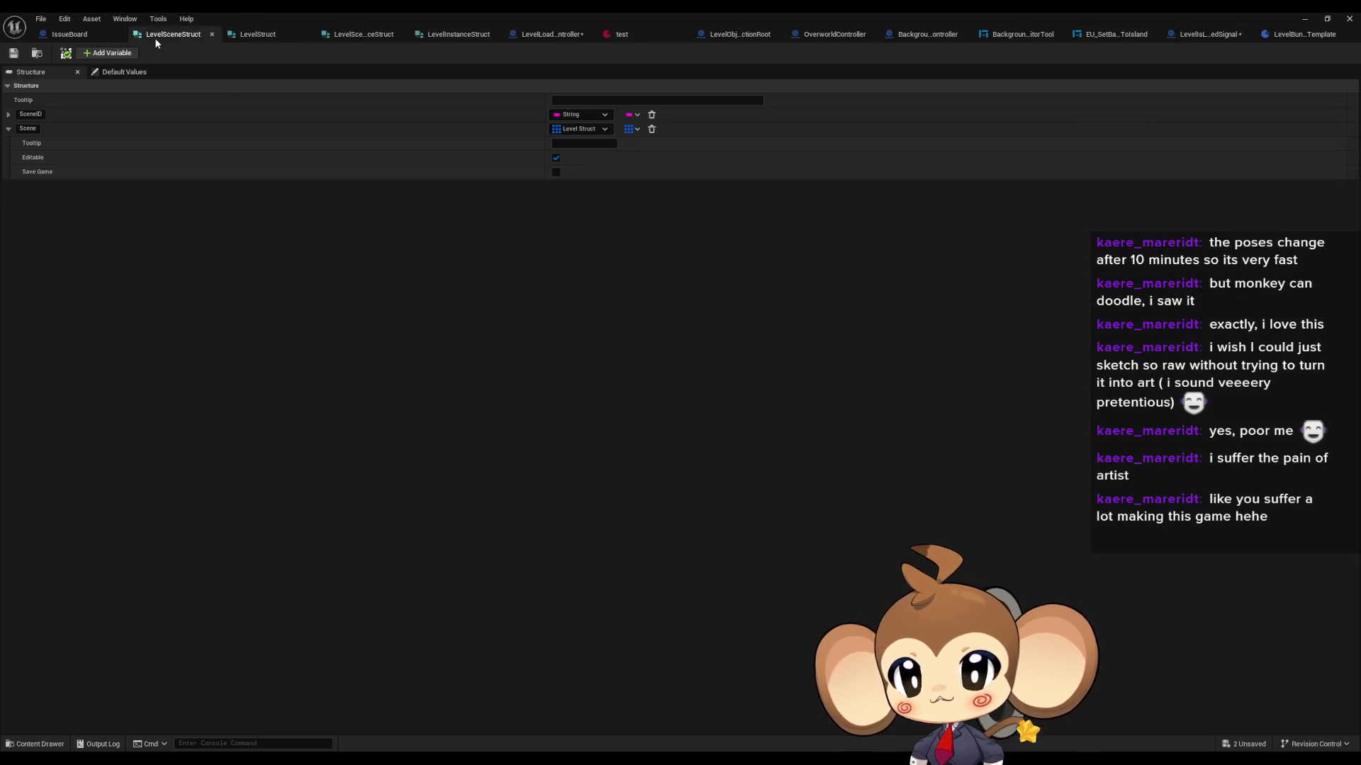
click(241, 33)
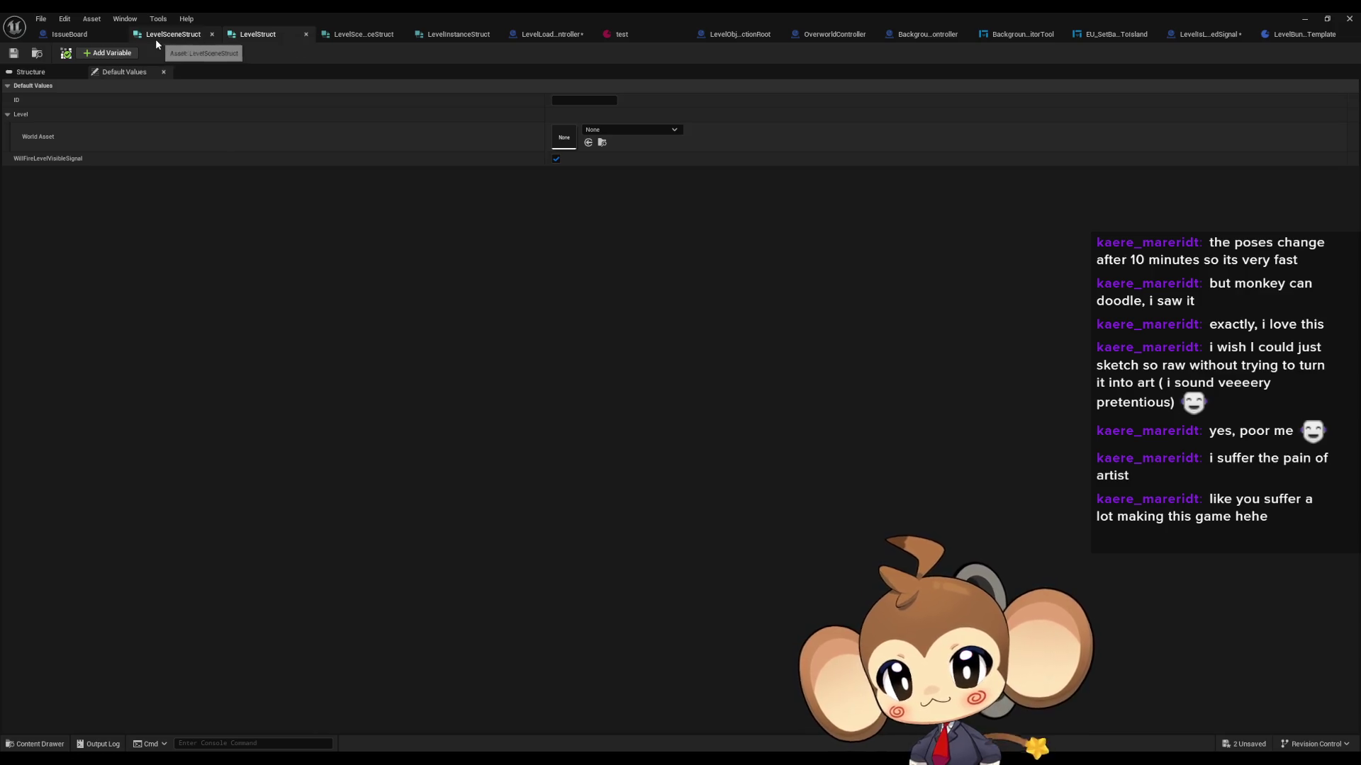
click(32, 72)
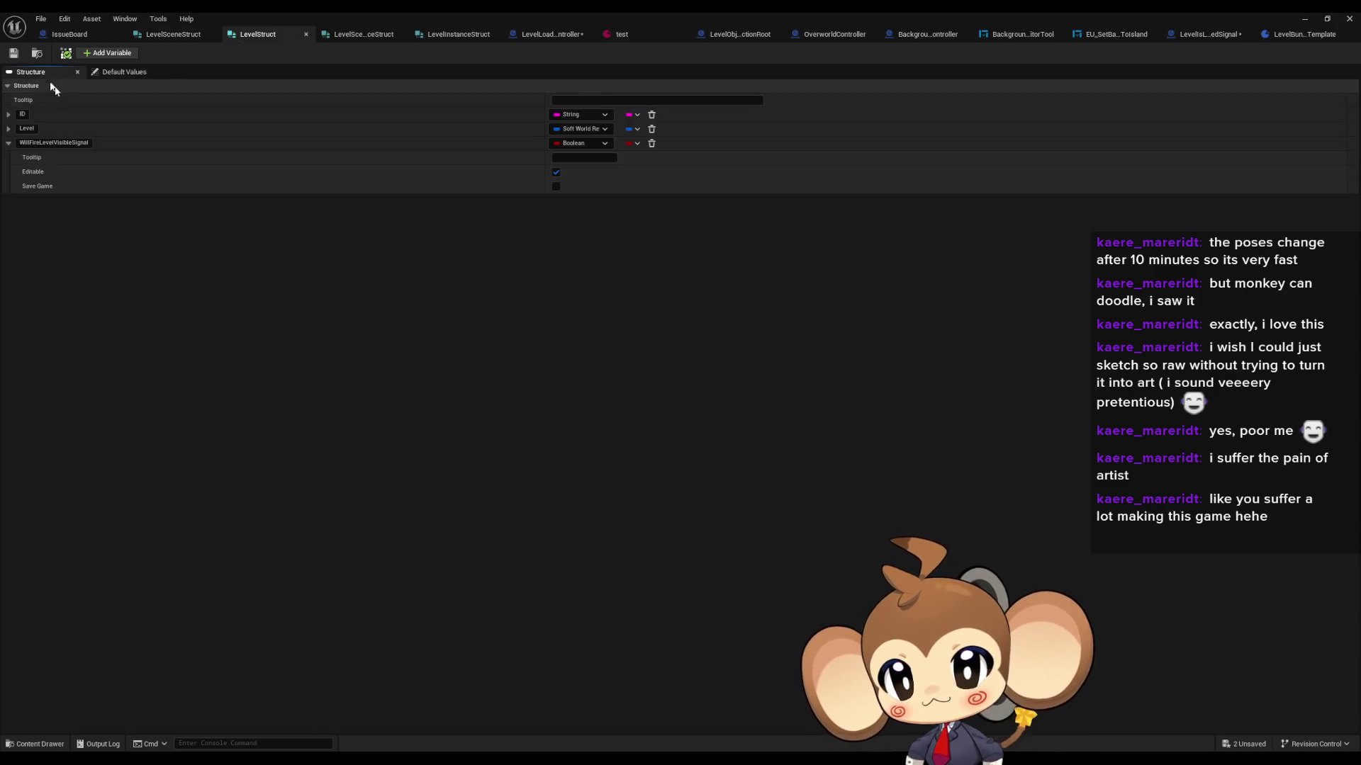
click(652, 144)
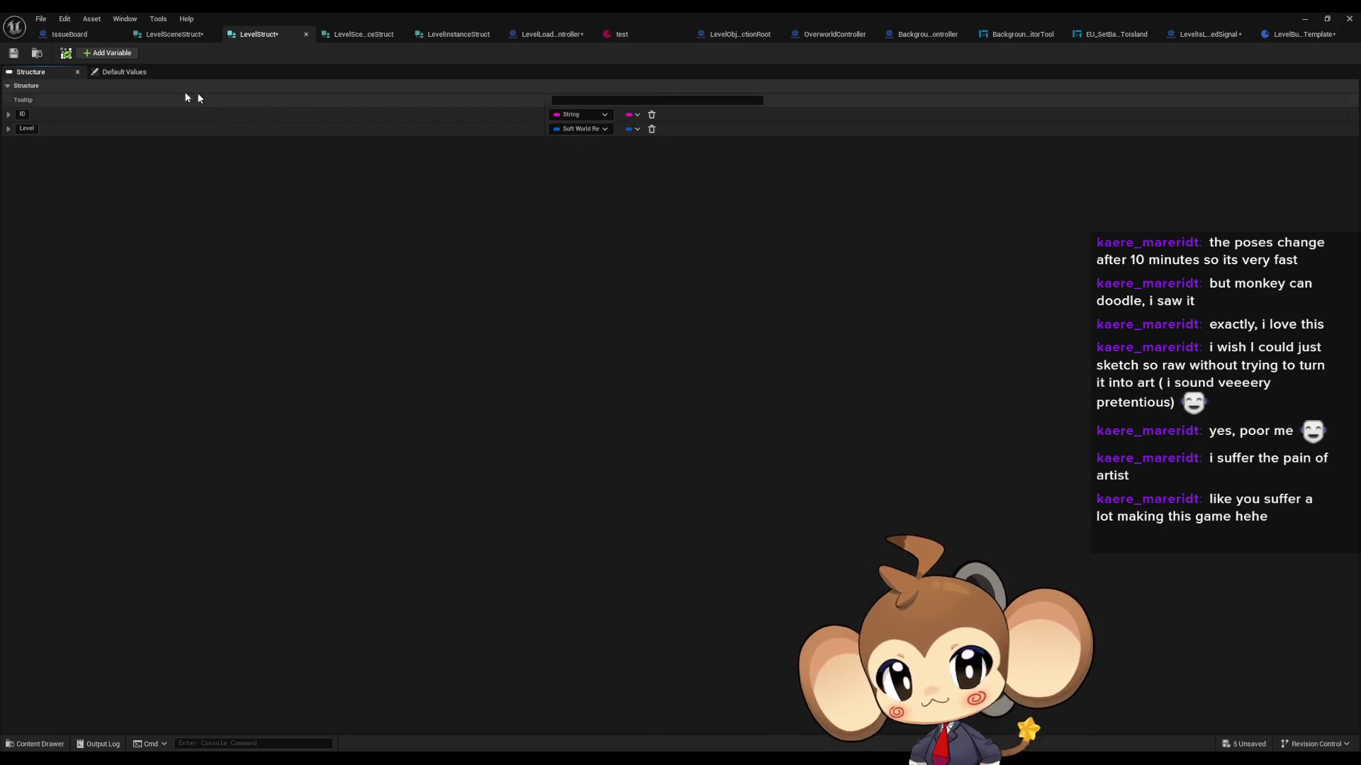
click(455, 41)
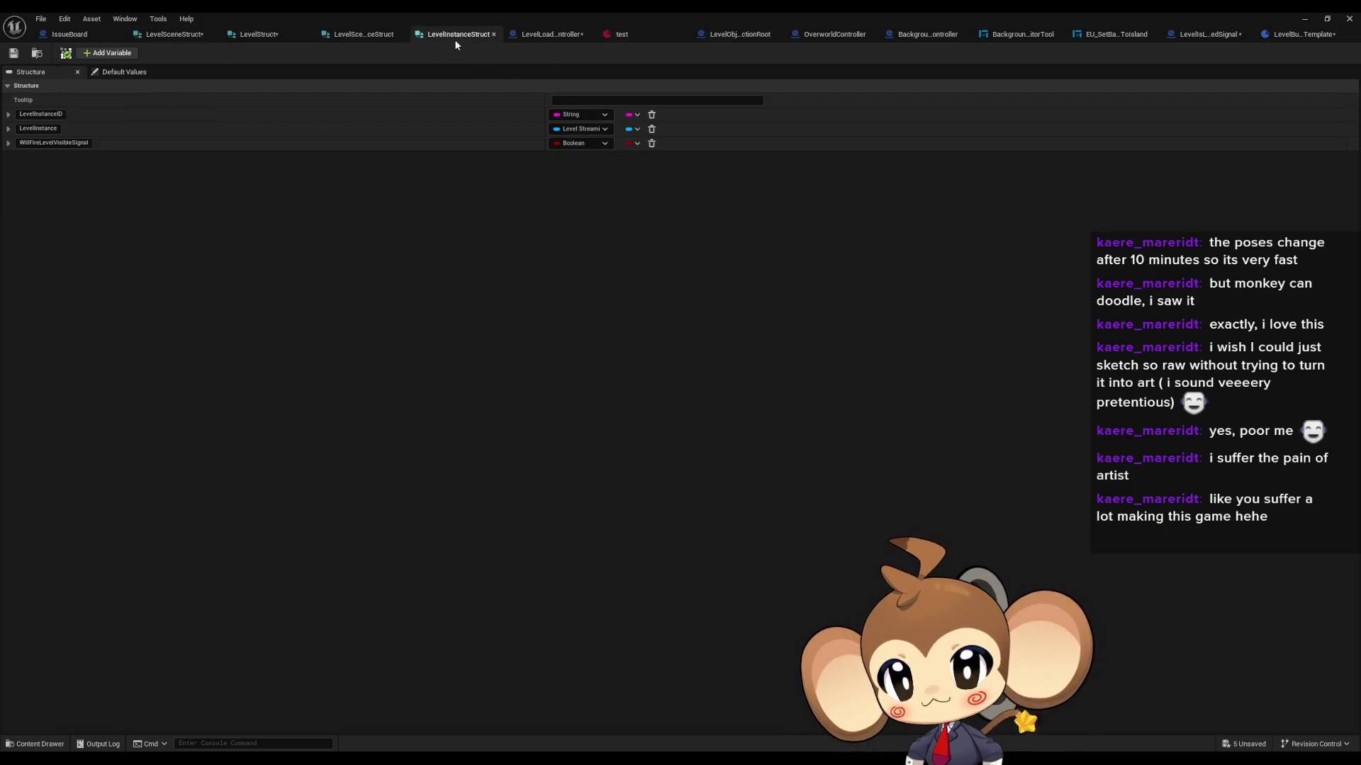
Step: Remove WillFireLevelVisibleSignal from LevelInstanceStruct, save it and LevelStruct, and compile LevelLoadingController
click(651, 144)
click(13, 54)
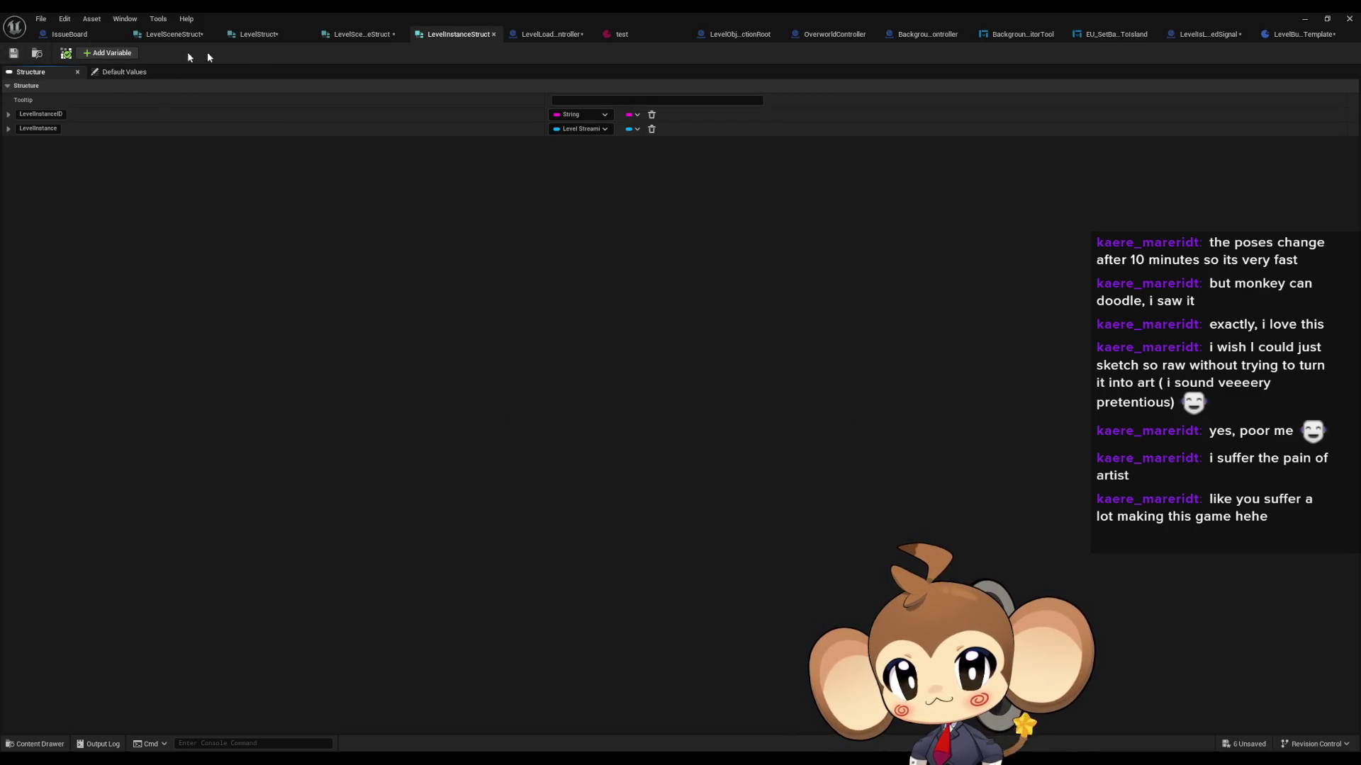
click(255, 35)
click(13, 53)
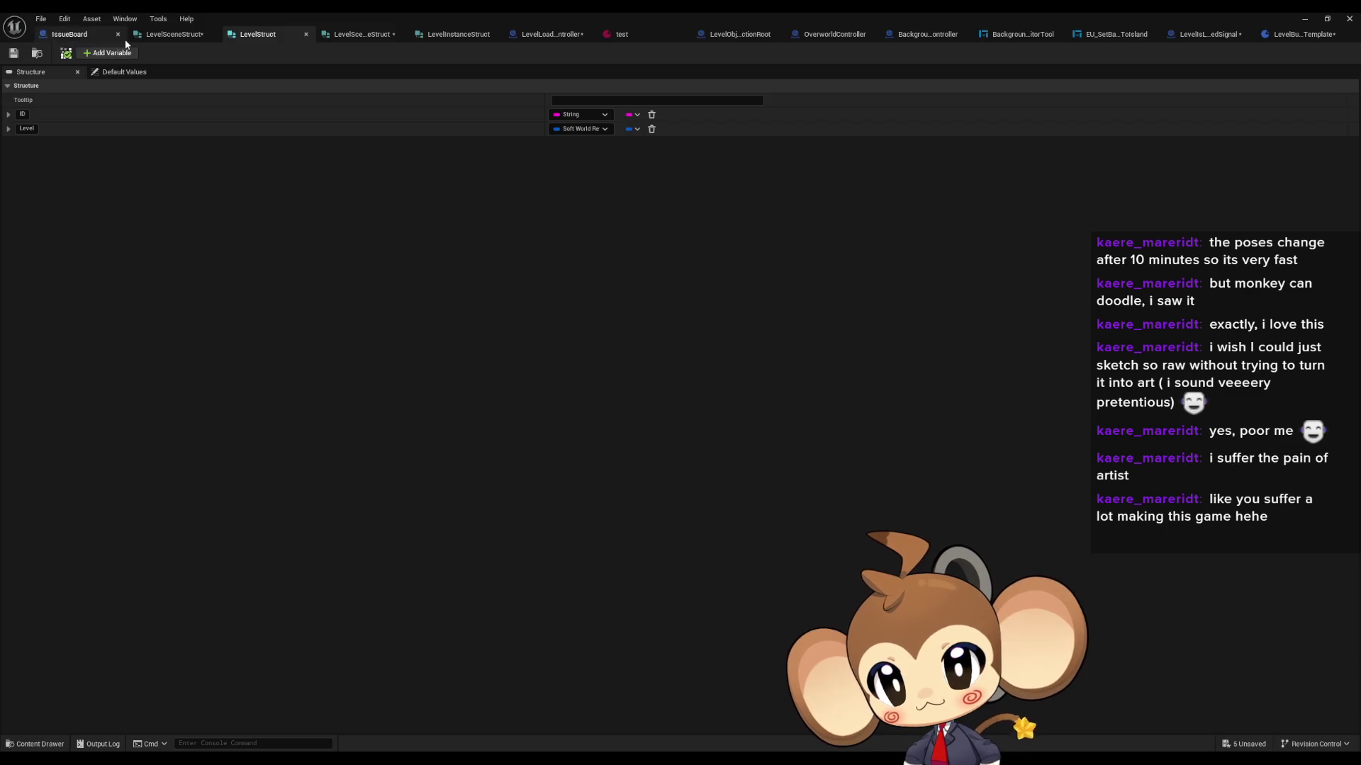
click(570, 35)
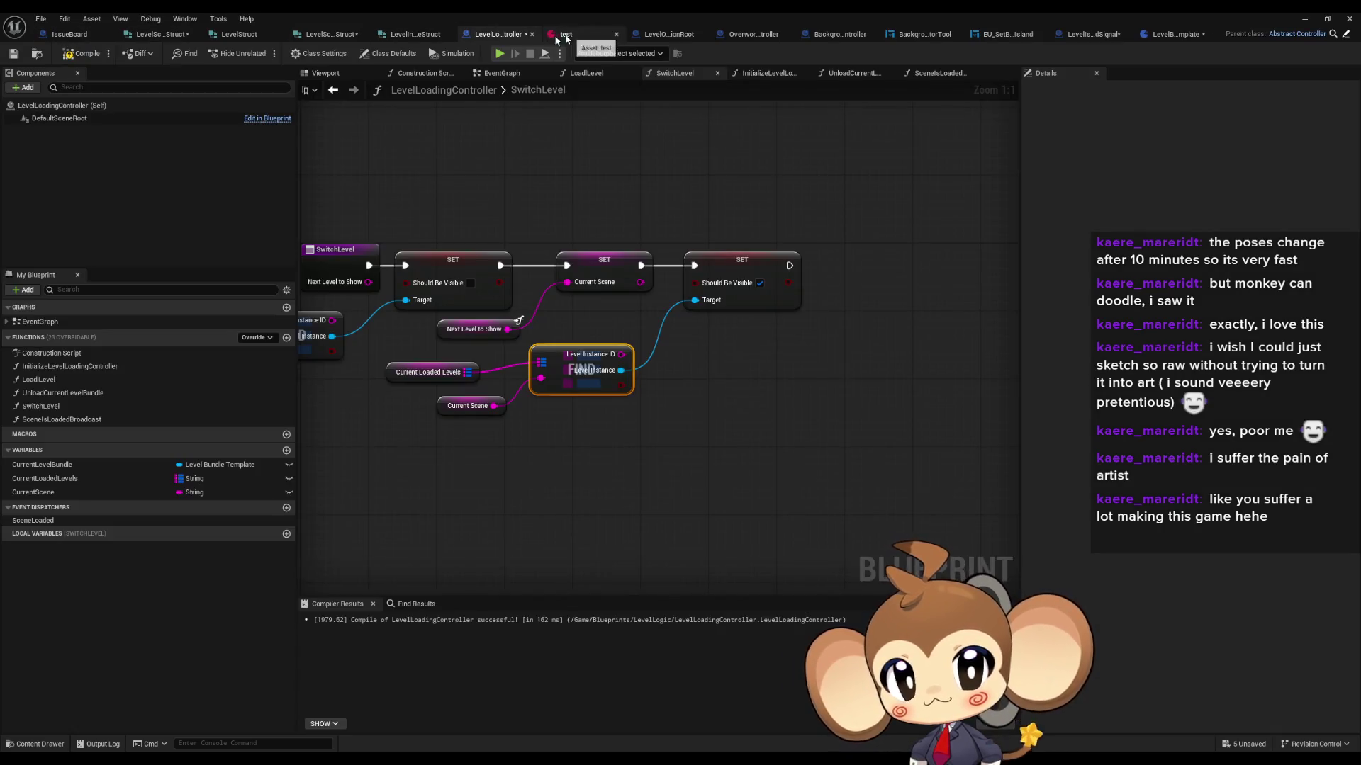
click(85, 53)
Step: Save the scene-instance and LevelSceneStruct structures and recompile LevelBundleTemplate
click(1177, 34)
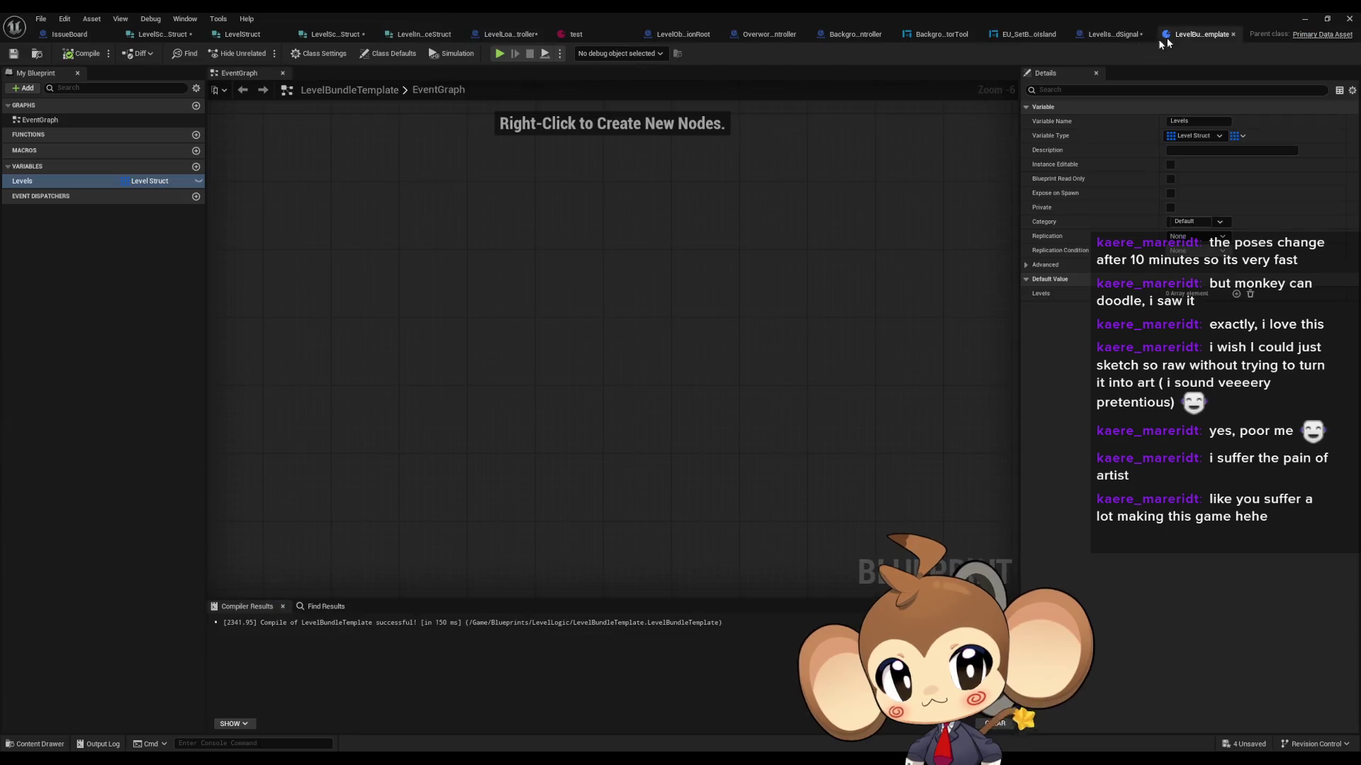
click(334, 34)
click(13, 55)
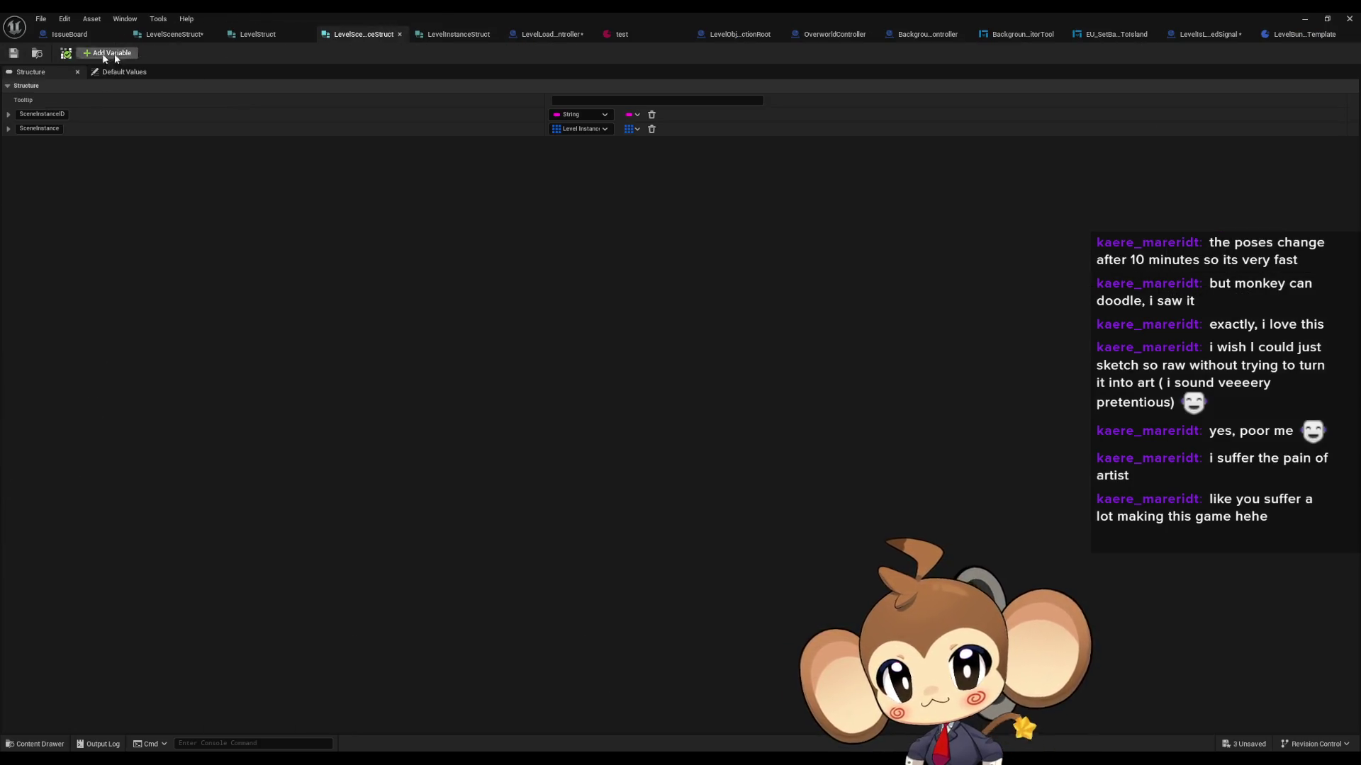
click(175, 35)
click(14, 54)
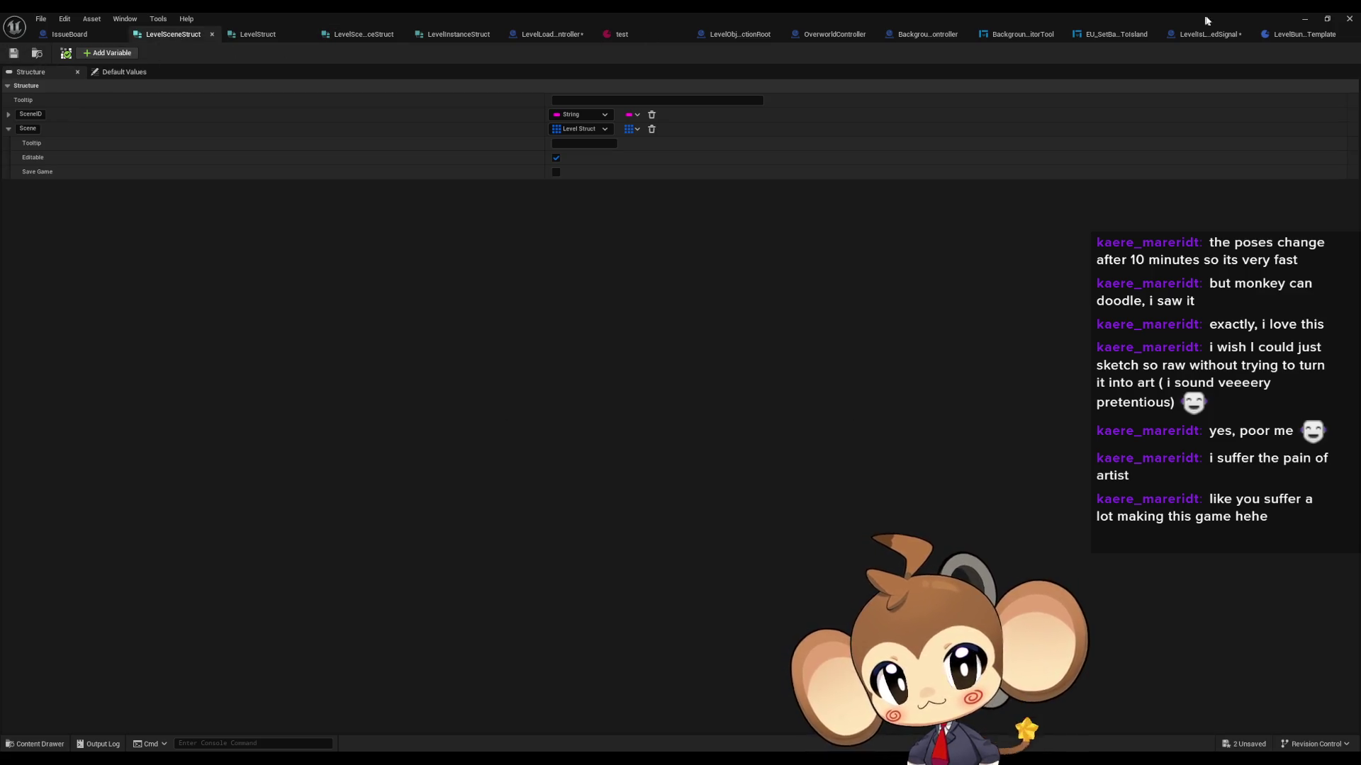
click(1286, 34)
click(83, 54)
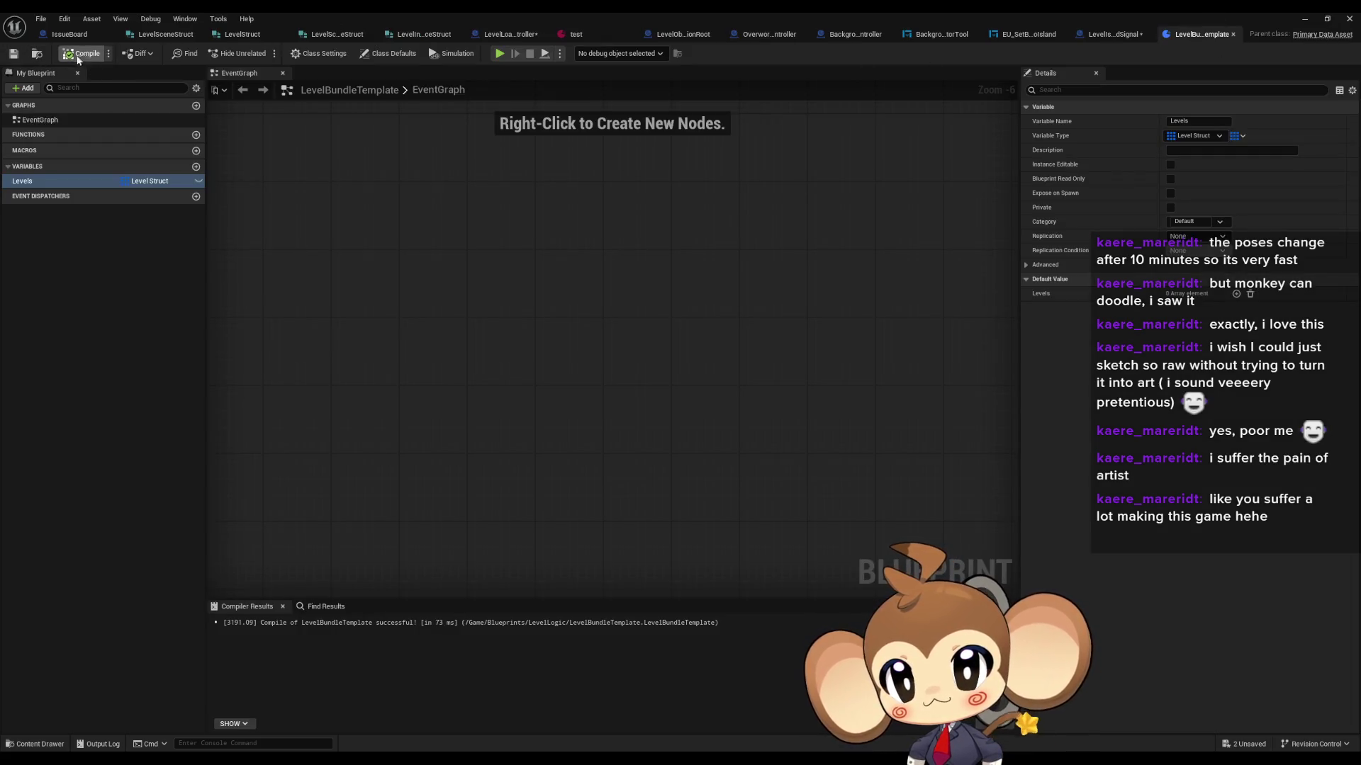
click(508, 35)
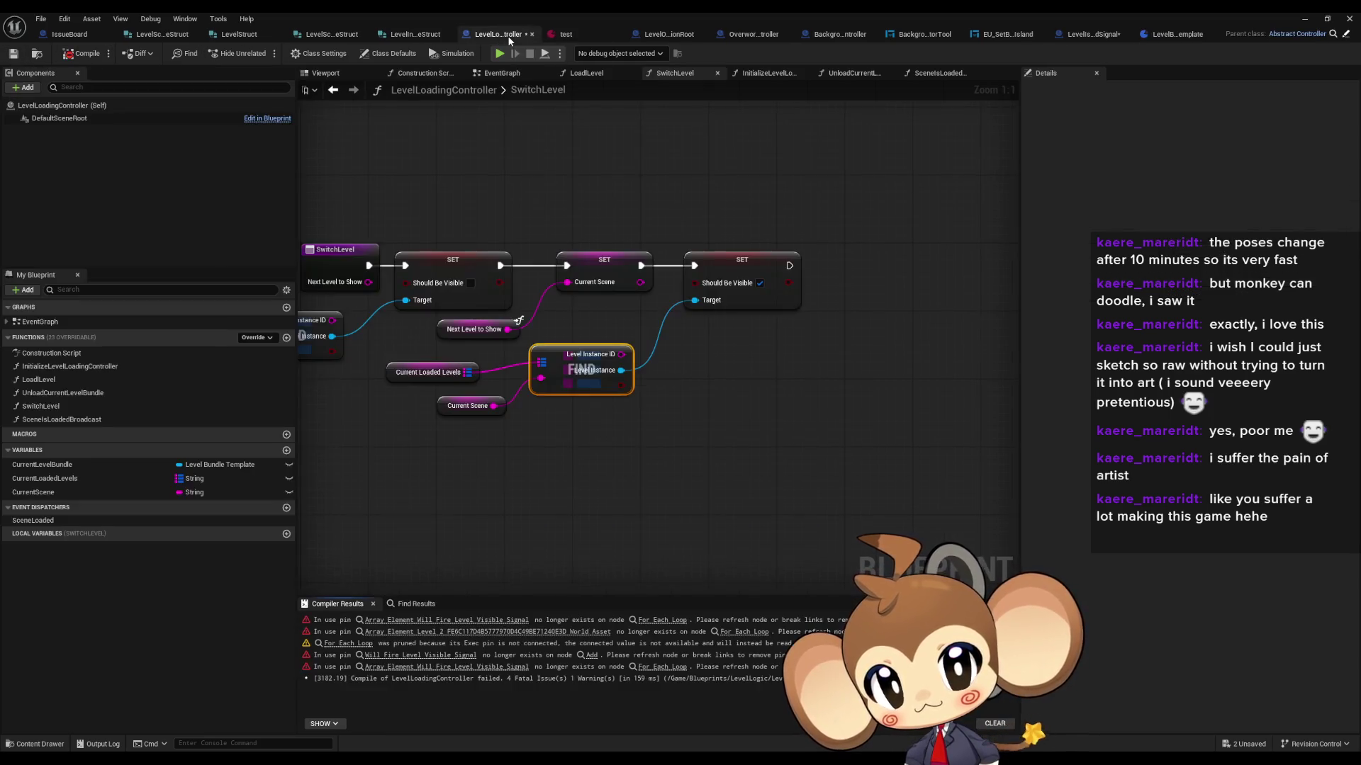
Step: Refresh the erroring For Each Loop in the LoadLevel graph
drag(456, 434, 532, 443)
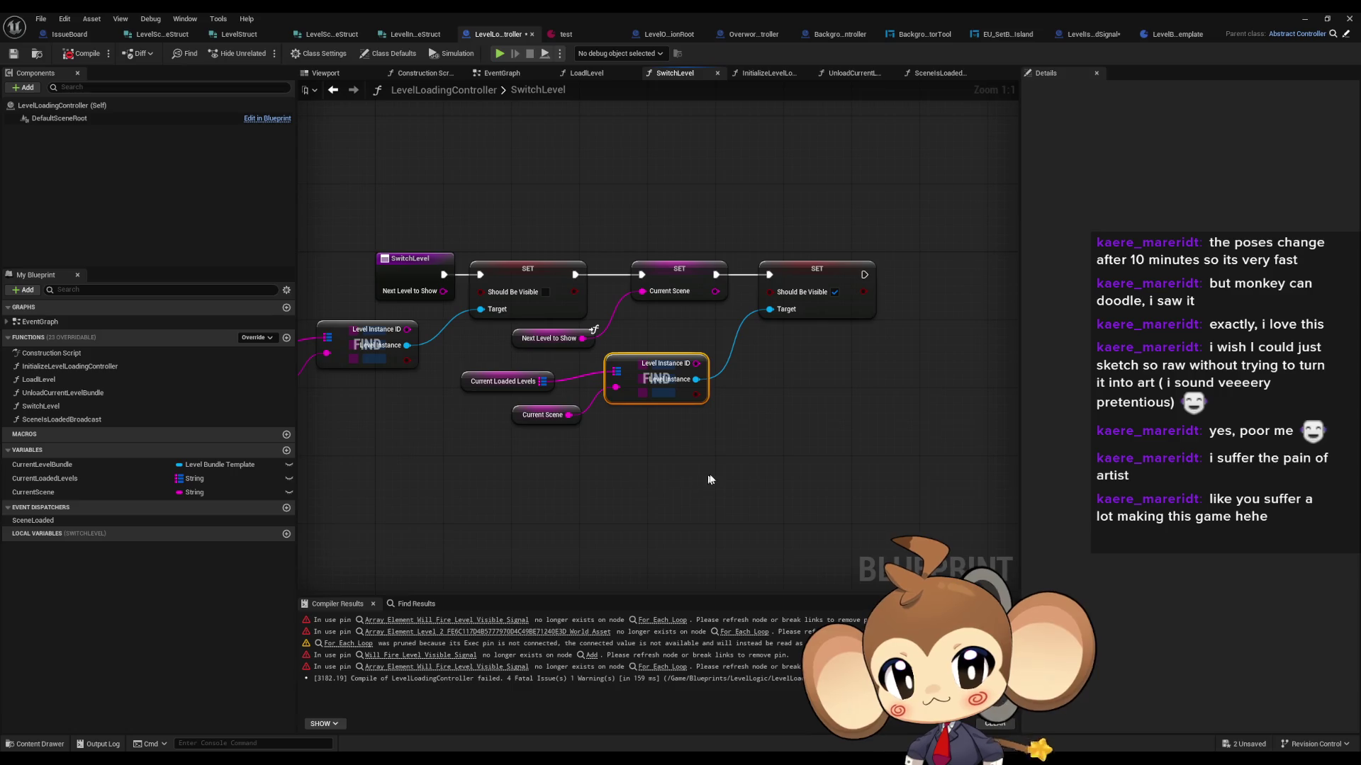
click(417, 621)
click(692, 444)
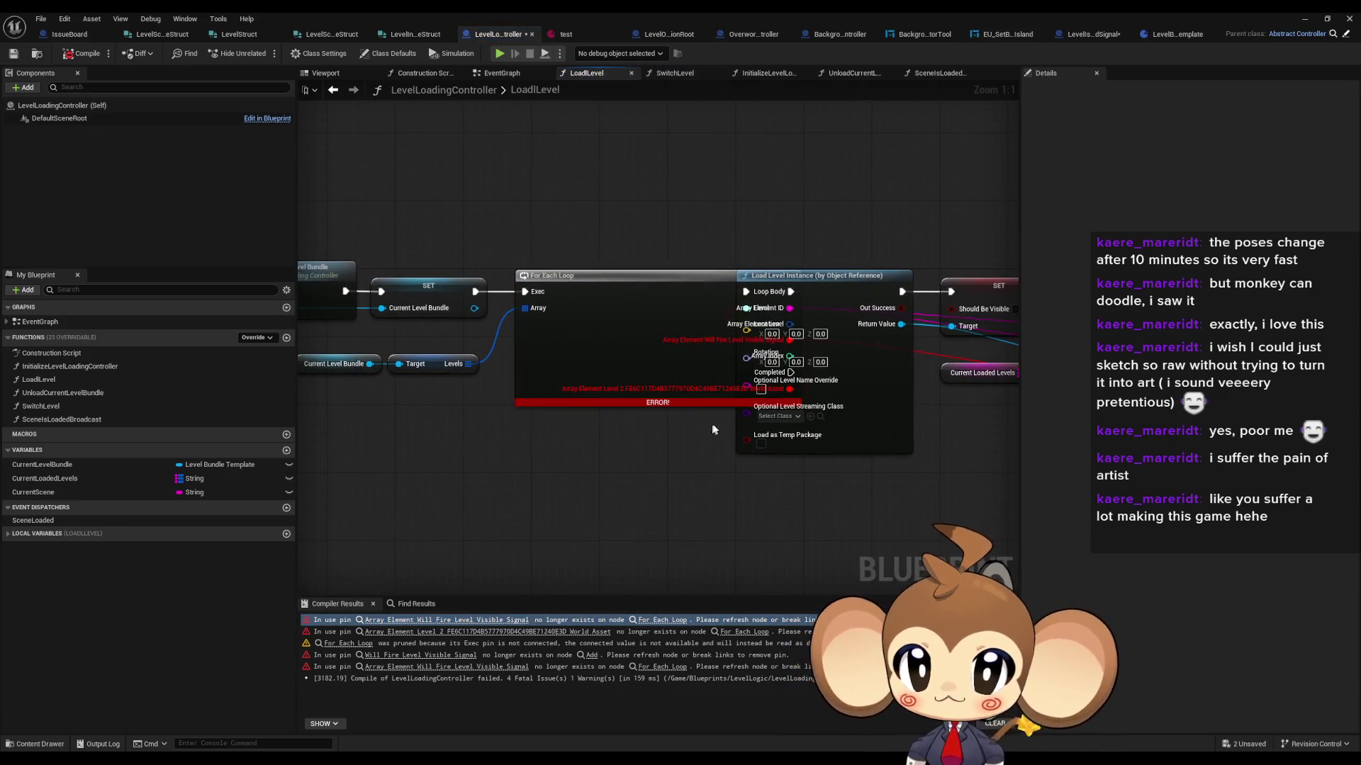
drag(632, 419, 545, 439)
right_click(502, 349)
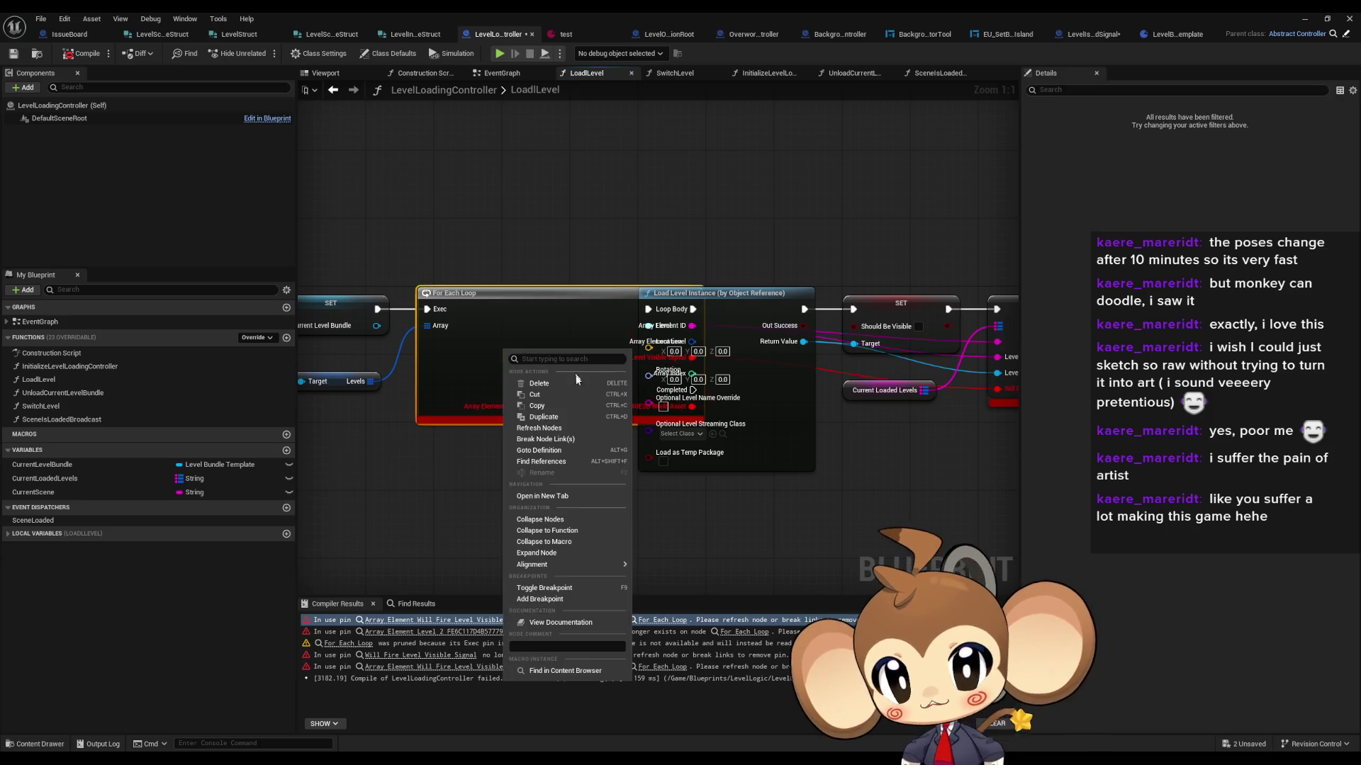
click(555, 429)
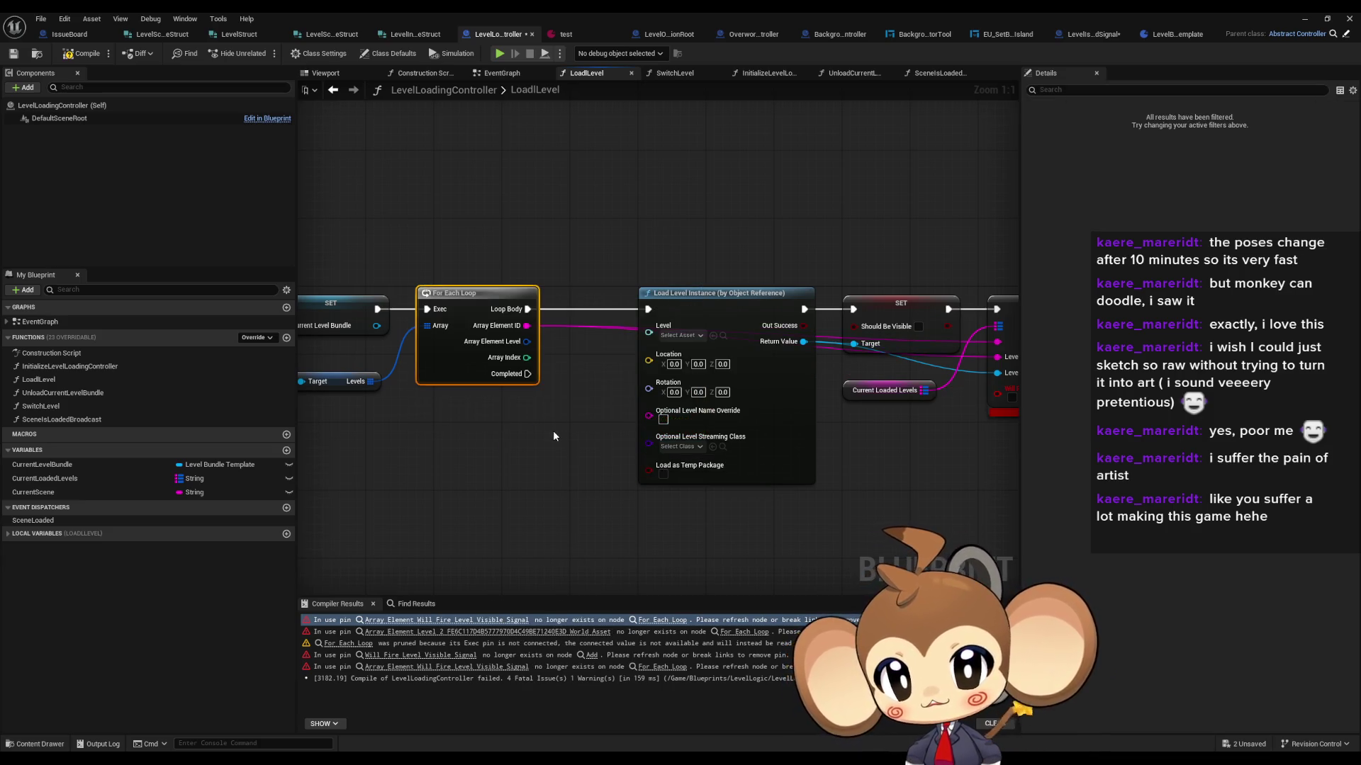
Step: Split the Array Element Level pin, wire World Asset to Level, refresh Add, and recompile
right_click(528, 342)
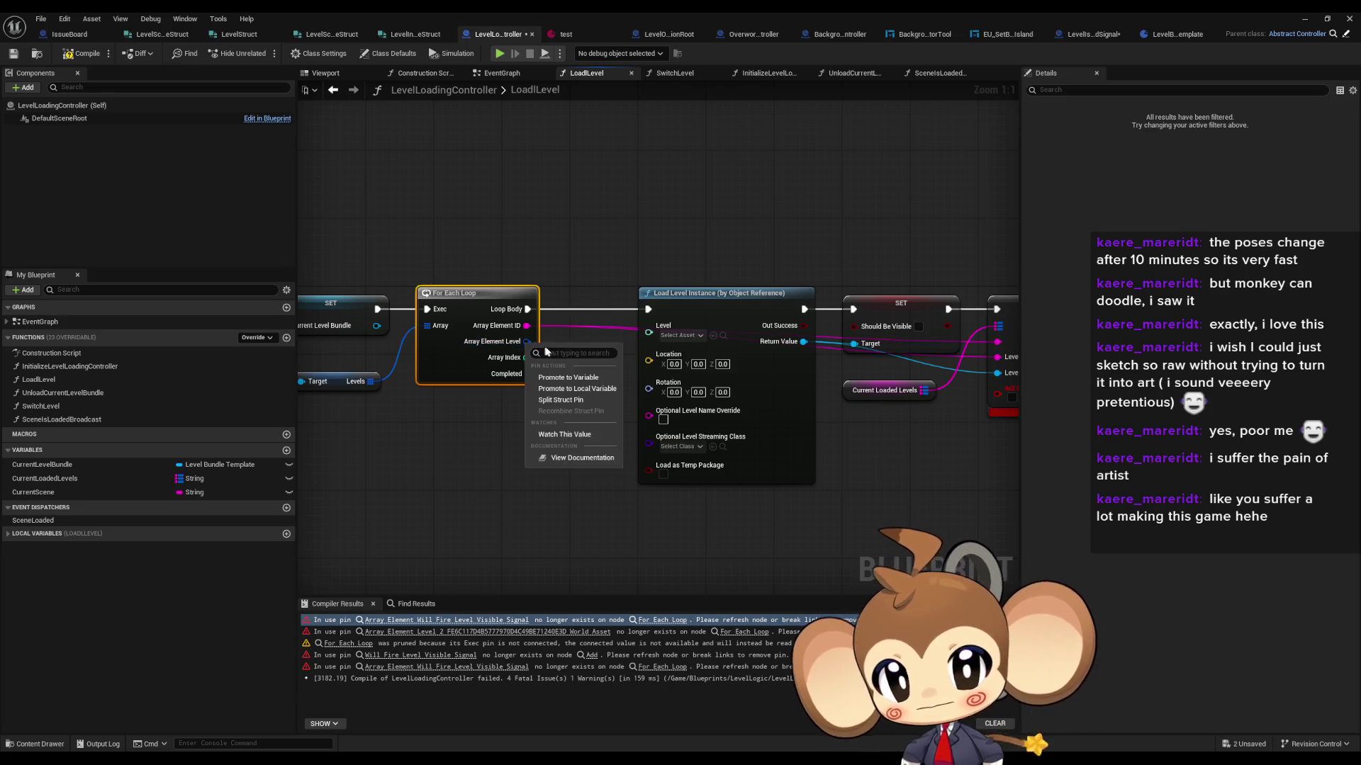
click(570, 399)
drag(528, 342, 615, 336)
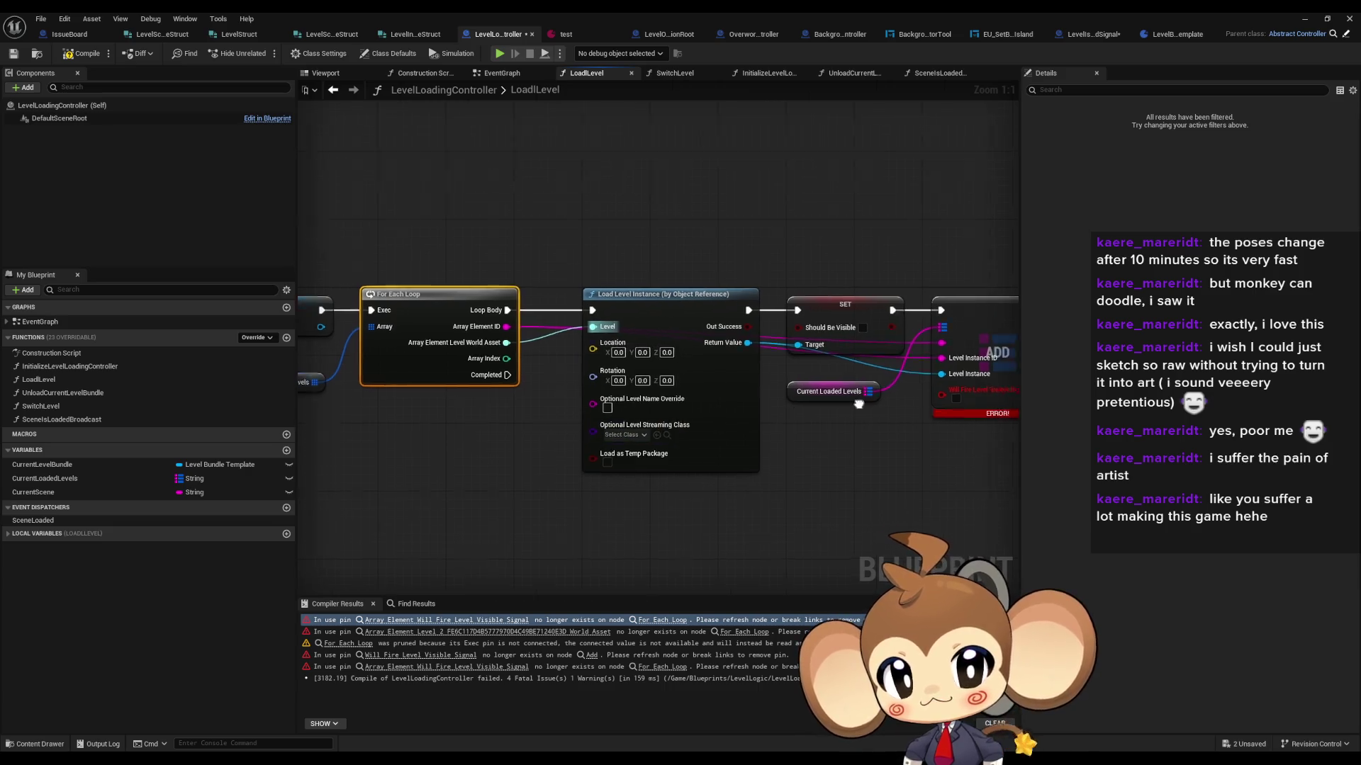
right_click(960, 335)
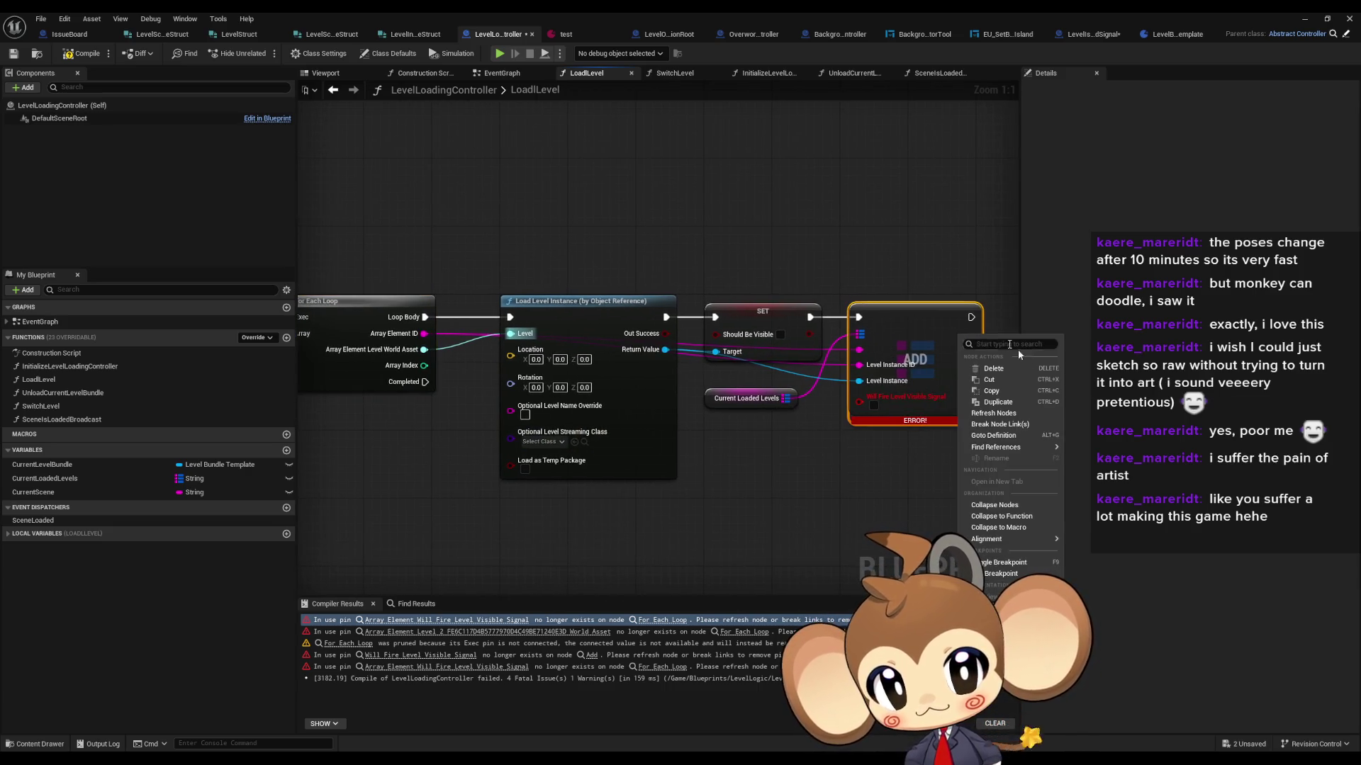
click(1000, 414)
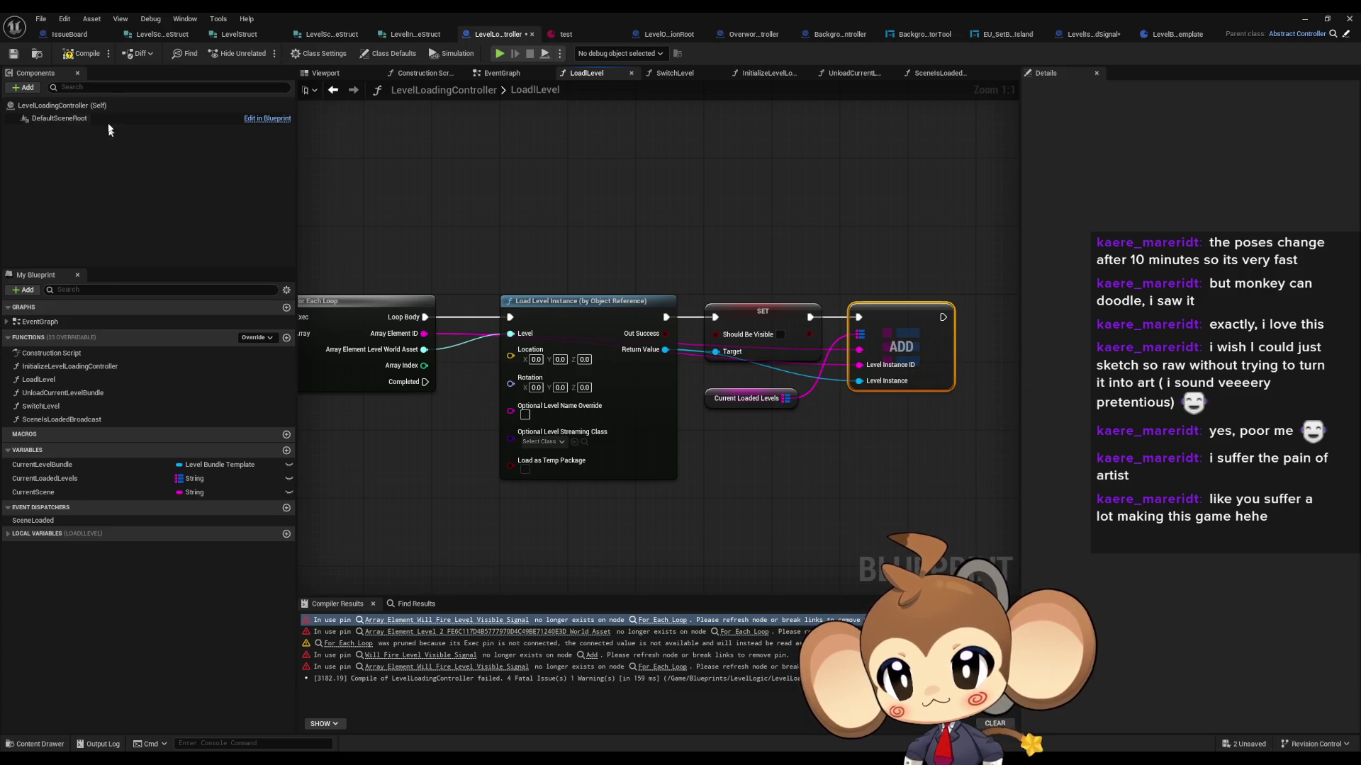
click(88, 55)
click(410, 620)
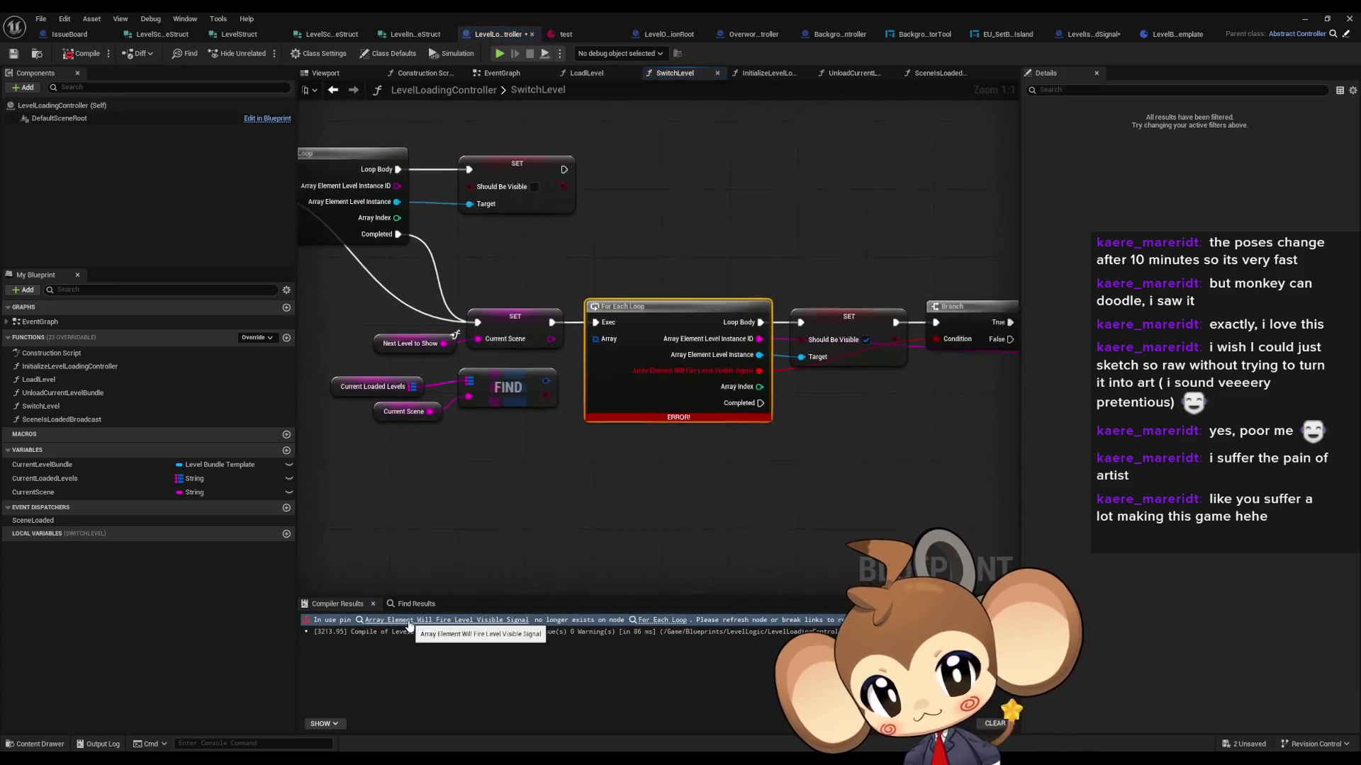
Step: Refresh the SwitchLevel For Each Loop and select the Add and Branch nodes
right_click(636, 361)
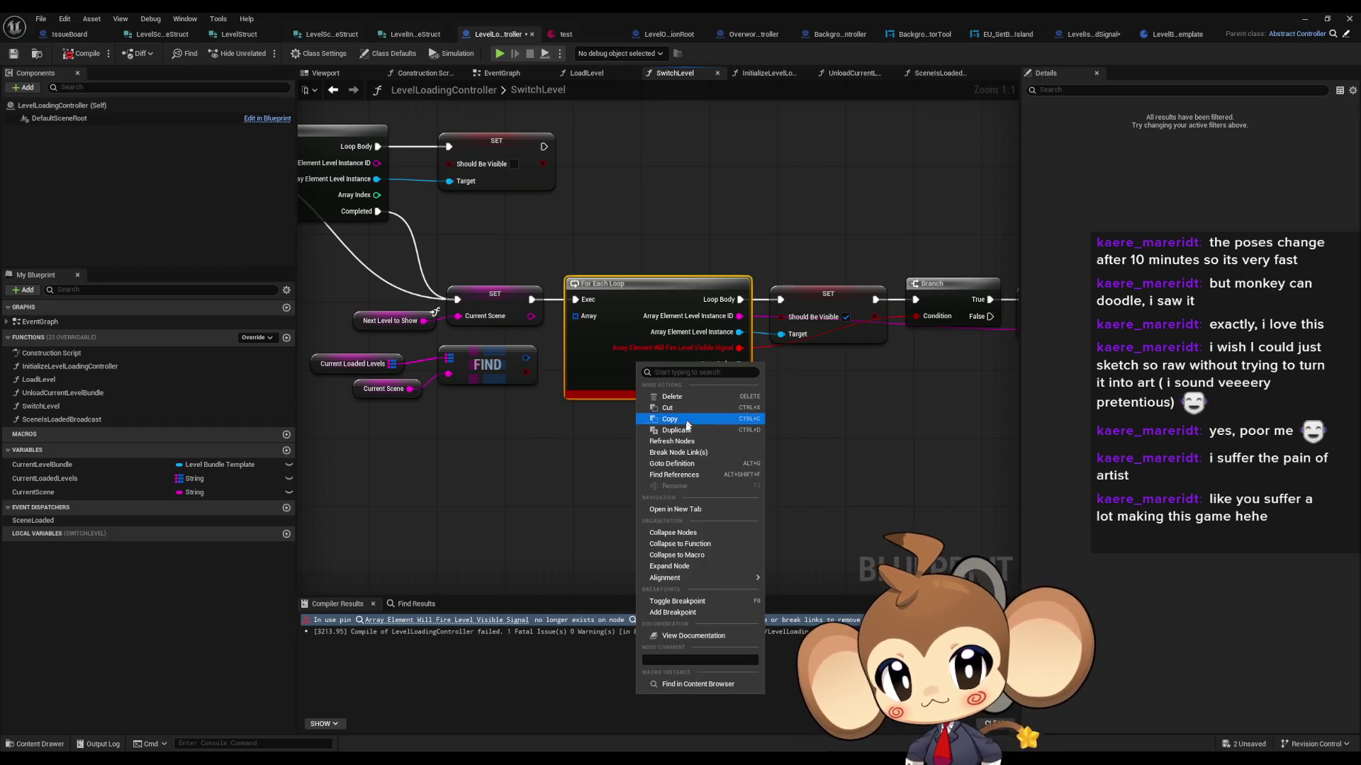
click(682, 445)
mouse_move(693, 447)
mouse_down()
mouse_move(716, 386)
mouse_move(658, 394)
mouse_up()
drag(900, 253, 940, 379)
scroll(749, 359, down, 4)
drag(796, 298, 847, 388)
scroll(845, 387, up, 3)
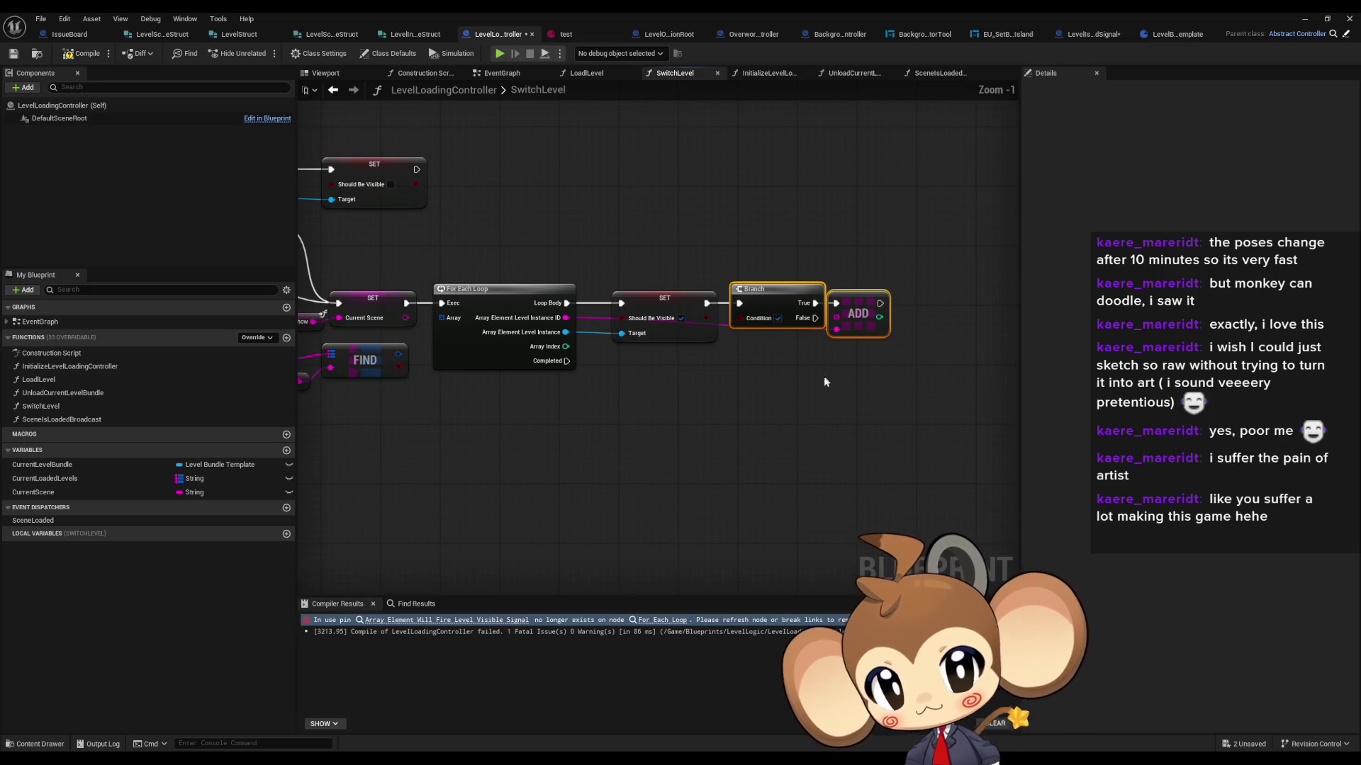
Step: Undo the accidental node changes with Ctrl+Z to restore the SwitchLevel layout
key(ctrl+z)
key(ctrl+z)
key(ctrl+z)
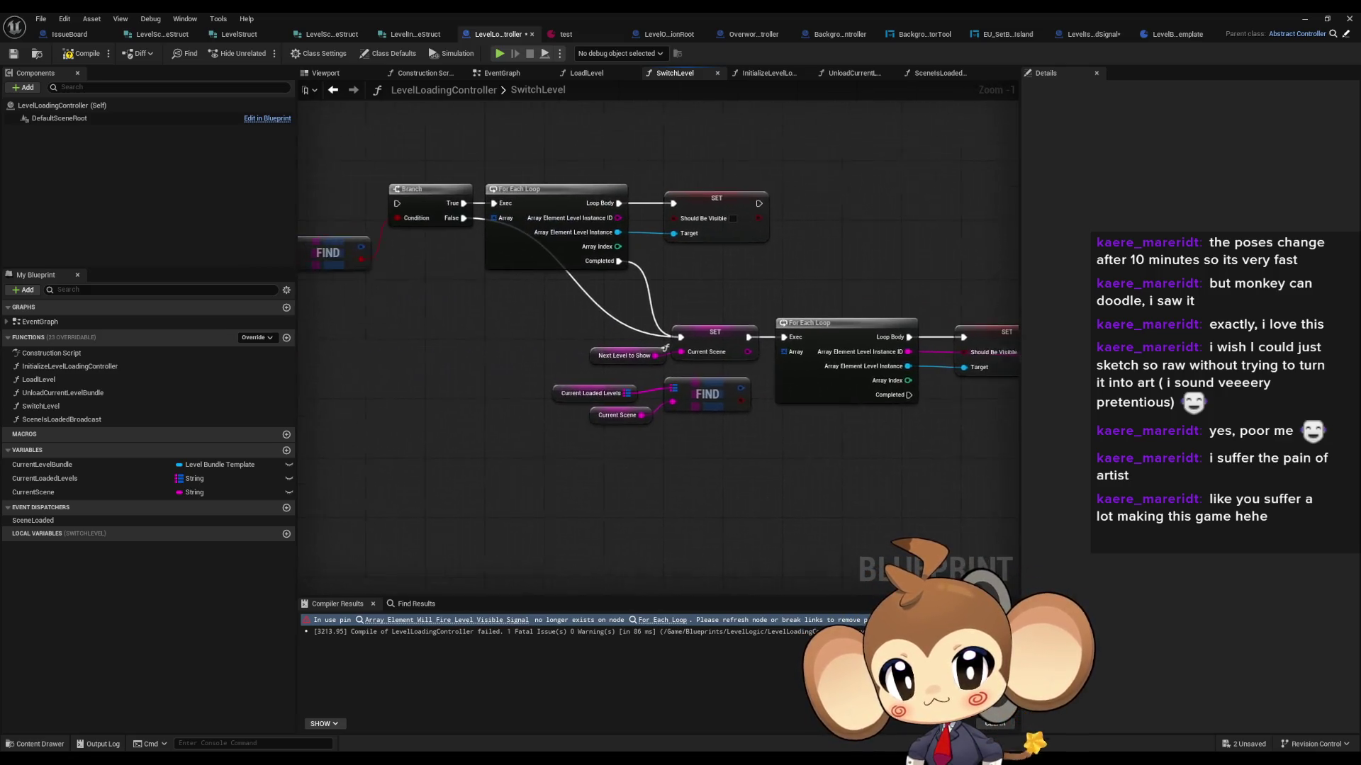
key(ctrl+z)
key(ctrl+z)
key(ctrl+z)
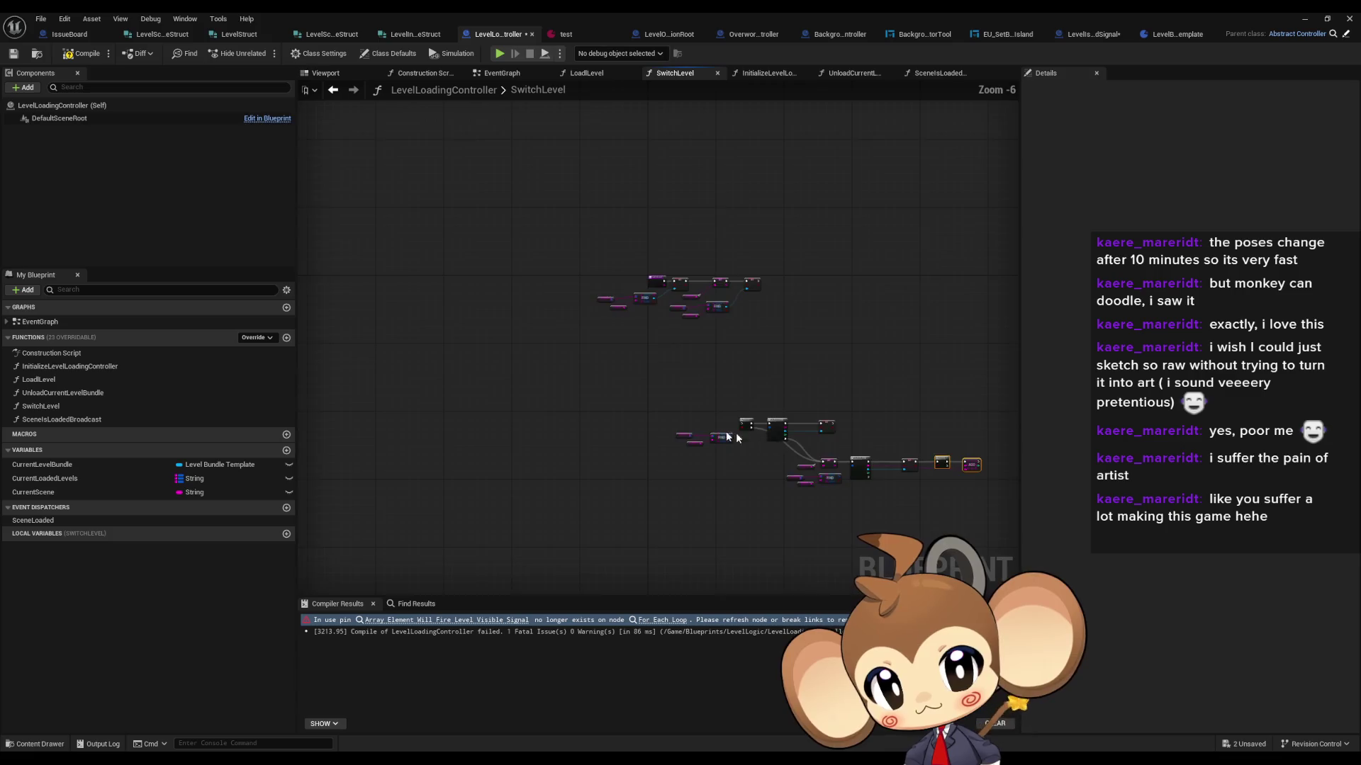
scroll(607, 443, up, 1)
key(ctrl+z)
key(ctrl+z)
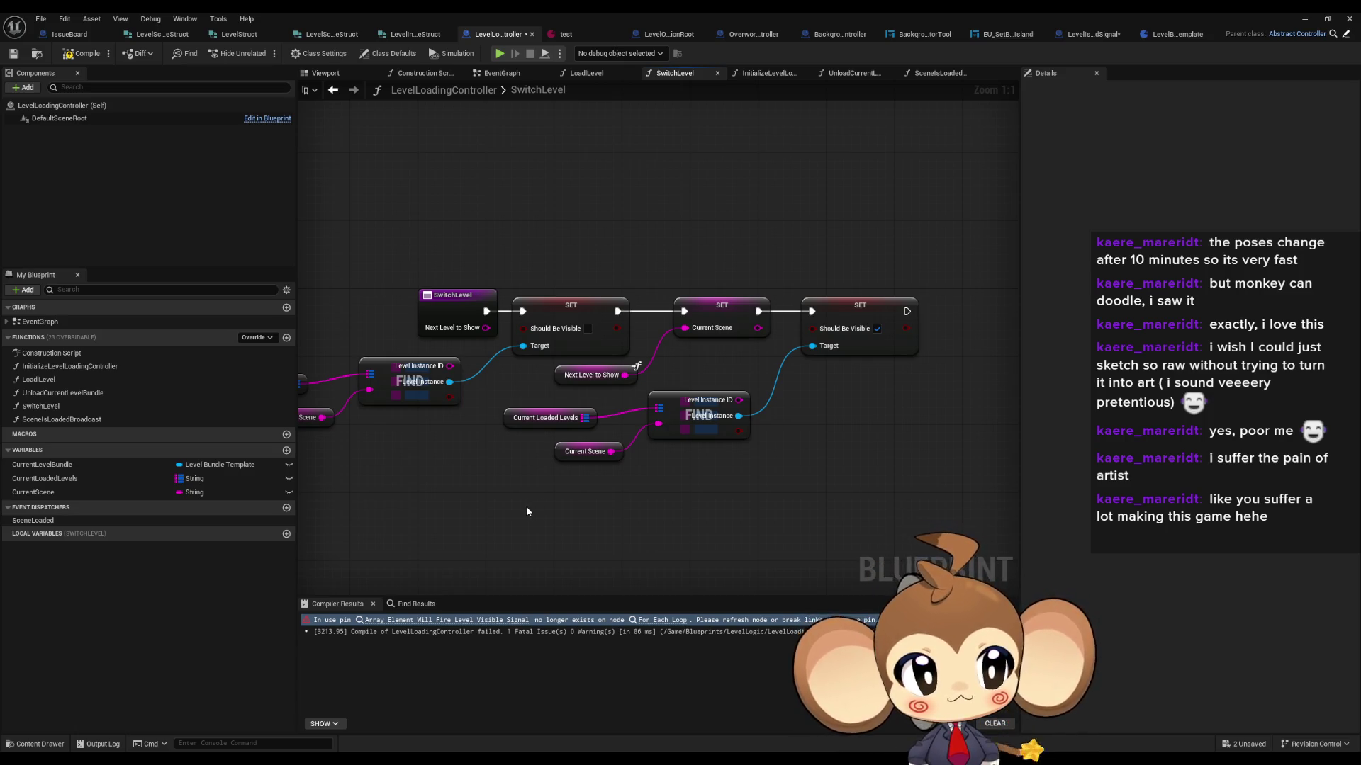
Step: Open InitializeLevelLoadingController and LoadLevel, inspecting the Load Level Instance, SET and ADD nodes
double_click(57, 366)
double_click(43, 379)
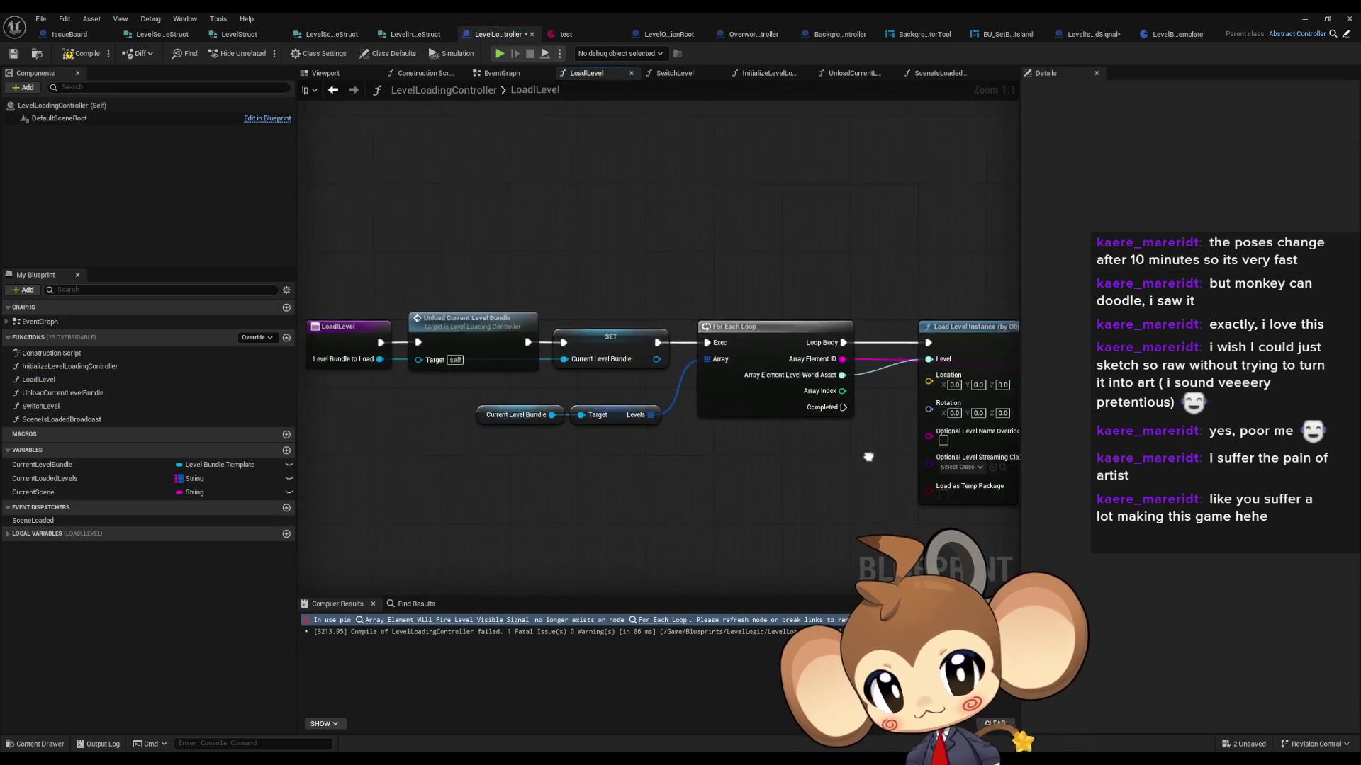
mouse_move(678, 380)
mouse_down()
mouse_move(614, 379)
mouse_move(623, 267)
mouse_move(562, 298)
mouse_up()
click(695, 449)
drag(695, 449, 648, 366)
drag(779, 215, 810, 299)
click(915, 305)
Step: Step through the UnloadCurrentLevelBundle, SwitchLevel and SceneIsLoadedBroadcast function graphs
double_click(60, 393)
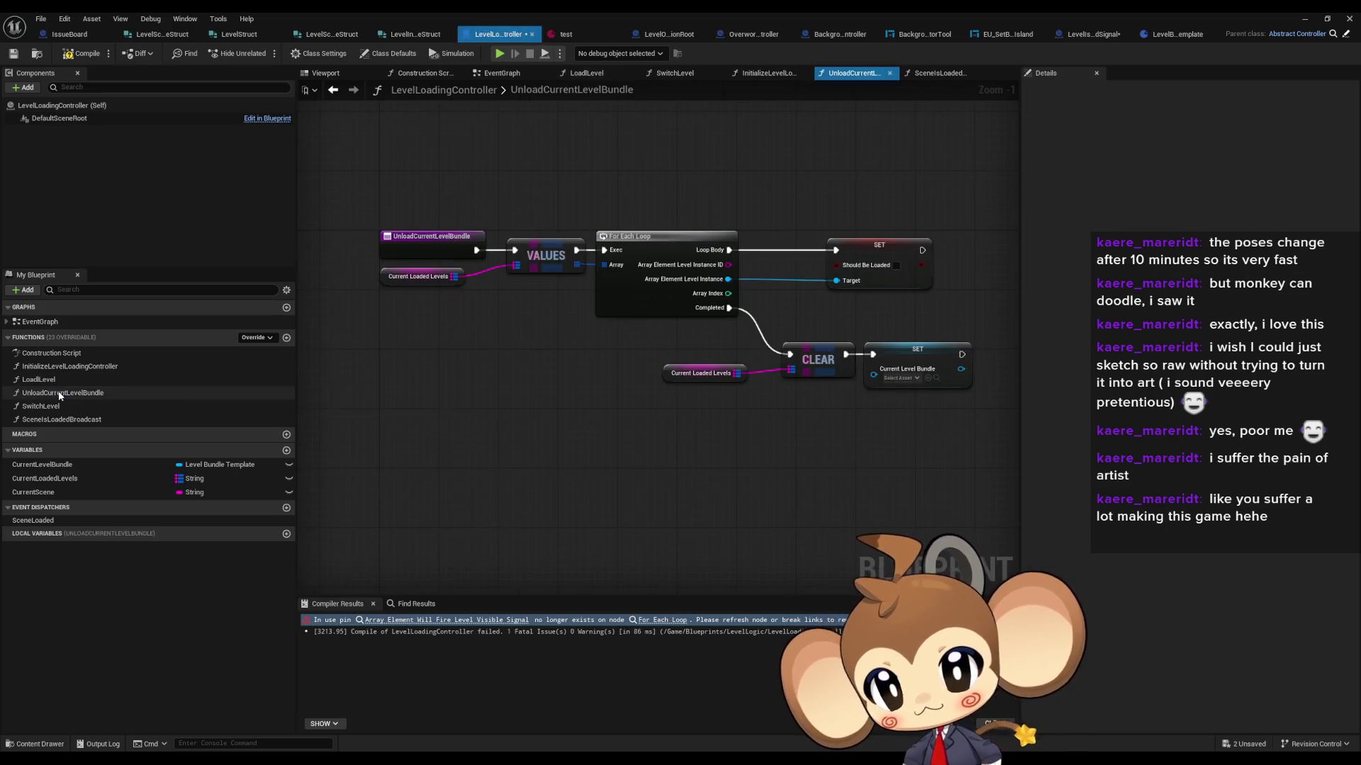
click(67, 407)
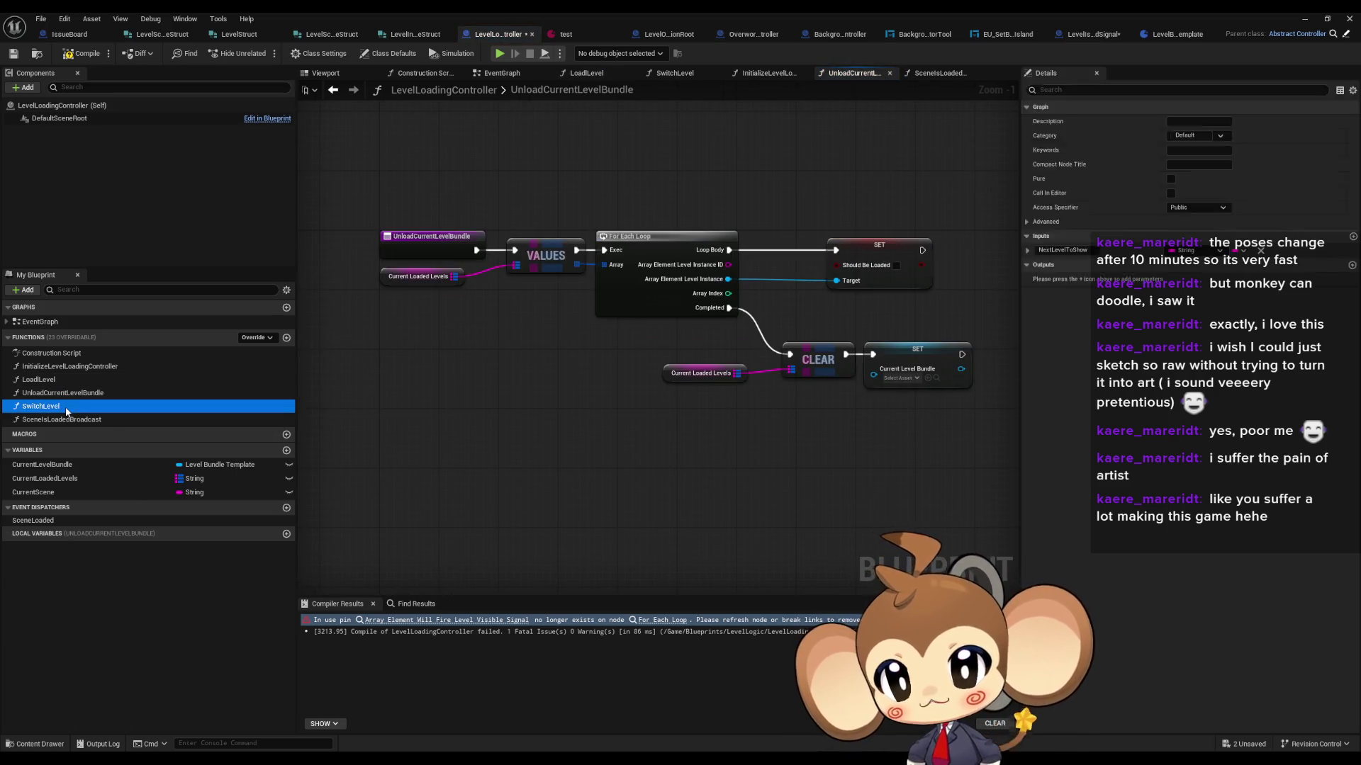
double_click(65, 407)
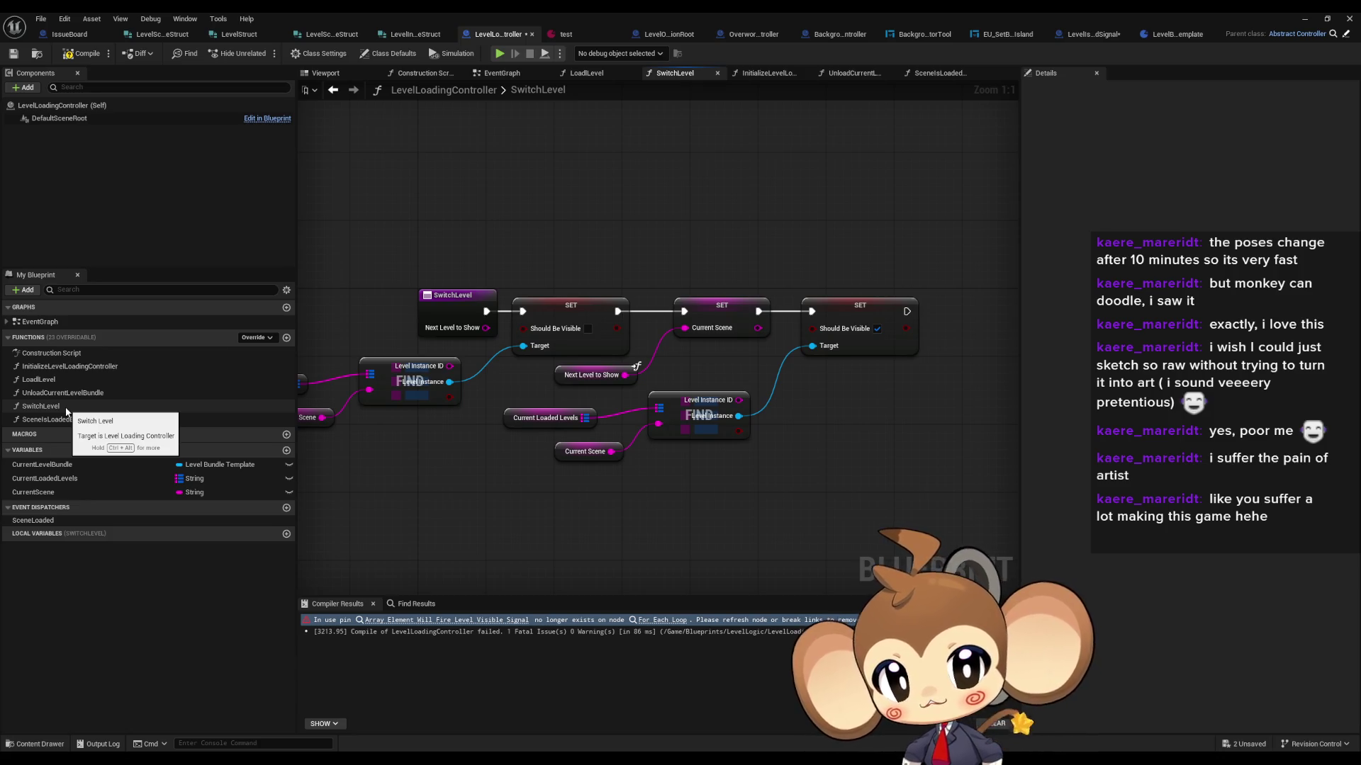
double_click(62, 420)
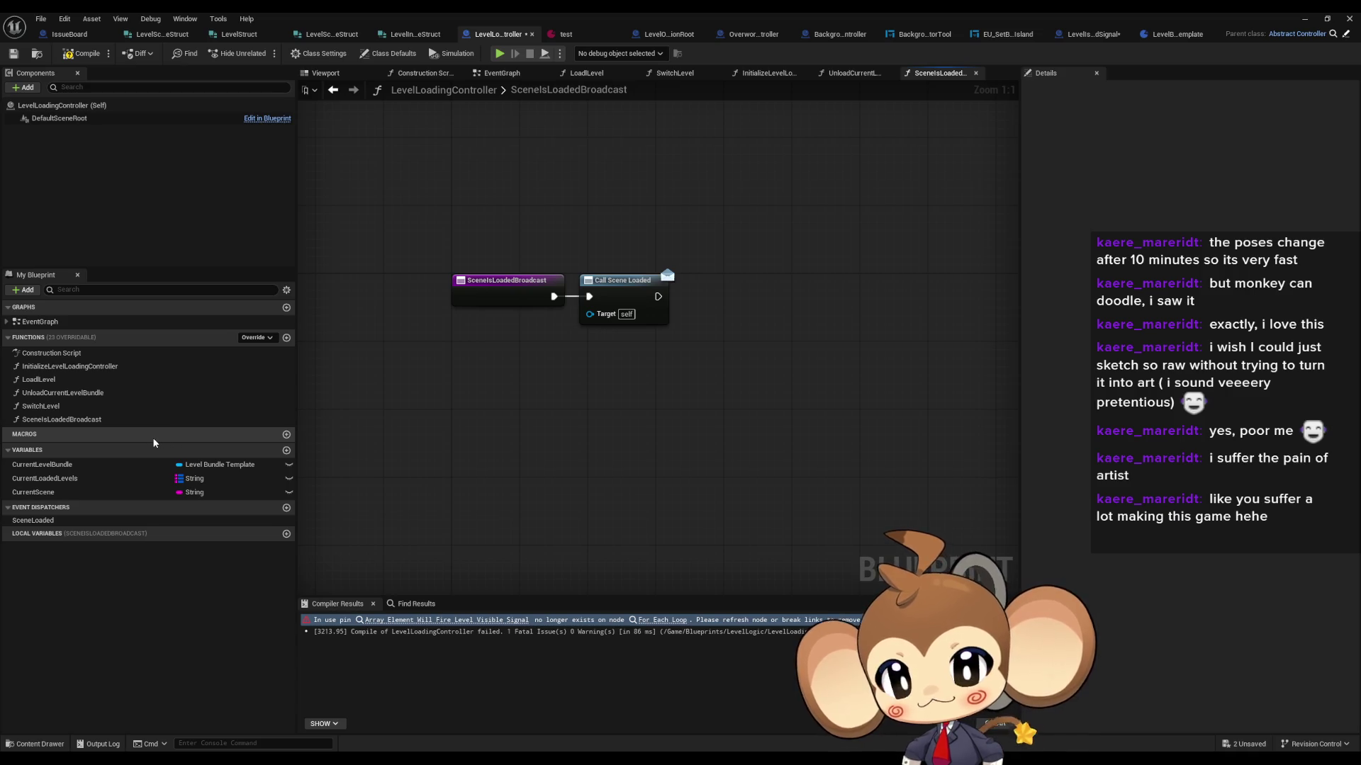
Step: Add a 'fired by level root' comment just above the SceneIsLoadedBroadcast nodes
drag(434, 226, 689, 429)
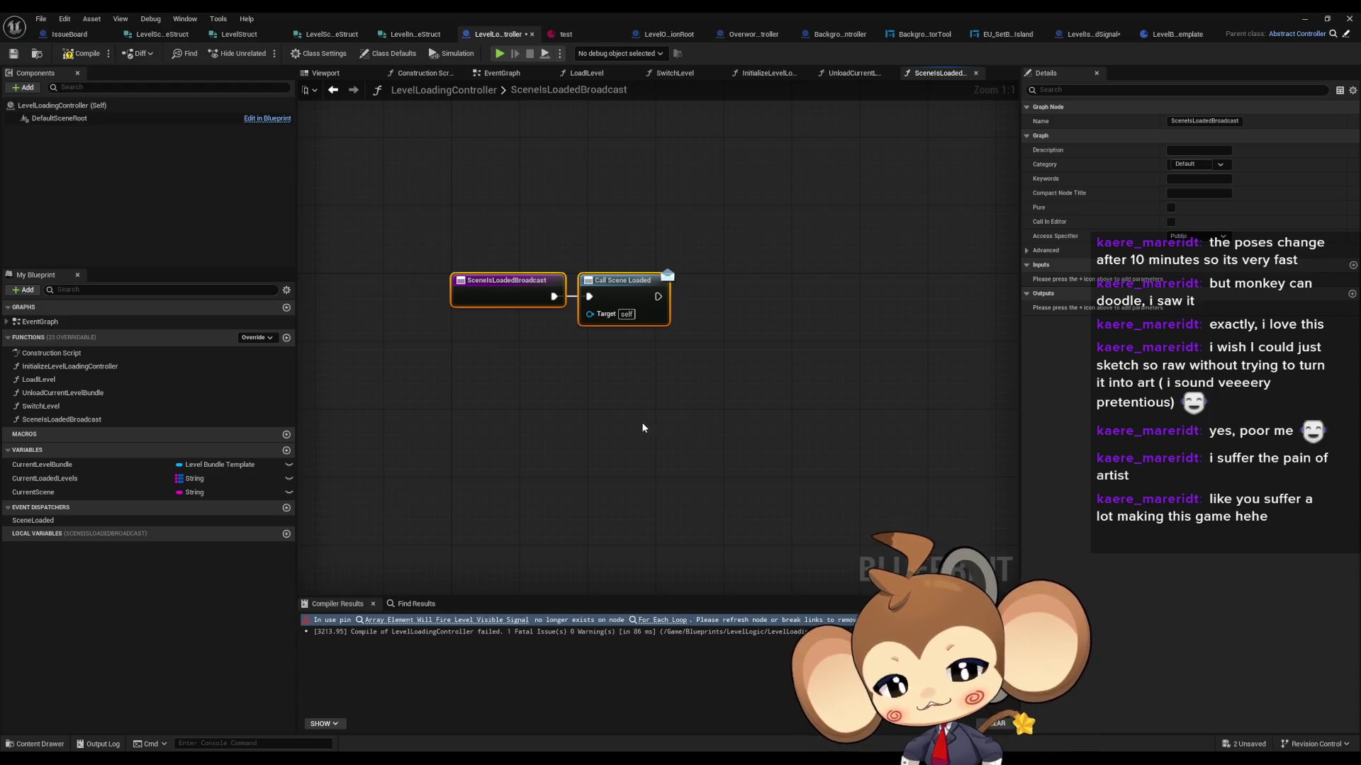
click(601, 426)
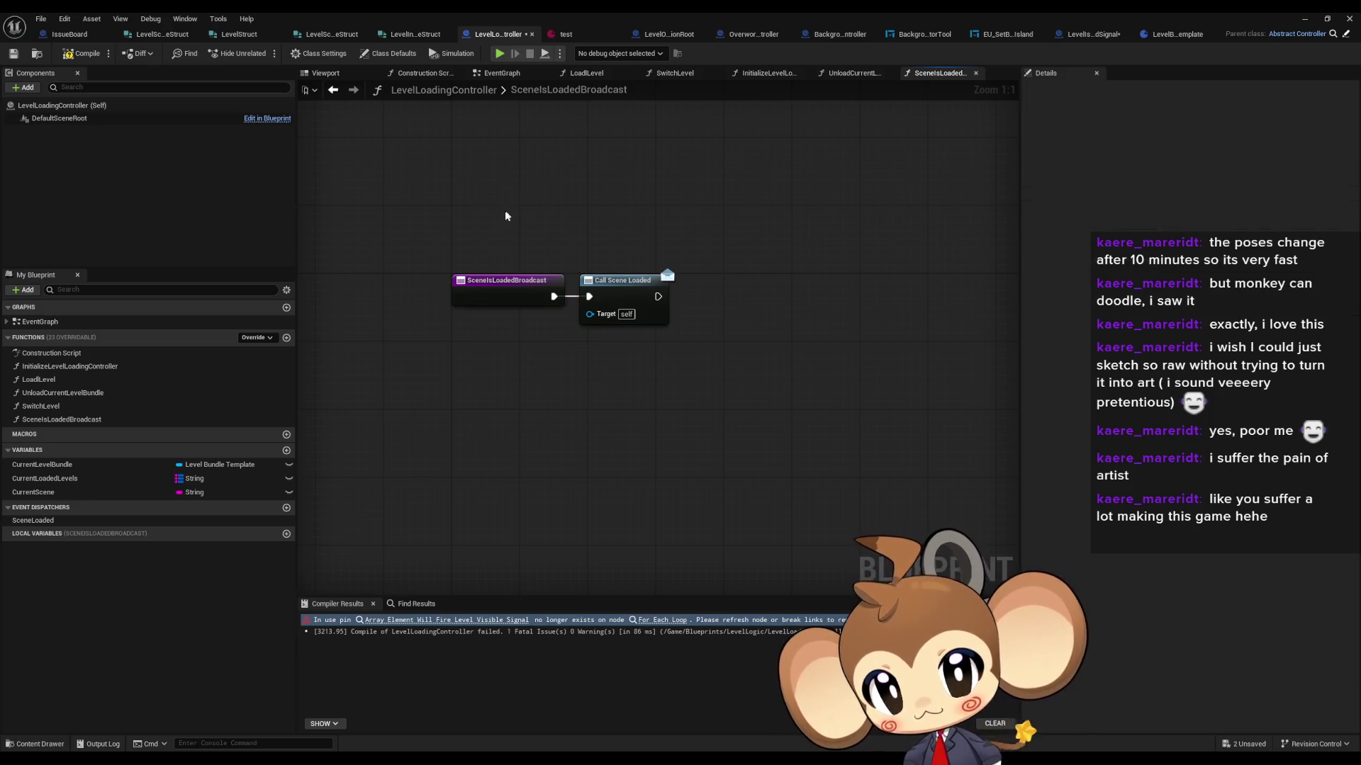
text(cf)
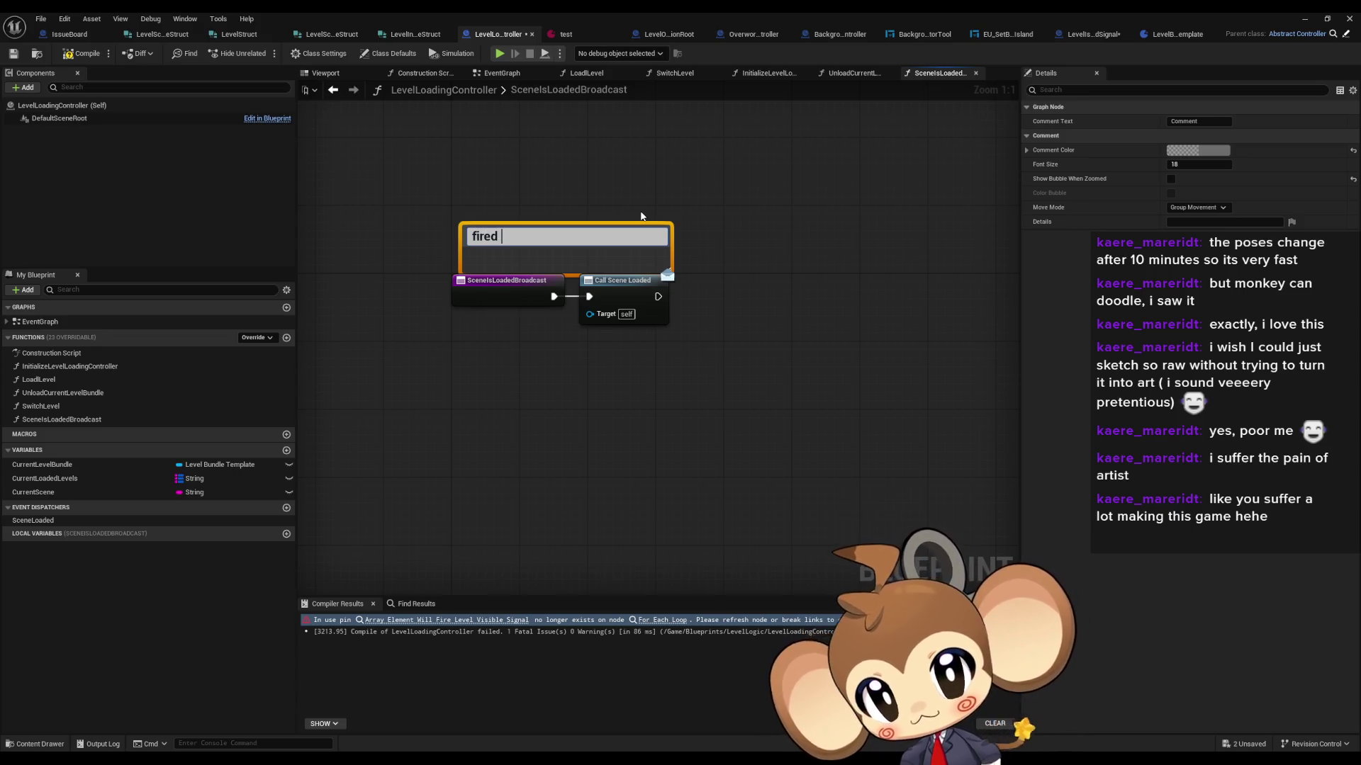
text(level root)
key(Return)
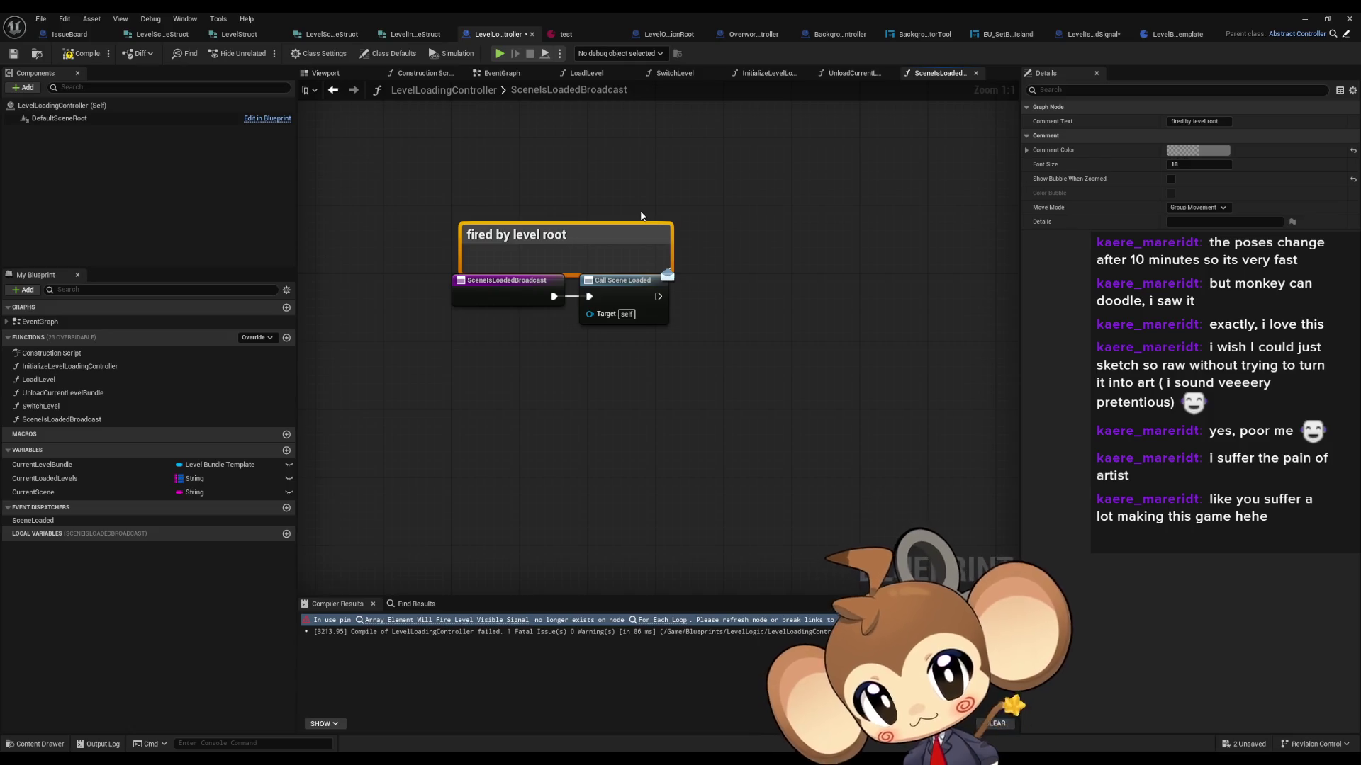
drag(571, 273, 592, 240)
click(790, 264)
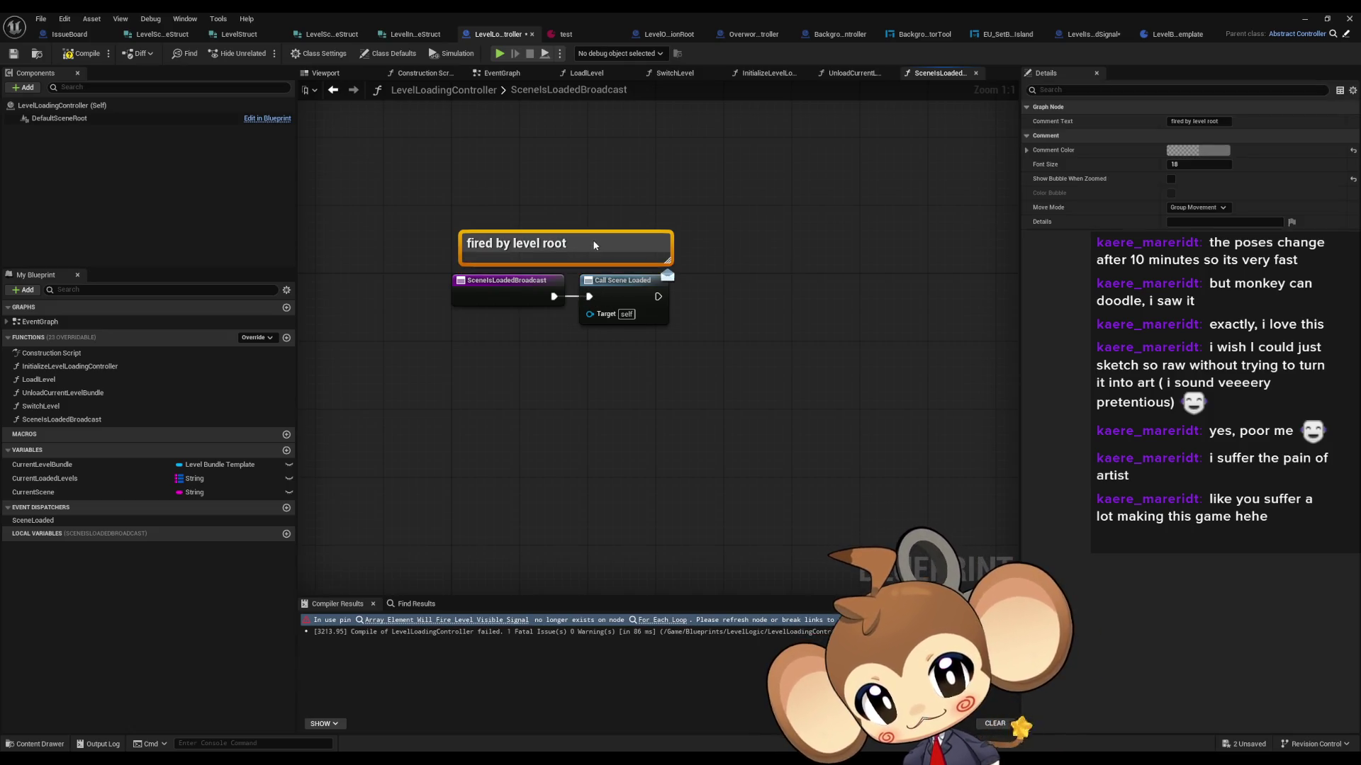
click(777, 197)
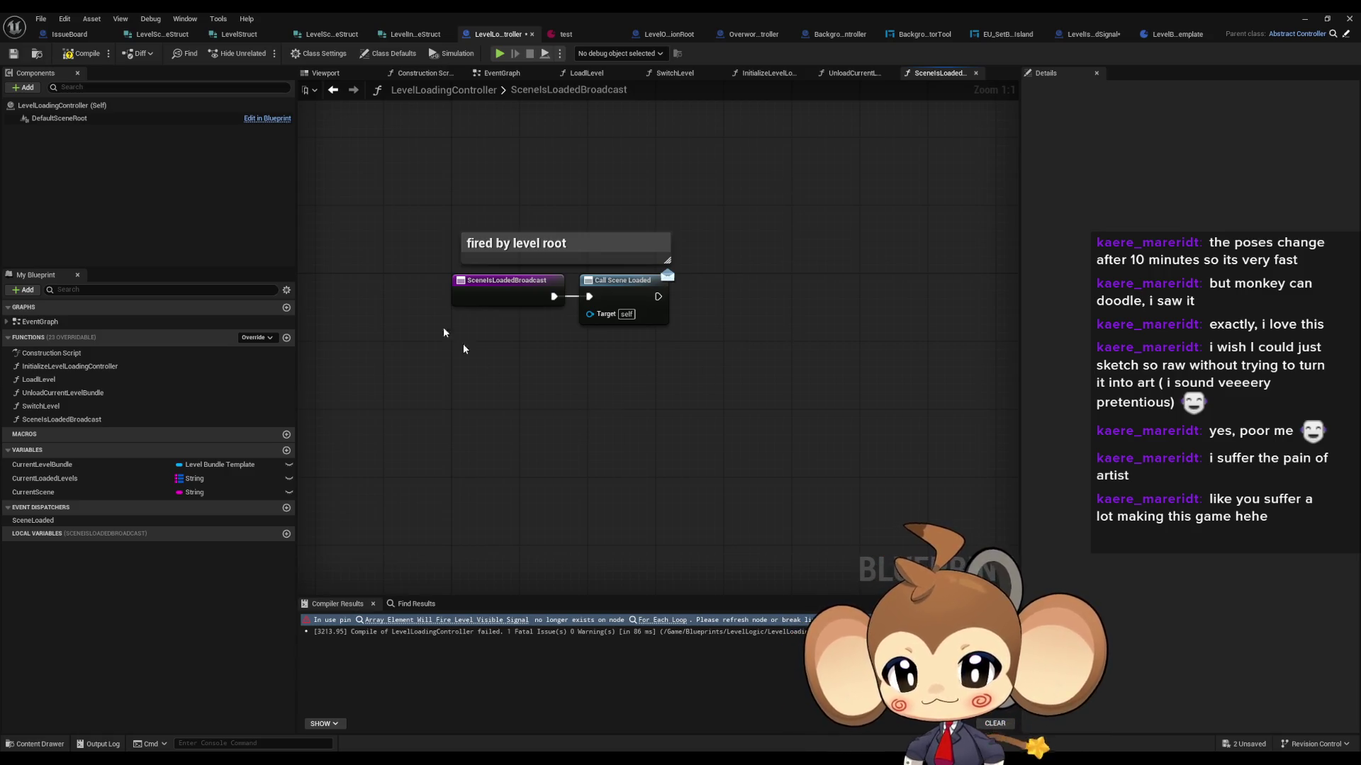
Step: Compile and save LevelLoadingController, check the SceneLoaded dispatcher, and shrink the Blueprint window
key(F7)
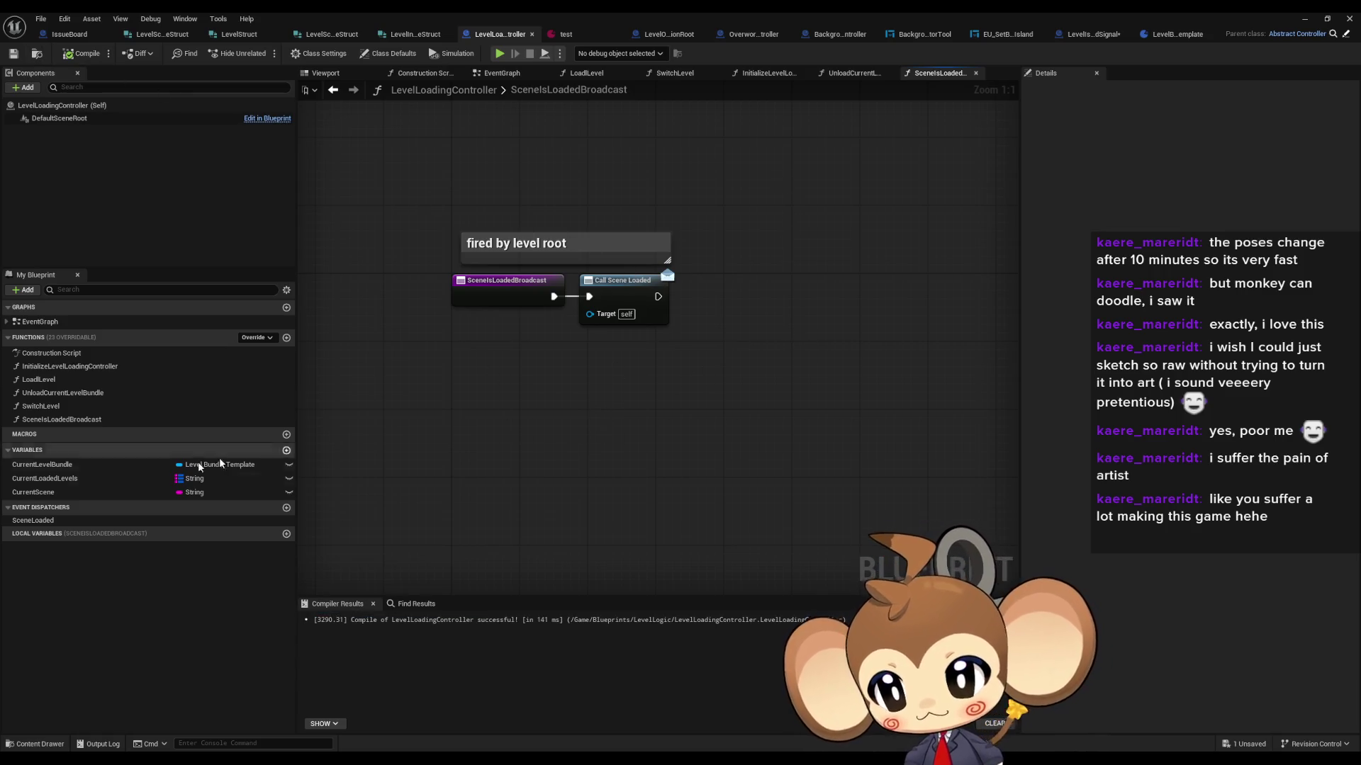
click(39, 520)
click(618, 437)
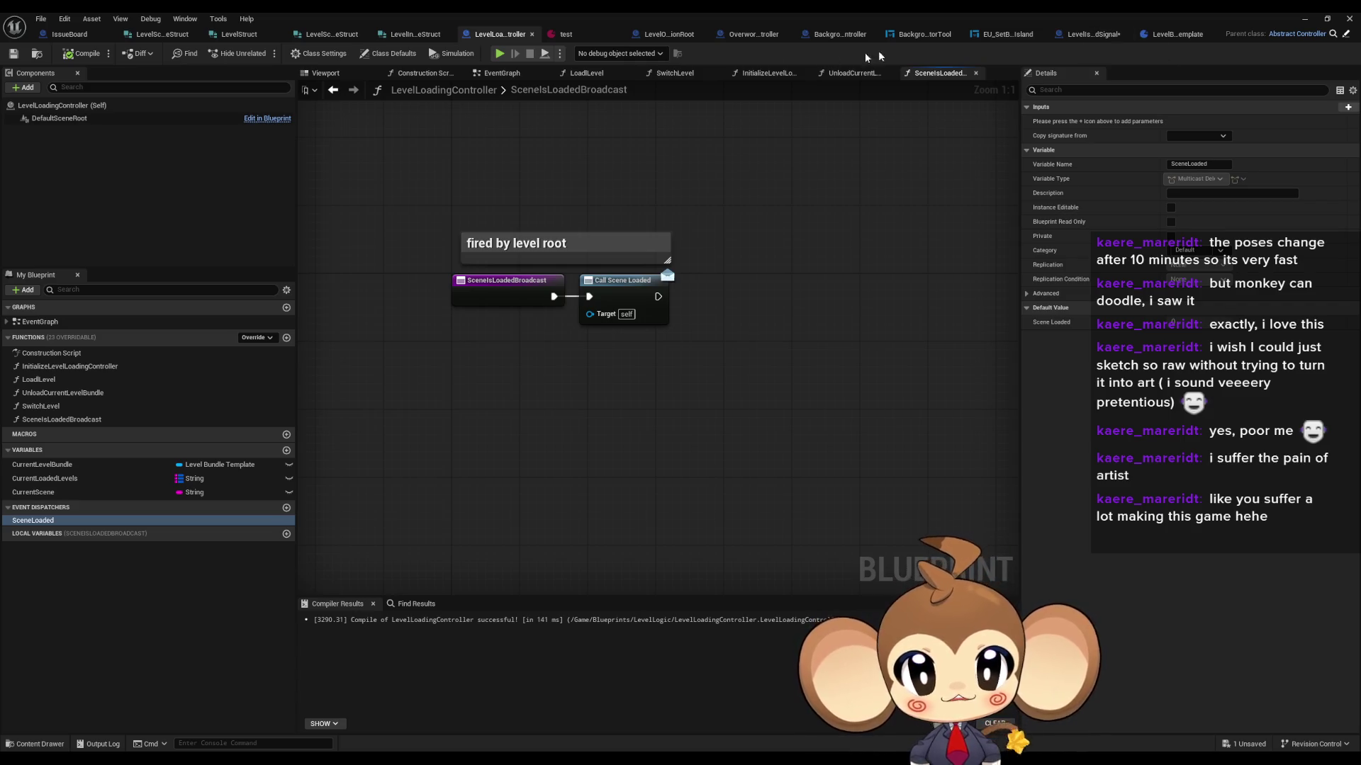
double_click(775, 13)
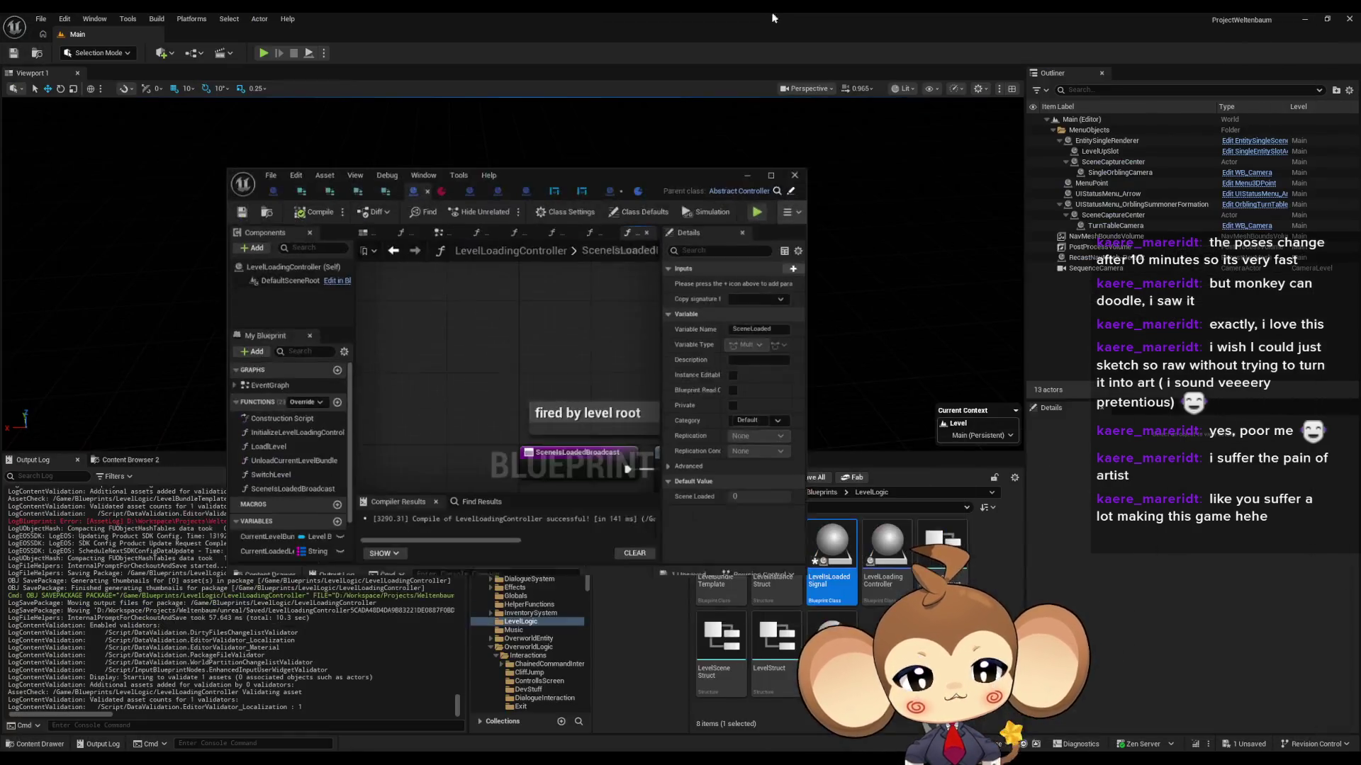
Step: Open LevelController_old from Content/Blueprints/Controllers and select its LevelHiddenDispatcher
drag(650, 187, 540, 185)
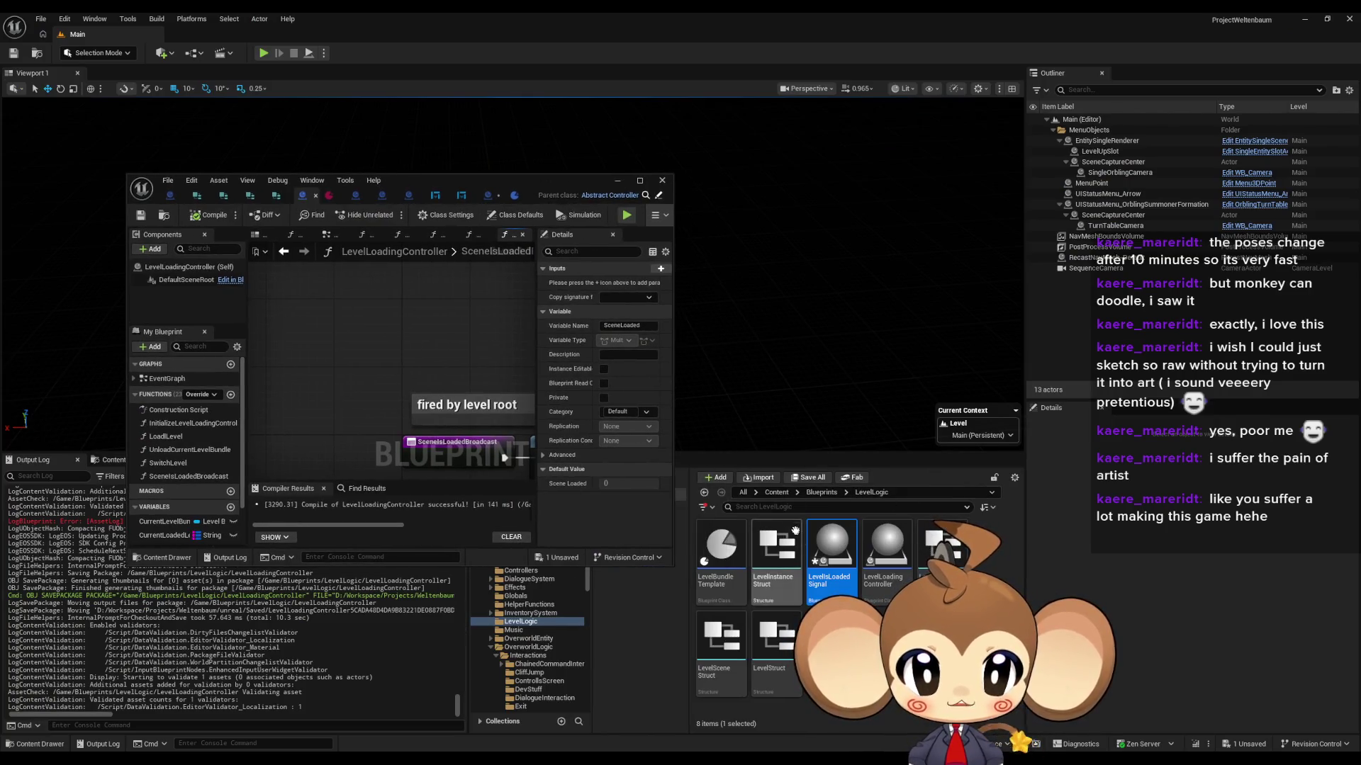
click(821, 491)
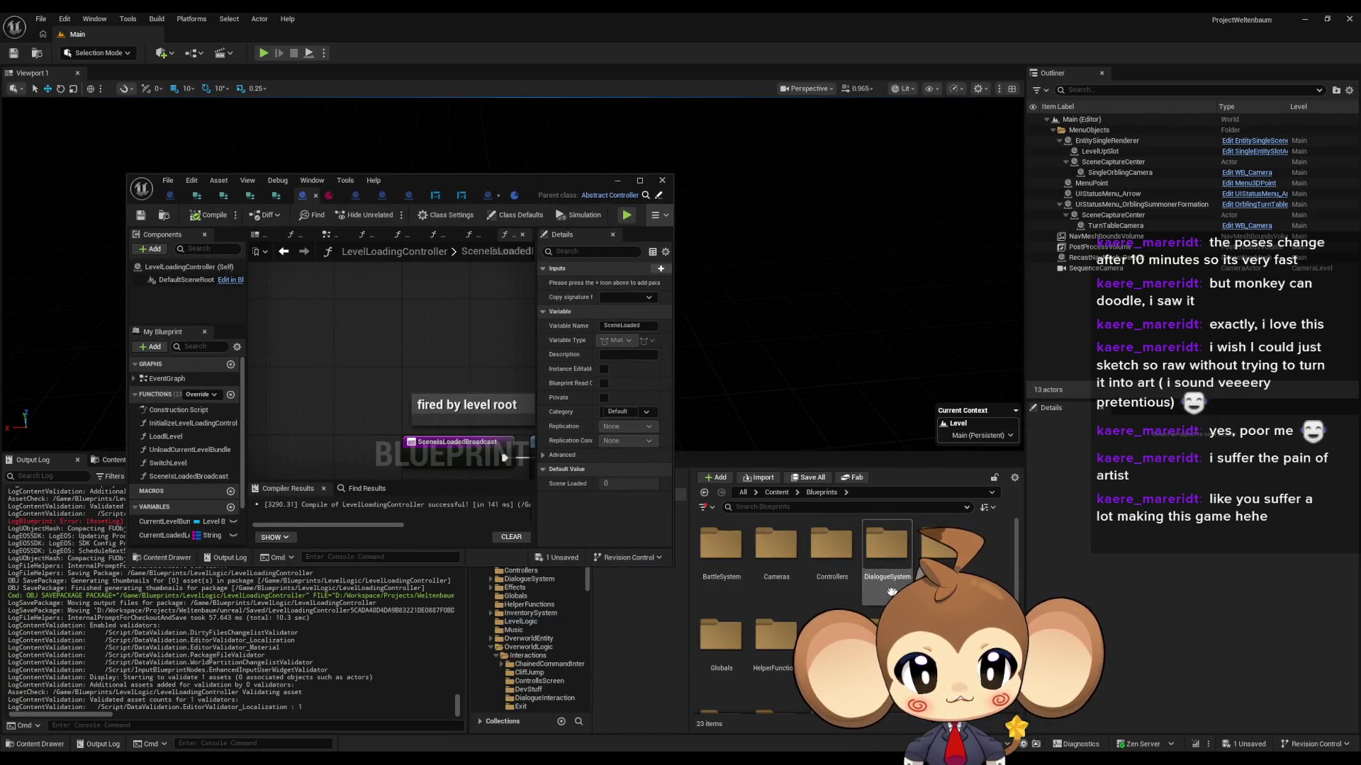
double_click(833, 556)
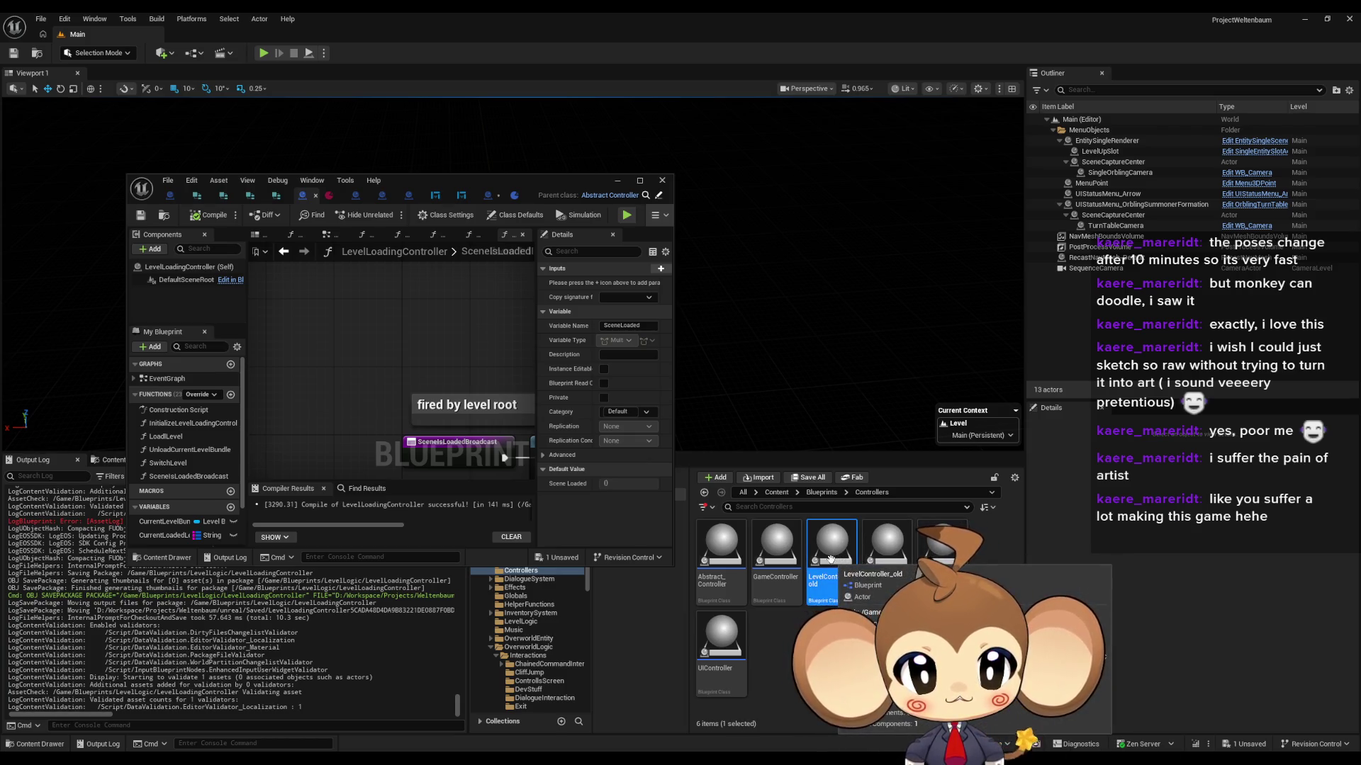
double_click(832, 562)
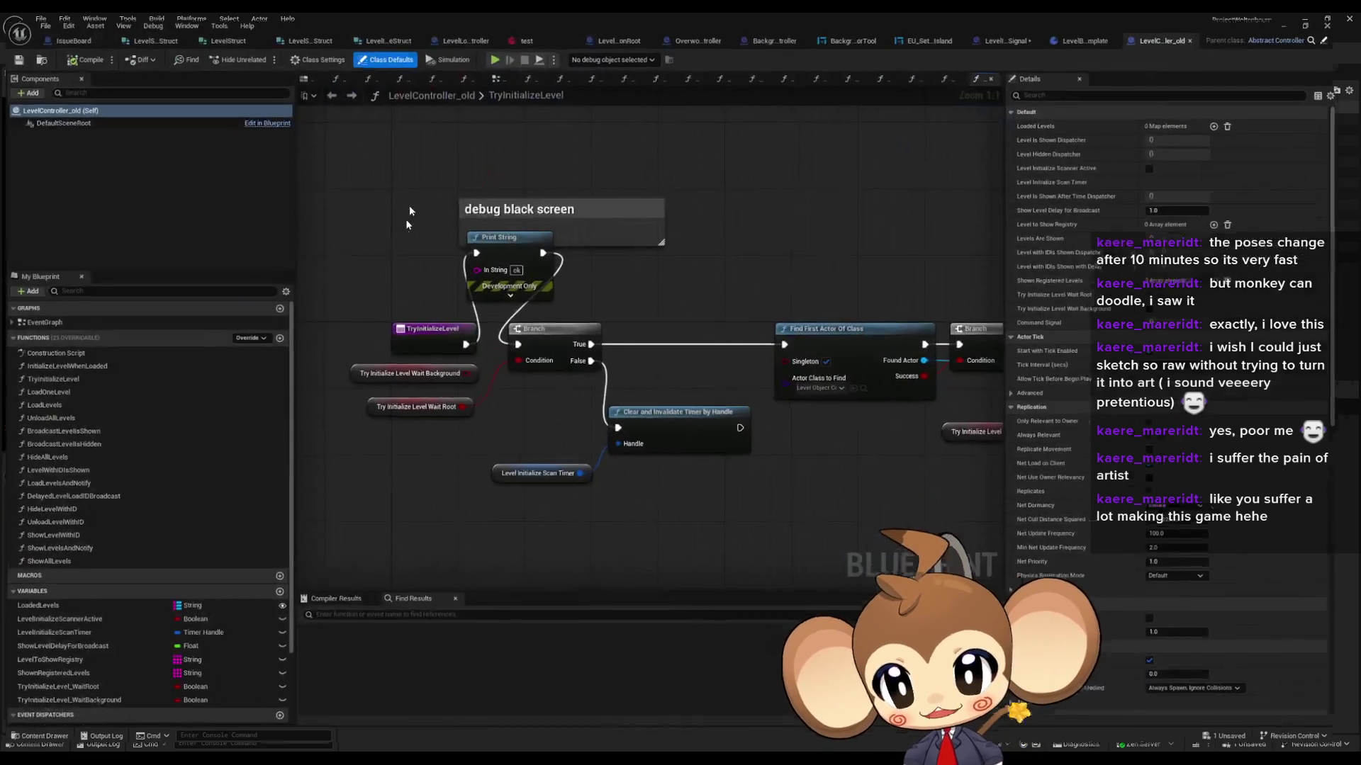
double_click(418, 182)
click(49, 673)
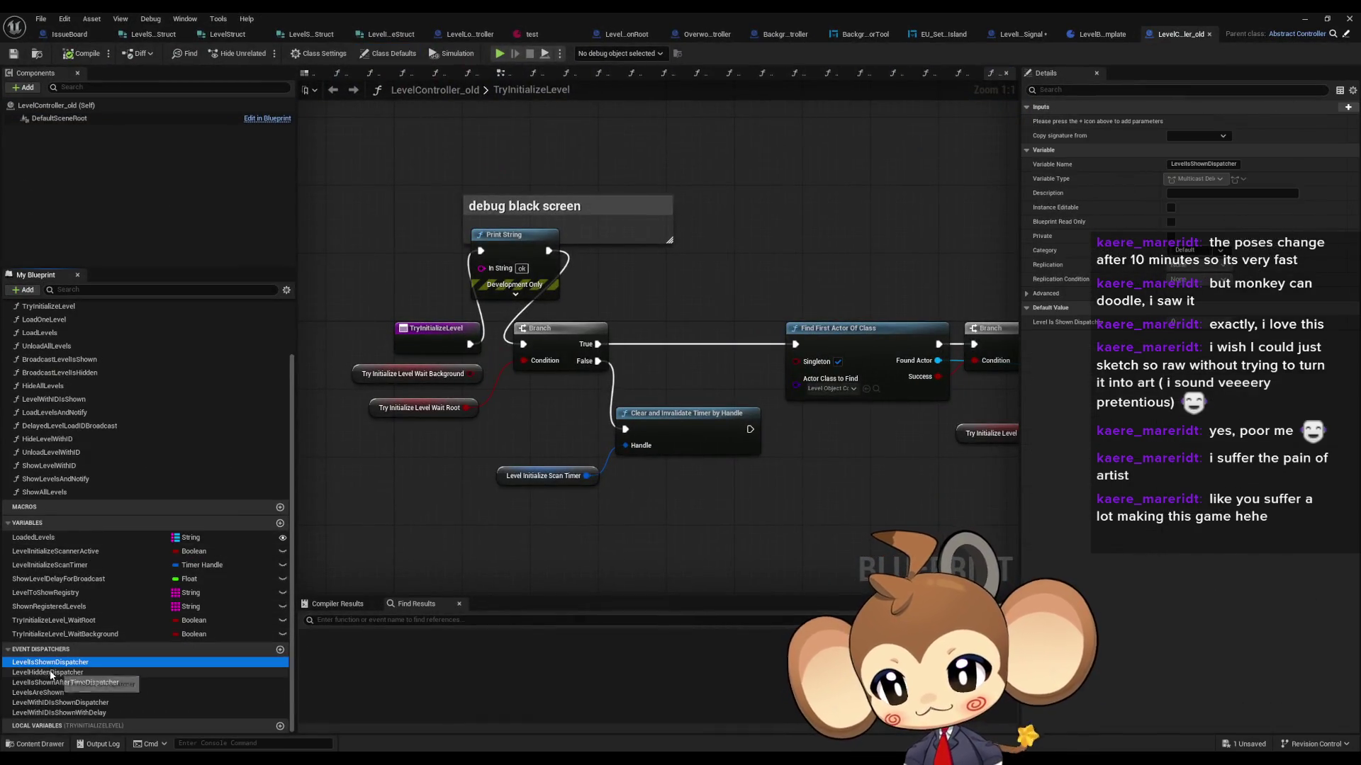
Step: Find References on LevelIsShownDispatcher and review where BroadcastLevelsIsShown calls it
click(39, 692)
click(50, 702)
click(44, 713)
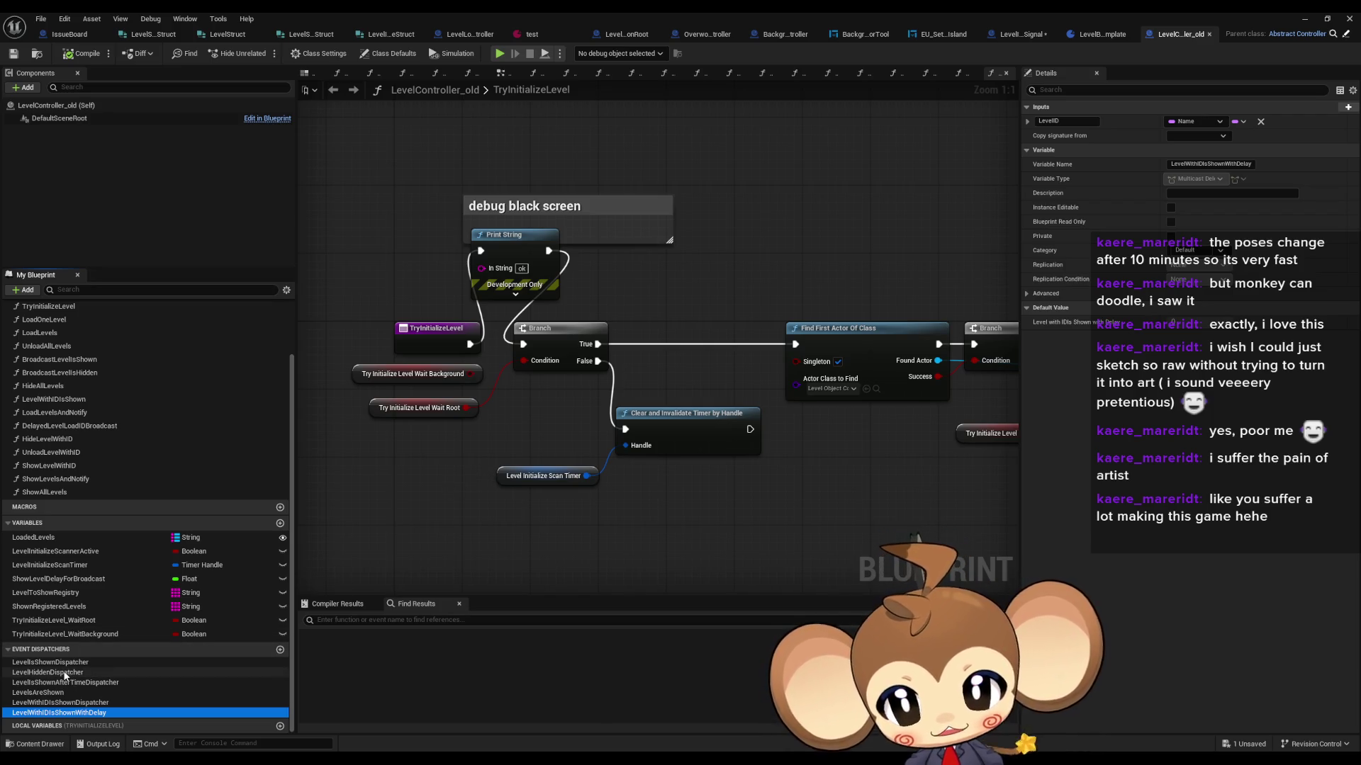
right_click(99, 665)
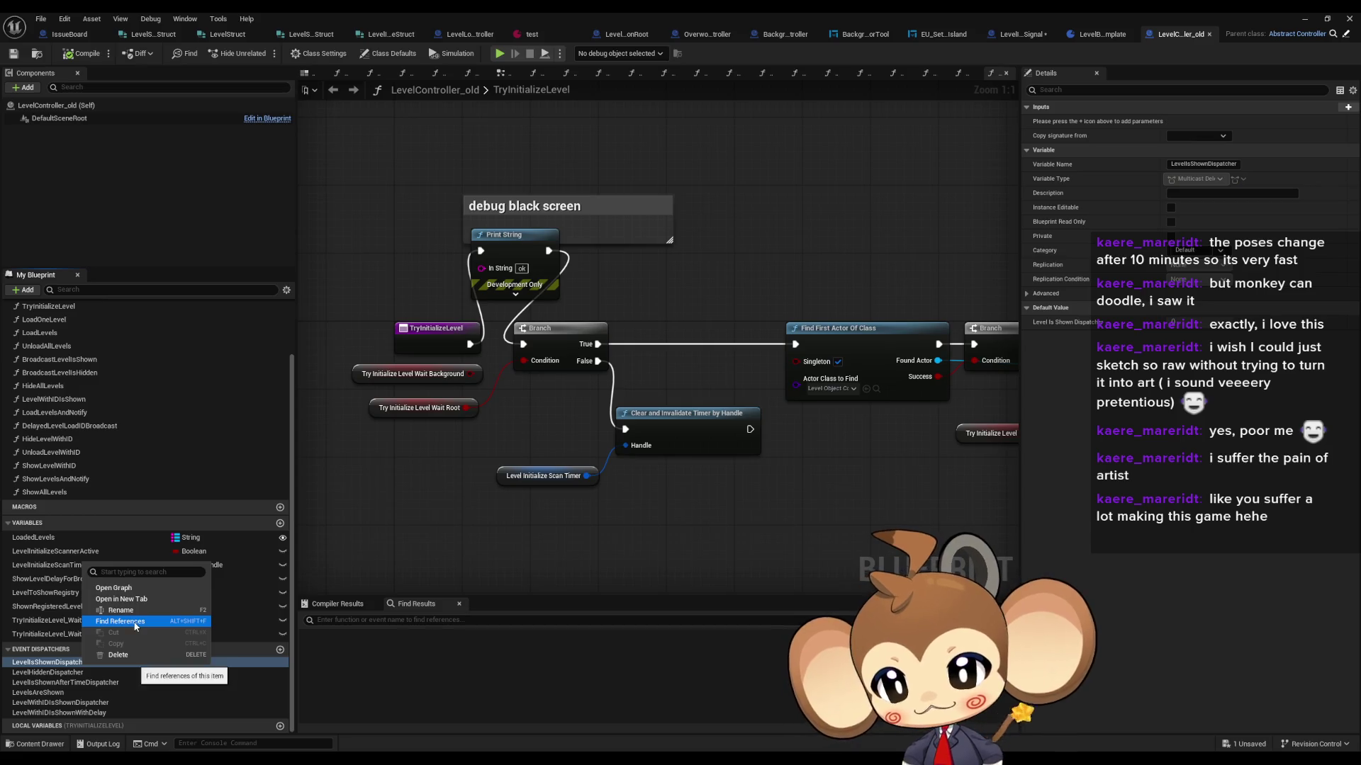
click(120, 622)
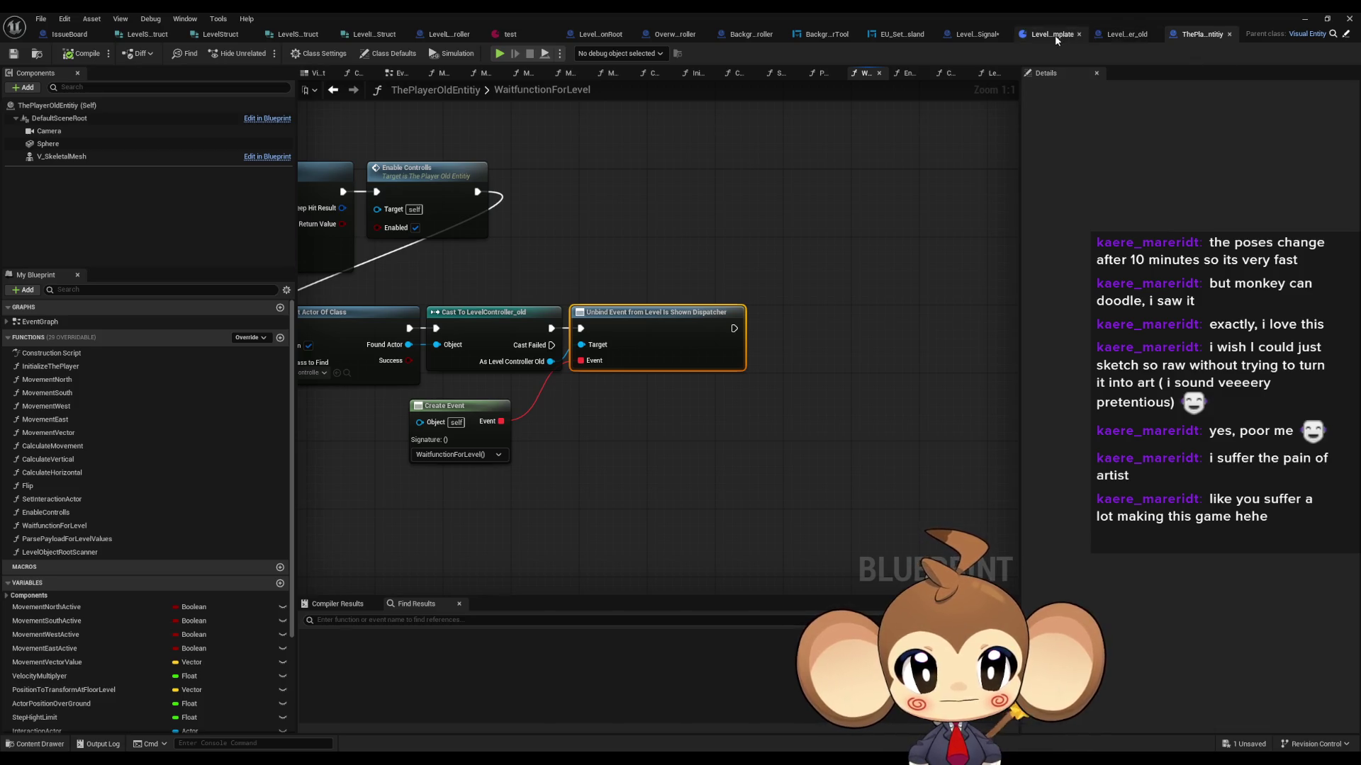
click(1117, 34)
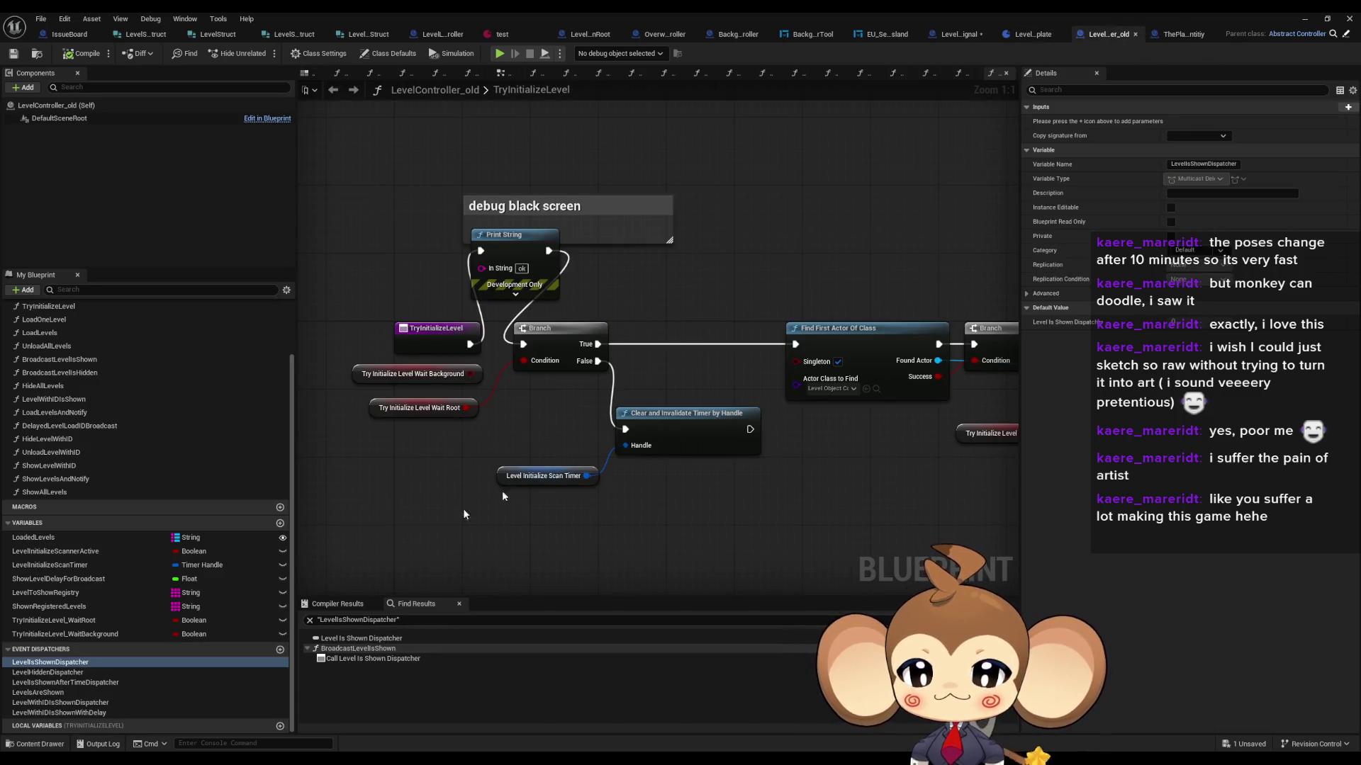
Step: Select LevelHiddenDispatcher and bring up its context actions
click(70, 673)
right_click(70, 675)
right_click(70, 675)
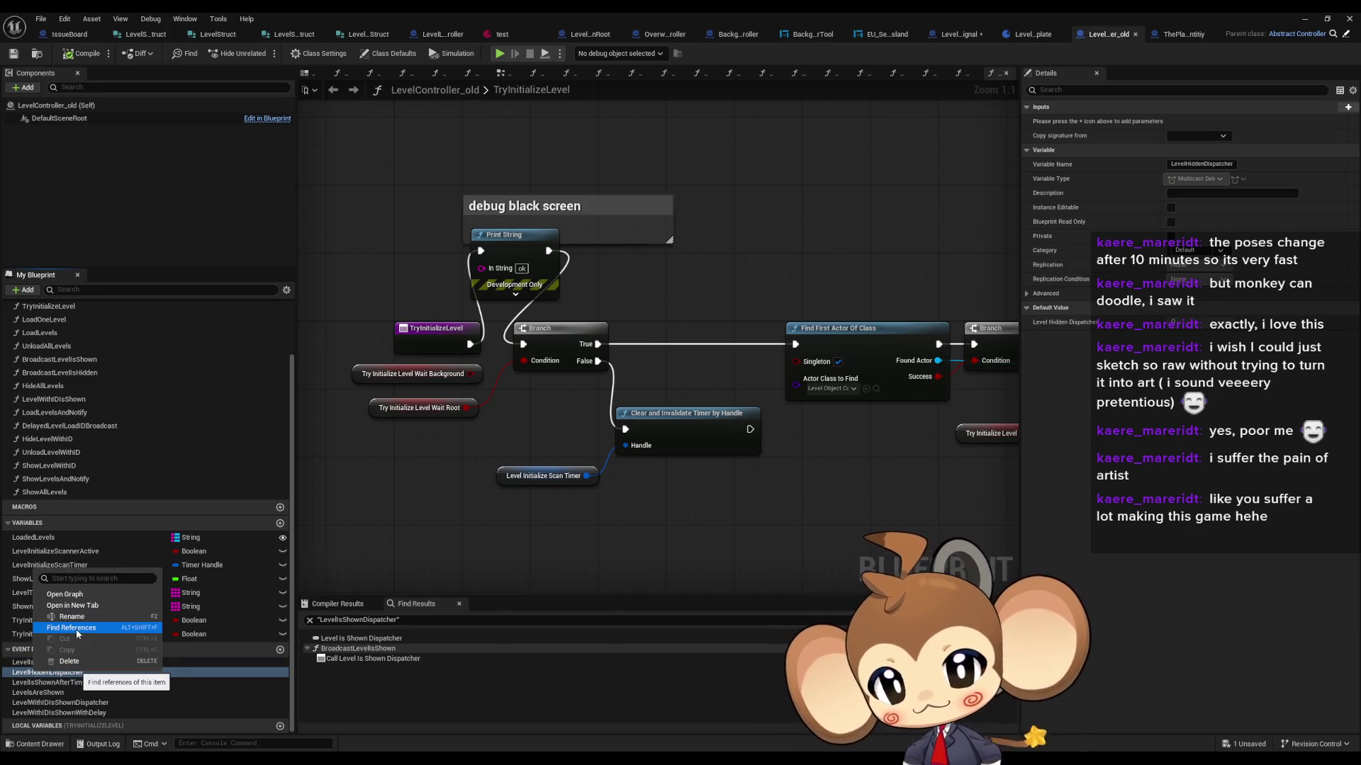
Step: Find LevelHiddenDispatcher's call node, then search references of its broadcast function
click(76, 628)
click(376, 659)
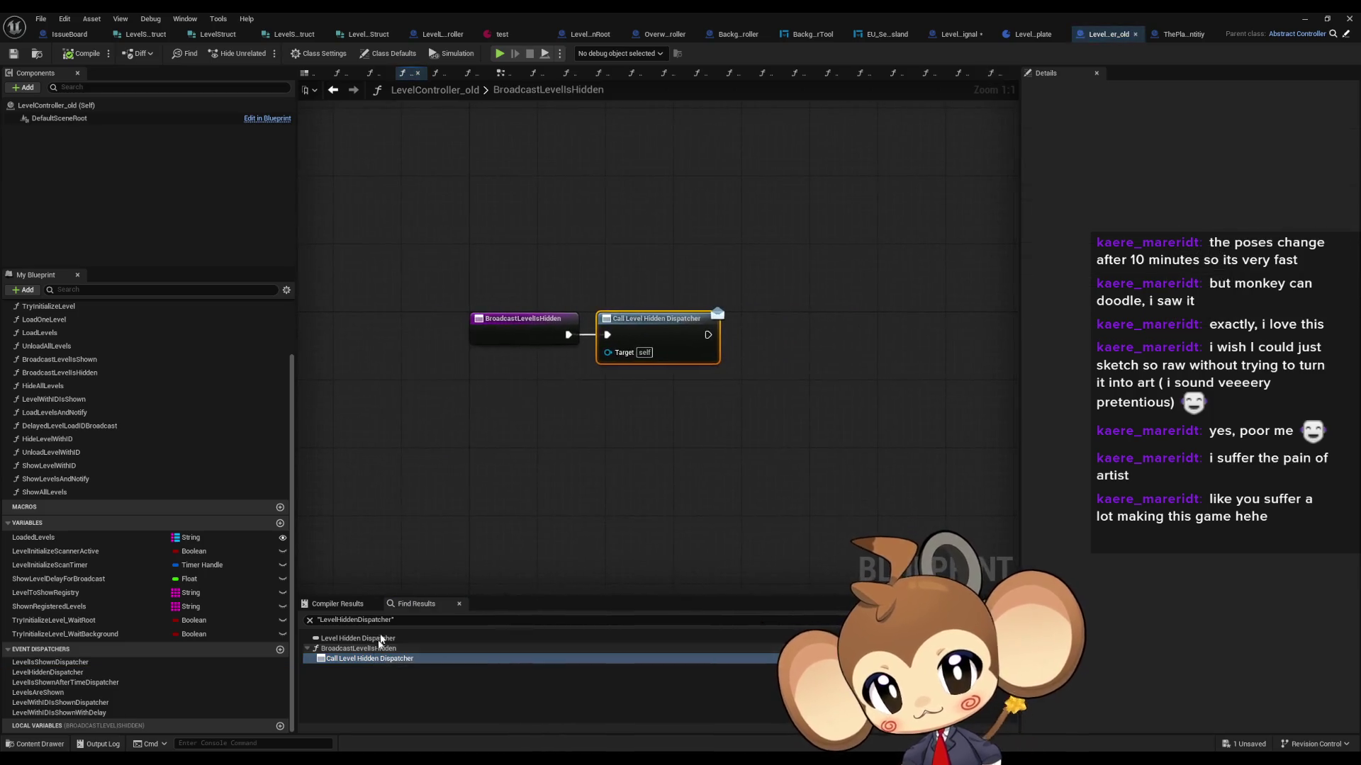
click(496, 327)
right_click(498, 328)
mouse_move(542, 431)
click(637, 460)
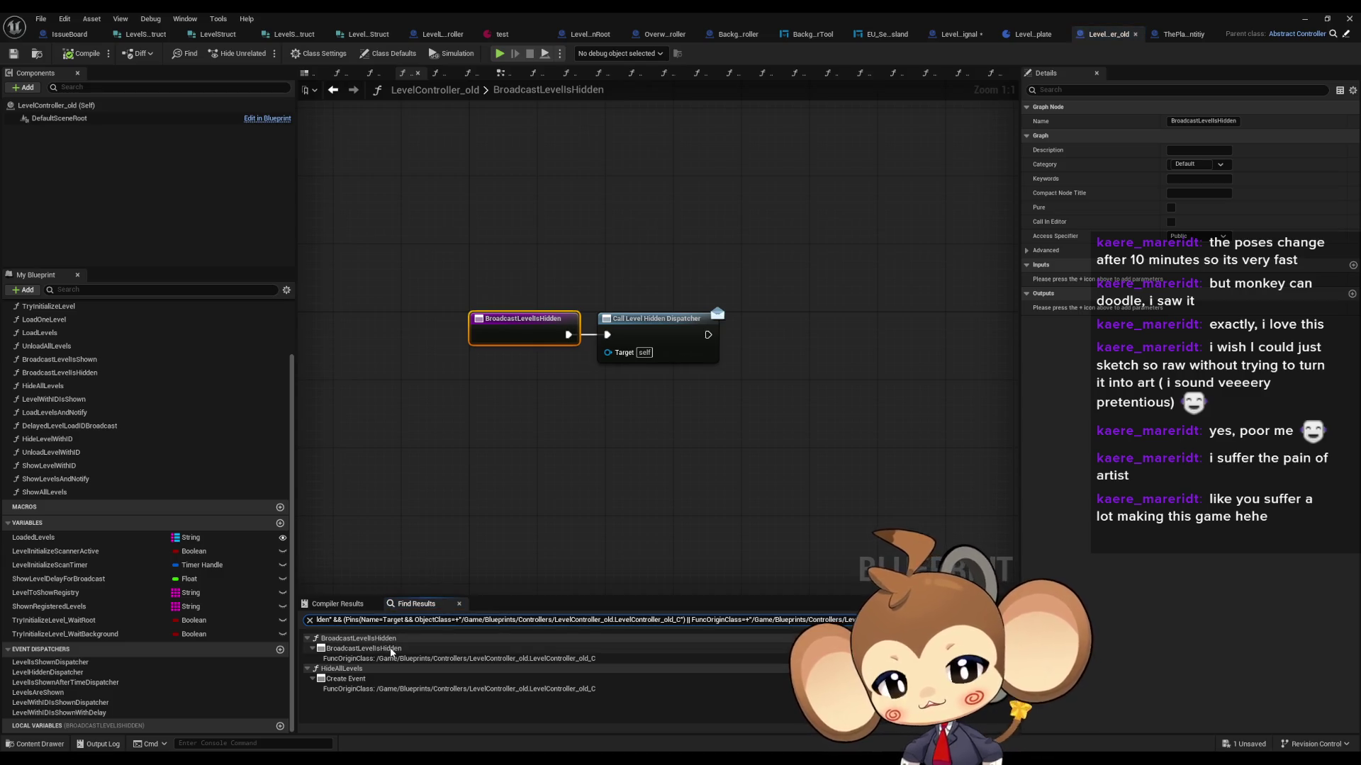
Step: Open the Create Event result in HideAllLevels and view the whole graph
click(347, 679)
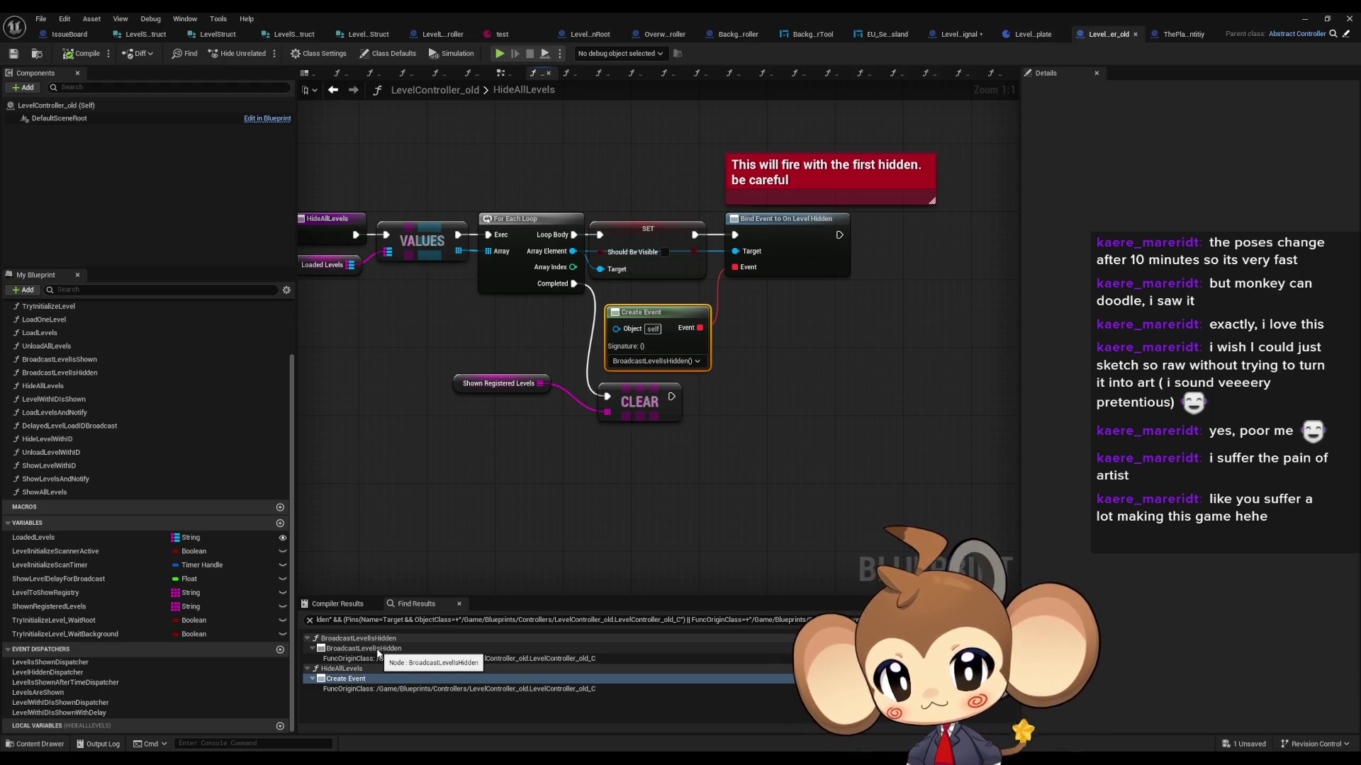
double_click(378, 649)
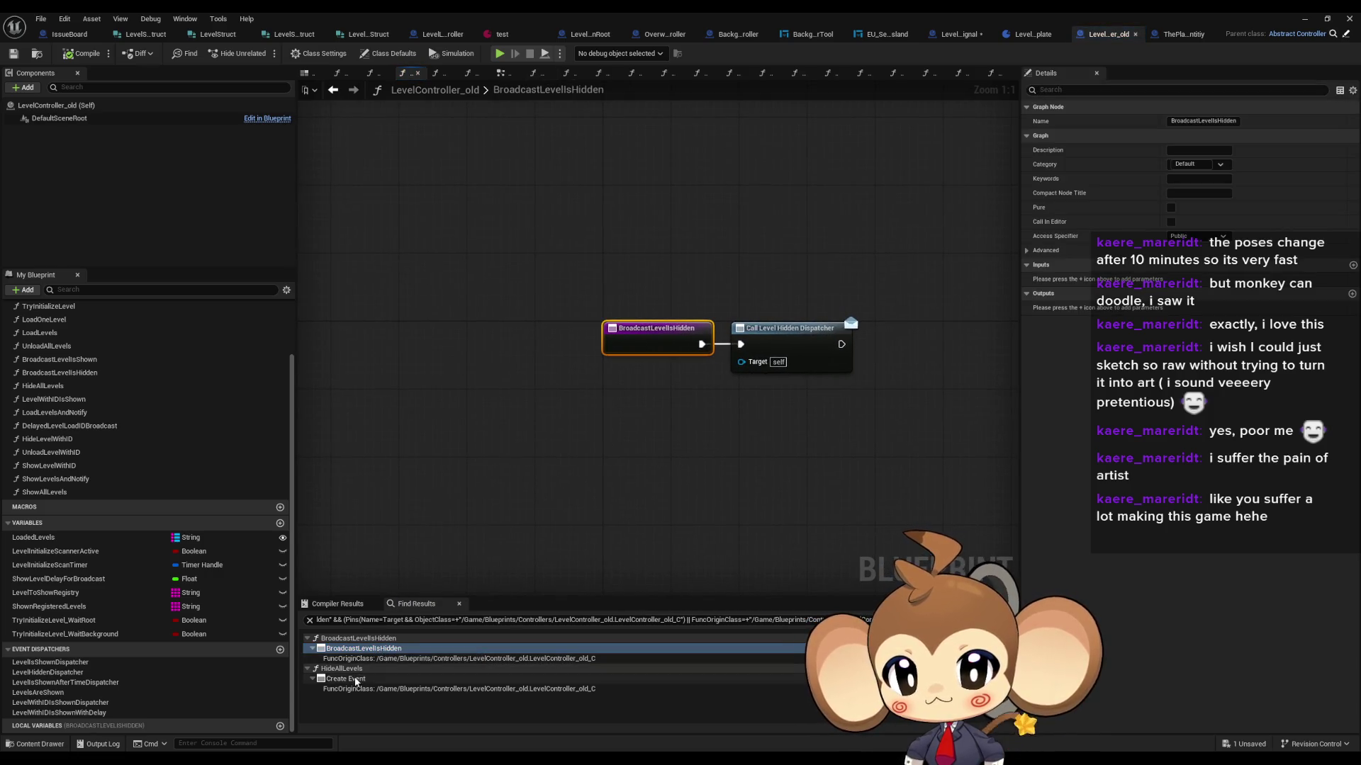
double_click(356, 679)
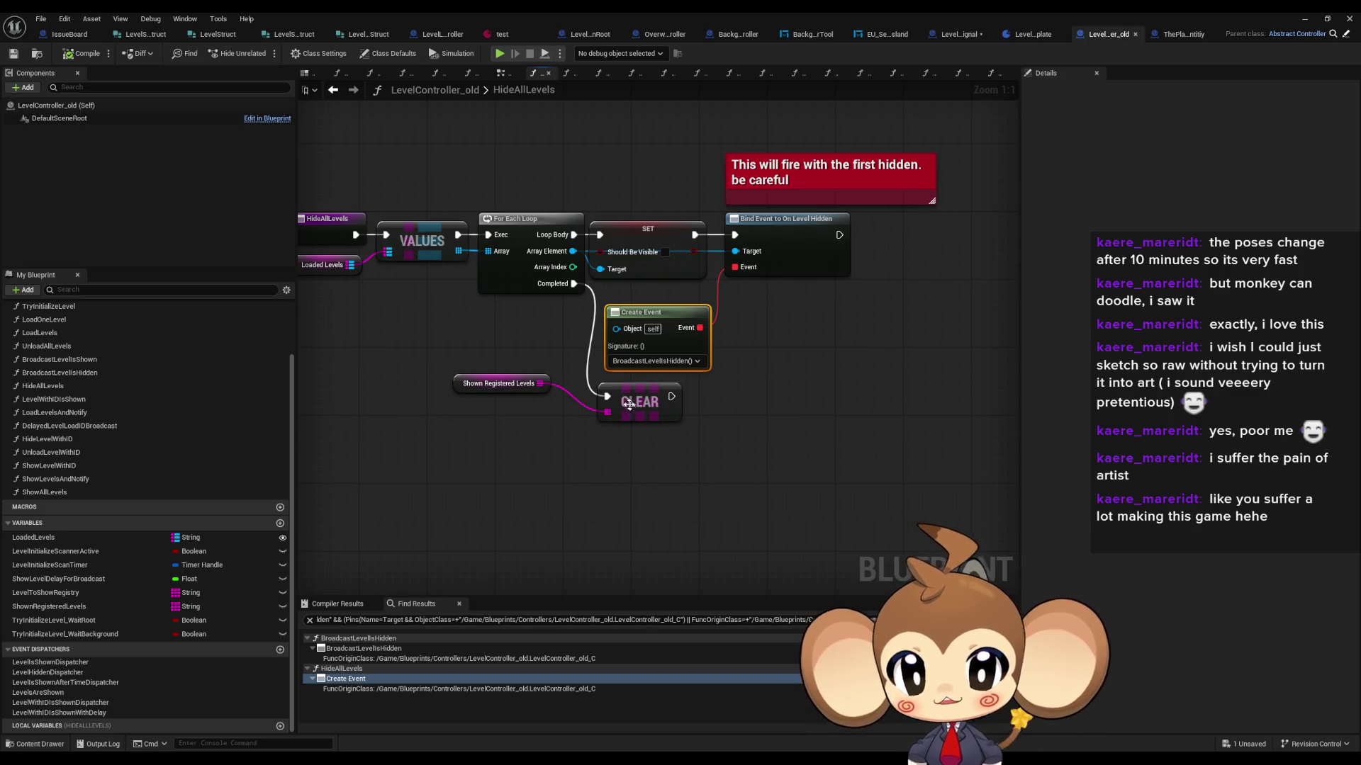
drag(744, 457, 773, 454)
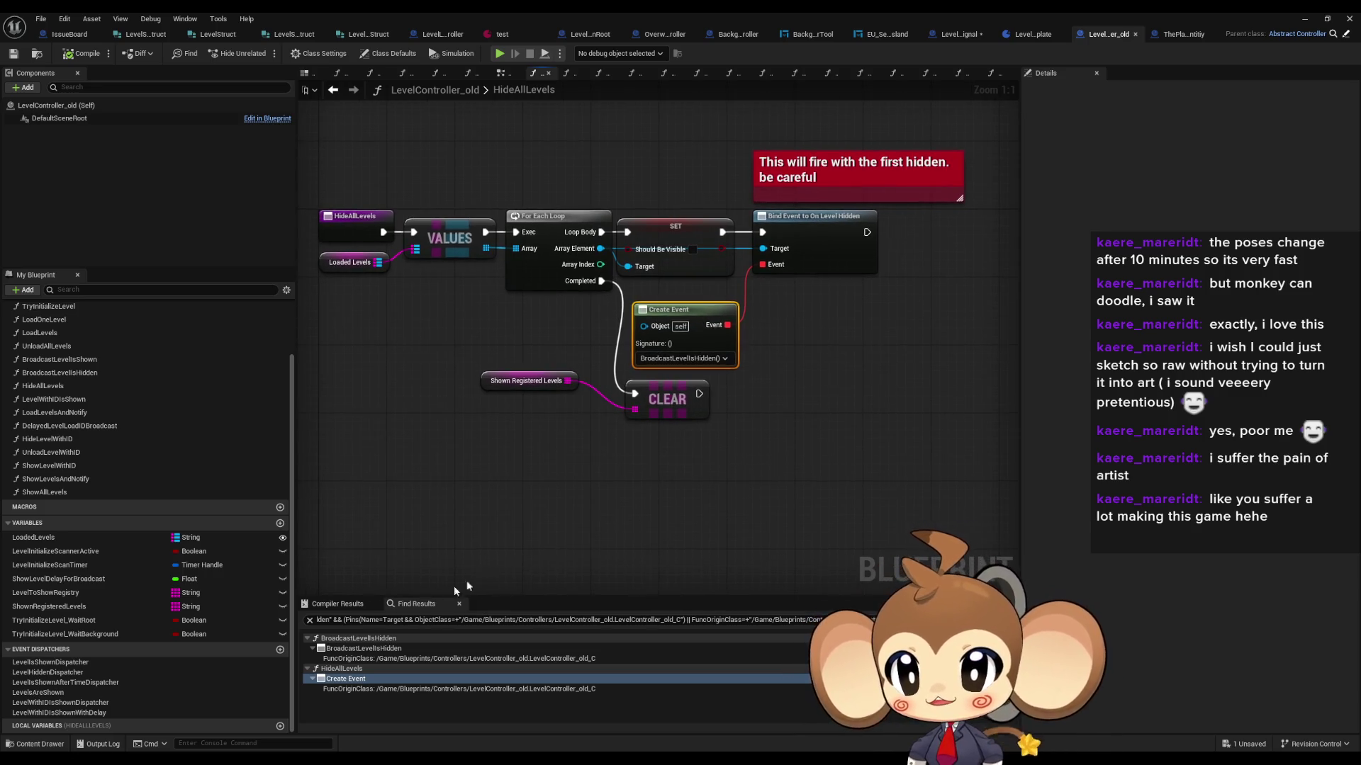
Step: Find References on LevelsAreShown, checking the OverworldController and LevelBundleTemplate results
right_click(82, 694)
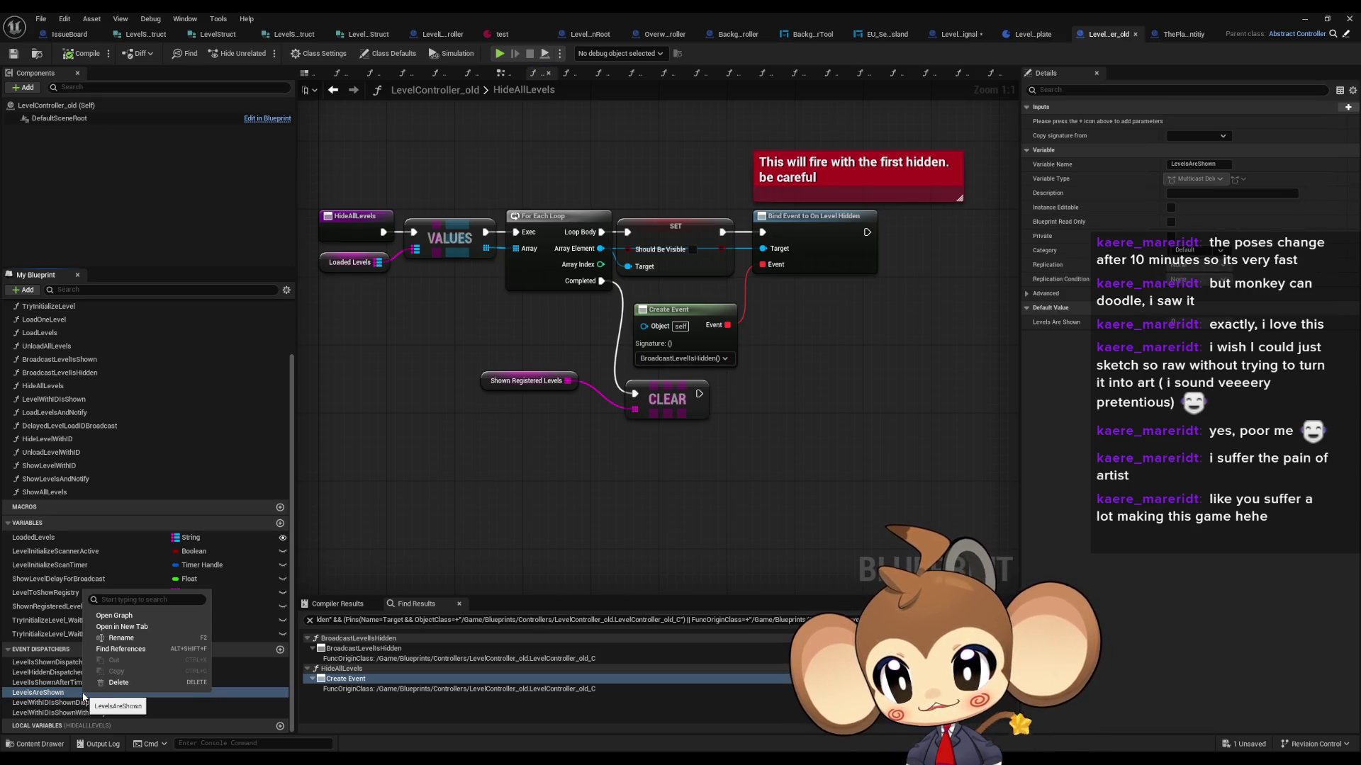
click(180, 650)
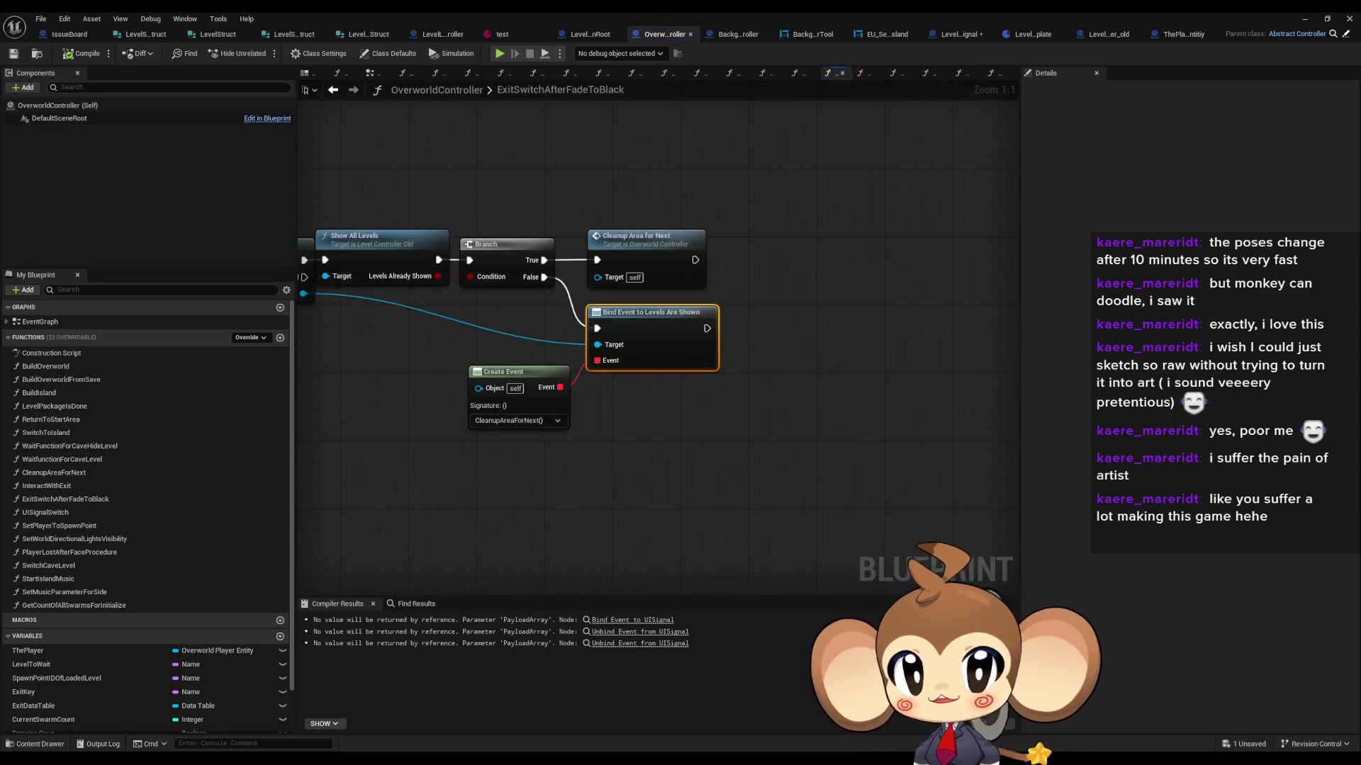
click(1035, 36)
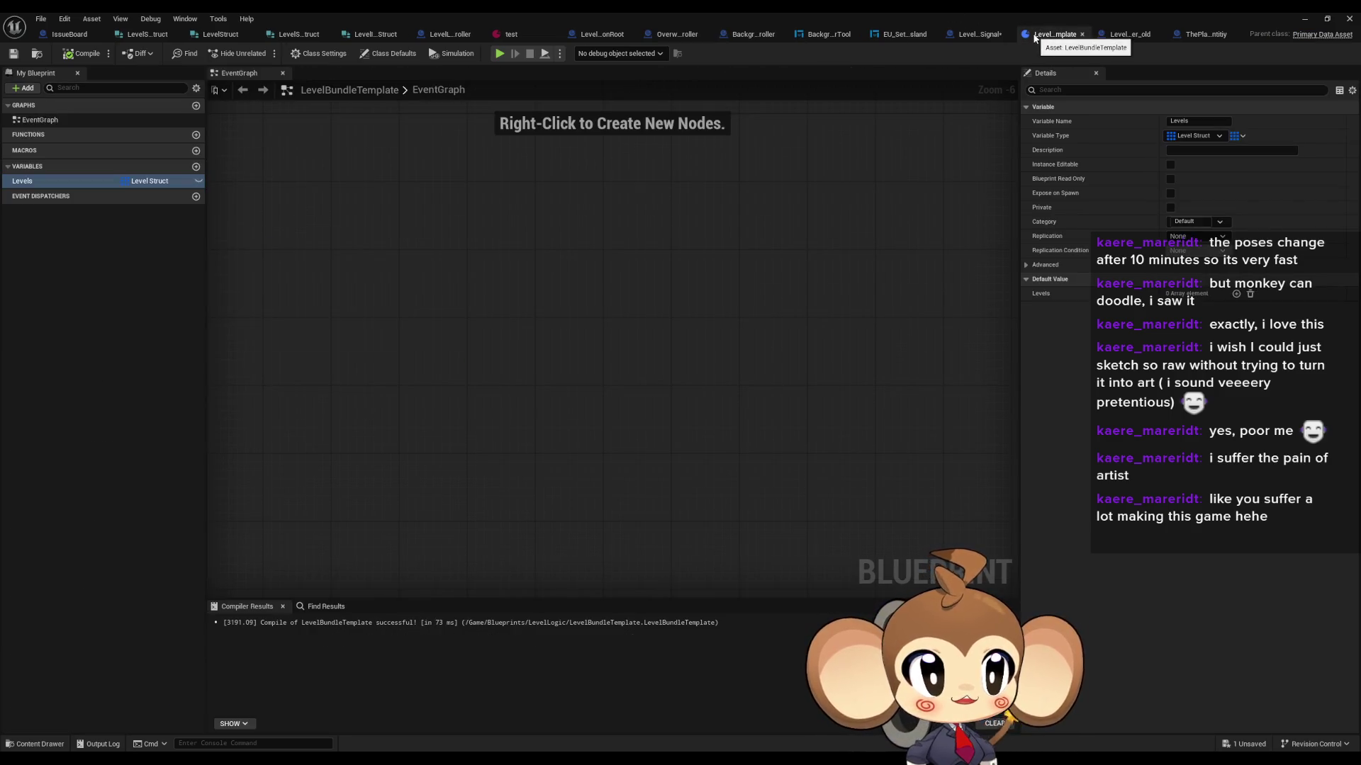
scroll(838, 280, down, 4)
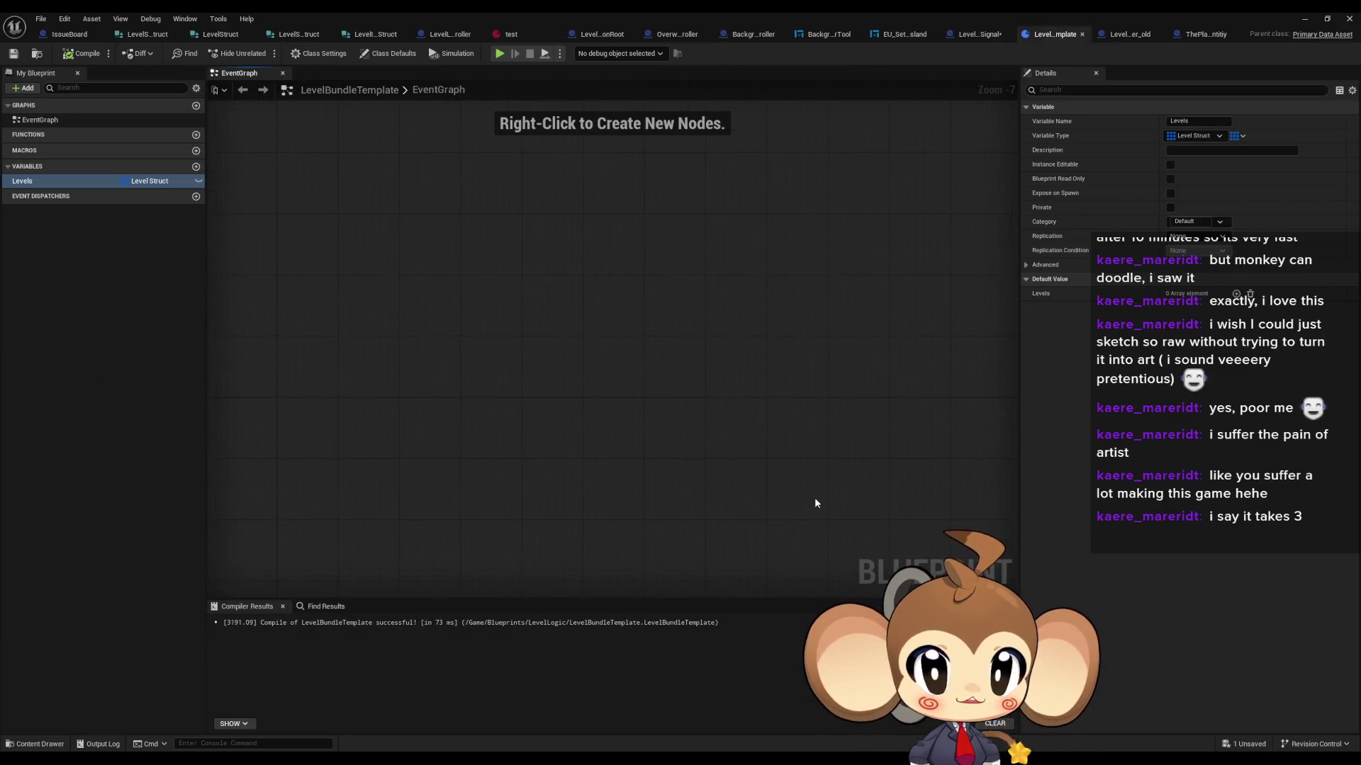
click(1123, 37)
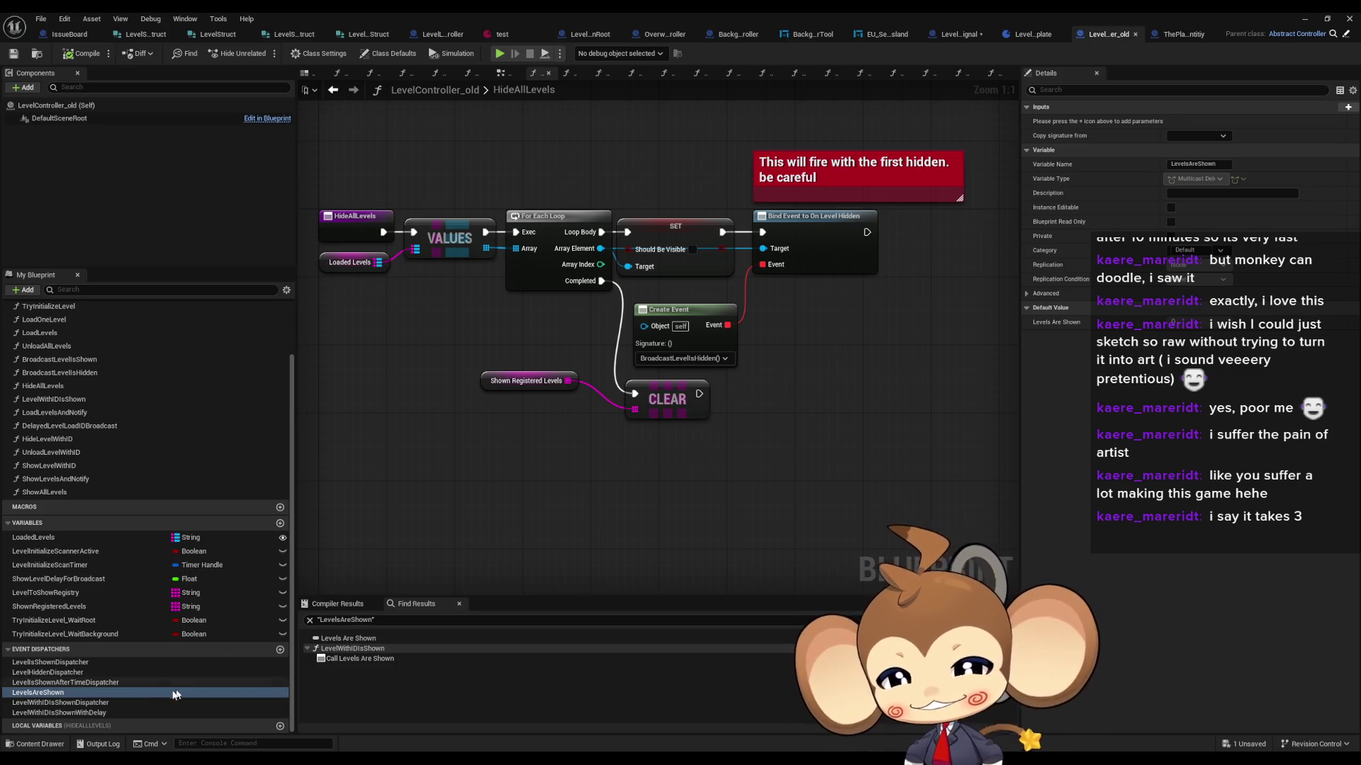
Step: Jump to LevelWithIDIsShownDispatcher's call in LevelWithIDIsShown and review that function's entry and nodes
right_click(78, 702)
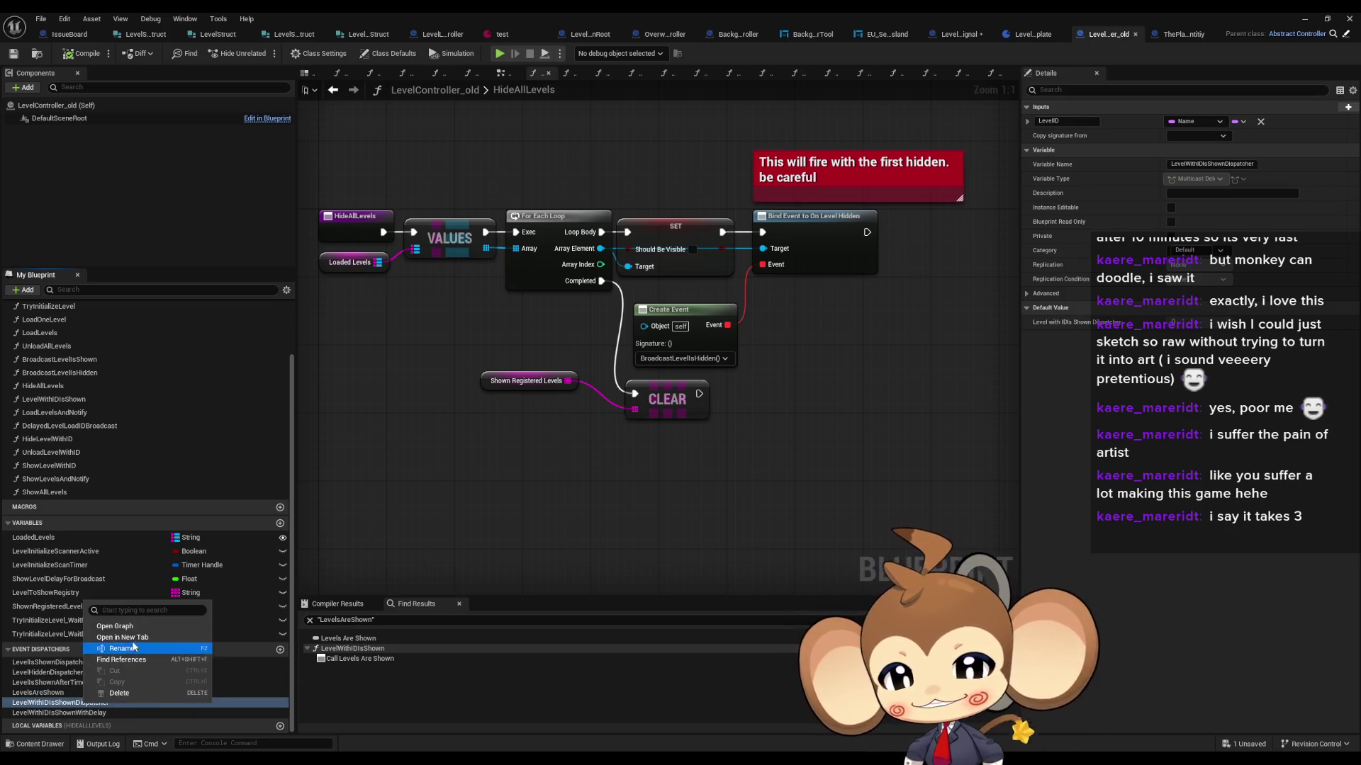
click(124, 661)
double_click(343, 679)
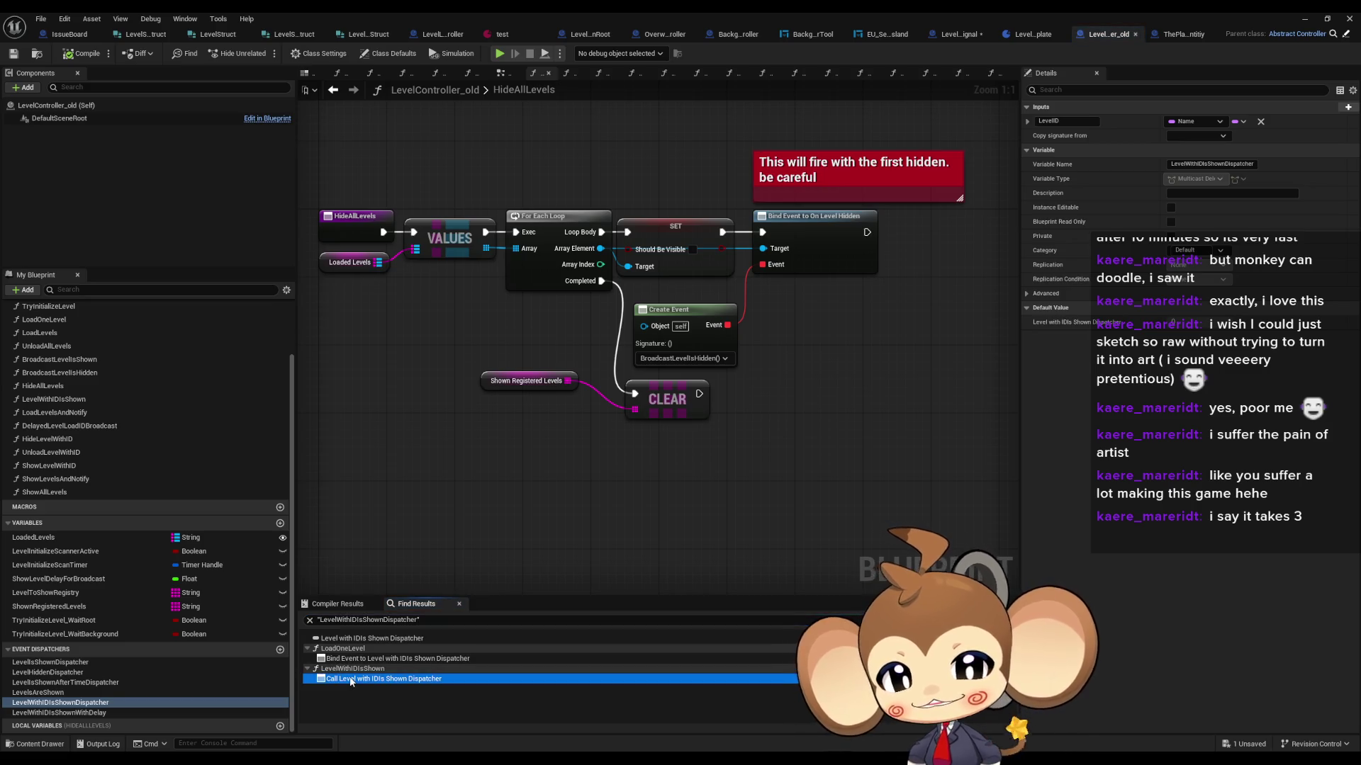
click(529, 490)
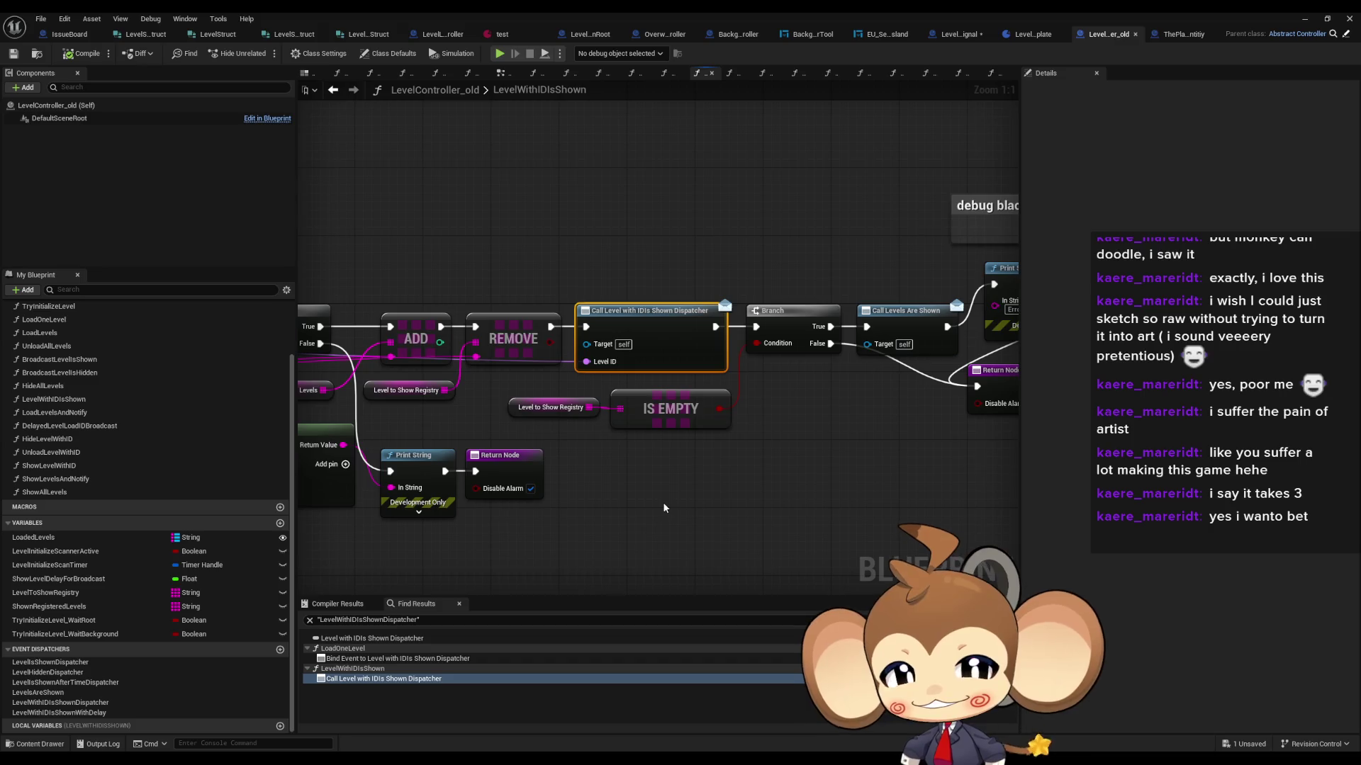
mouse_move(803, 517)
mouse_down()
mouse_move(681, 510)
mouse_move(657, 494)
mouse_move(1018, 457)
mouse_move(1170, 479)
mouse_move(807, 459)
mouse_move(821, 459)
mouse_up()
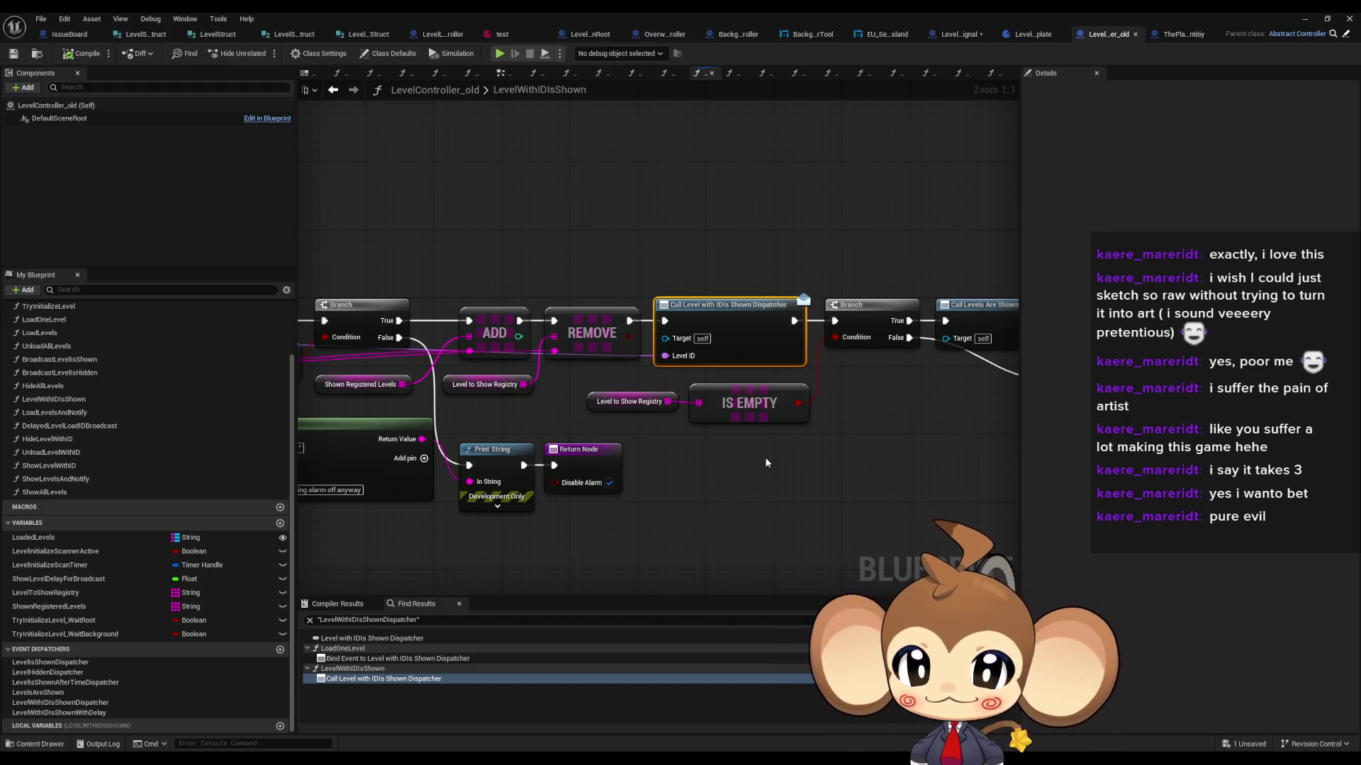
drag(765, 463, 1018, 484)
drag(492, 305, 524, 425)
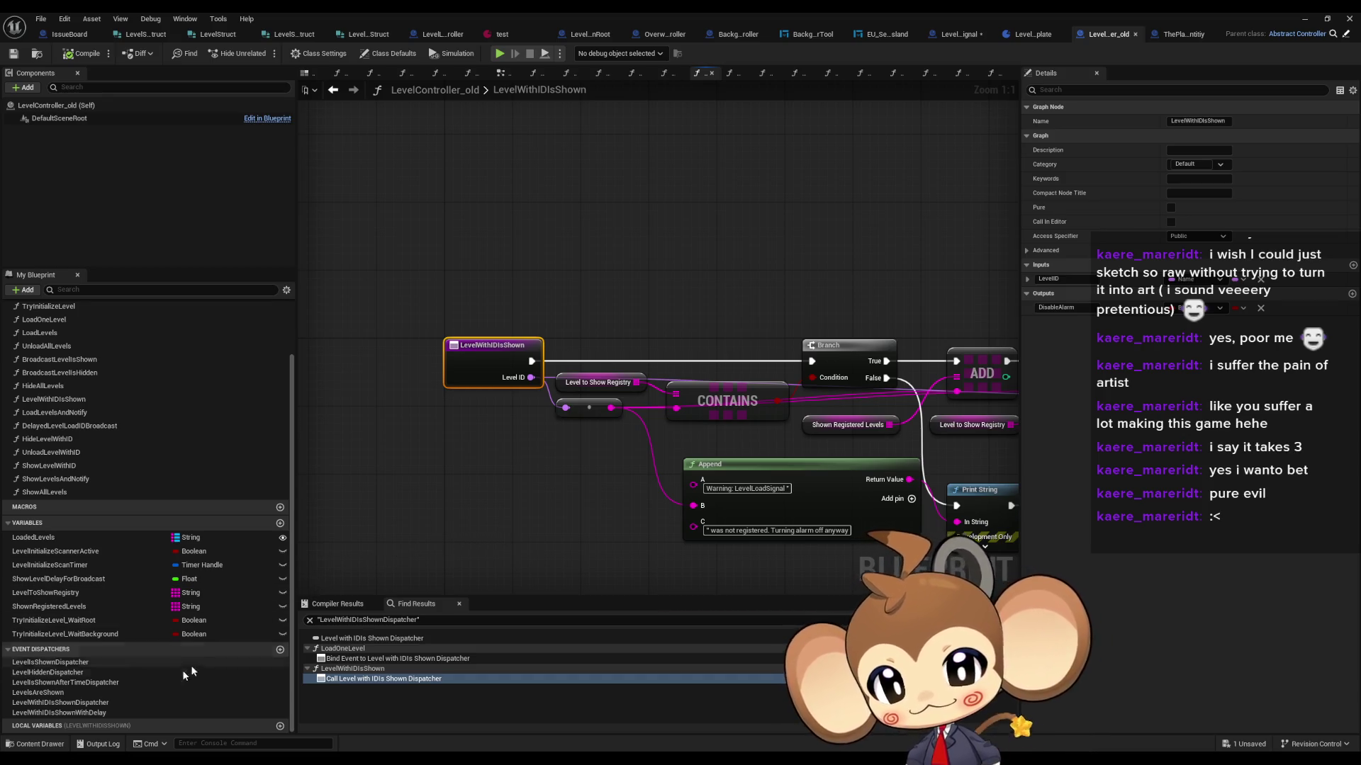
Step: Jump to LevelWithIDIsShownWithDelay's call in the EventGraph and inspect the BroadcastShowLevelAfterTimeWithID event
click(99, 714)
right_click(99, 713)
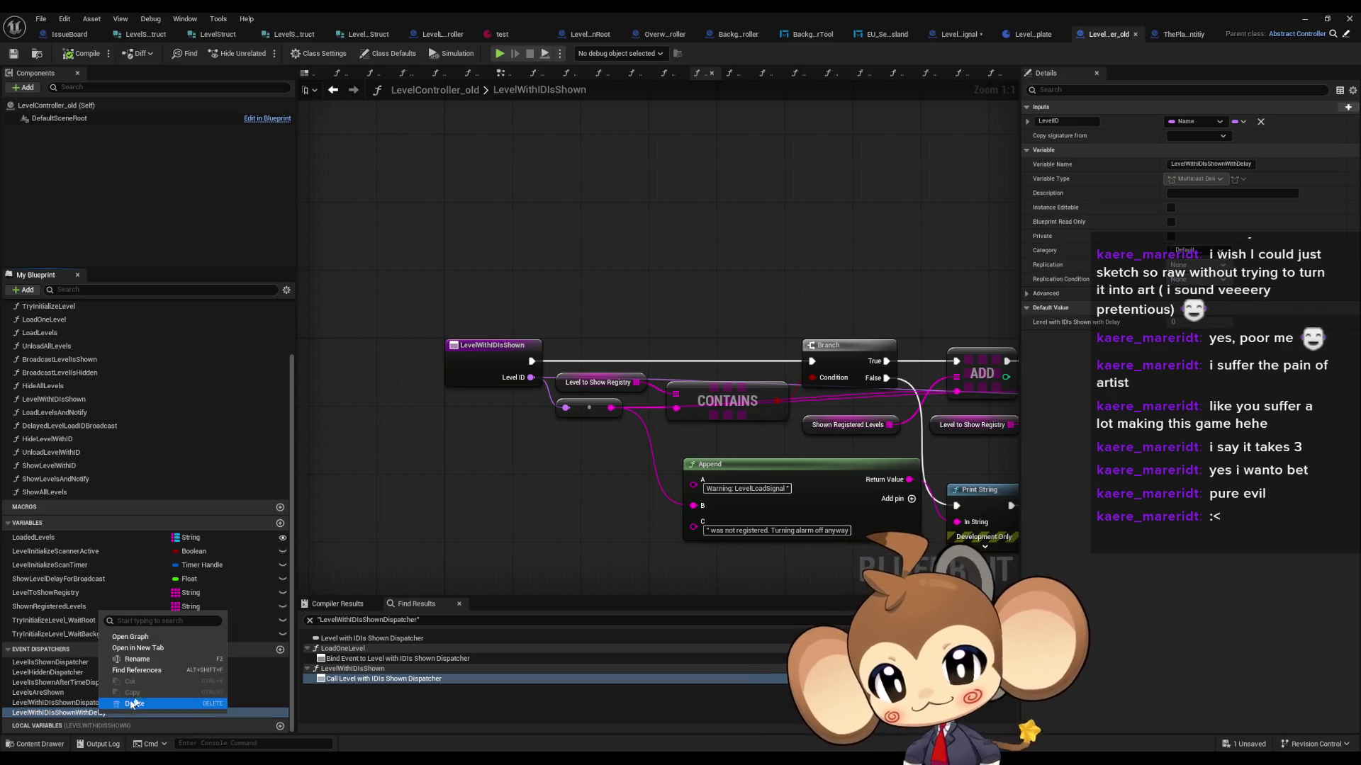
click(149, 674)
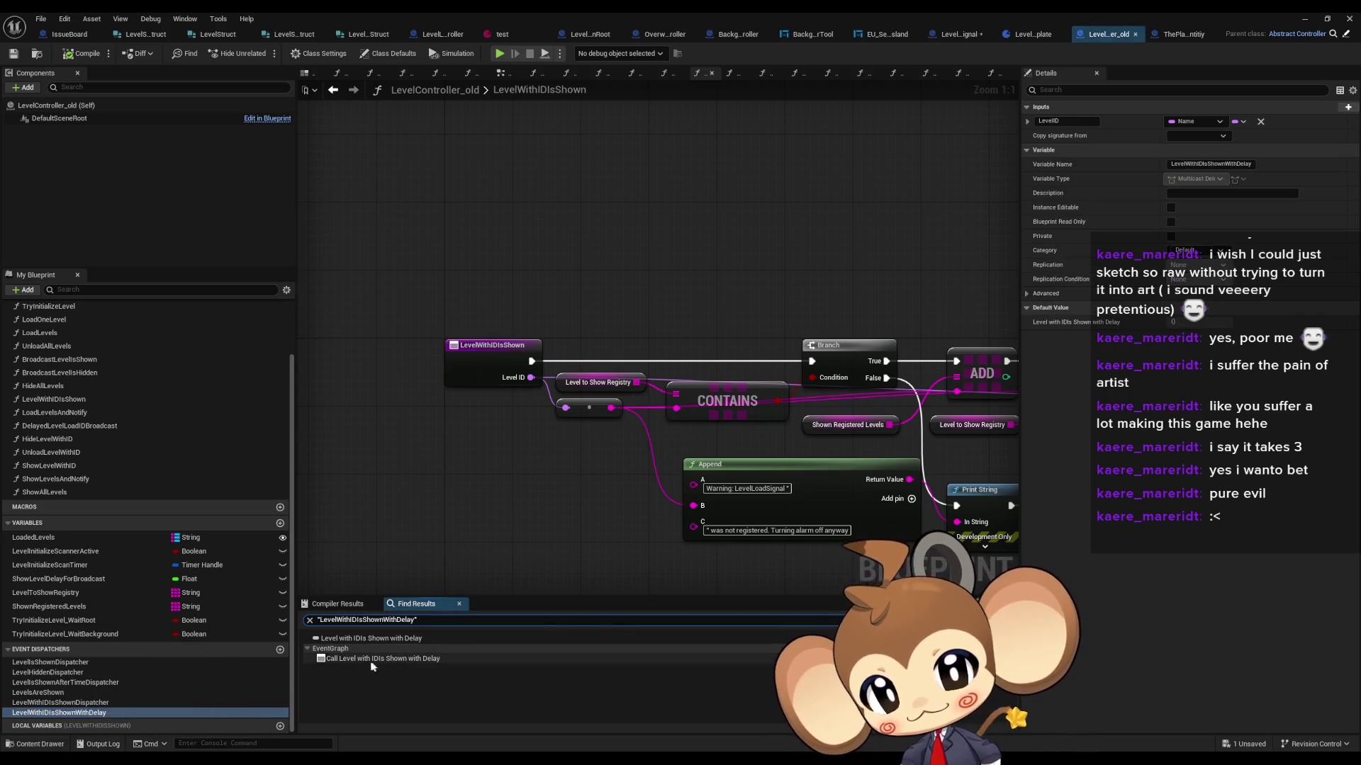
click(367, 659)
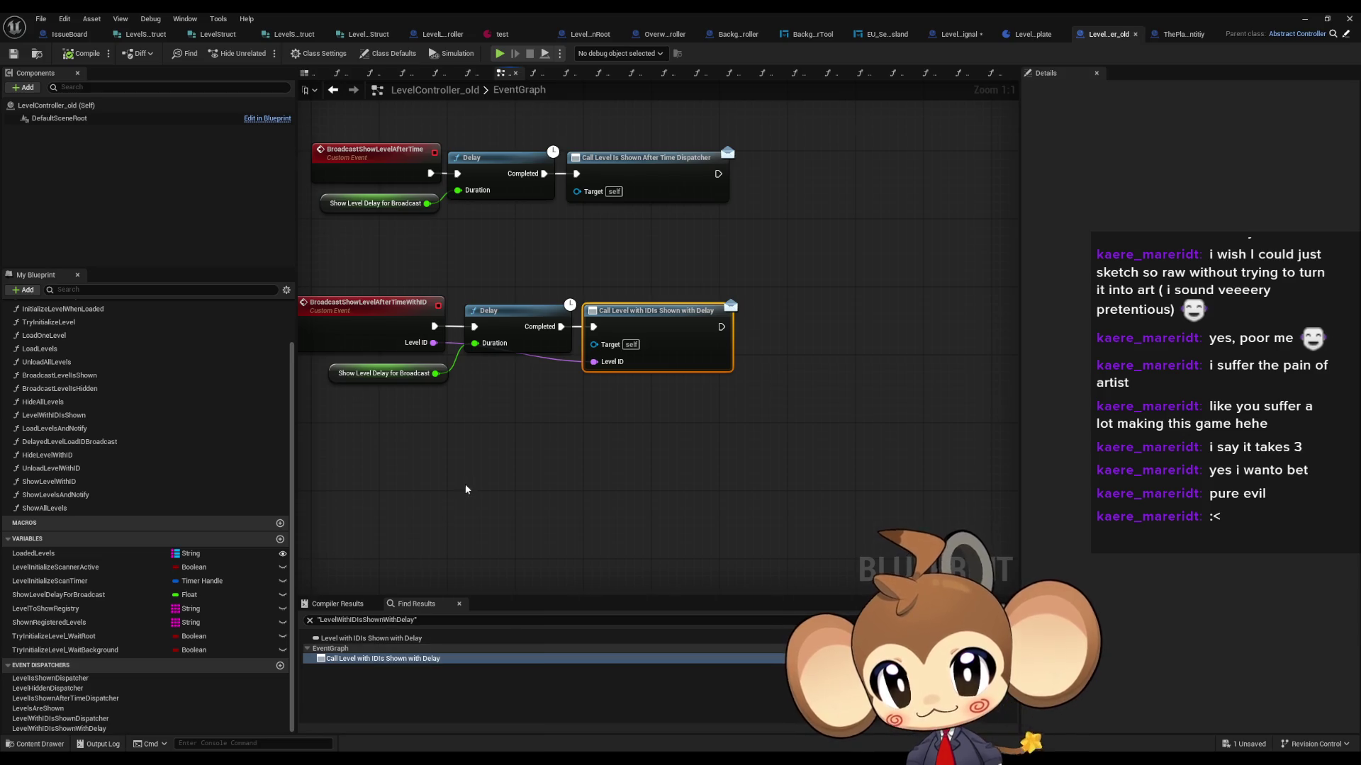
drag(392, 417, 542, 469)
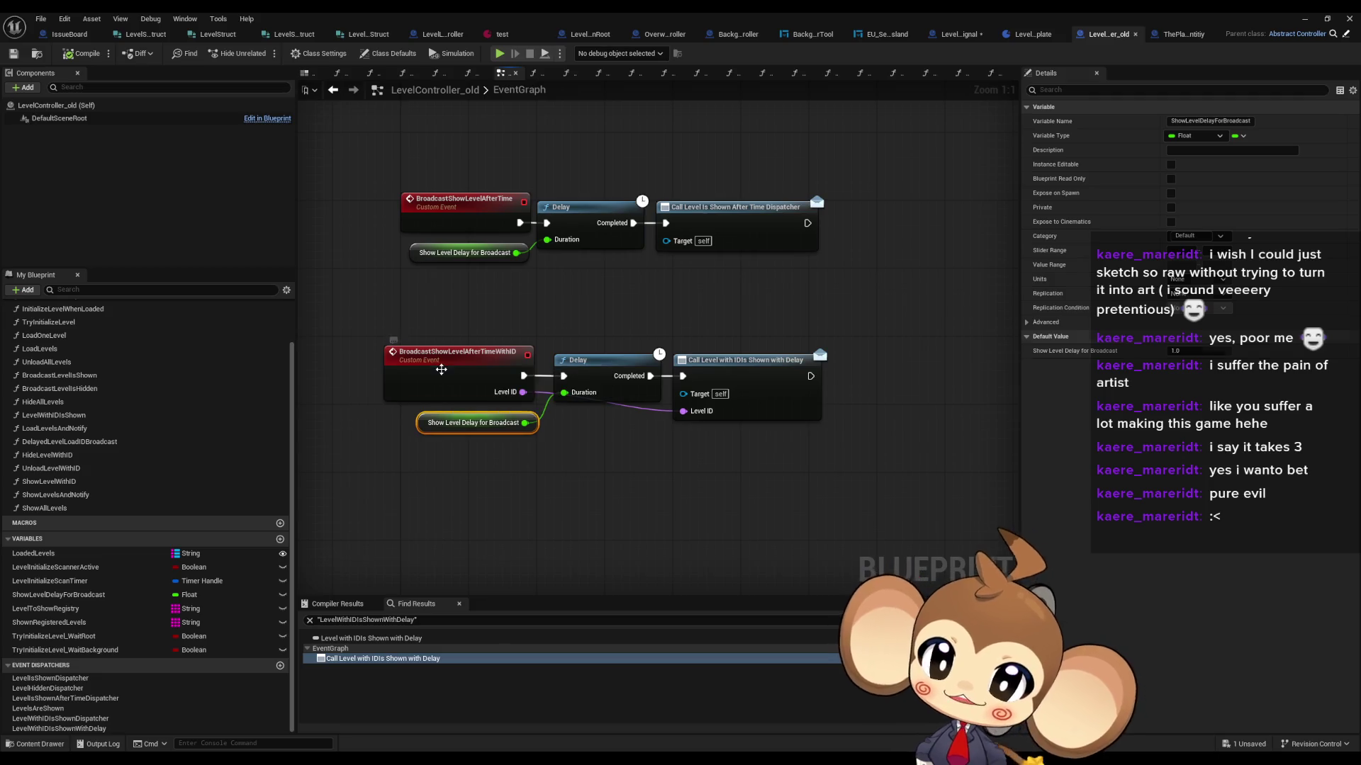
right_click(454, 376)
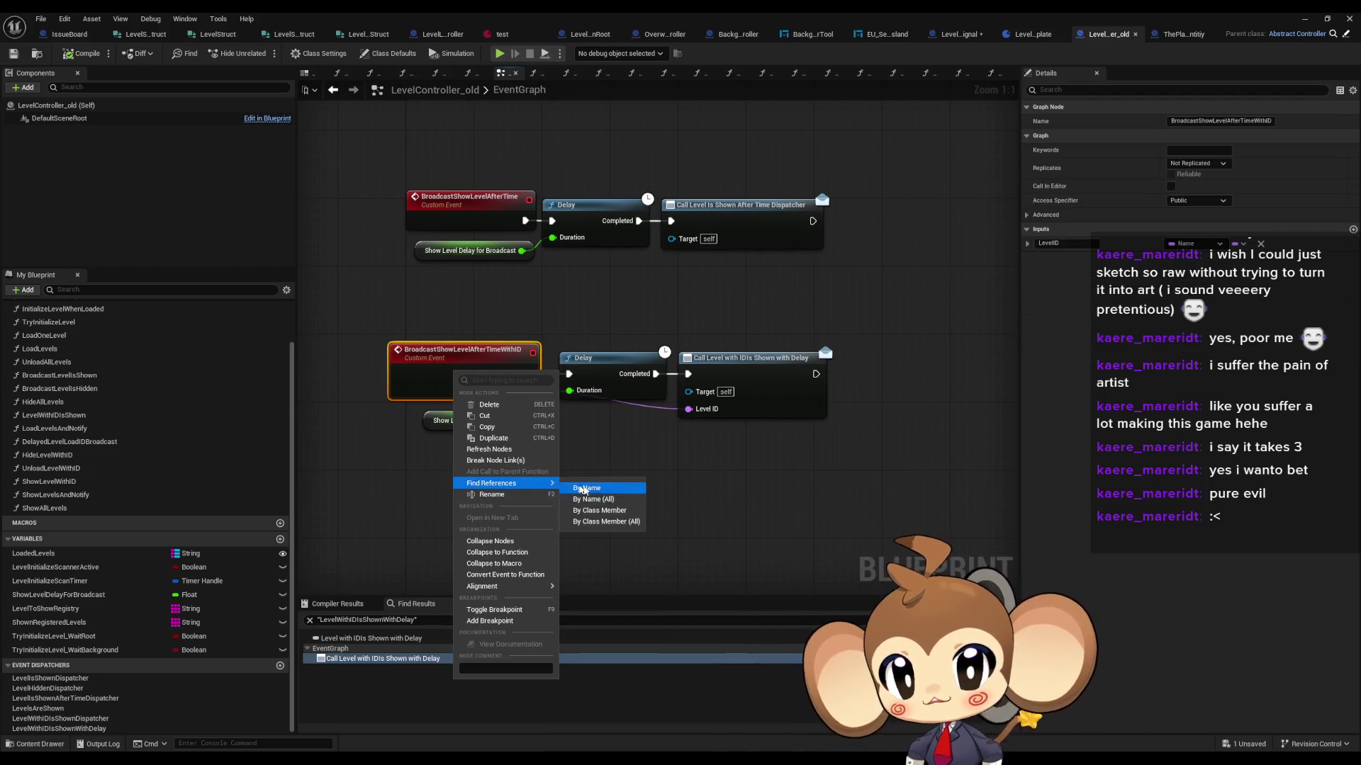
click(607, 528)
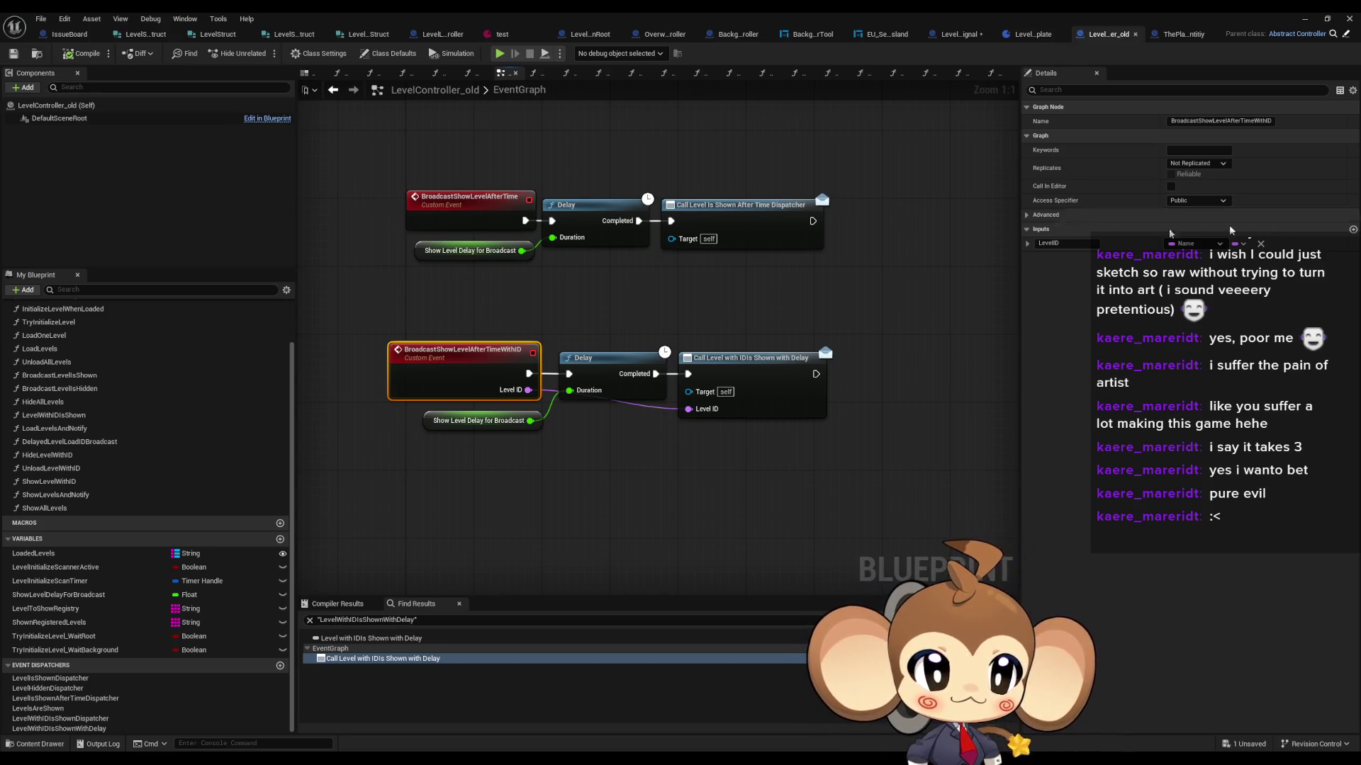
Step: Search all blueprints for references to the BroadcastShowLevelAfterTimeWithID event
key(ctrl+shift+f)
mouse_move(1357, 182)
mouse_down()
mouse_move(741, 193)
mouse_move(732, 206)
mouse_up()
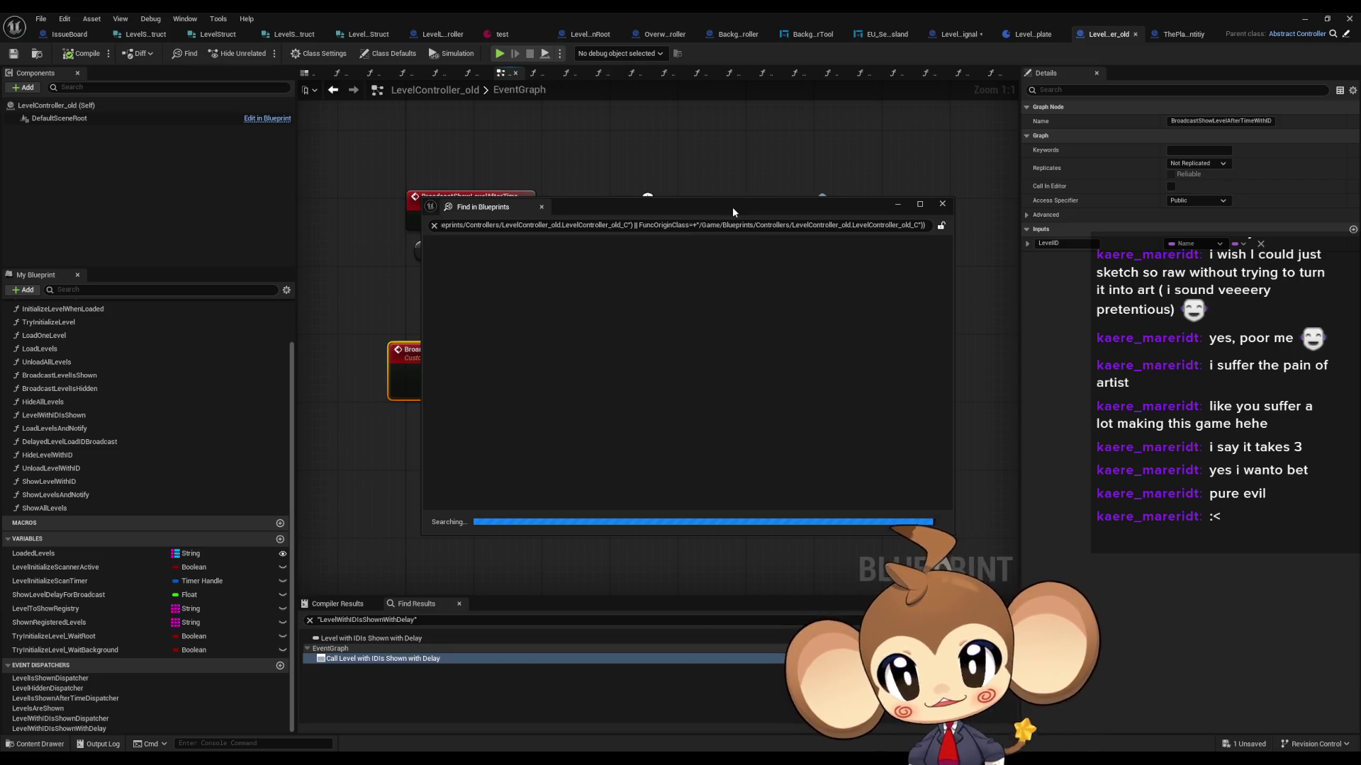
drag(733, 207, 1360, 213)
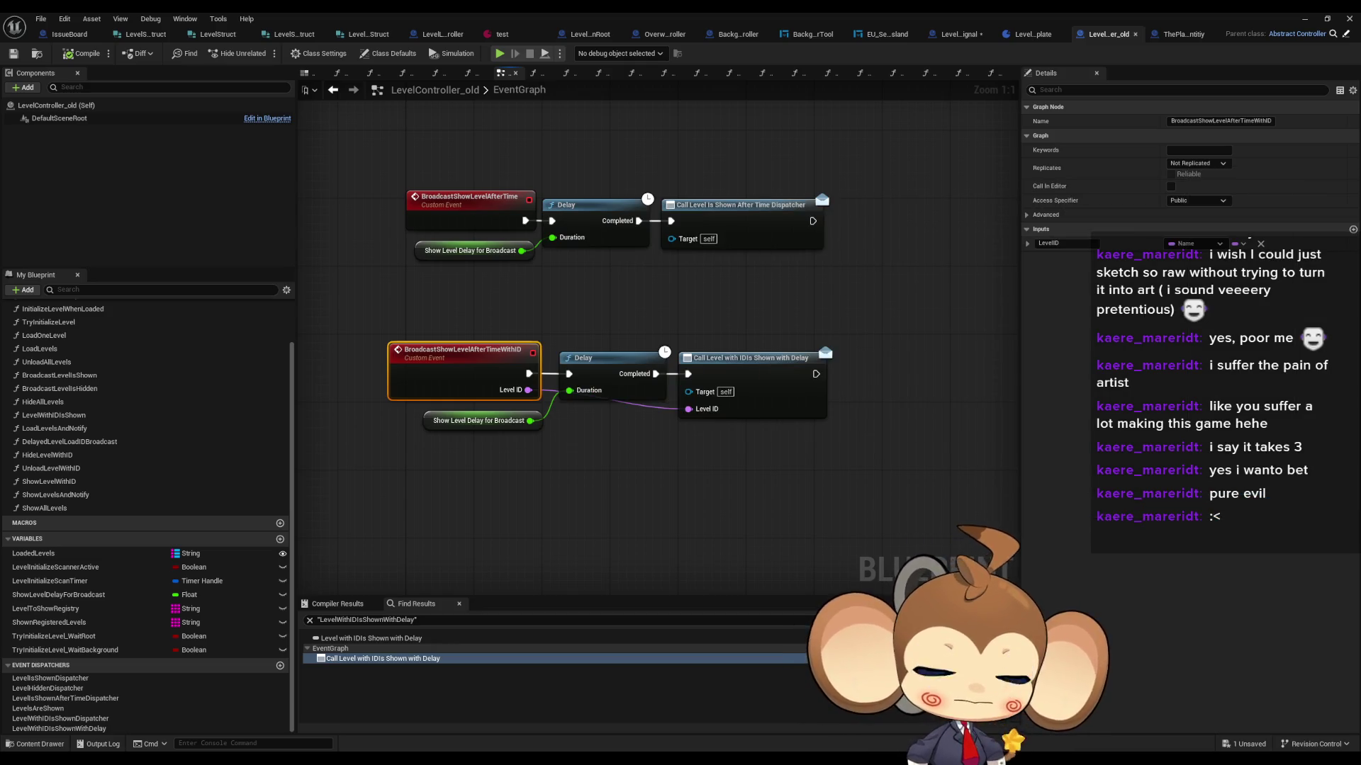
Step: Save all modified assets with File > Save All and close the Blueprint editor
click(41, 18)
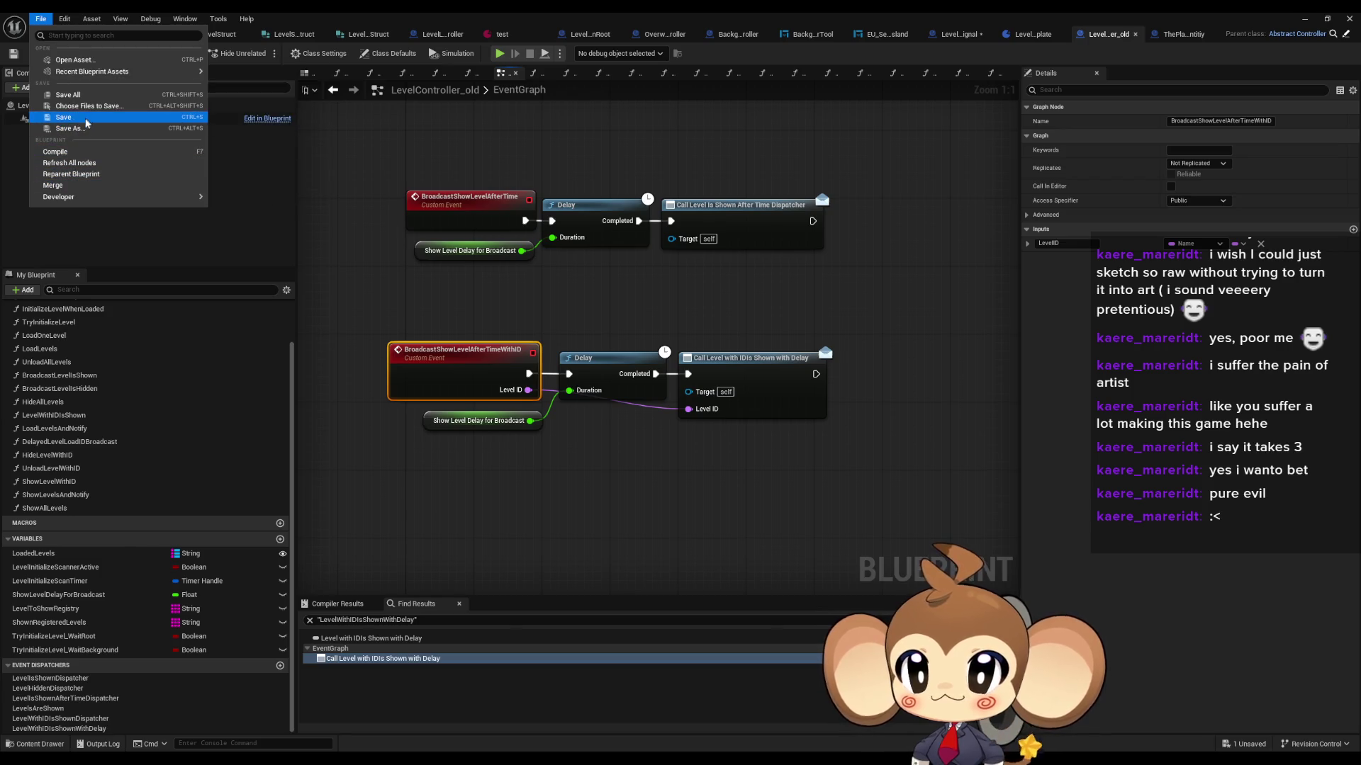
click(81, 95)
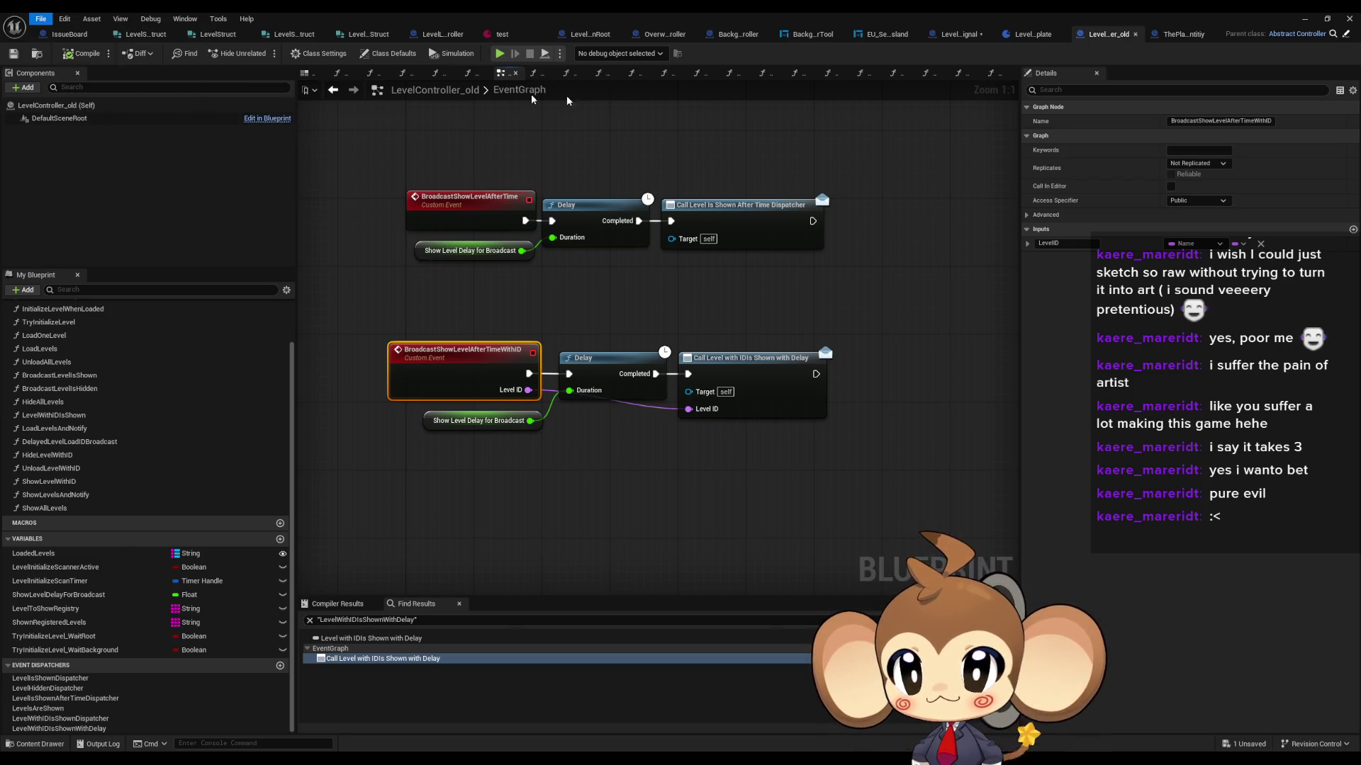
click(1350, 19)
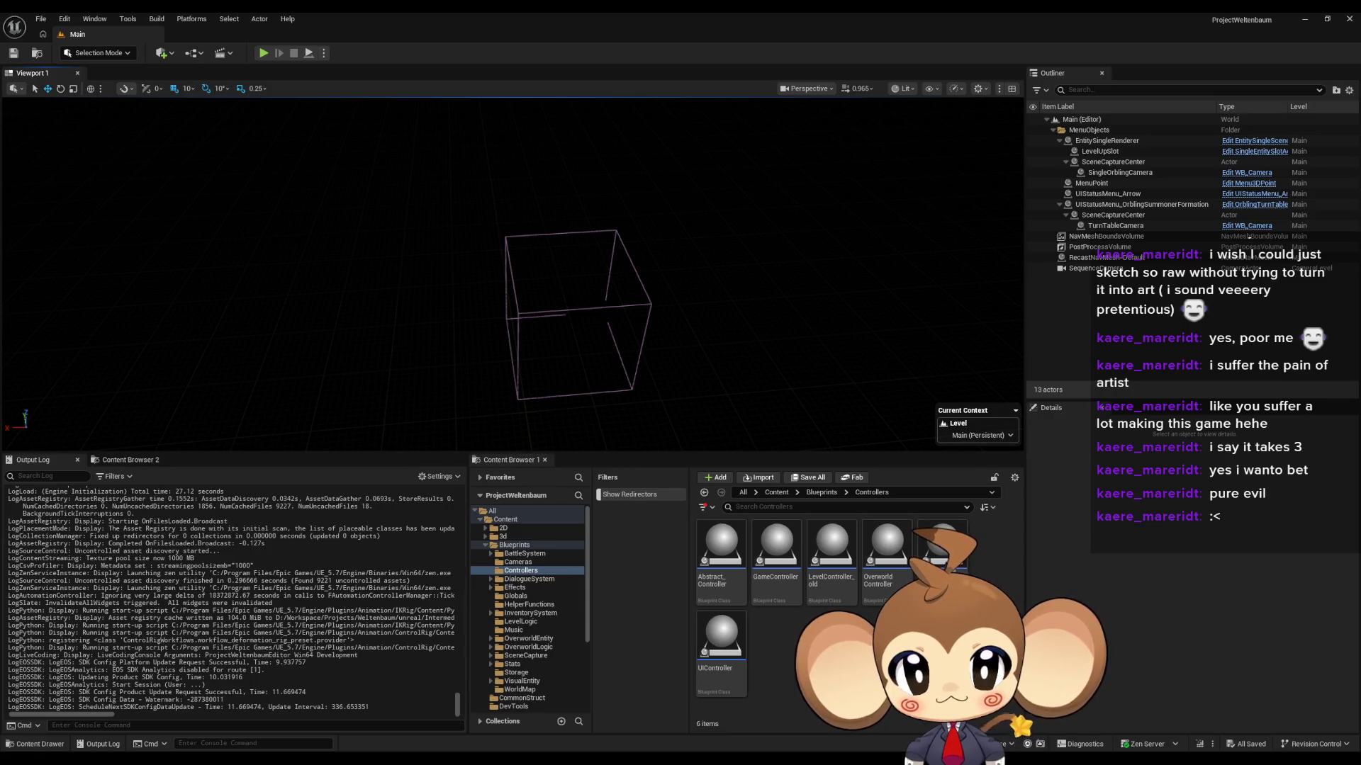
Step: Reopen LevelController_old from the Controllers folder after the relaunch
double_click(833, 556)
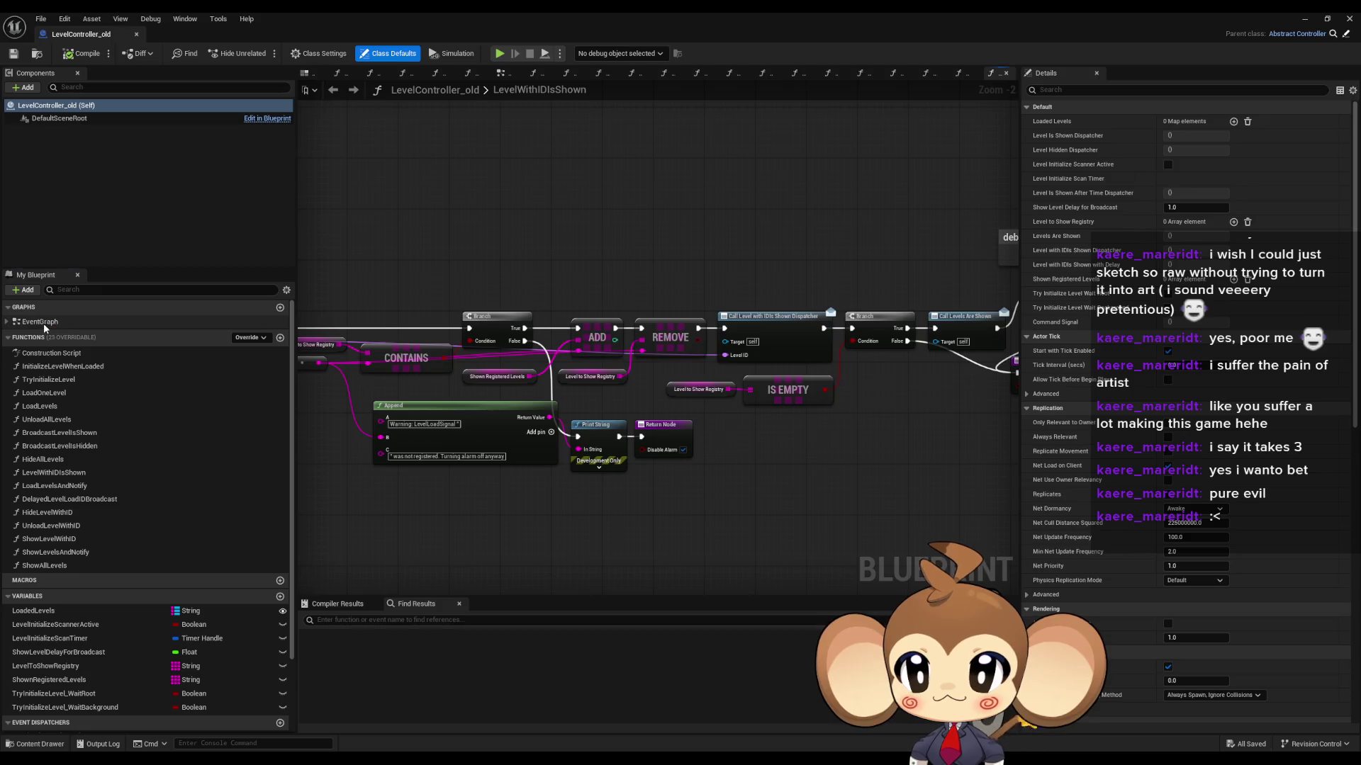
Step: Find BroadcastShowLevelAfterTimeWithID references by name and jump to its call in DelayedLevelLoadIDBroadcast
double_click(44, 323)
right_click(535, 531)
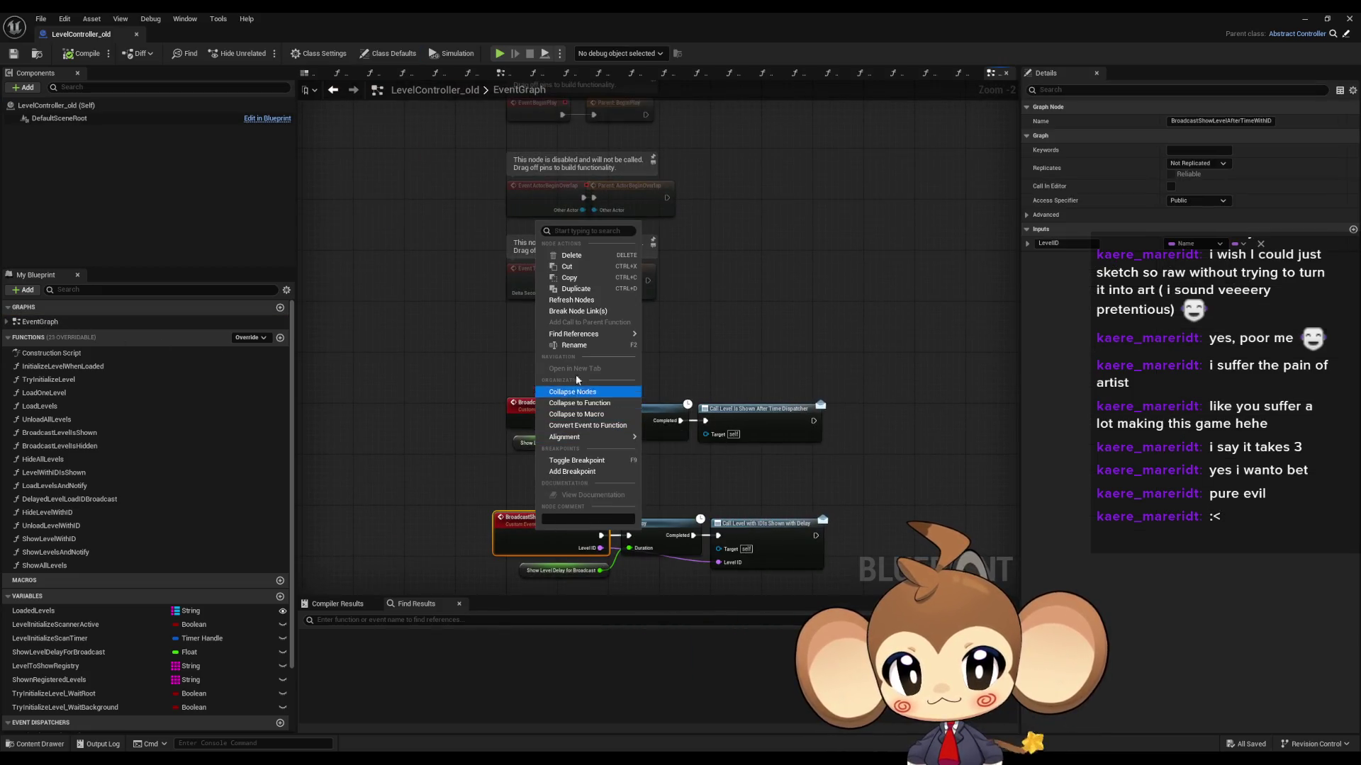
mouse_move(602, 334)
click(679, 371)
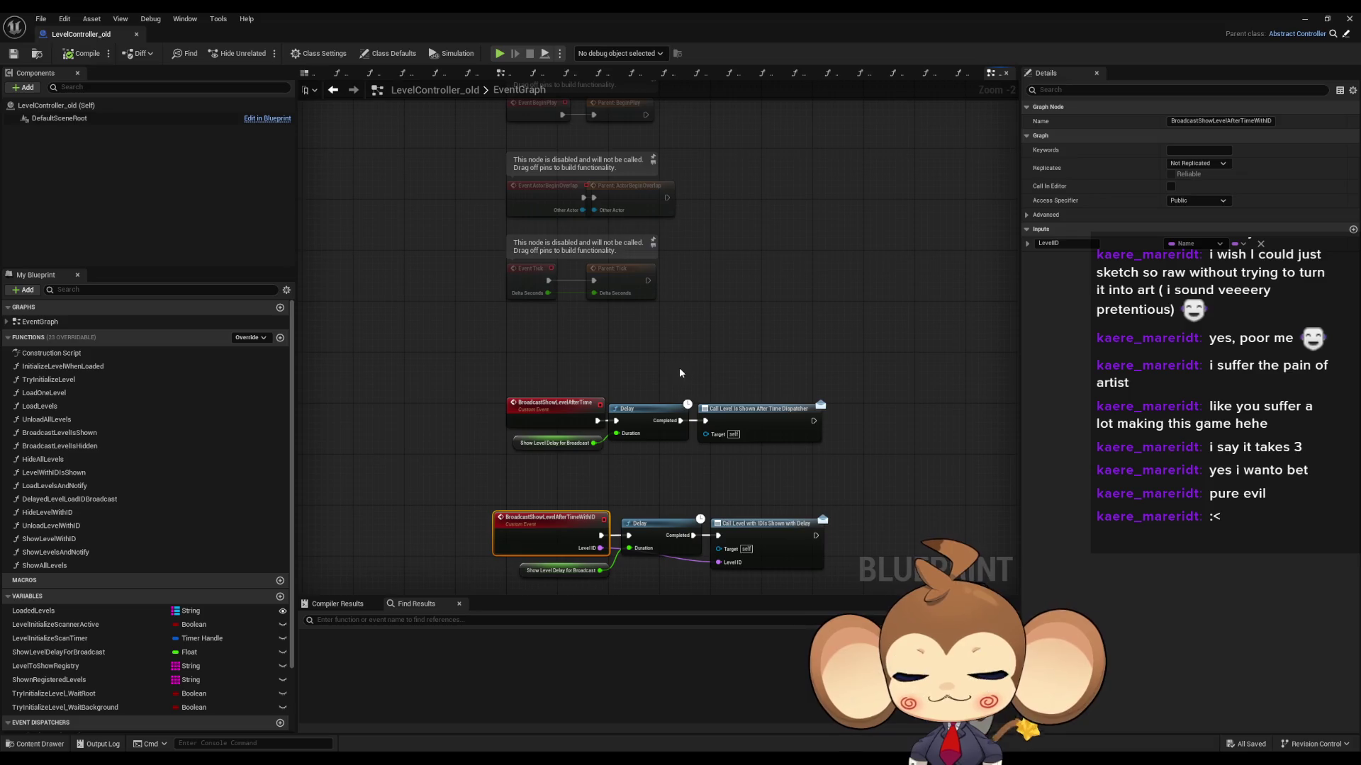
right_click(535, 521)
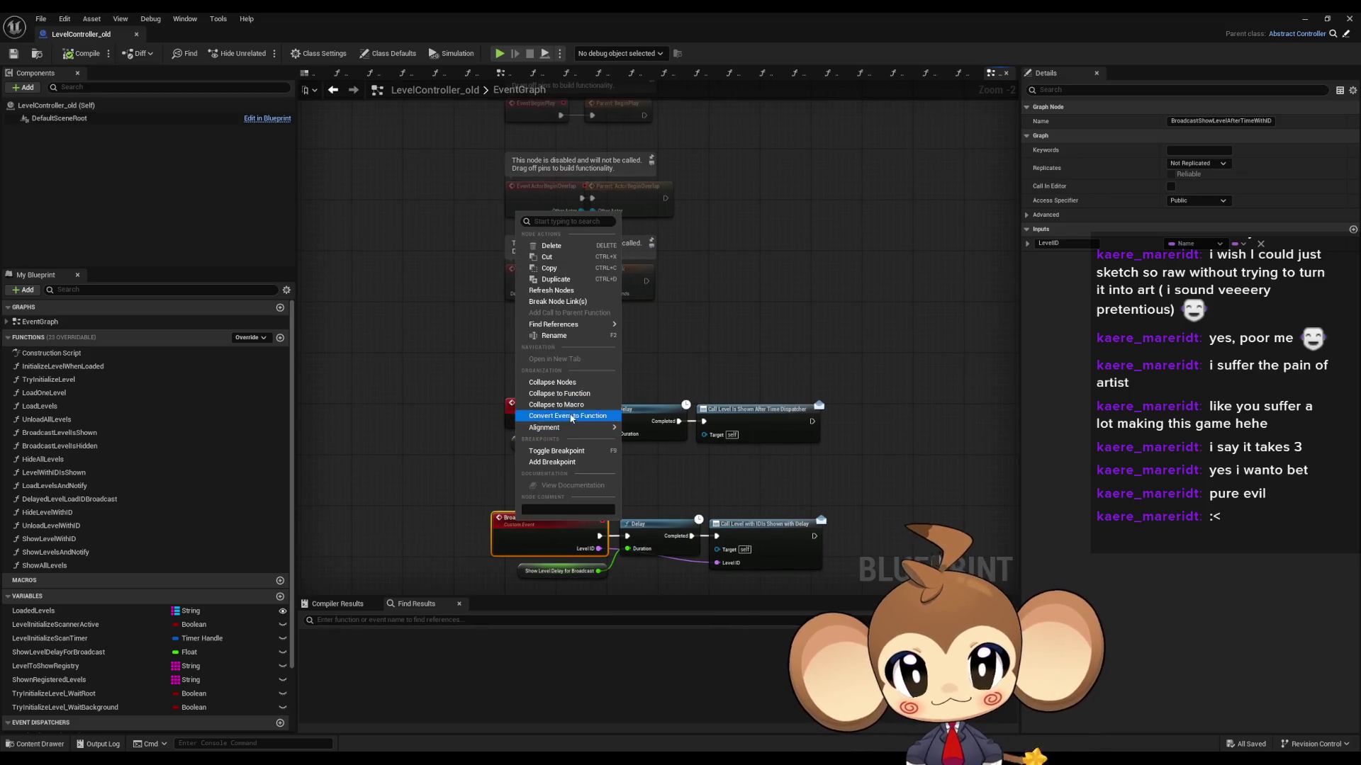
mouse_move(608, 325)
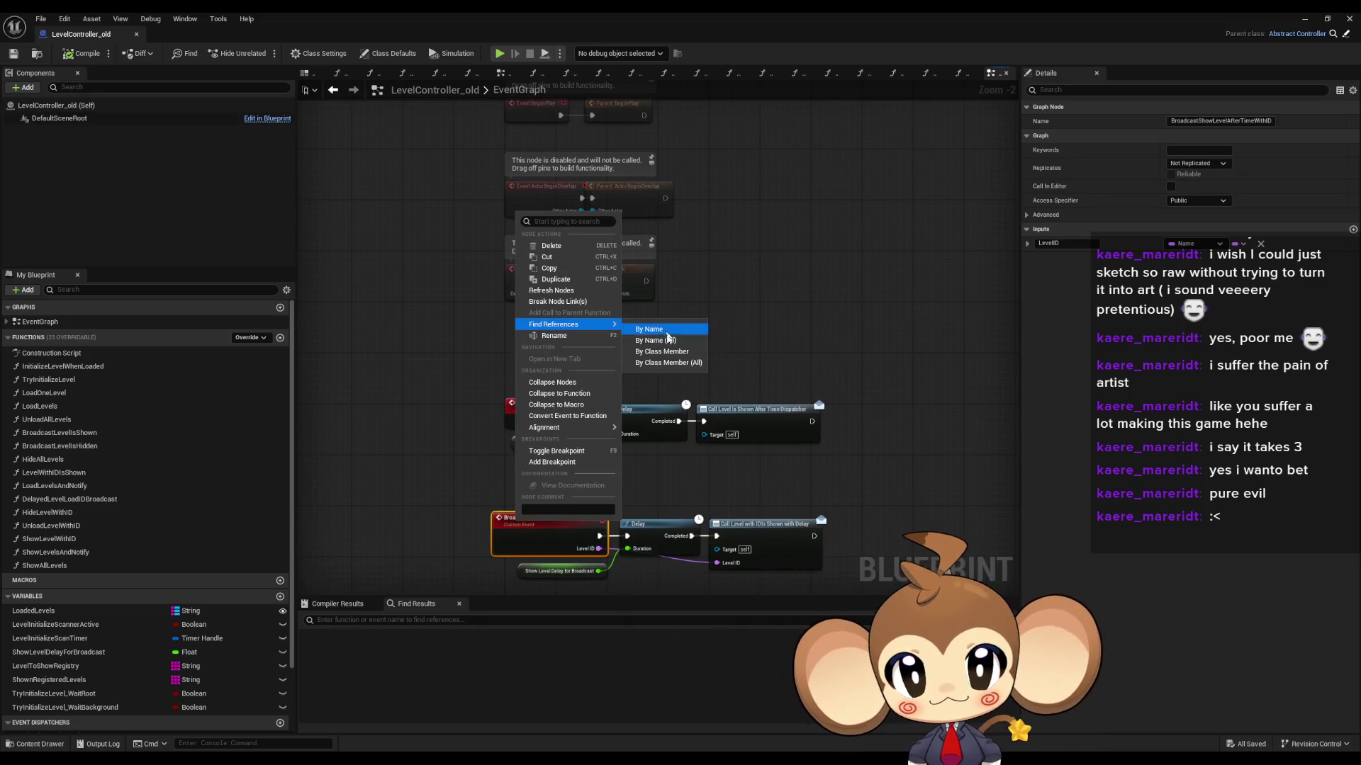
click(667, 331)
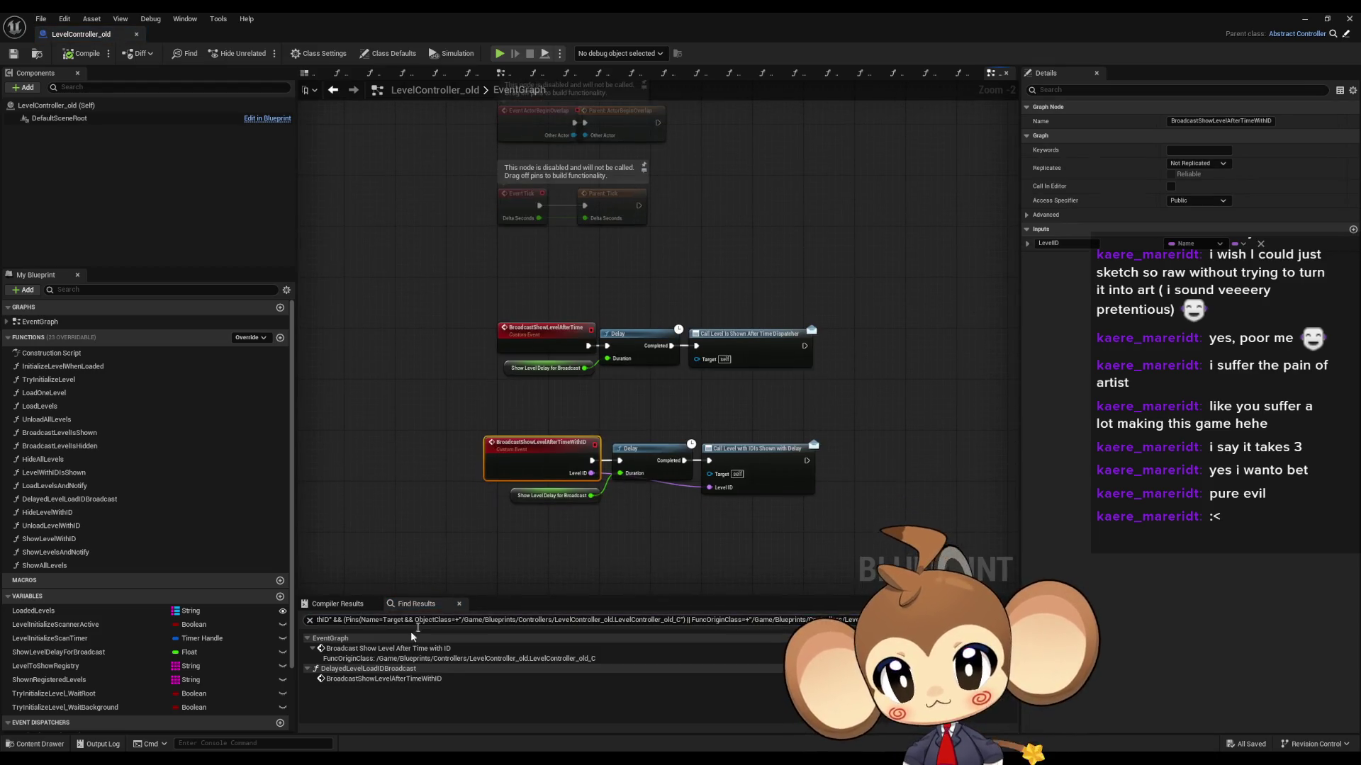
click(357, 680)
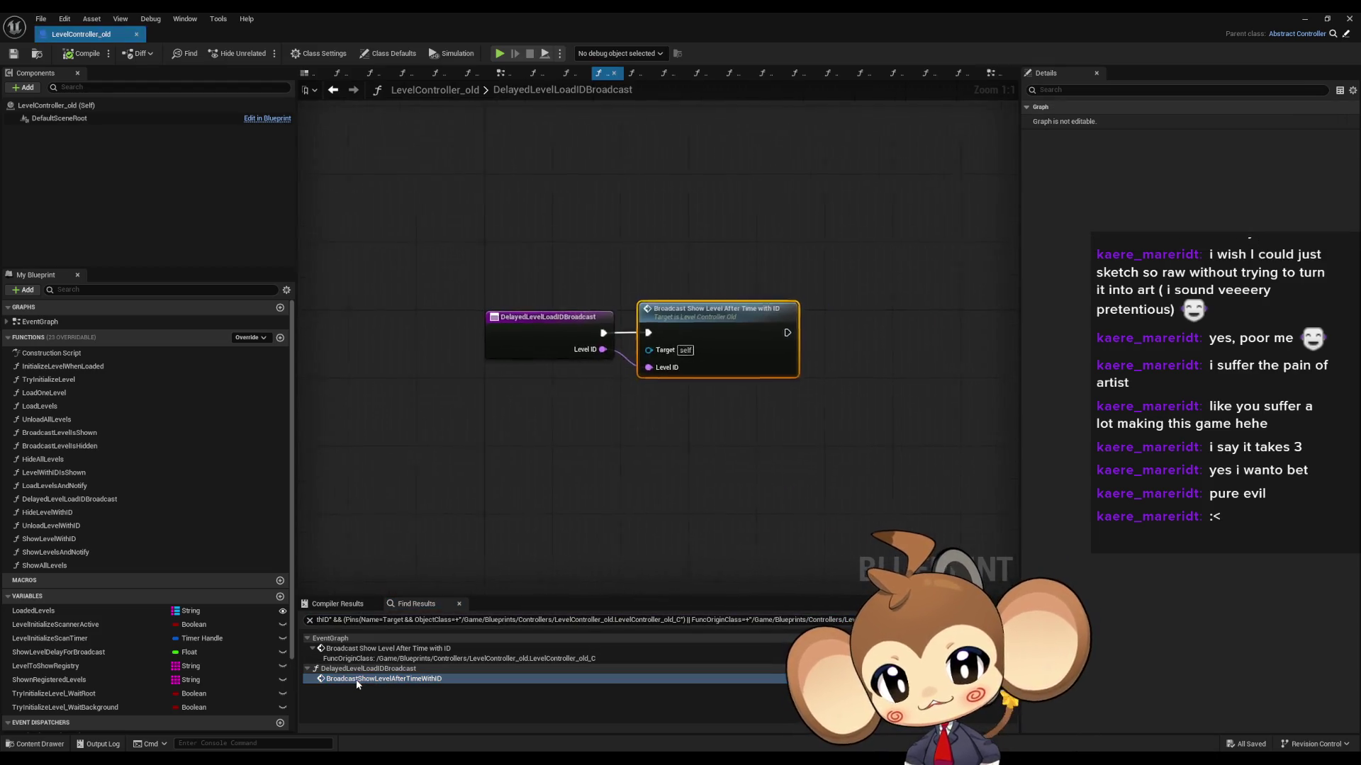
Step: Trace DelayedLevelLoadIDBroadcast to its dispatcher binding in LoadOneLevel, then reopen its graph
right_click(464, 346)
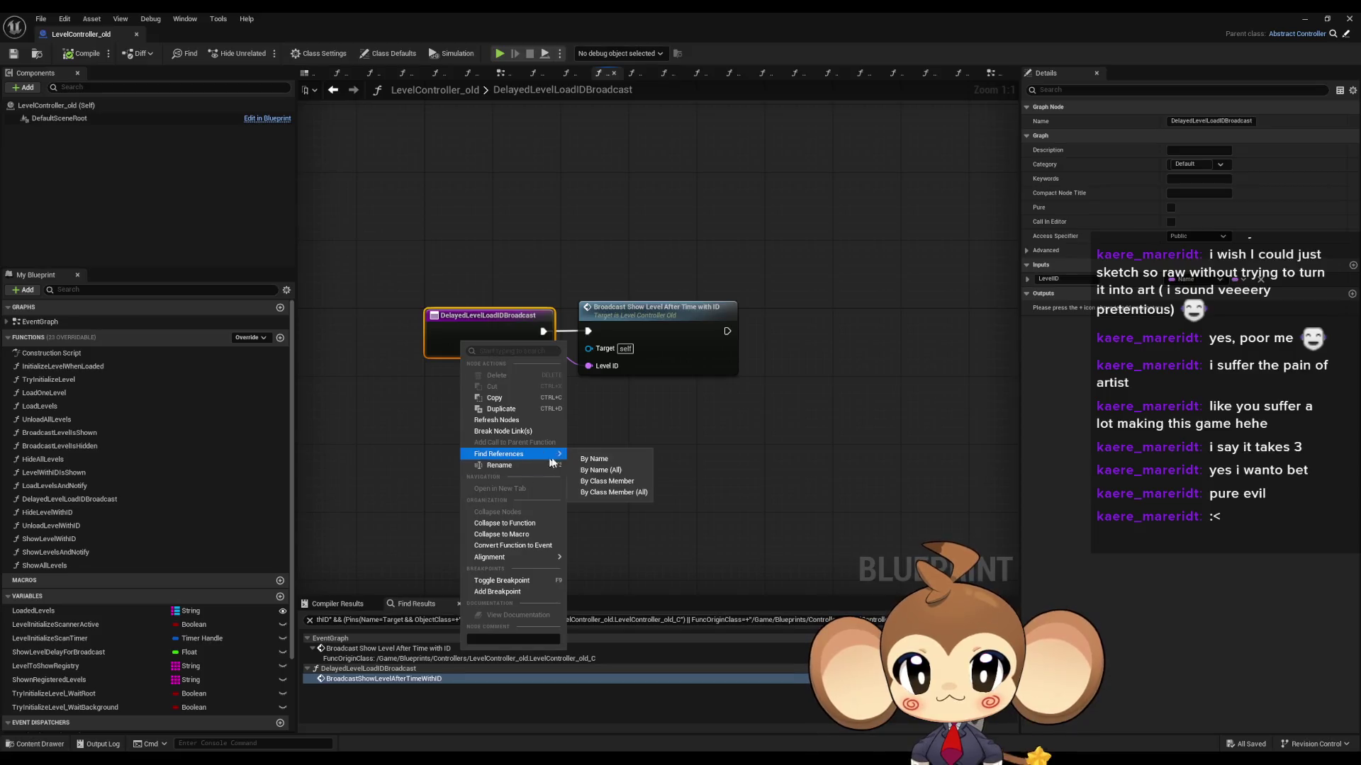
click(603, 496)
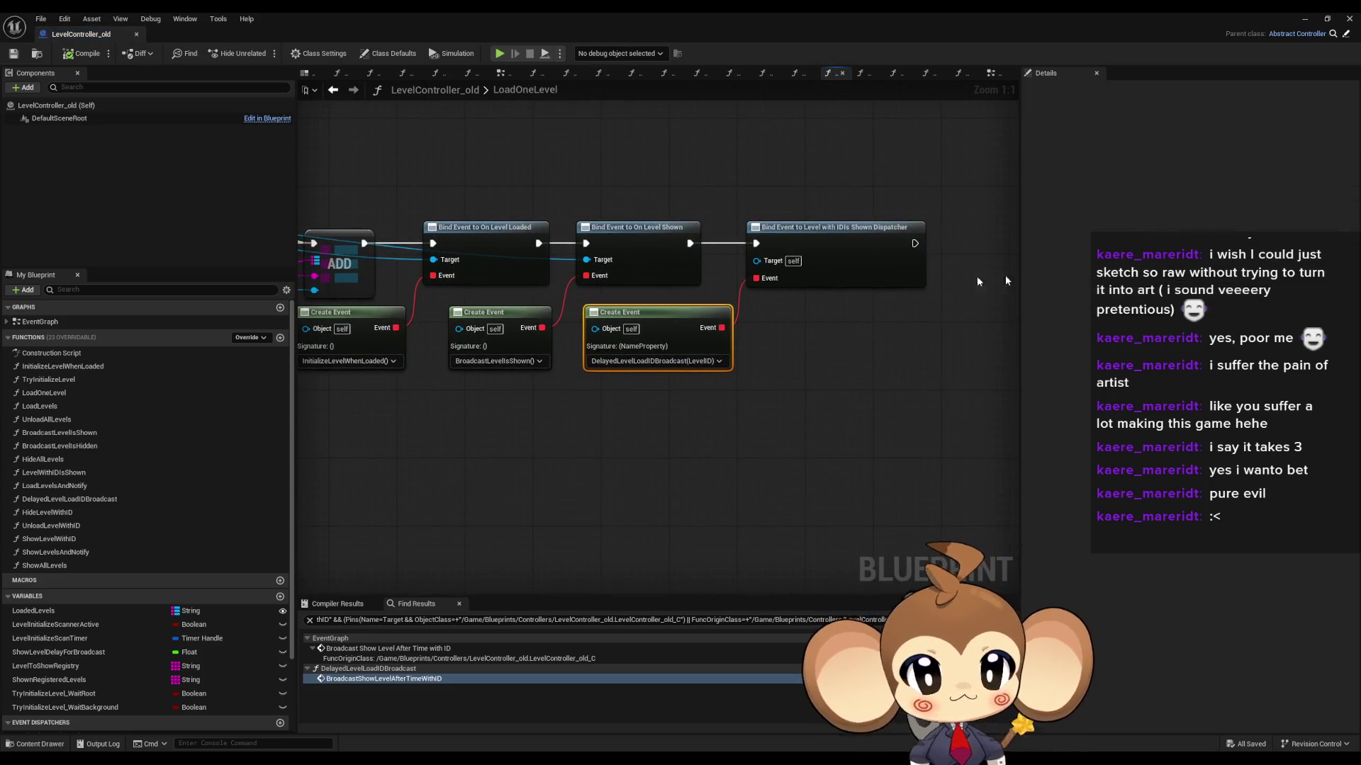
scroll(634, 438, down, 1)
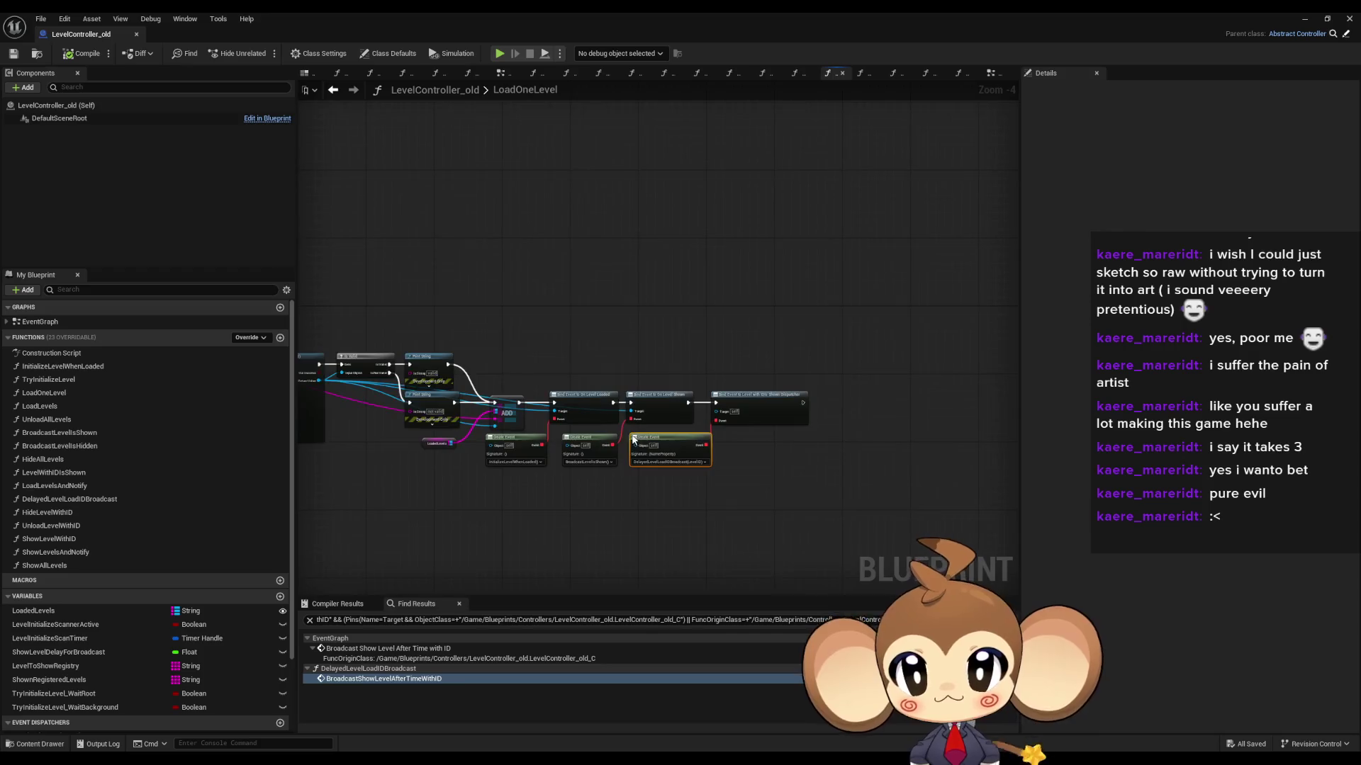
scroll(634, 438, up, 1)
click(926, 375)
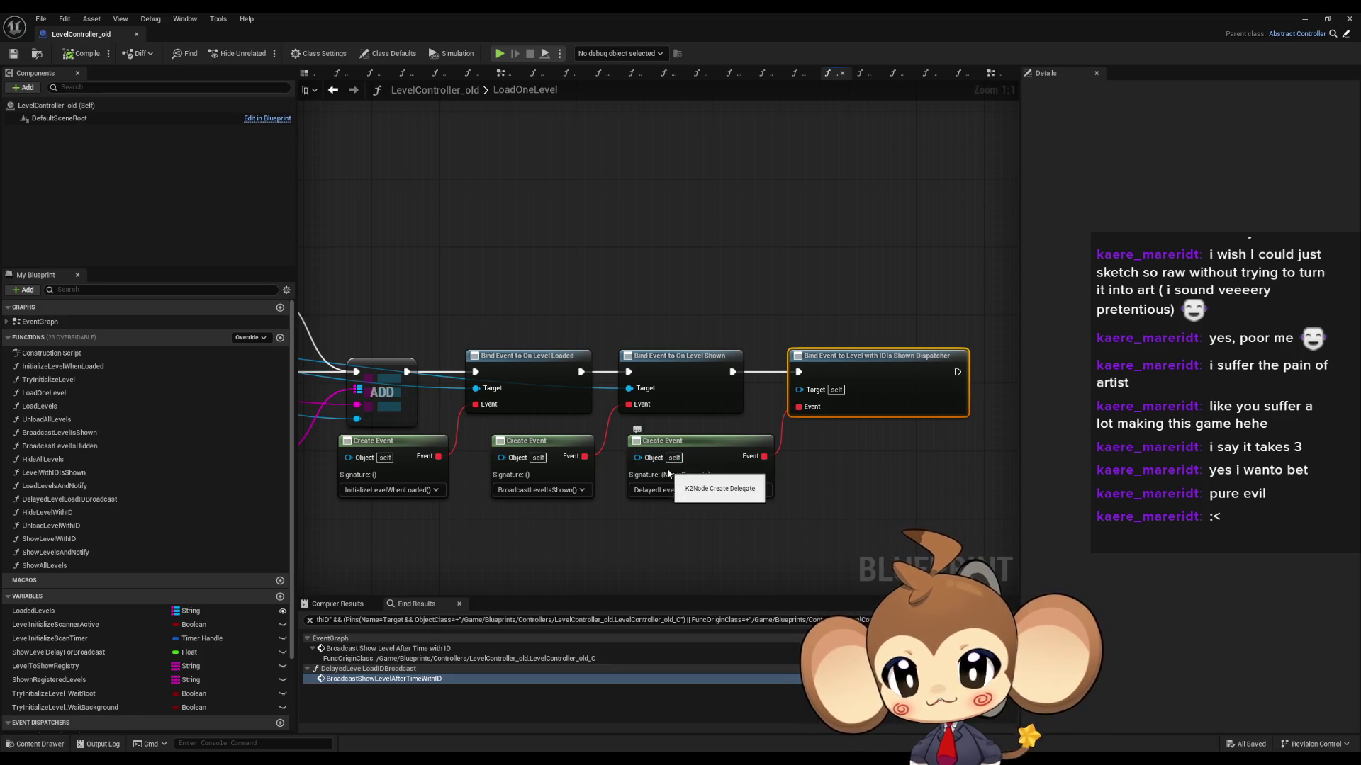
scroll(144, 603, down, 3)
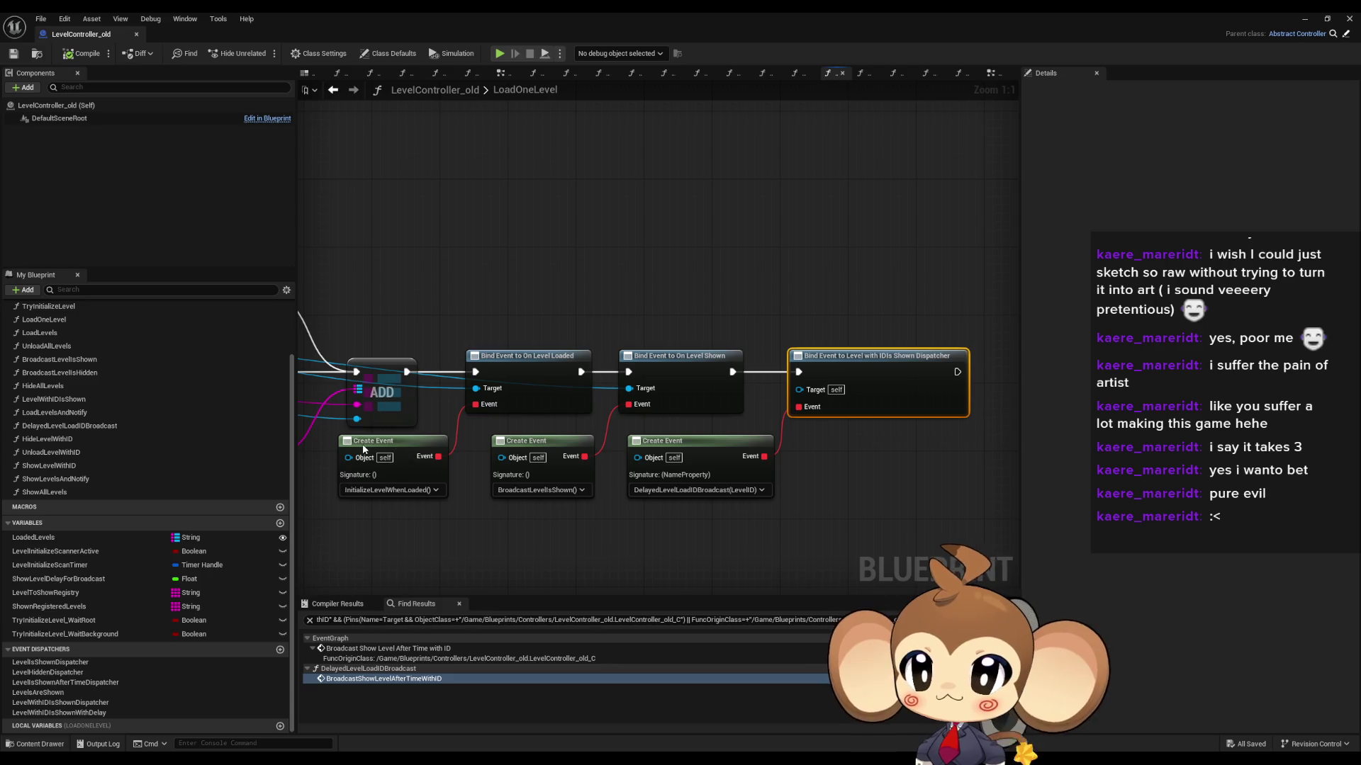
scroll(115, 405, up, 2)
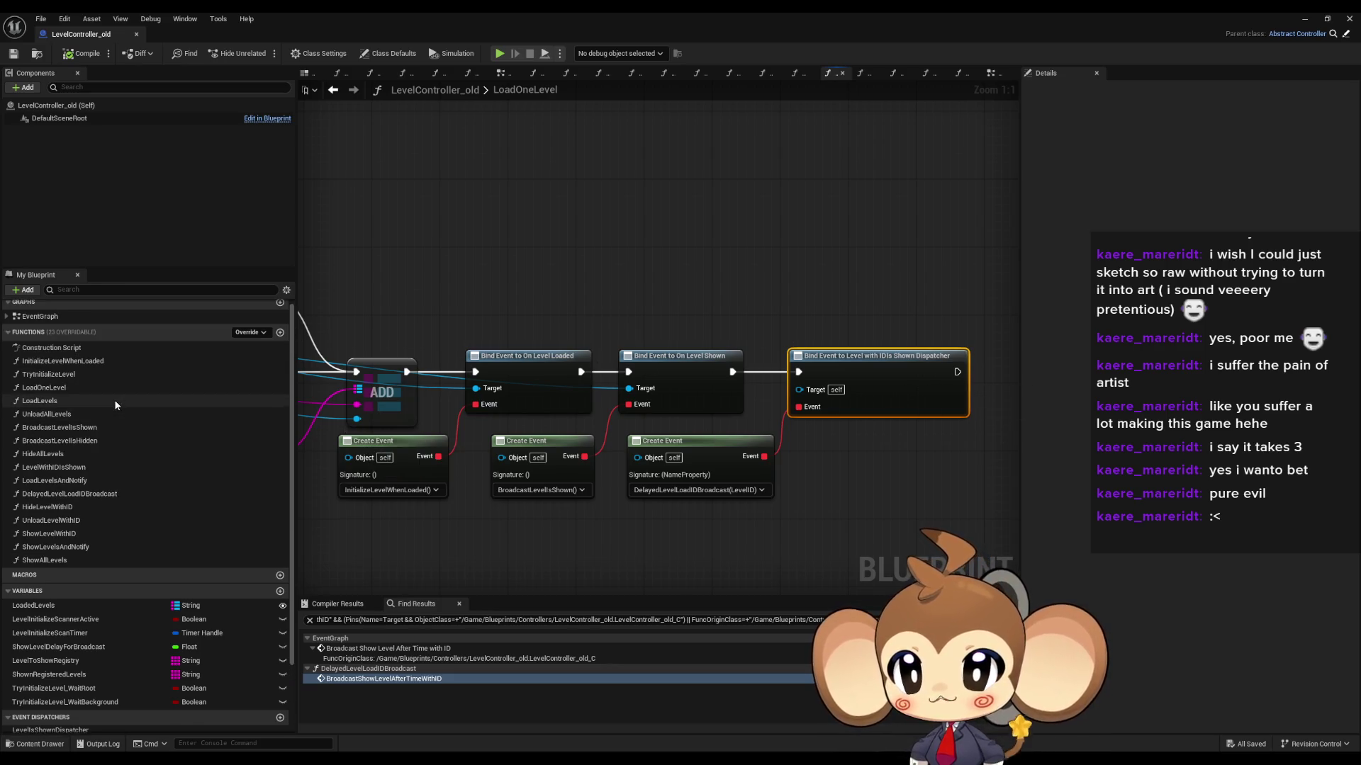
double_click(99, 494)
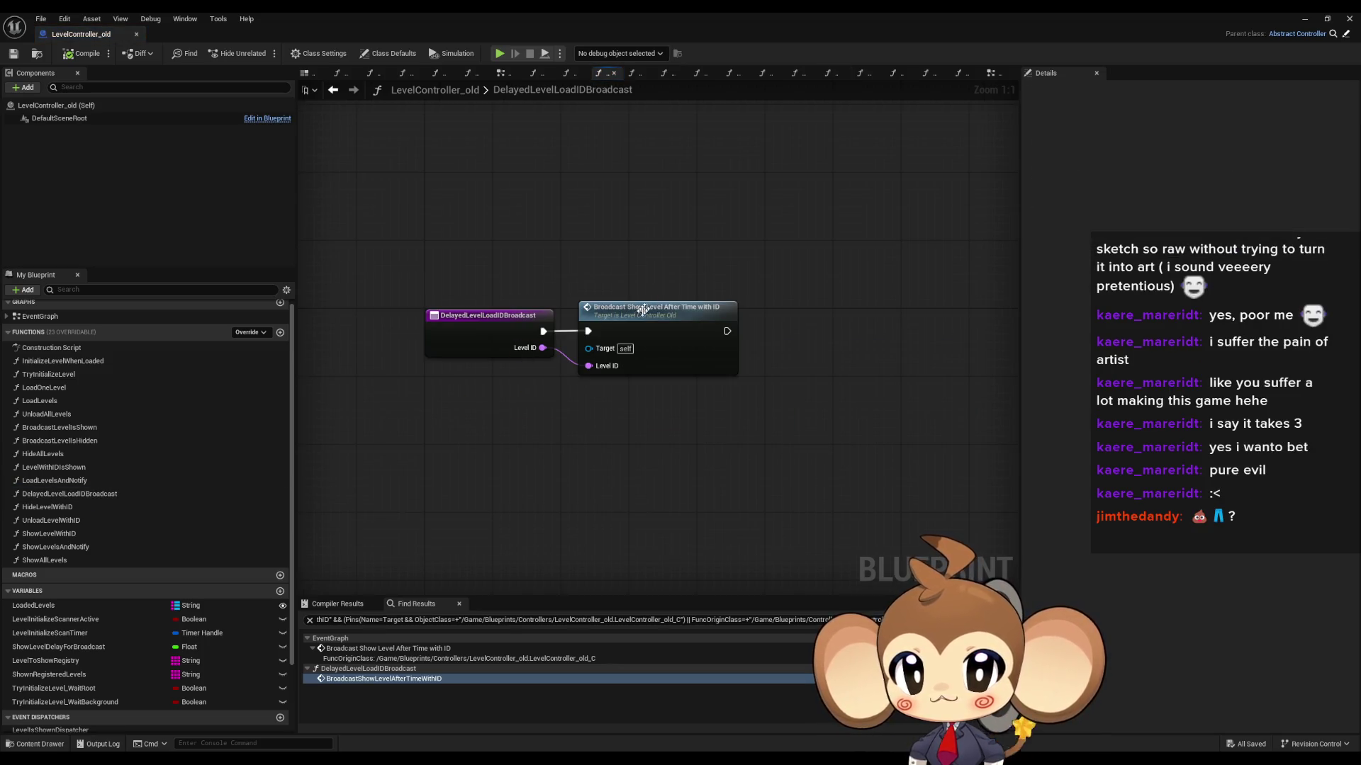
Step: Find references to the Call Level with IDIs Shown with Delay node, narrowing the search to its bindings
double_click(646, 306)
right_click(705, 336)
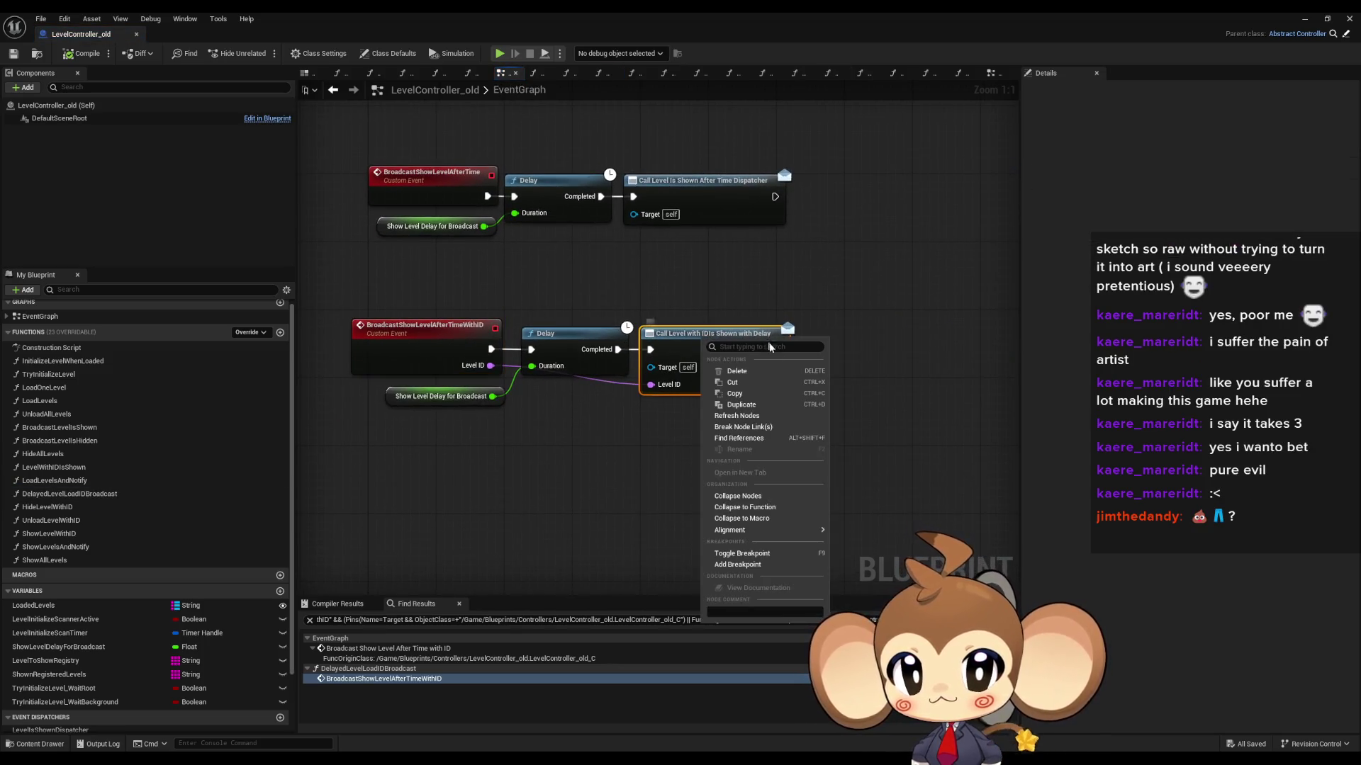
click(786, 438)
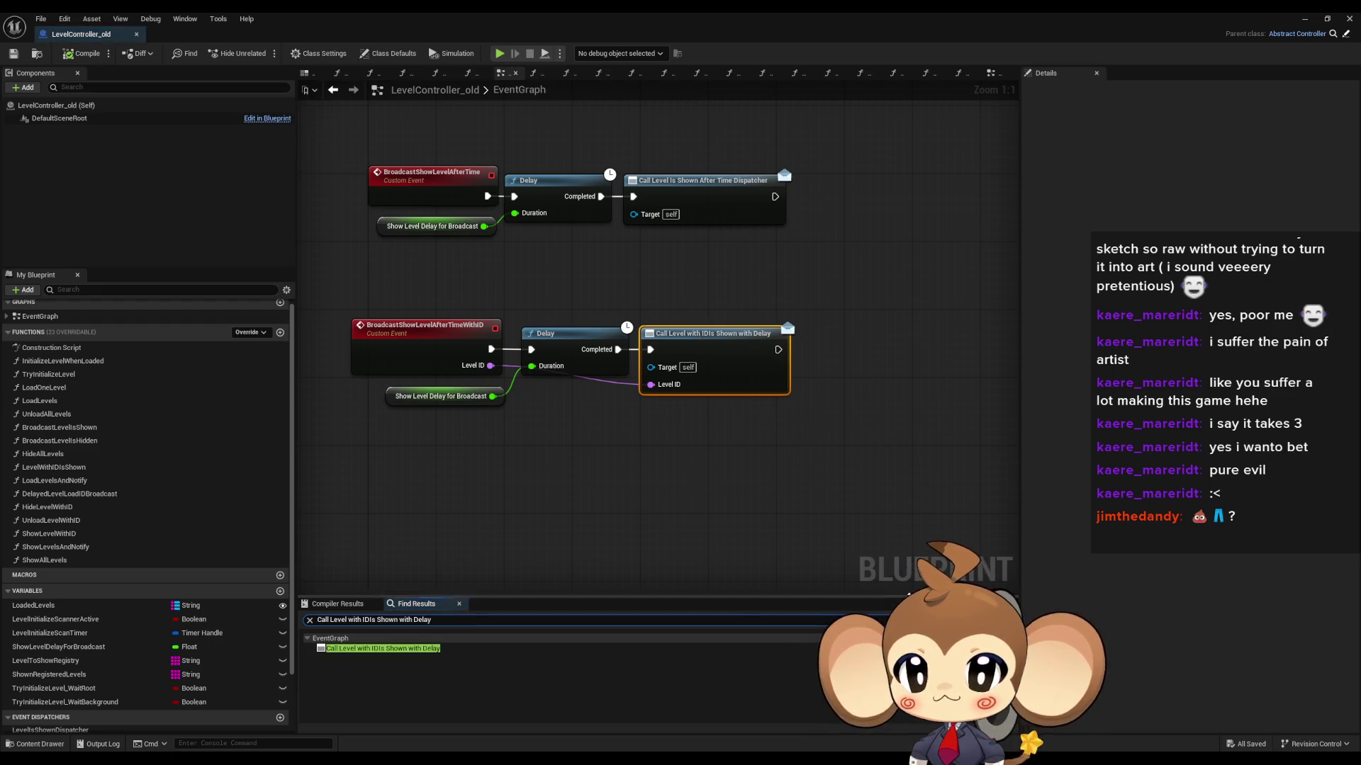
double_click(323, 620)
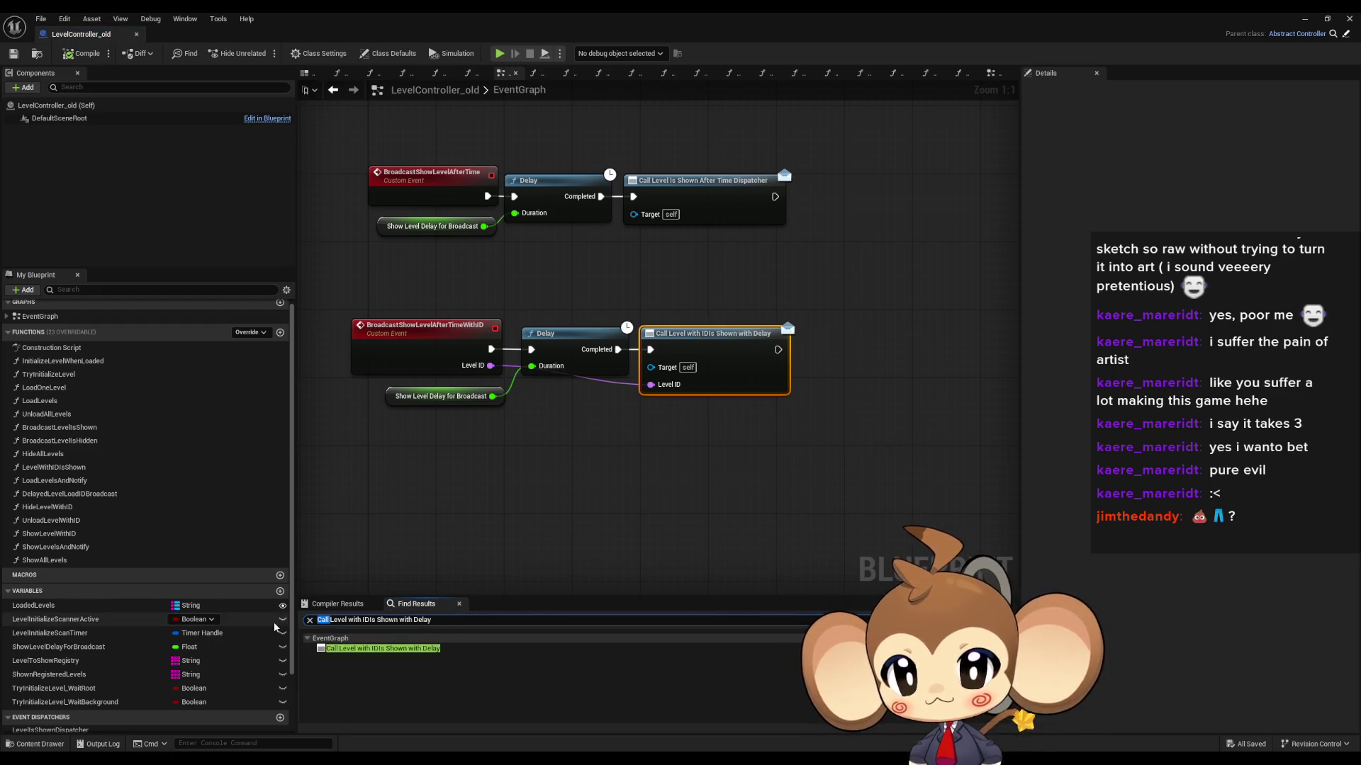
text(bind)
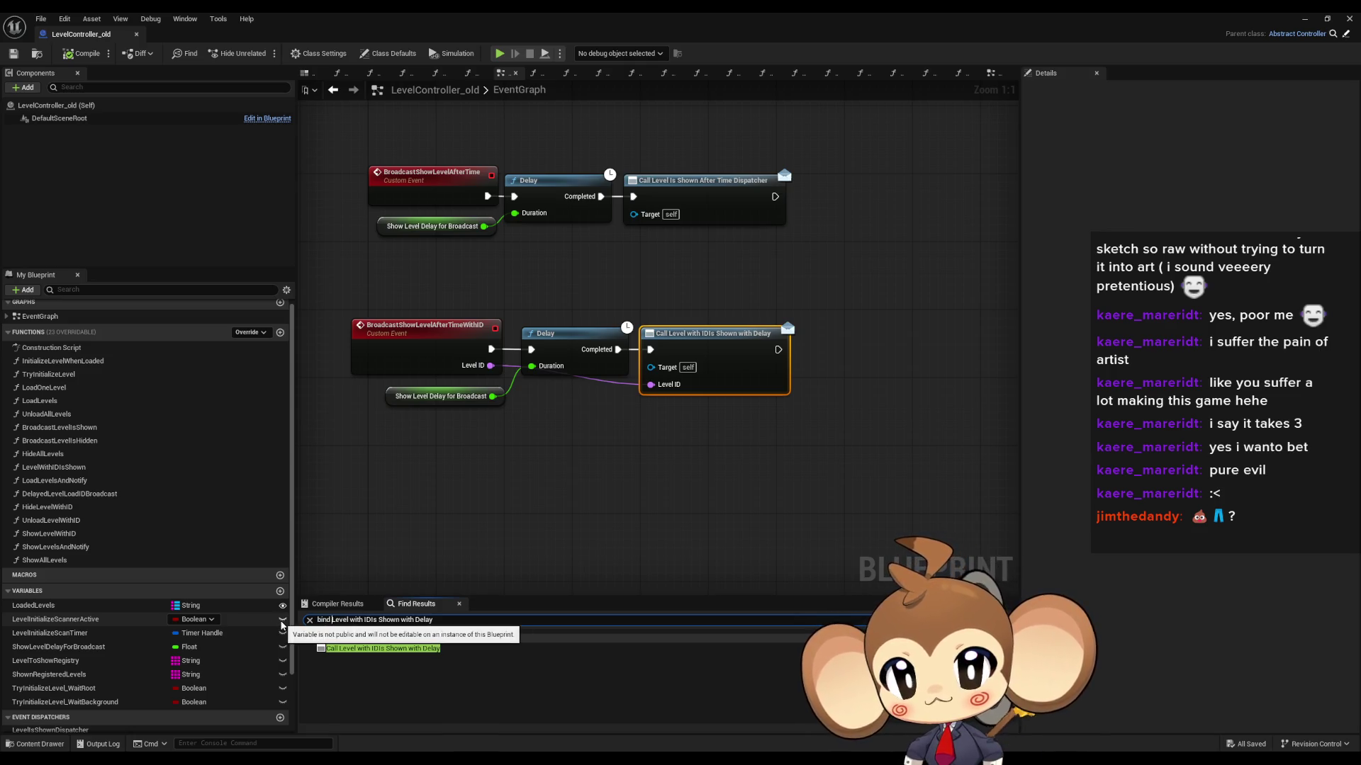
key(Return)
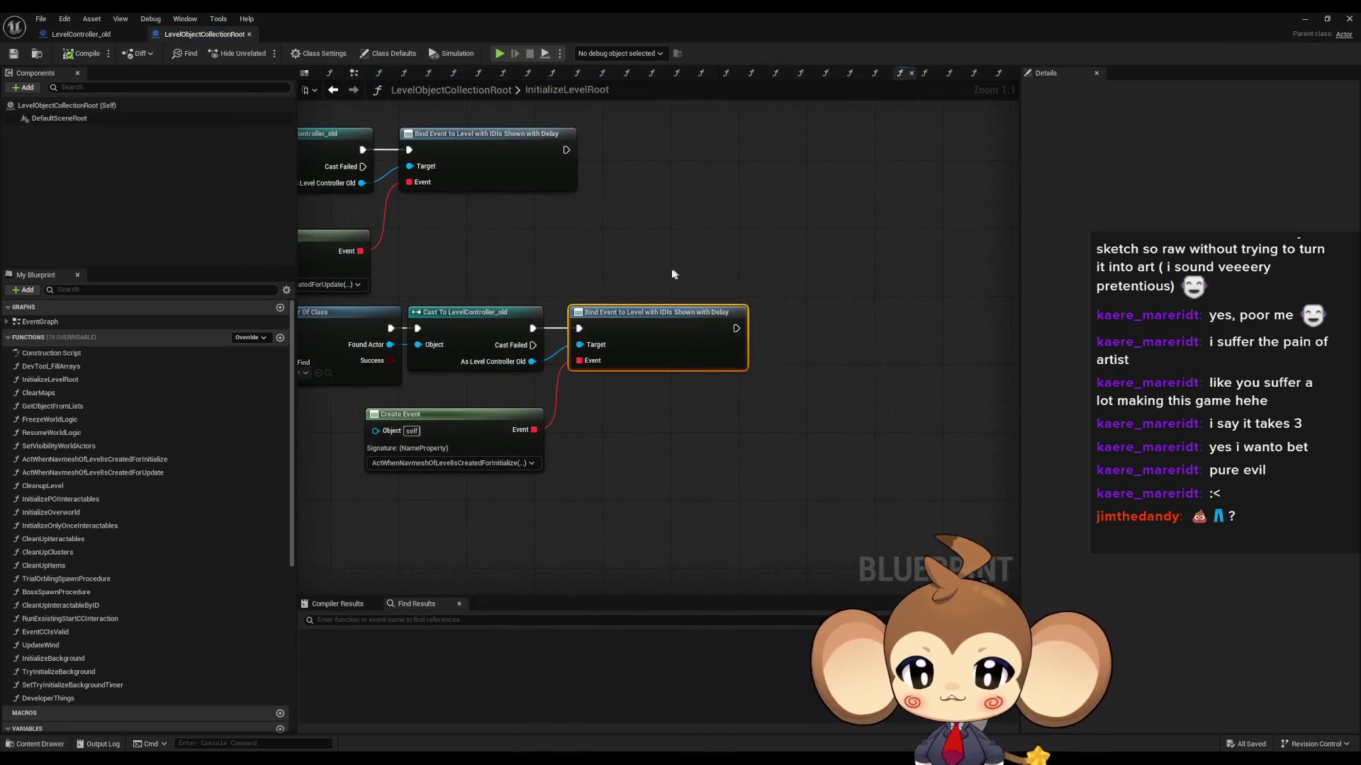
Step: Switch to the LevelObjectCollectionRoot blueprint and inspect the Create Event node in InitializeLevelRoot
drag(449, 417, 567, 460)
scroll(777, 480, down, 3)
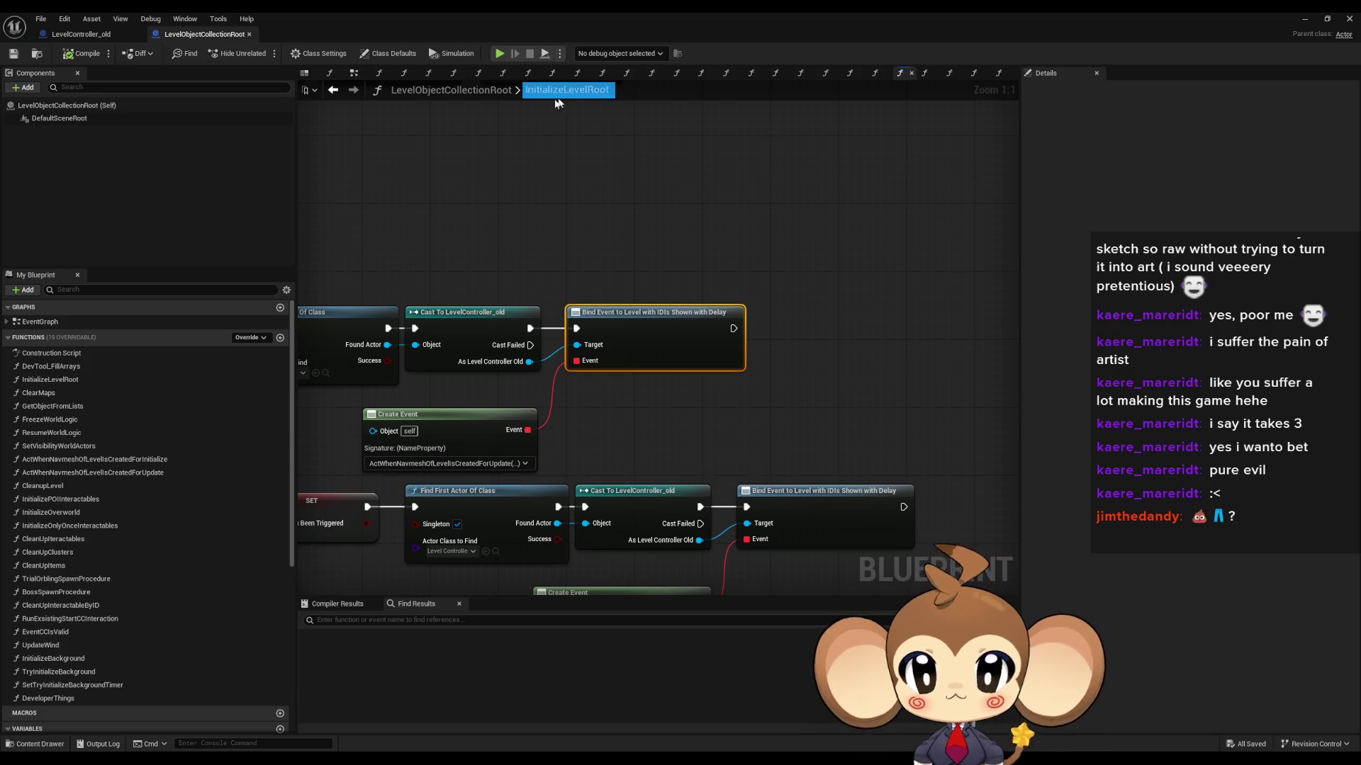
click(82, 35)
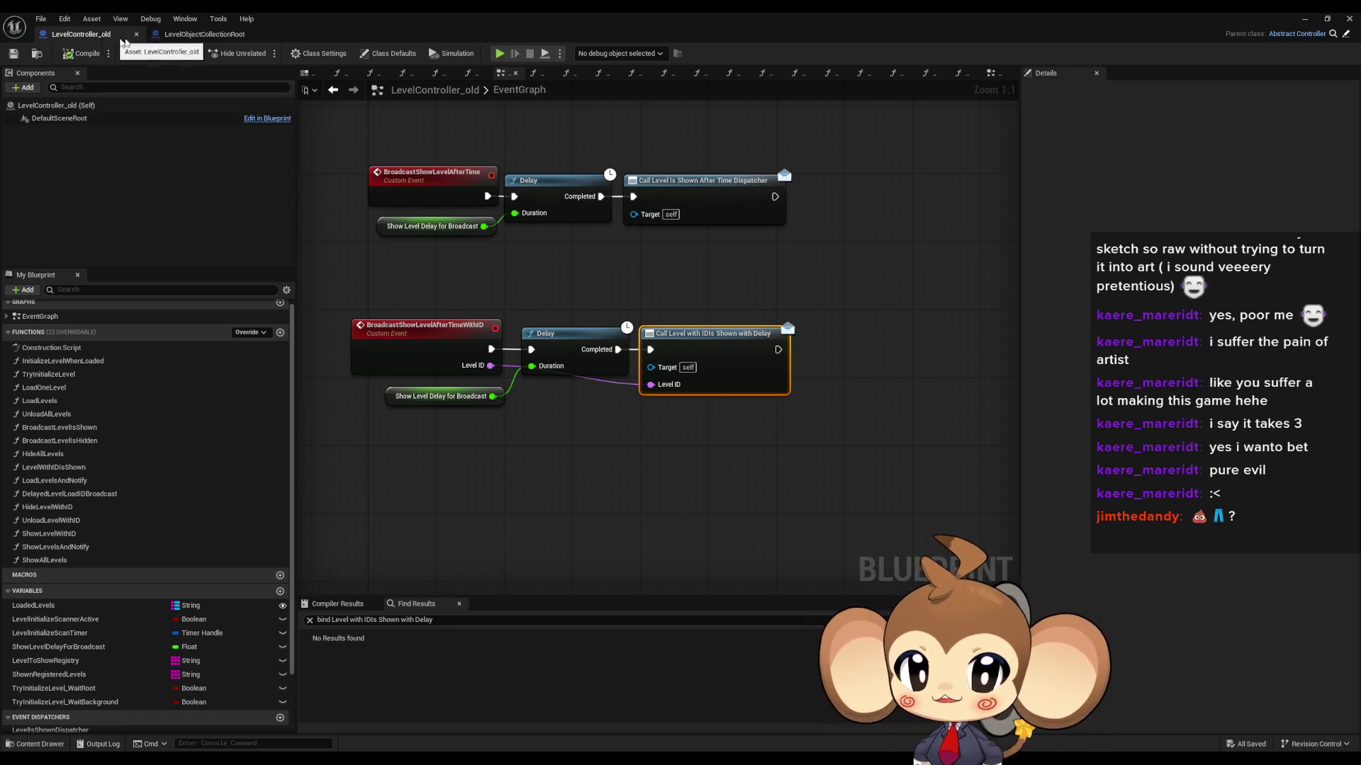
click(175, 34)
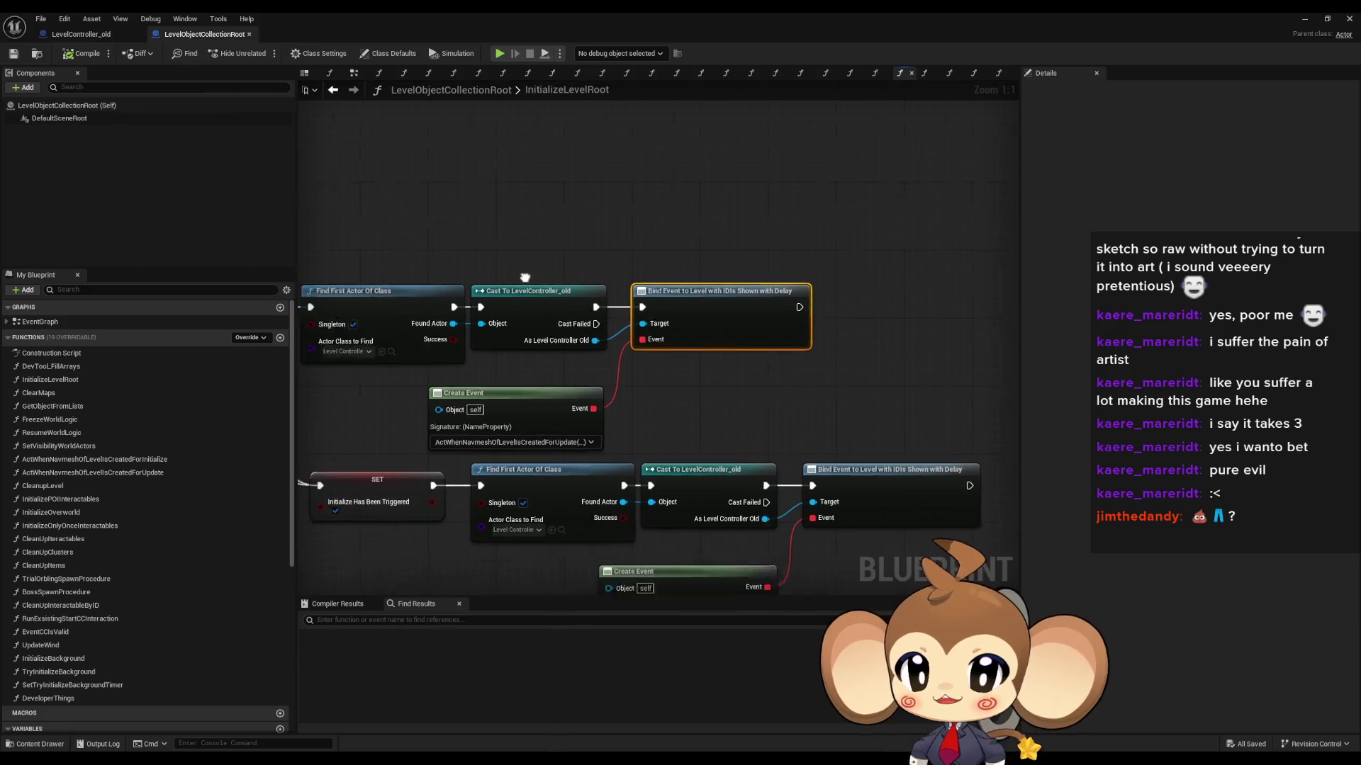
click(638, 382)
scroll(750, 348, down, 4)
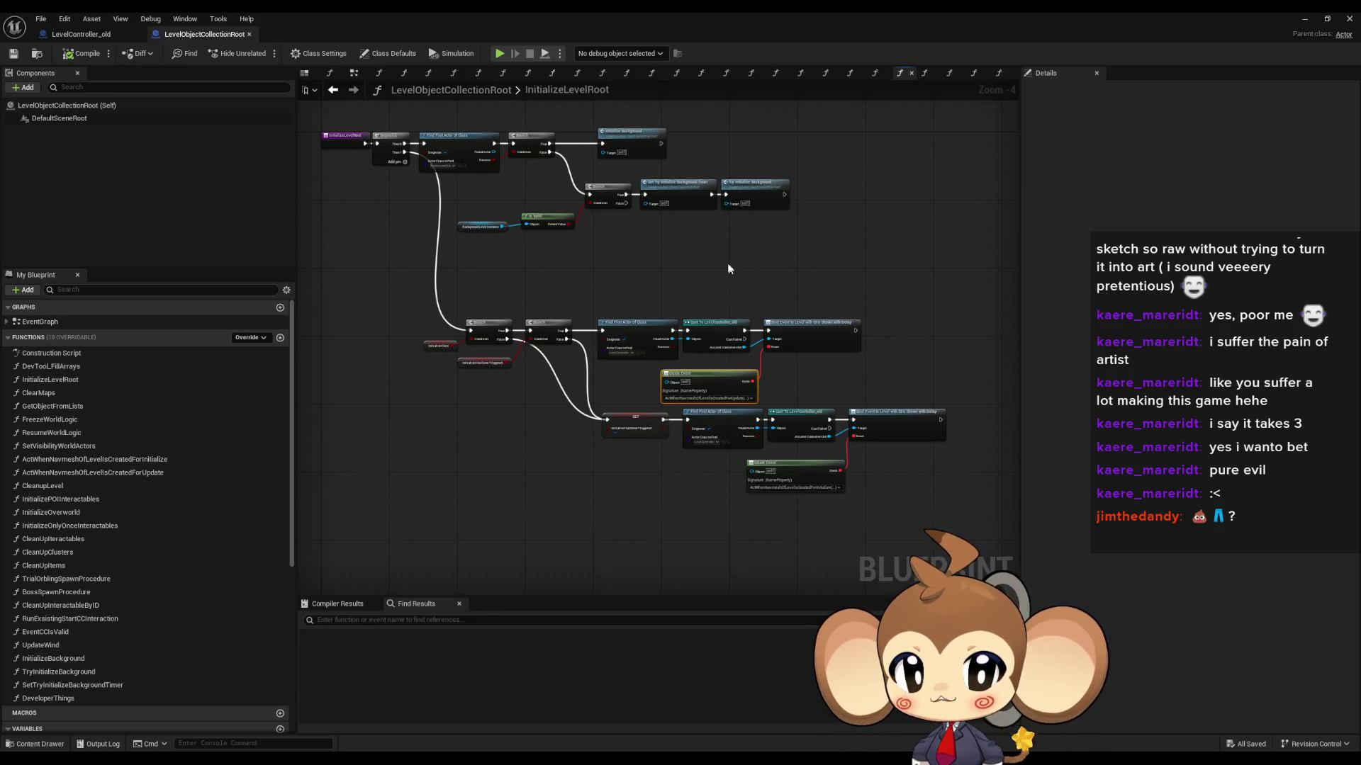
scroll(728, 271, up, 1)
drag(623, 247, 651, 194)
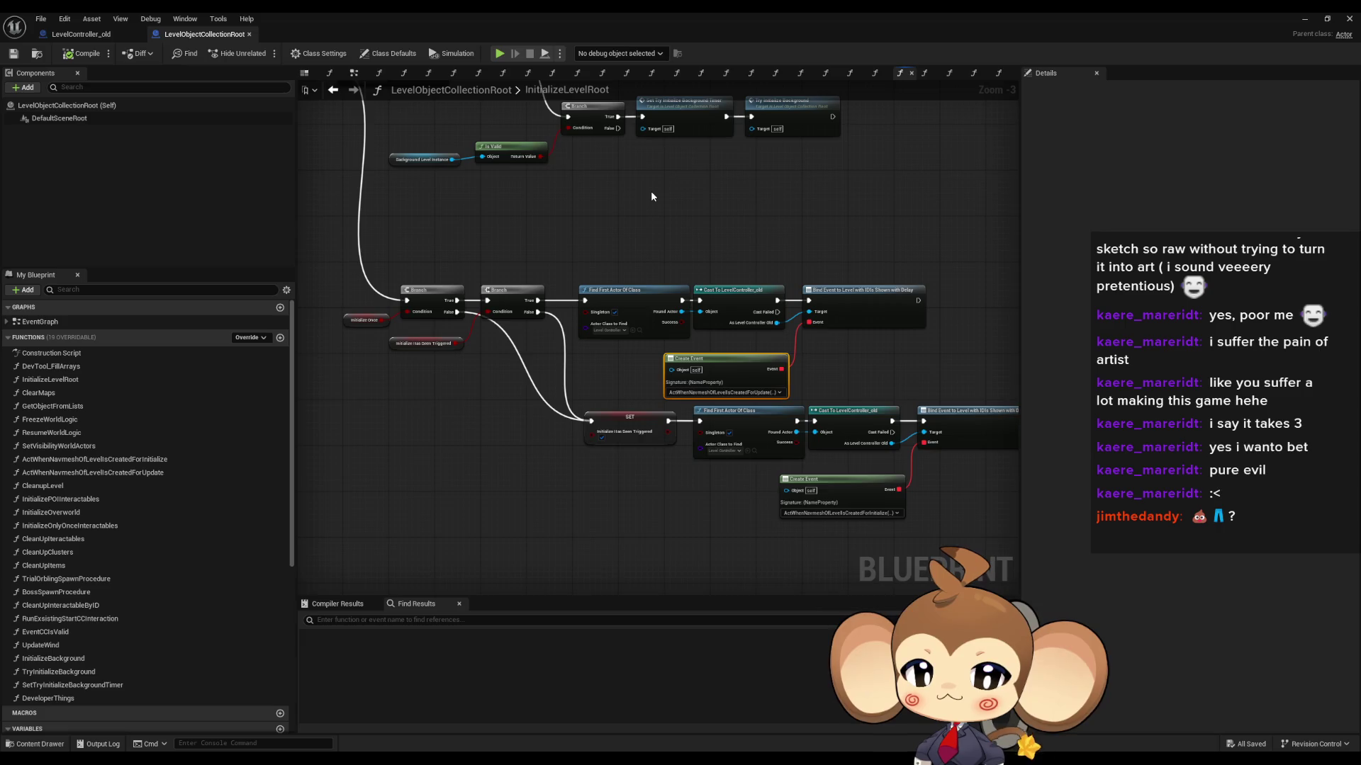
scroll(629, 359, up, 3)
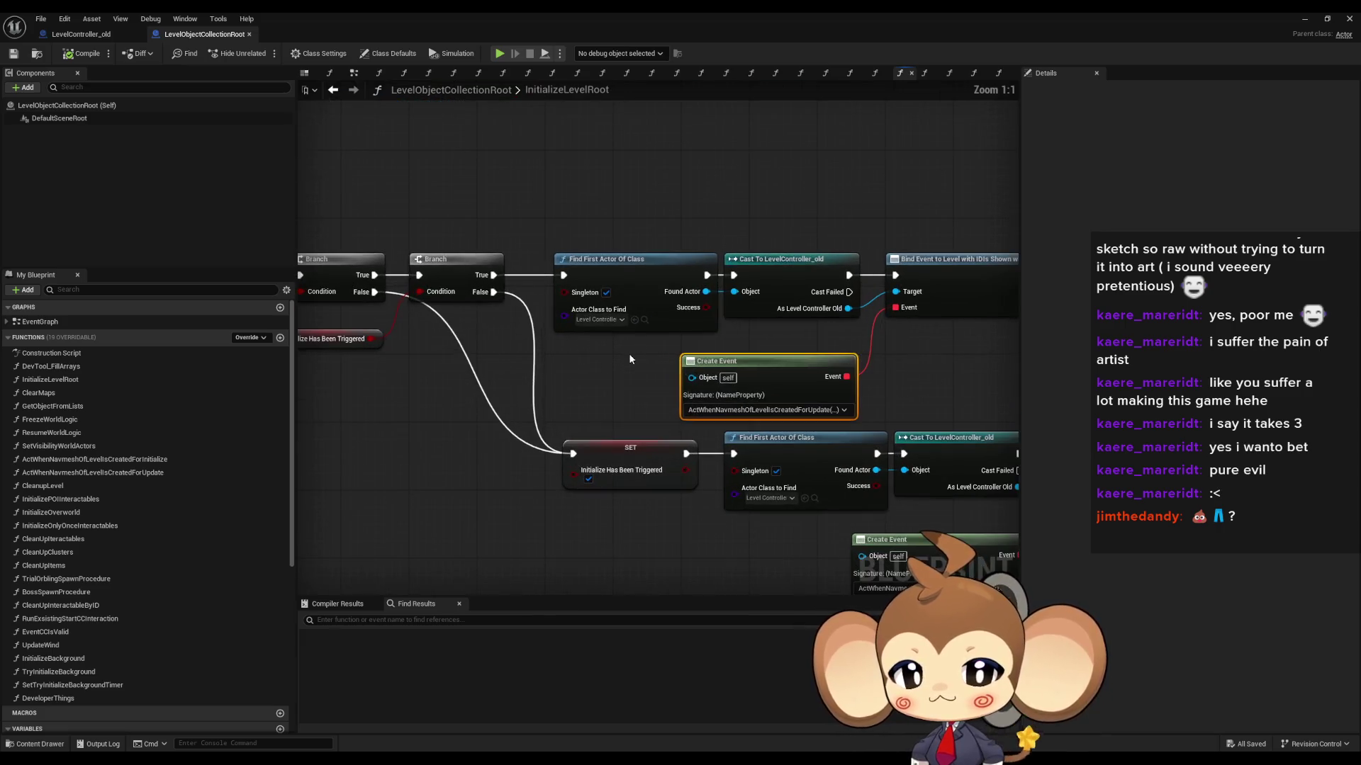
Step: Examine the Find First Actor Of Class and cast nodes feeding the delayed dispatcher binding
mouse_move(575, 214)
mouse_down()
mouse_move(744, 318)
mouse_move(783, 313)
mouse_up()
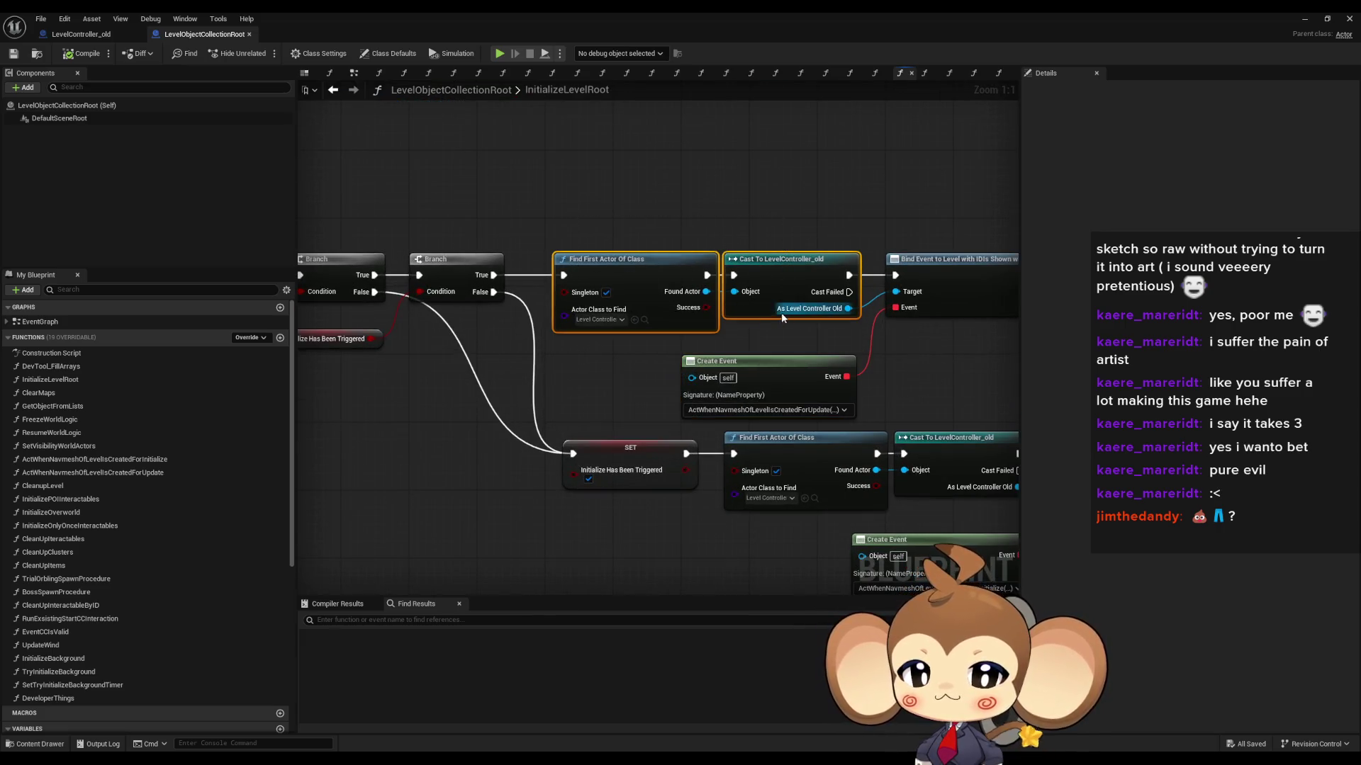
click(572, 368)
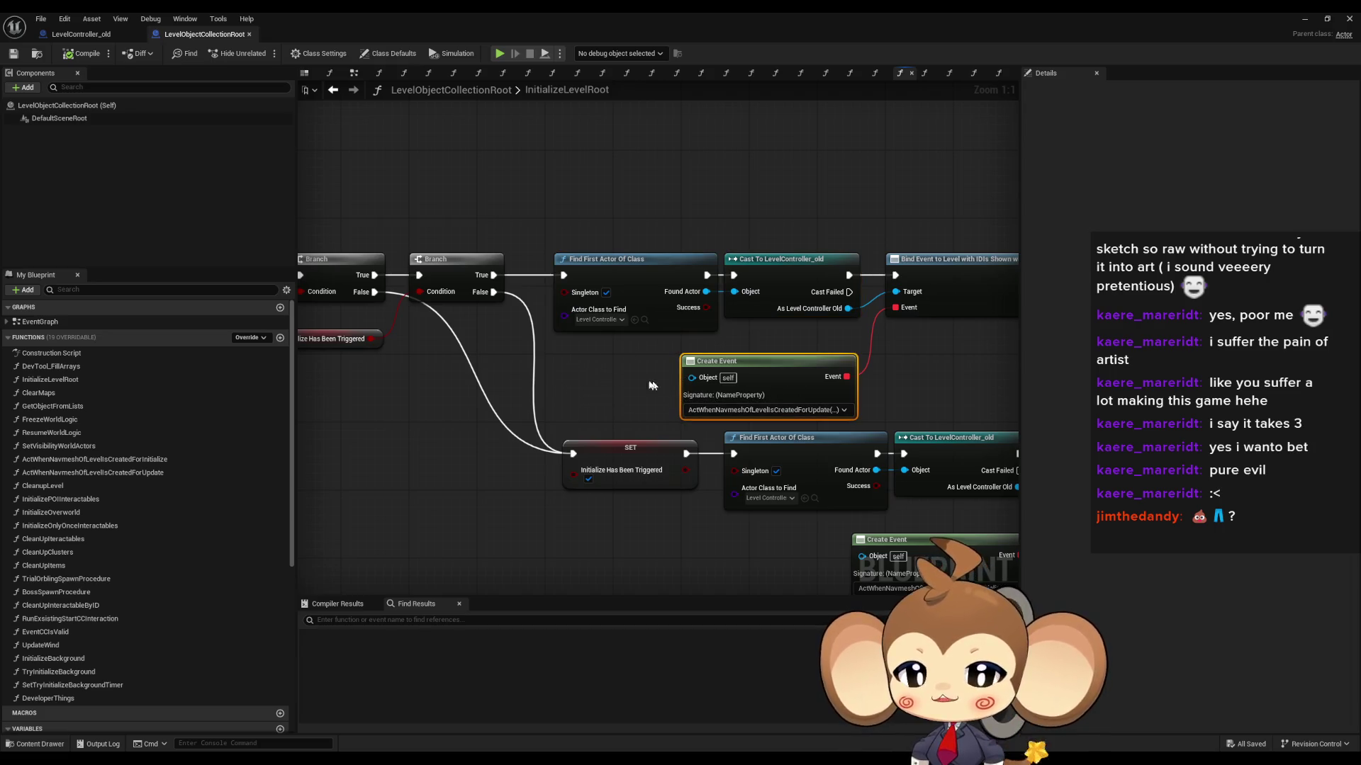
drag(608, 383, 647, 404)
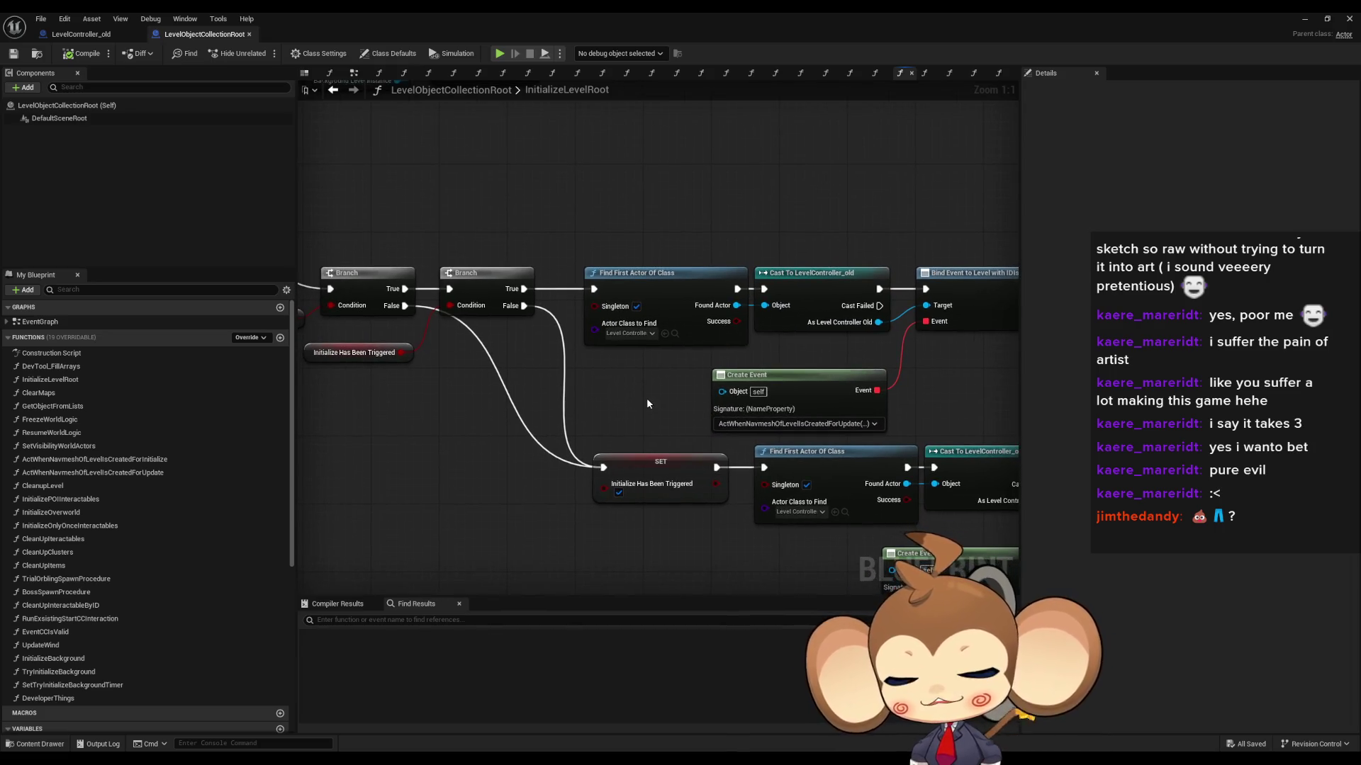
click(719, 379)
scroll(632, 384, down, 5)
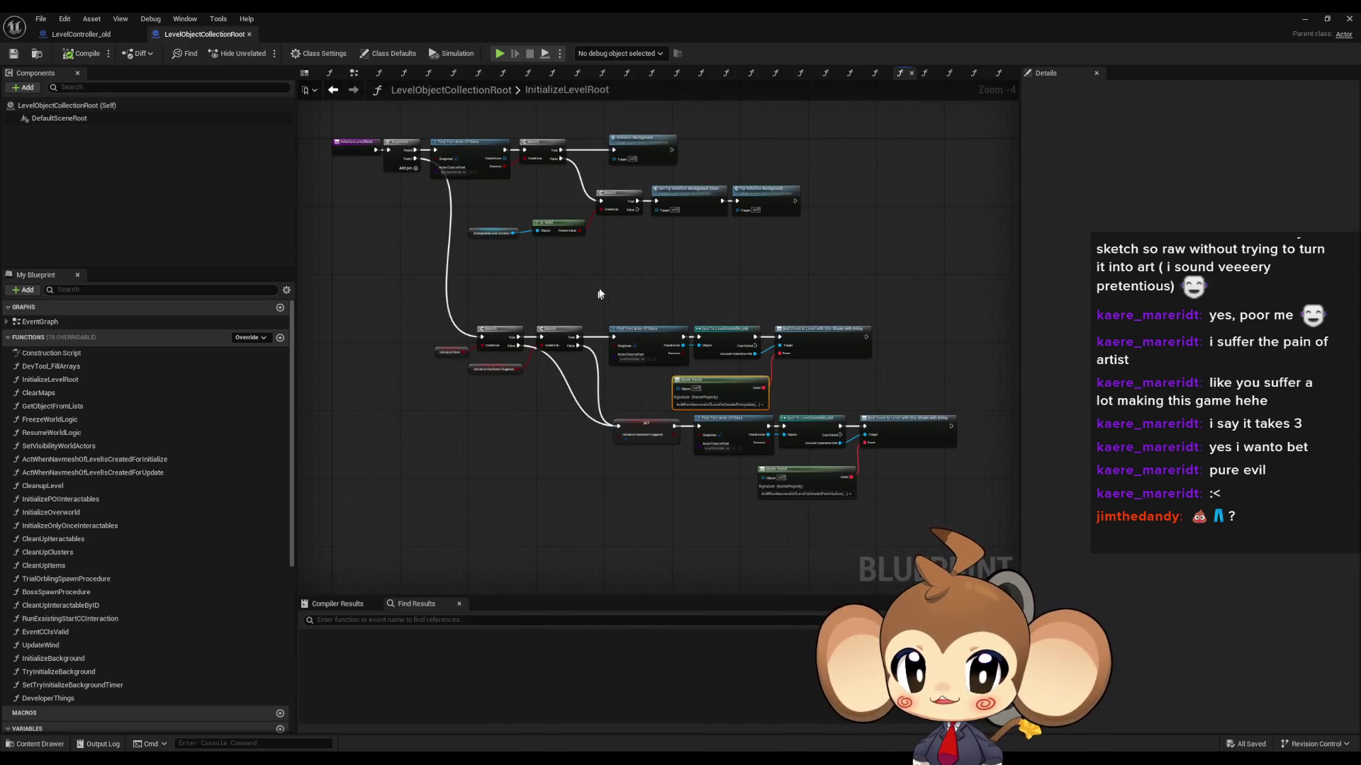
drag(597, 288, 628, 338)
scroll(448, 279, up, 1)
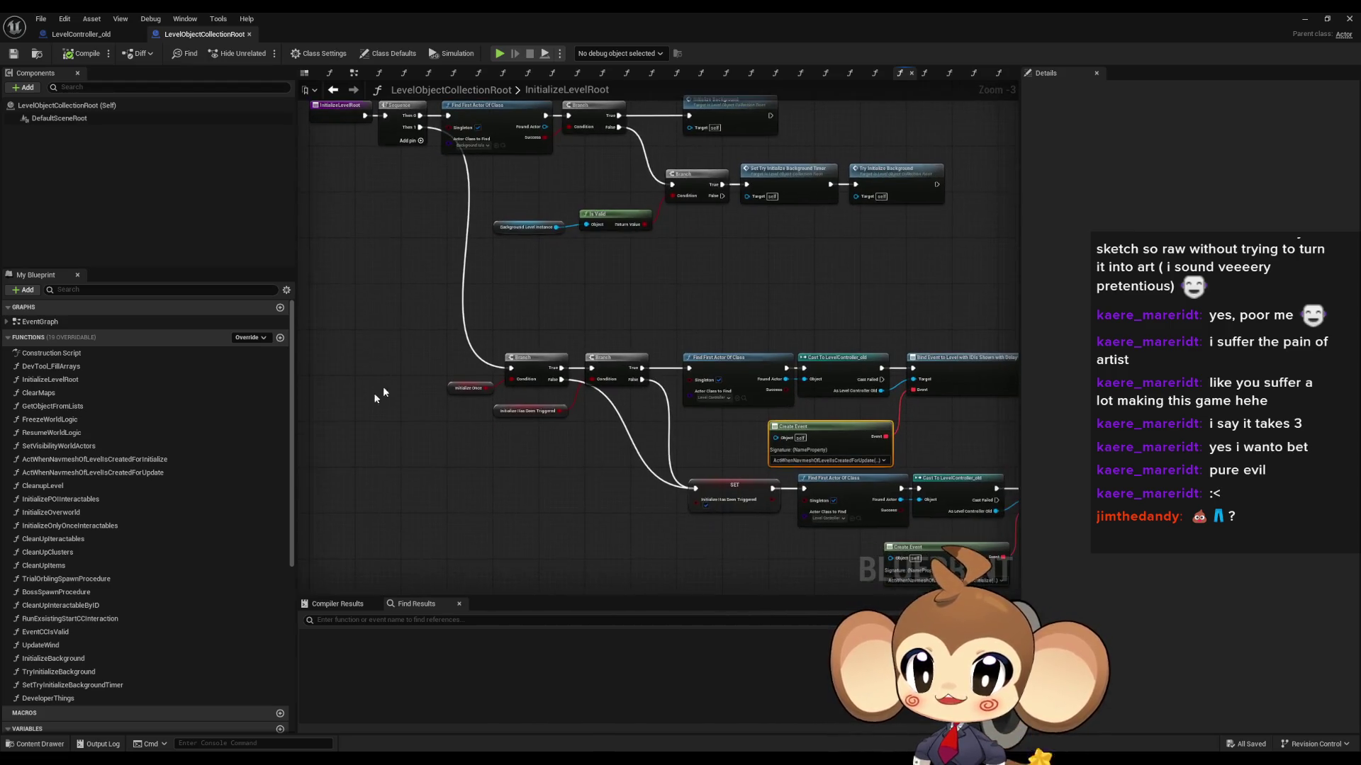
Step: Open the ActWhenNavmeshOfLevelIsCreatedForInitialize function and highlight its Initialize Overworld and Update Wind nodes
double_click(94, 459)
mouse_move(653, 417)
mouse_down()
mouse_move(594, 347)
mouse_move(449, 252)
mouse_up()
mouse_move(666, 229)
mouse_down()
mouse_move(863, 418)
mouse_move(576, 343)
mouse_move(333, 351)
mouse_move(866, 367)
mouse_up()
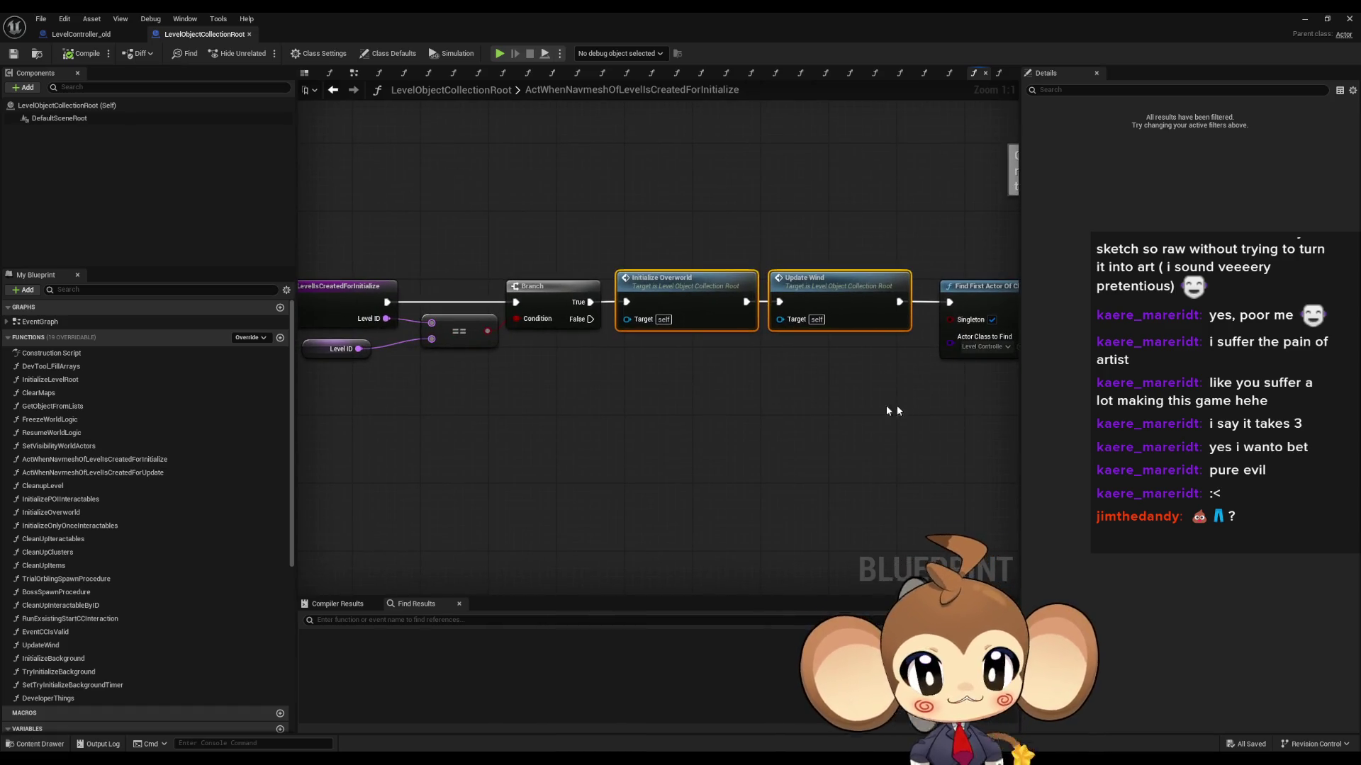
Step: Minimize the blueprint editor, go to the Content root folder, and bring the IssueBoard editor forward
click(717, 382)
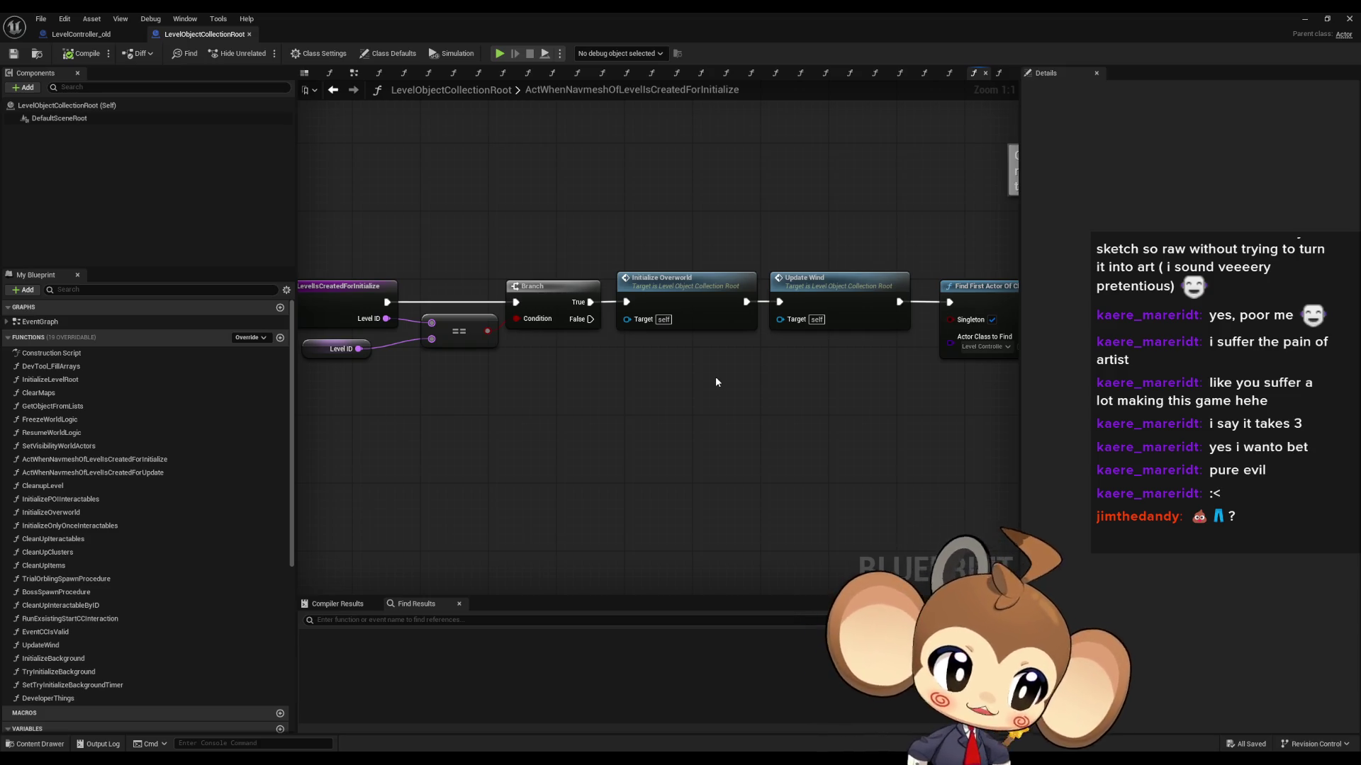
click(1304, 19)
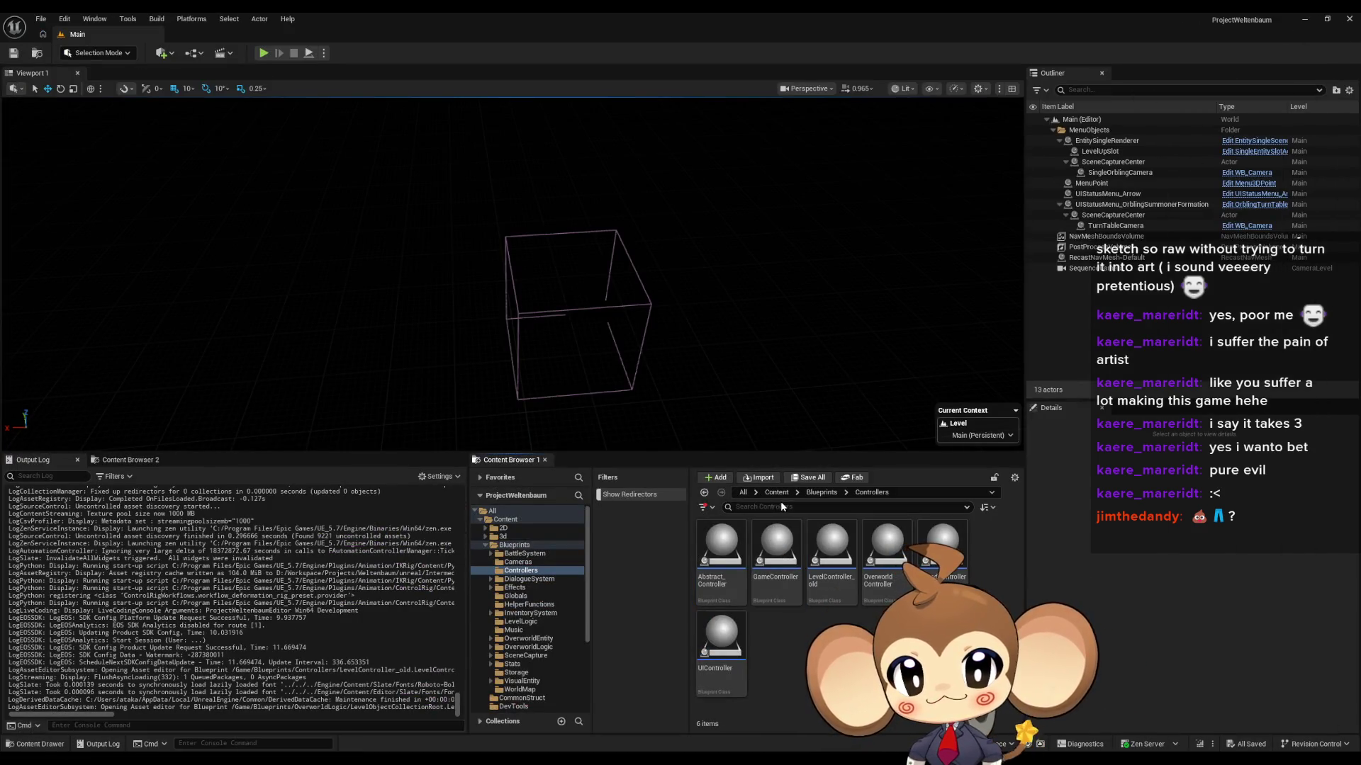
click(776, 492)
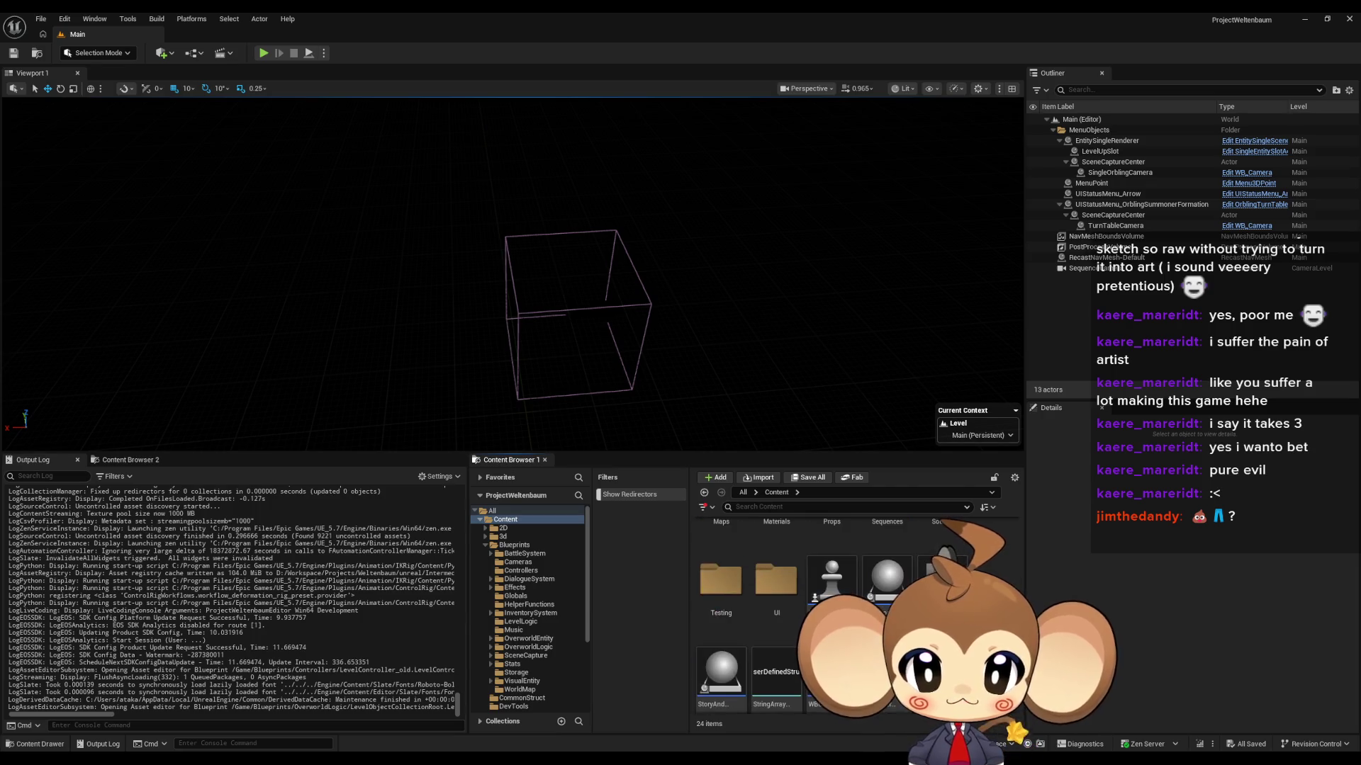
key(alt+Tab)
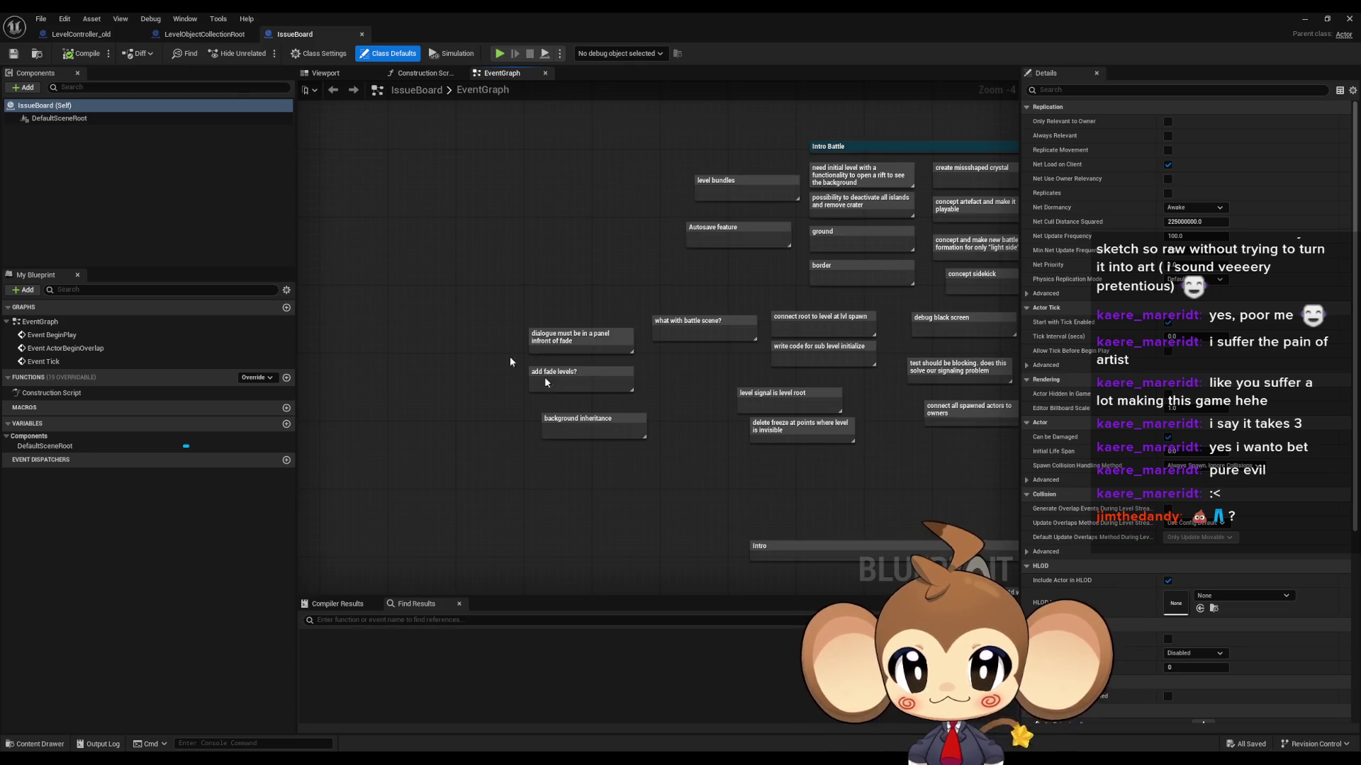
Step: Add a two-line comment note 'integrate level root with new level loader' to IssueBoard and save
scroll(584, 399, up, 3)
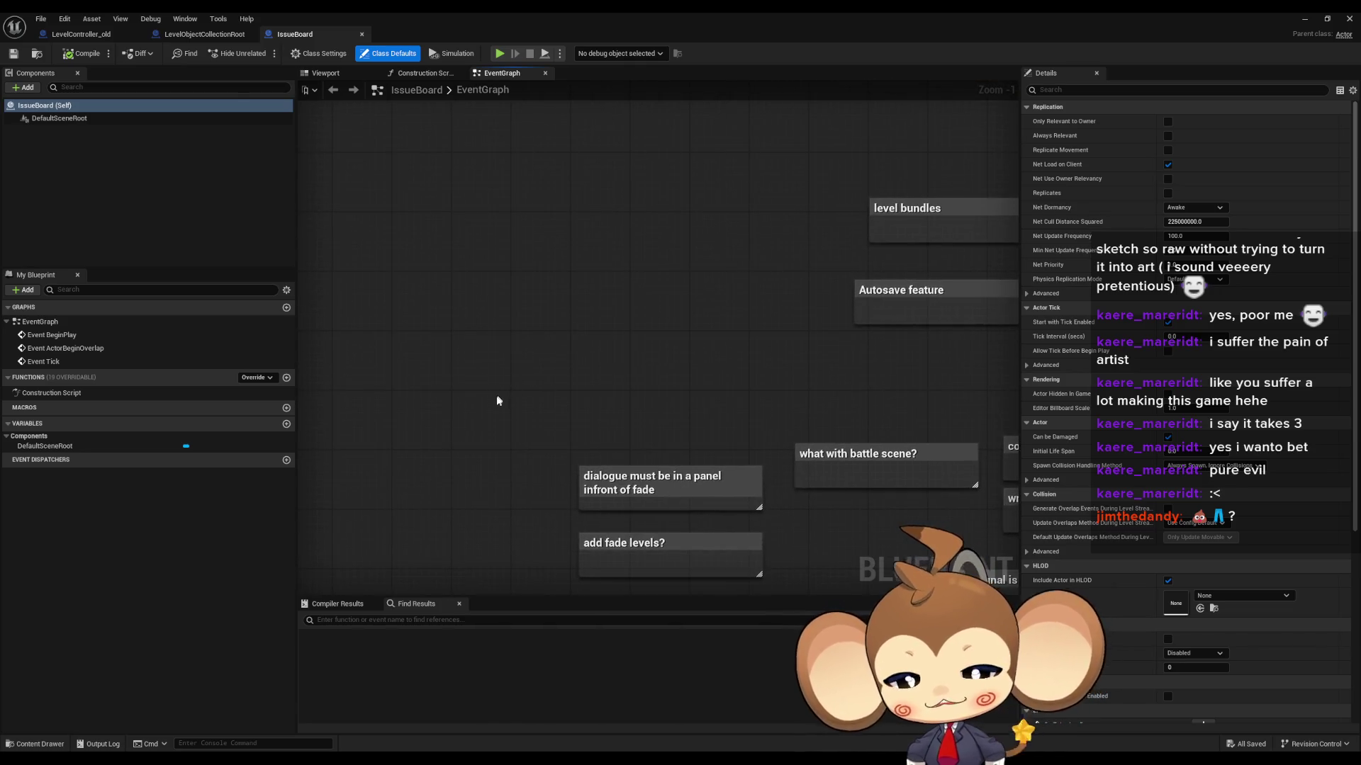
drag(496, 404, 553, 432)
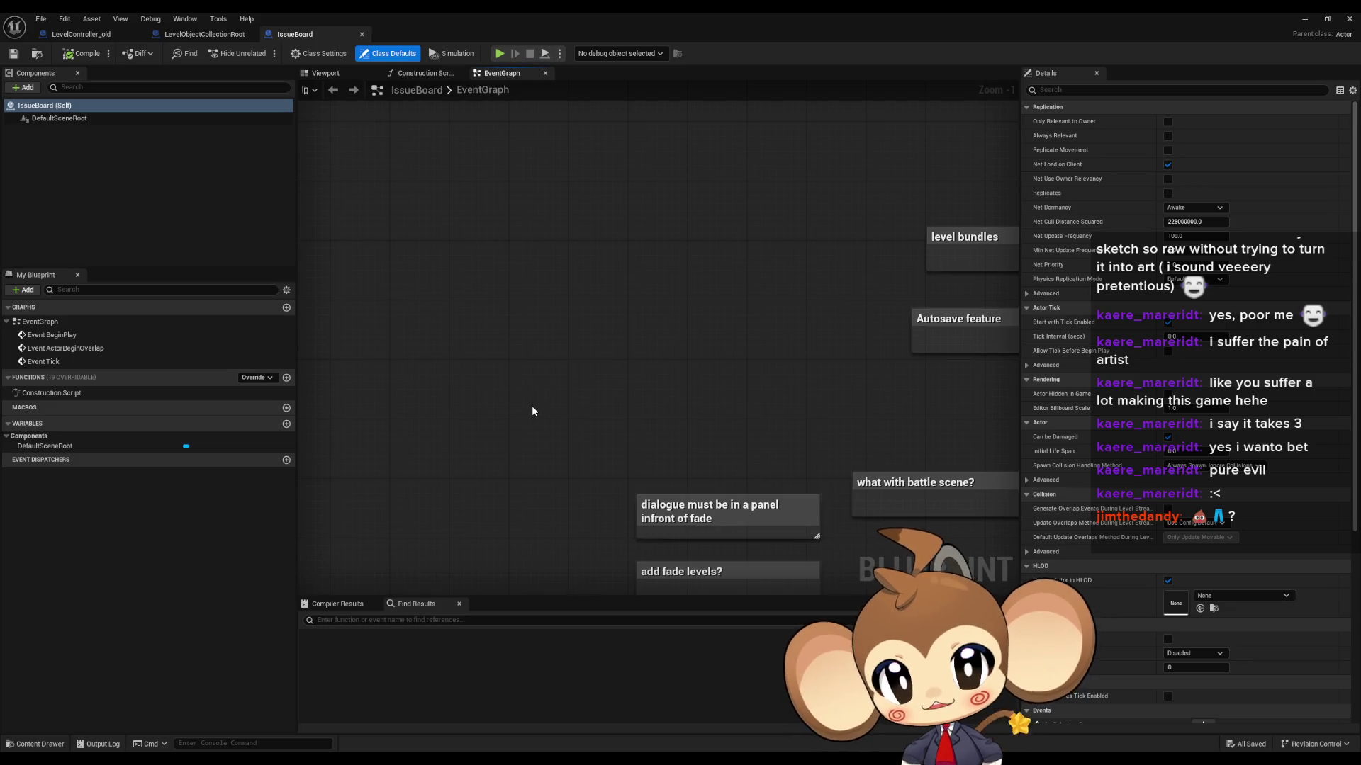
text(cintegra)
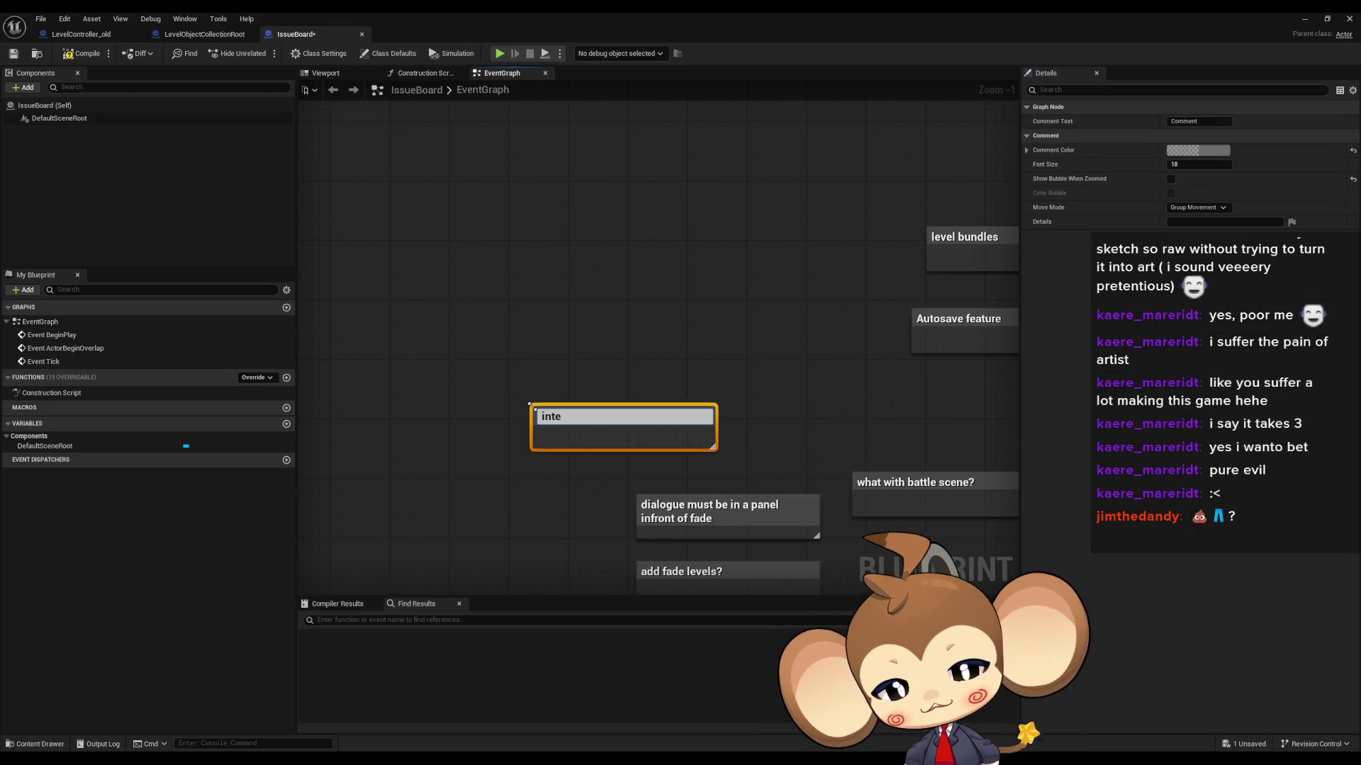
text(te level root )
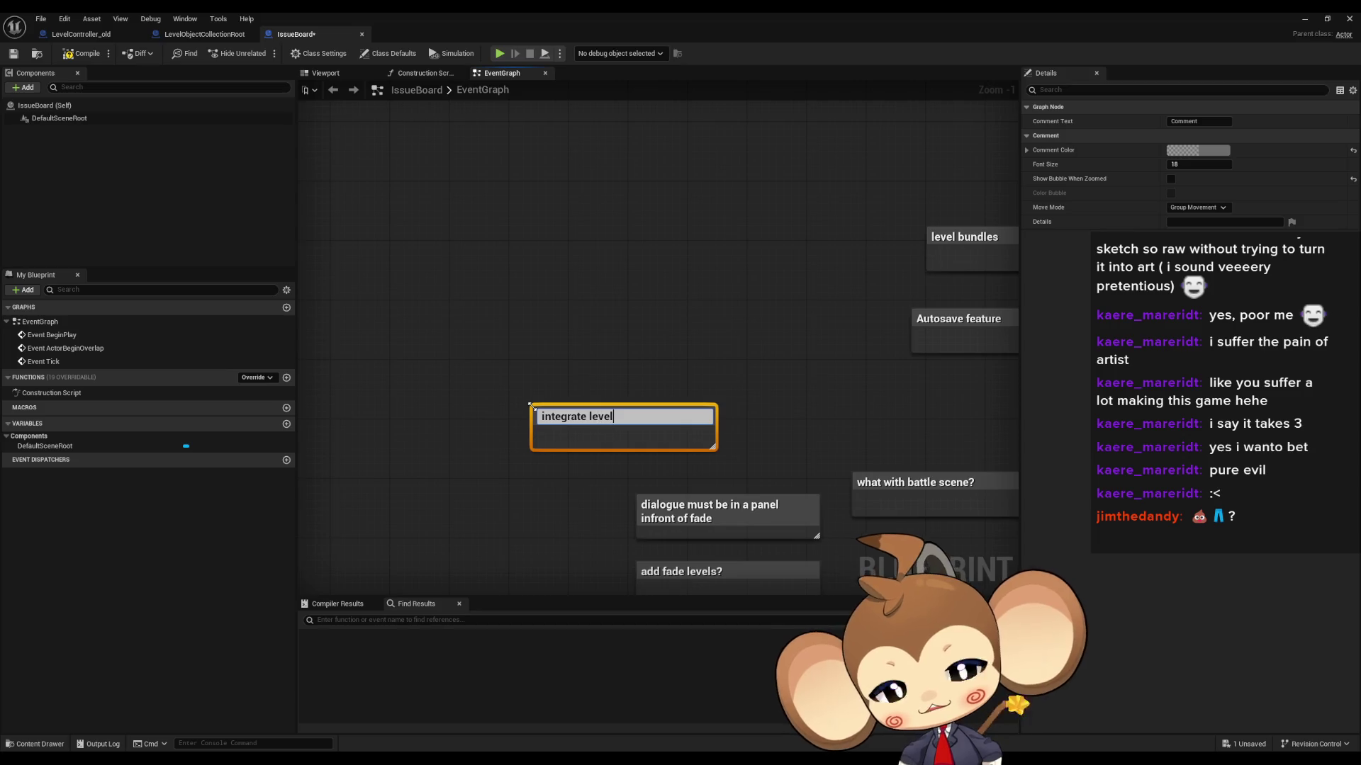
text(wi)
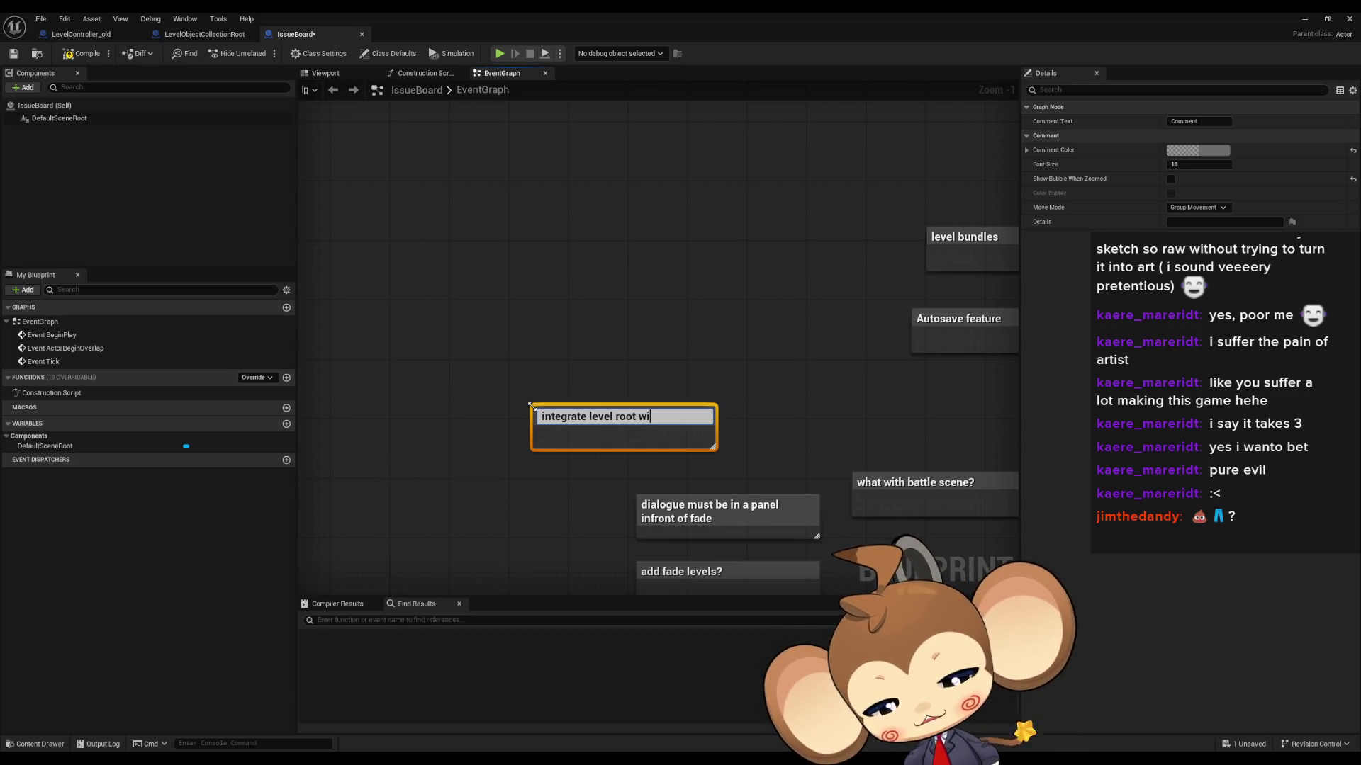
text(thnew level)
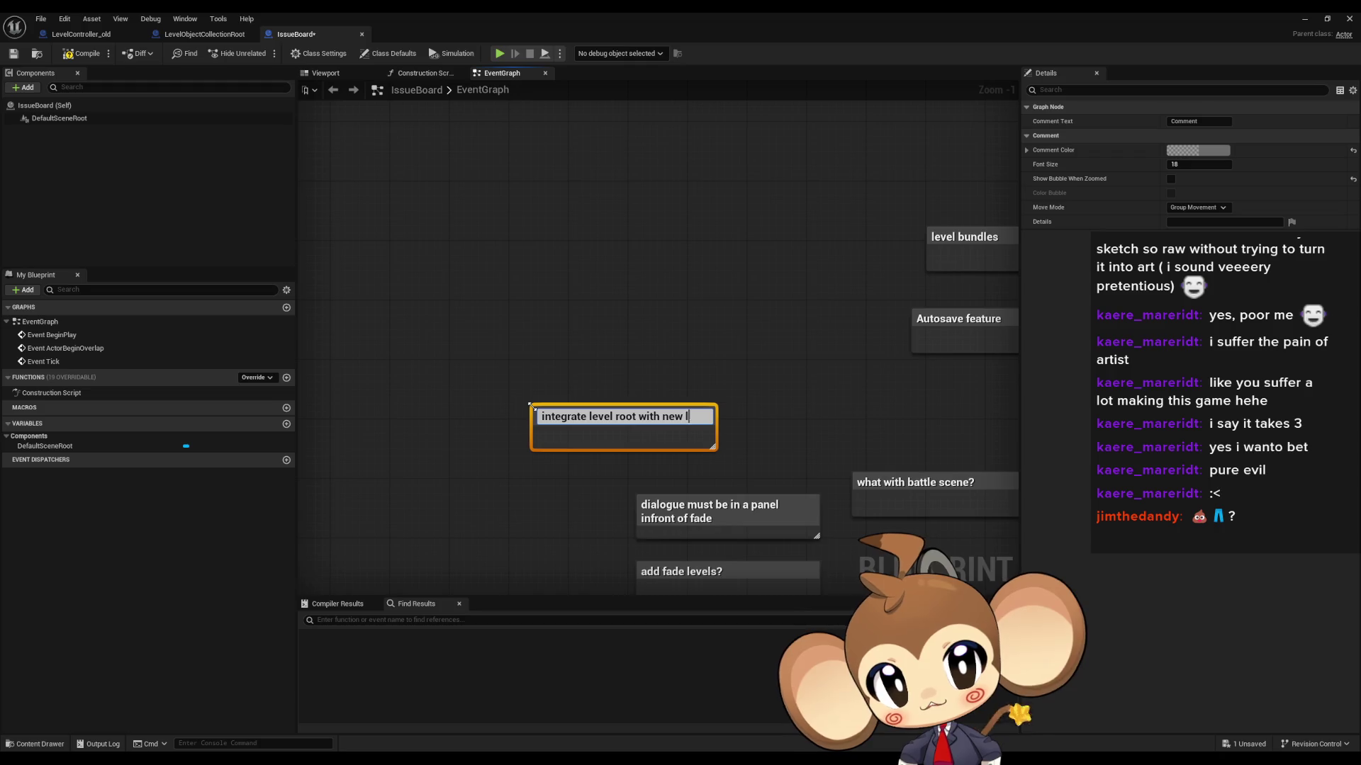
key(shift+Return)
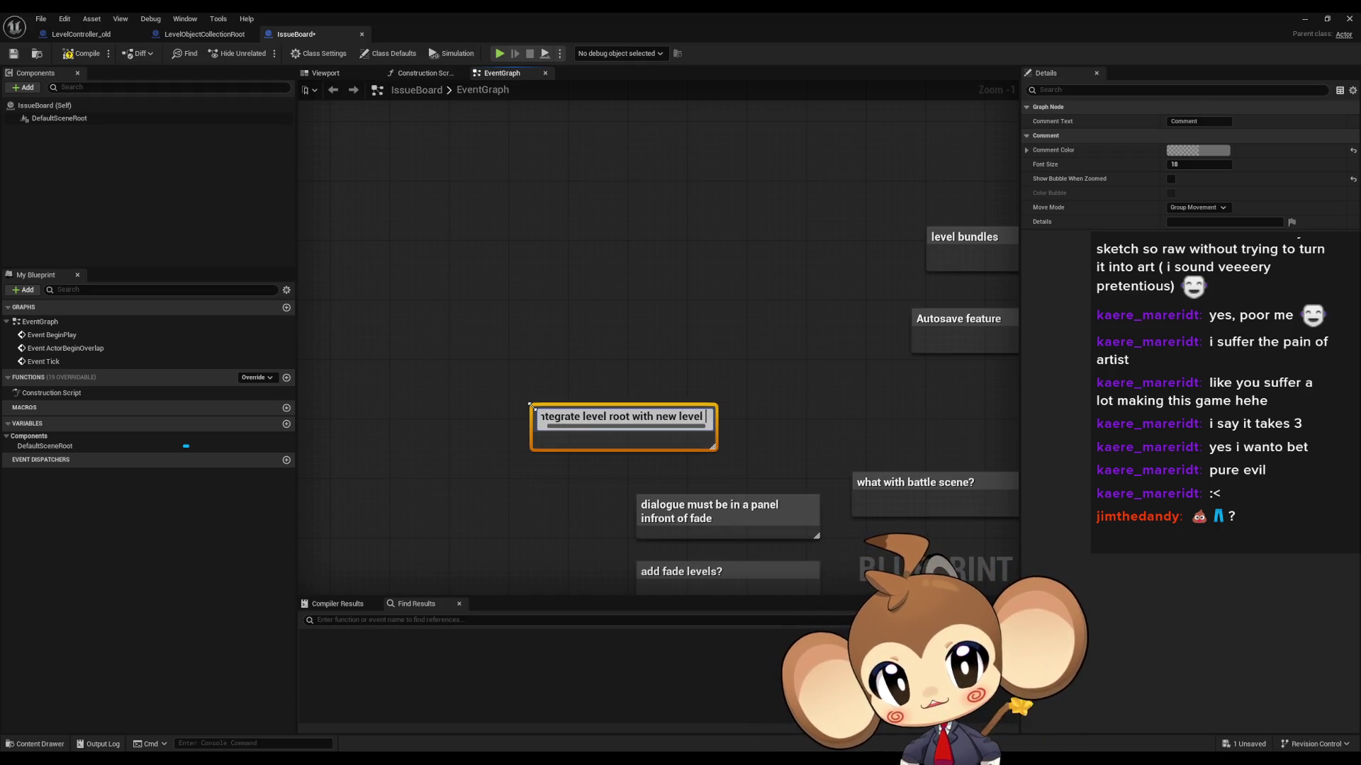
text(oader)
key(Return)
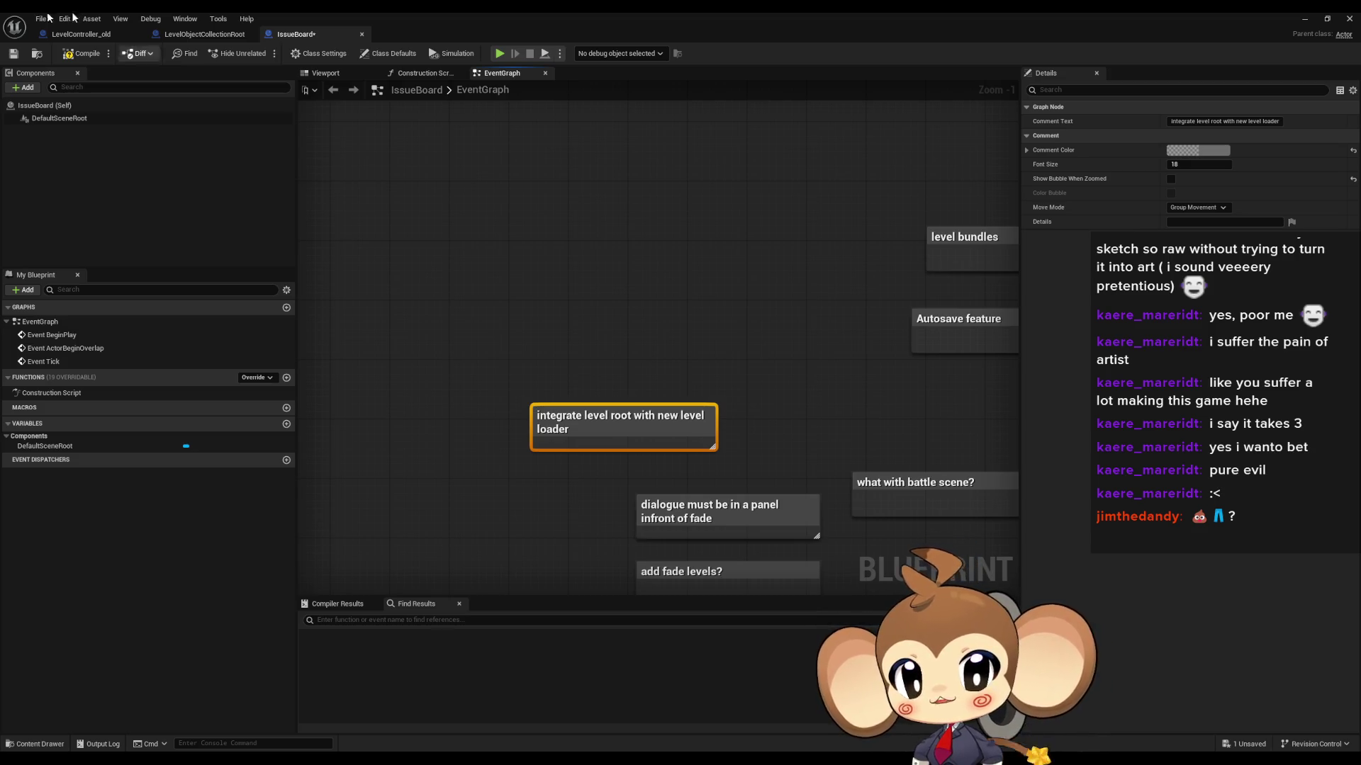
click(83, 53)
click(571, 271)
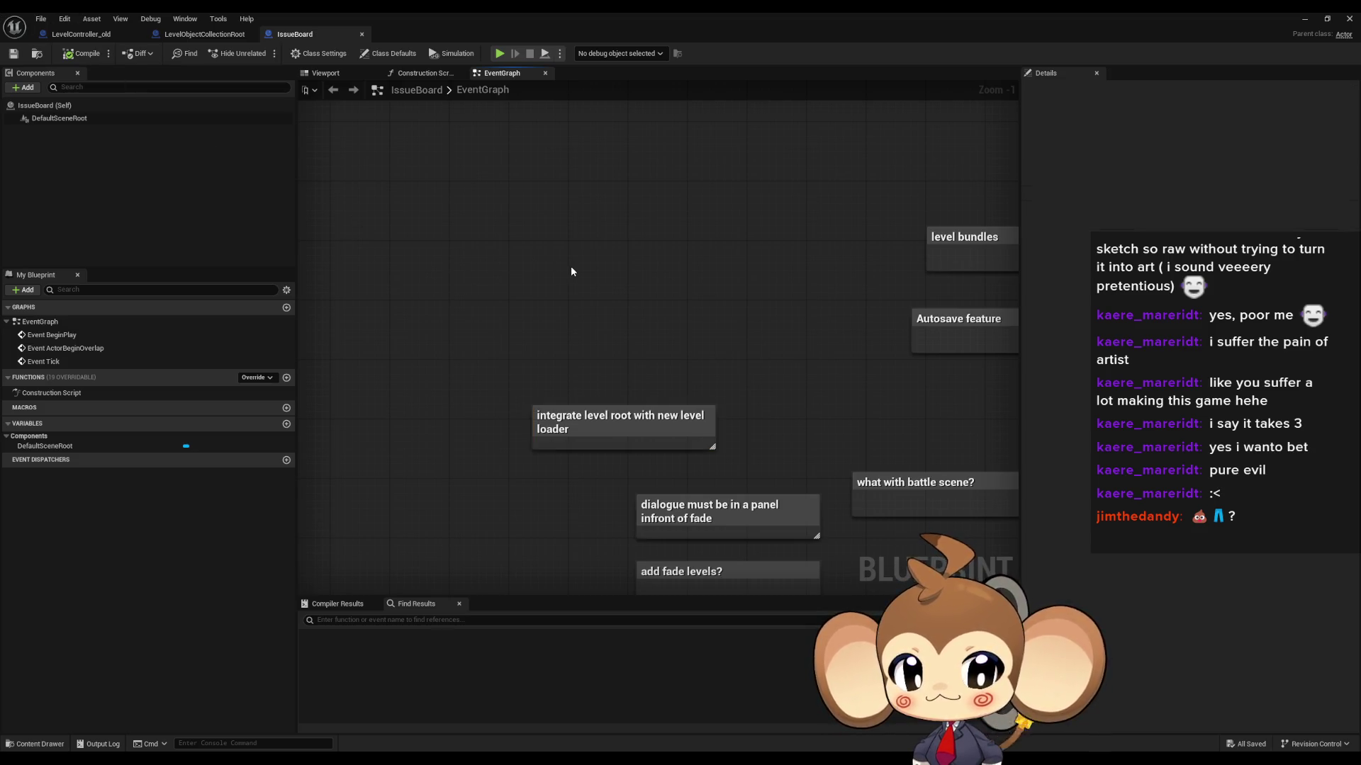